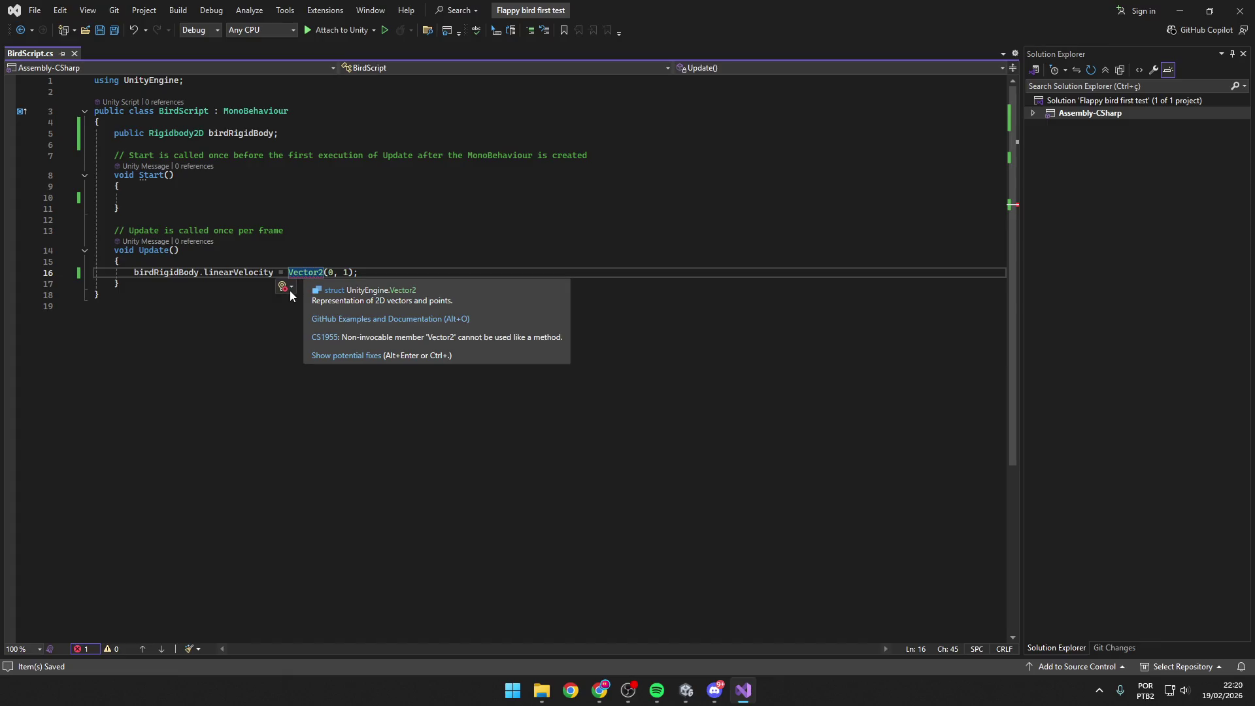
Replace Vector2(0, 1) on line 16 with Vector2.up and save BirdScript.cs.
left_click(290, 289)
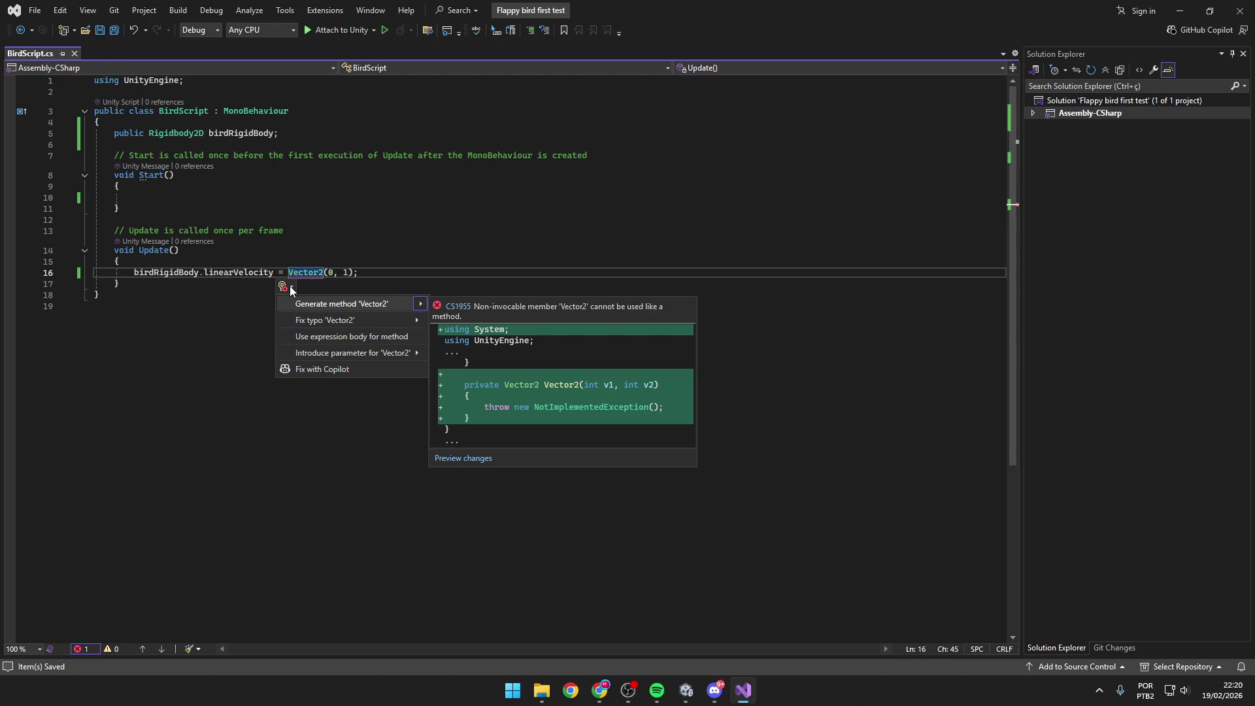
key("Escape")
left_click(423, 276)
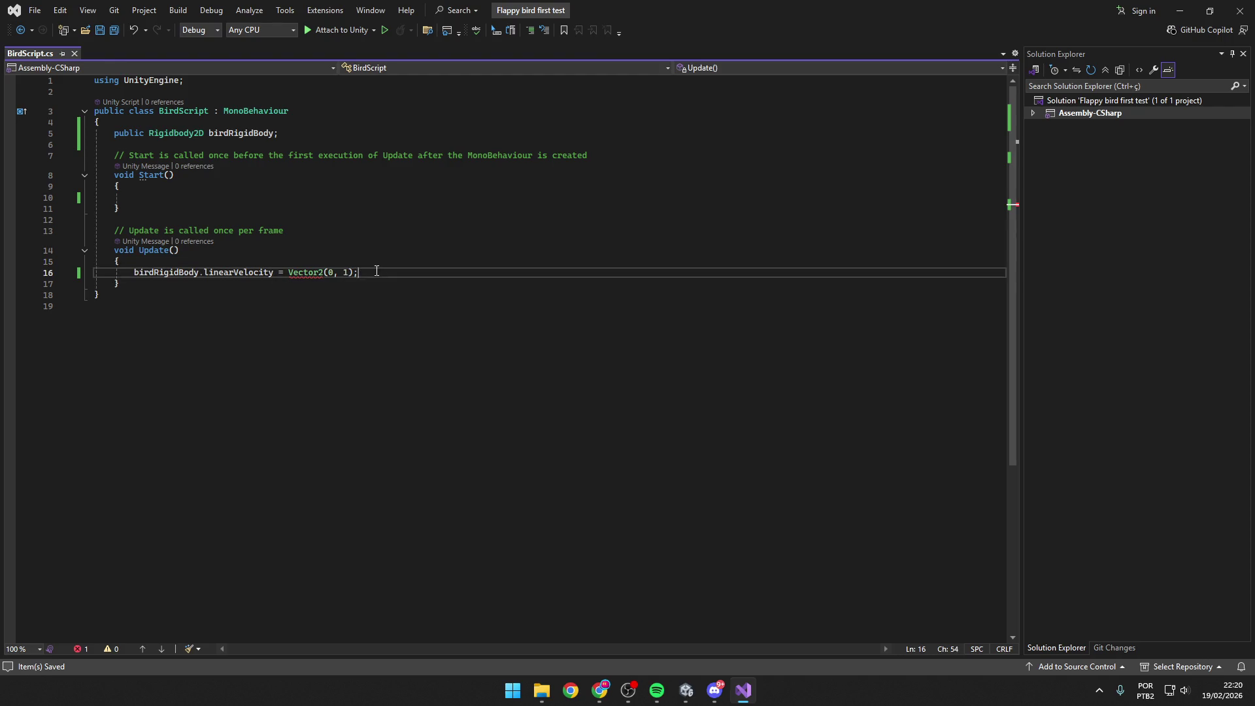
key("shift+ctrl+Left")
key("shift+ctrl+Left")
key("shift+ctrl+Left")
type("Vector2.")
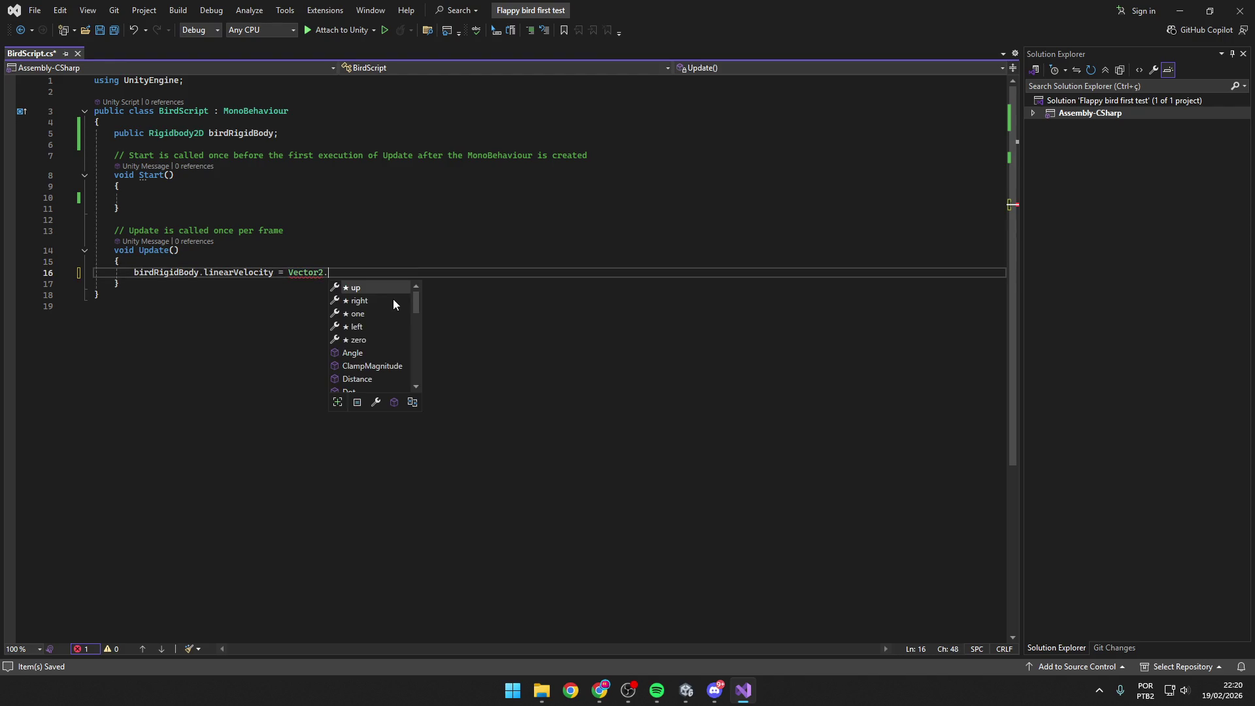
key("Tab")
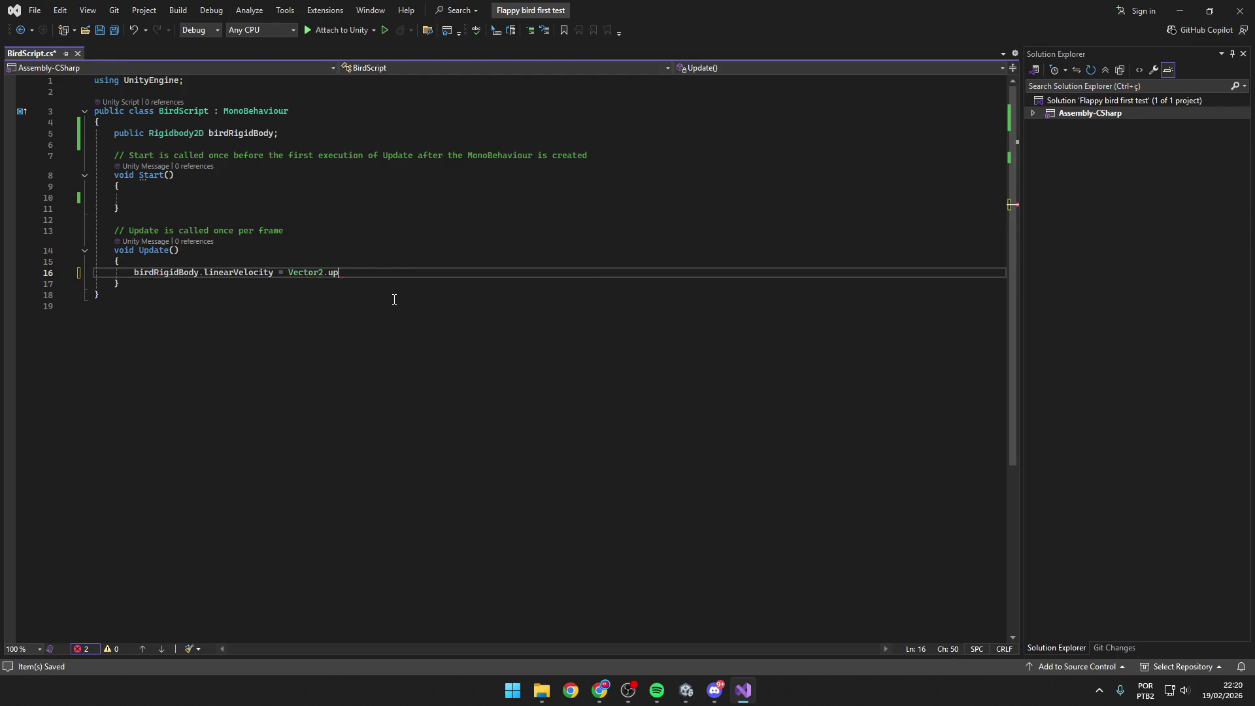
key("ctrl+s")
Append * 10 so the velocity reads Vector2.up * 10, and save again.
key("alt+Tab")
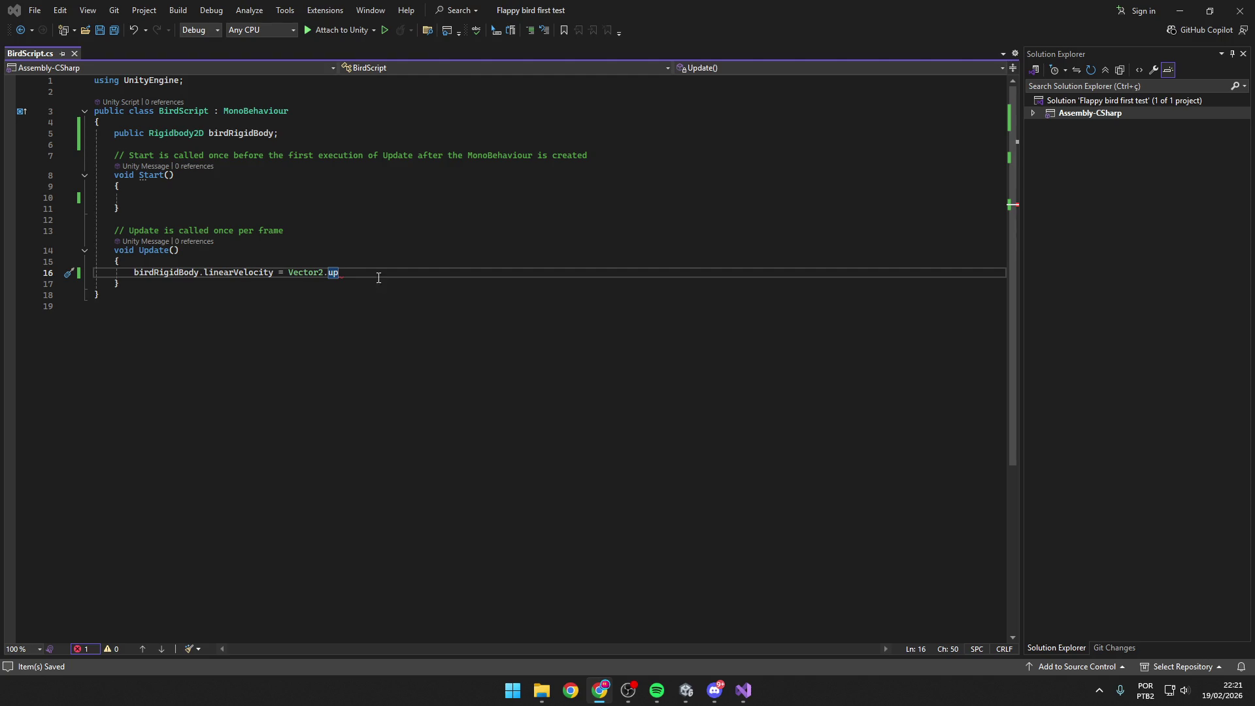
key("alt+Tab")
type("* ")
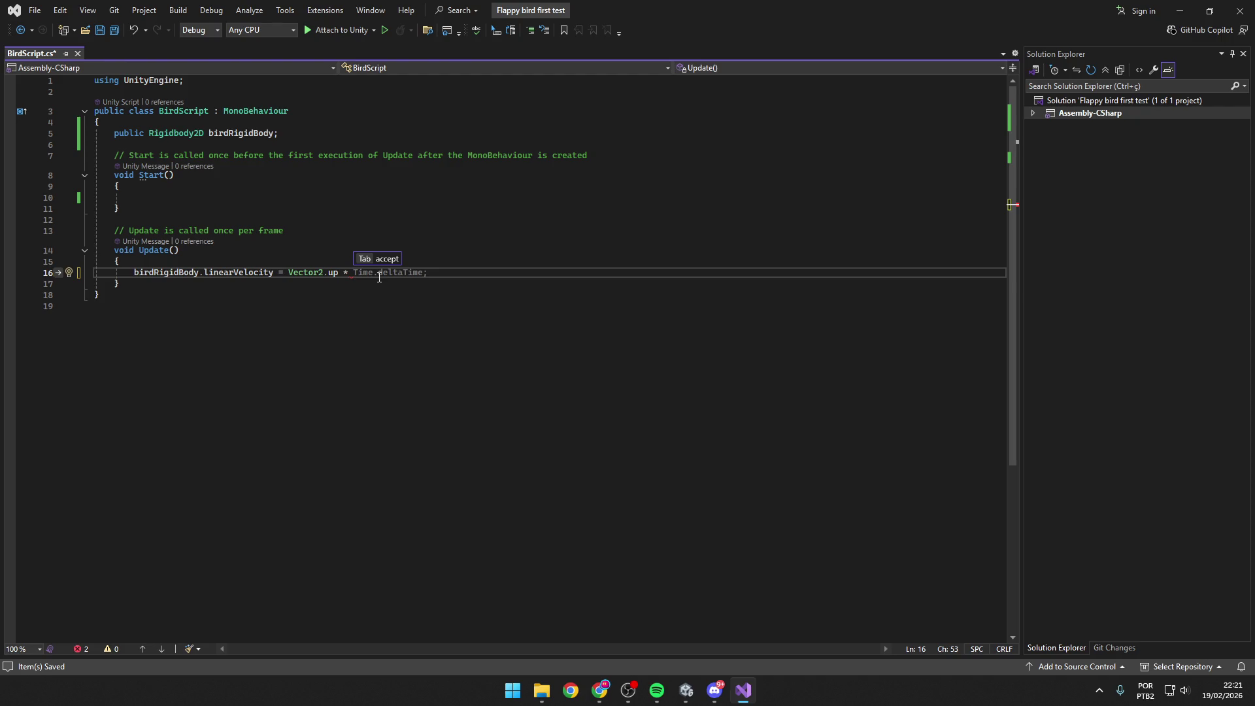
type("10")
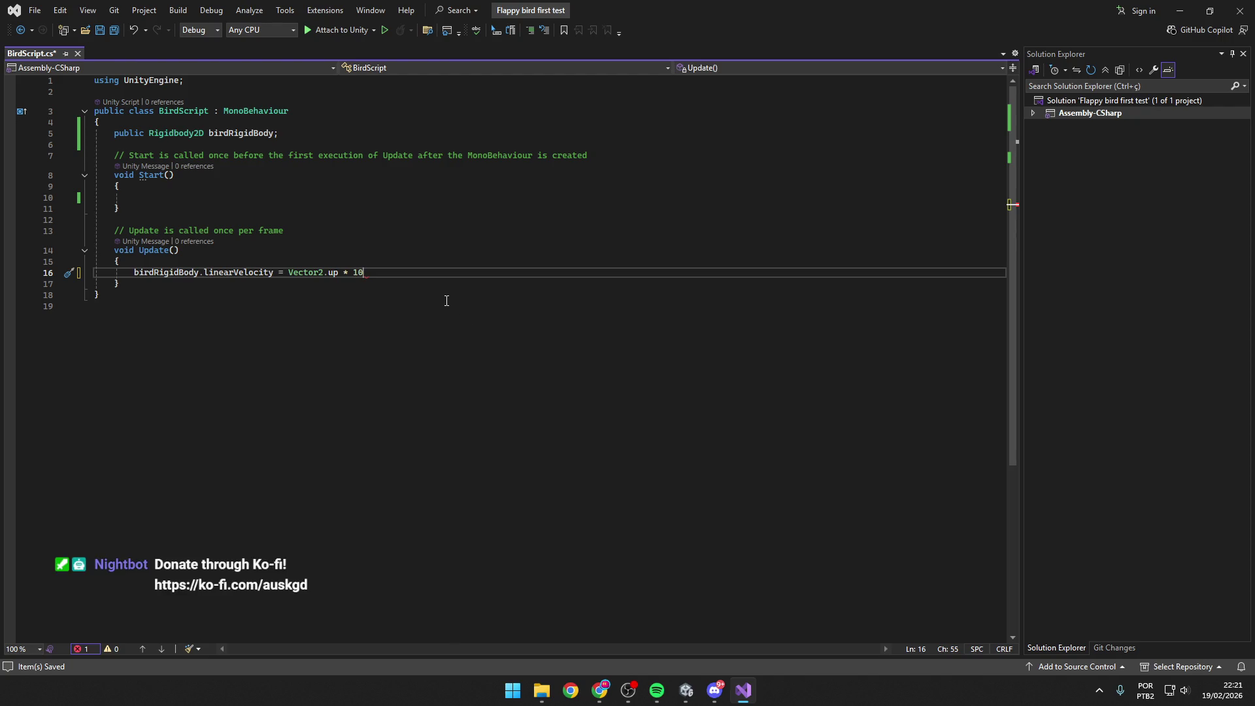
type(";")
key("ctrl+s")
key("alt+Tab")
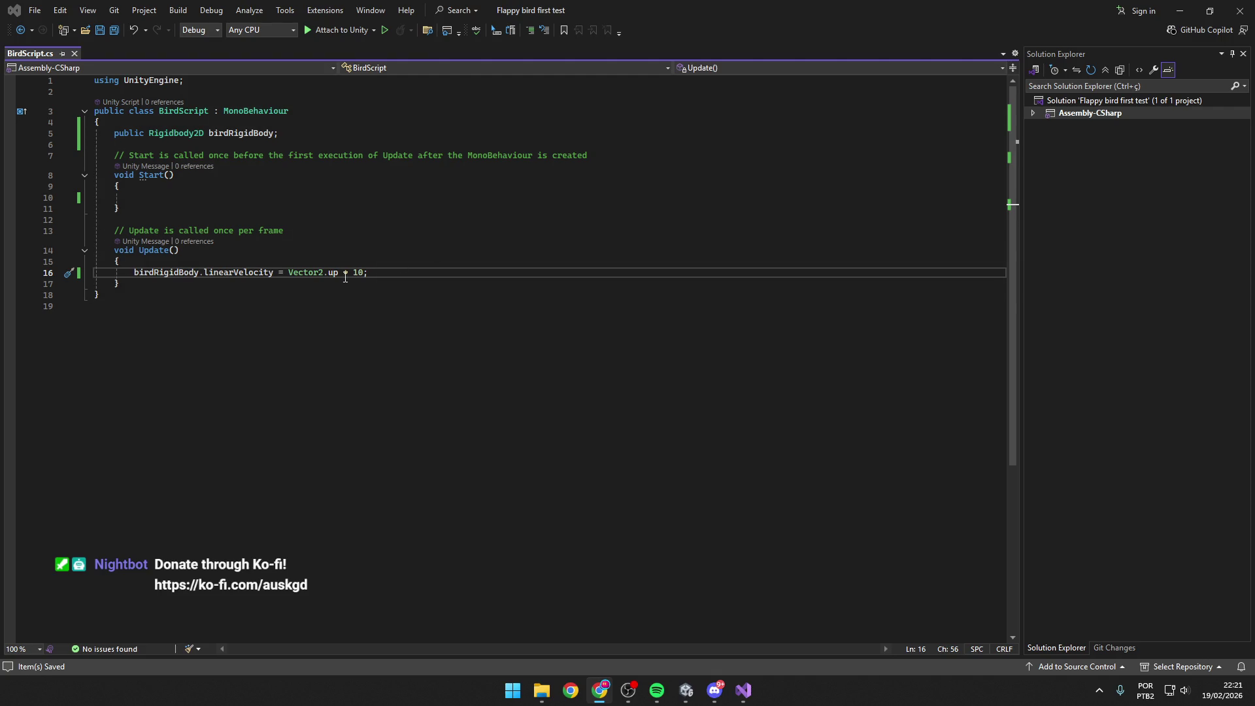
key("alt+Tab")
left_click_drag(369, 271, 324, 272)
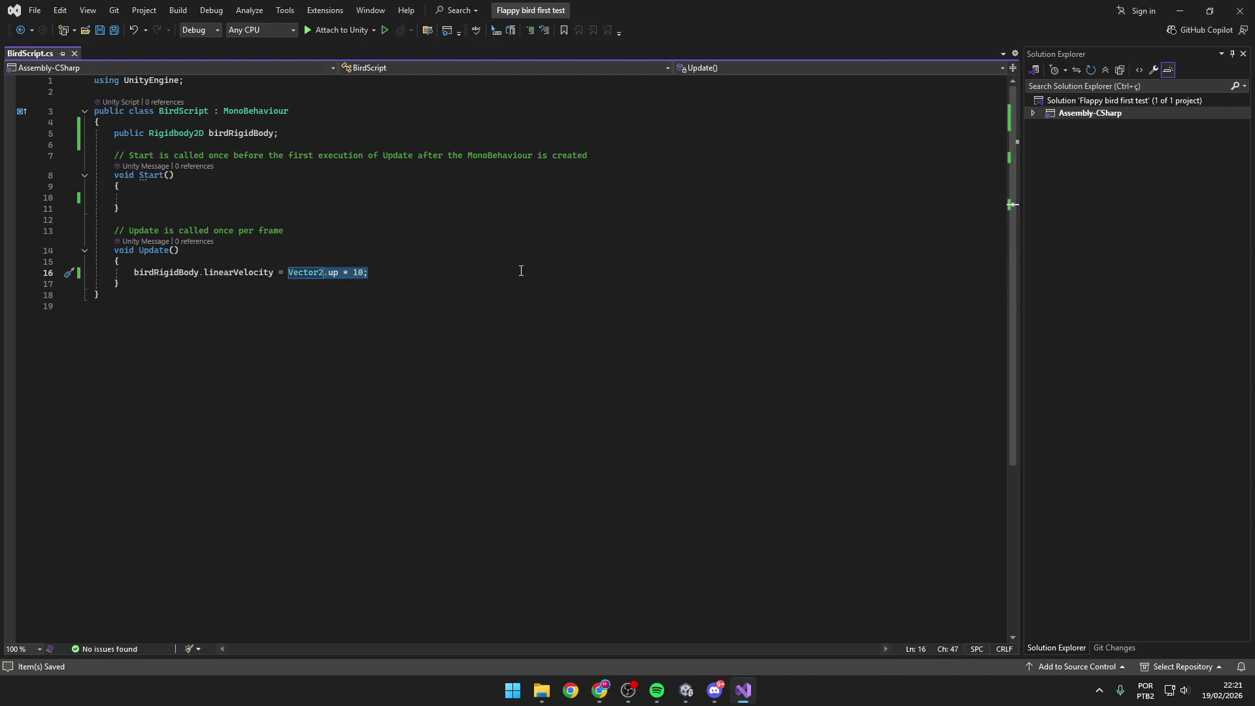
type("(0, 1)")
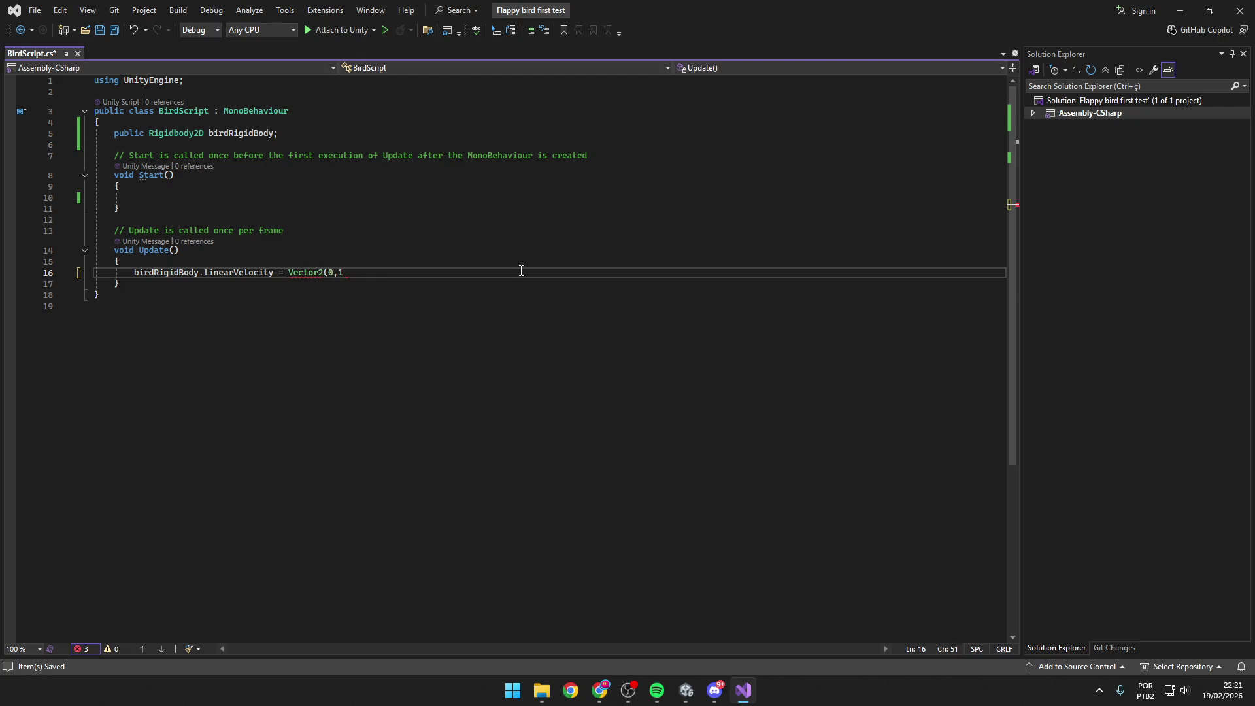
type(";")
key("ctrl+s")
mouse_move(311, 274)
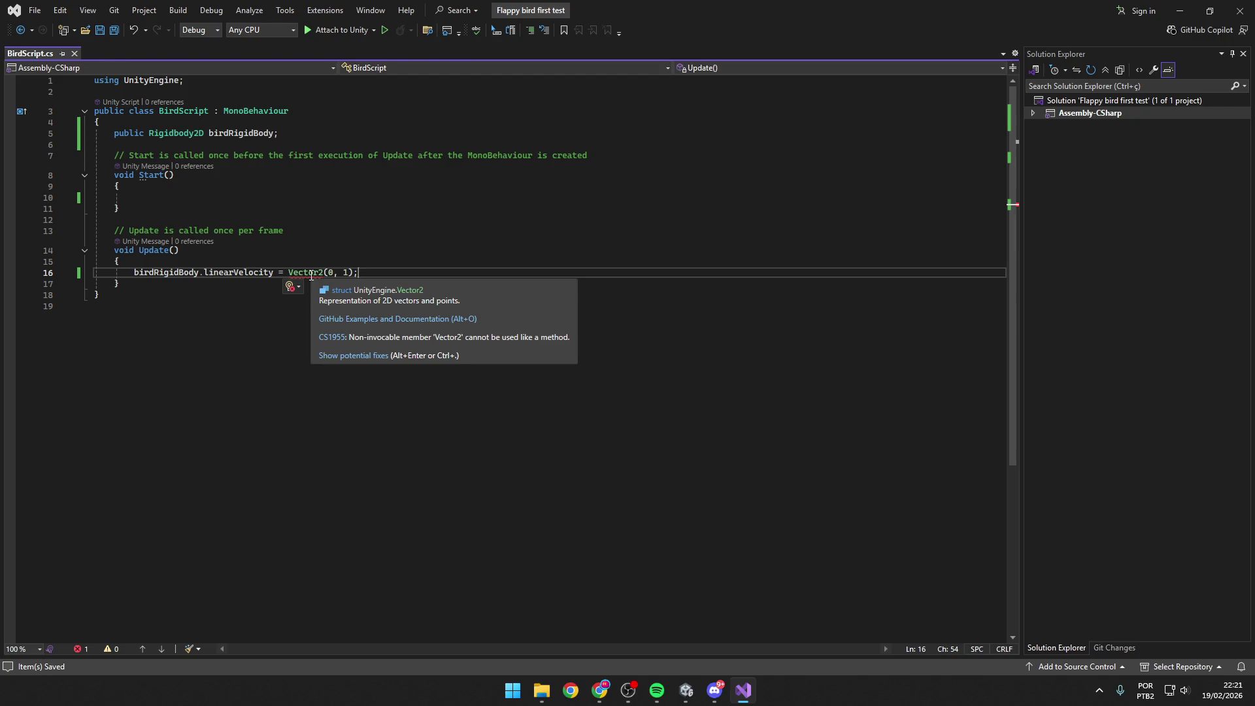
key("Left")
type("* ")
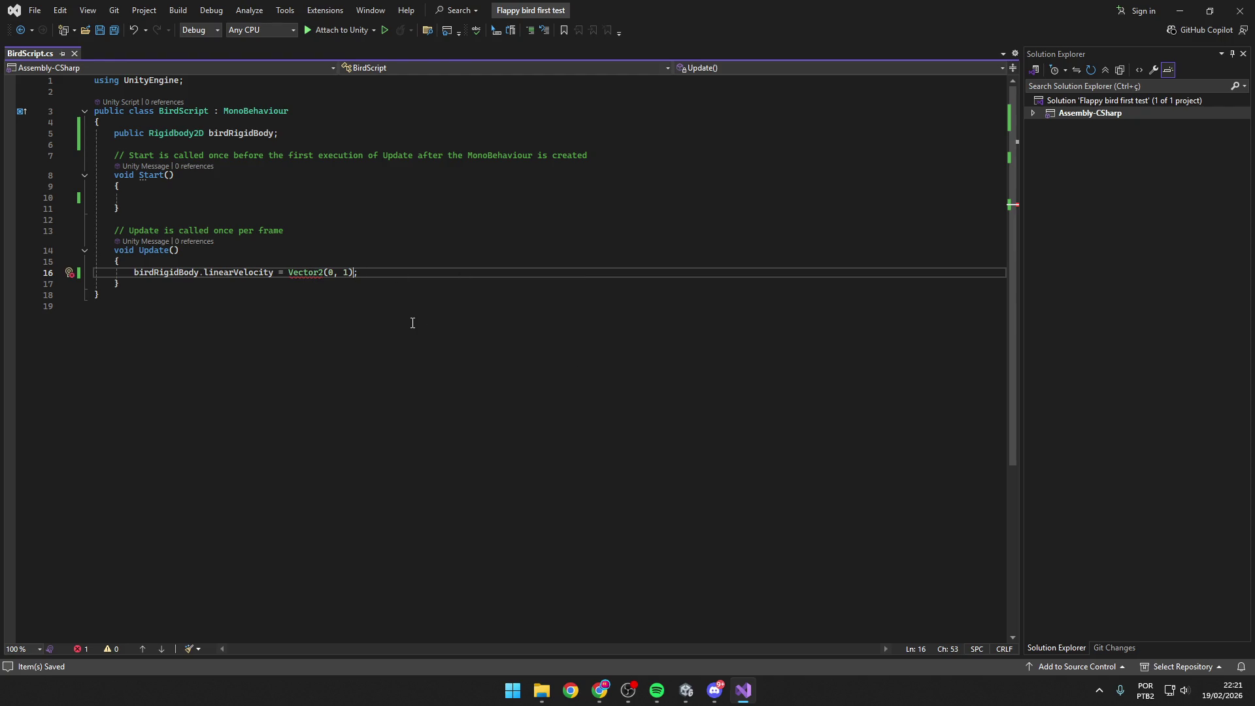
type("10")
key("ctrl+s")
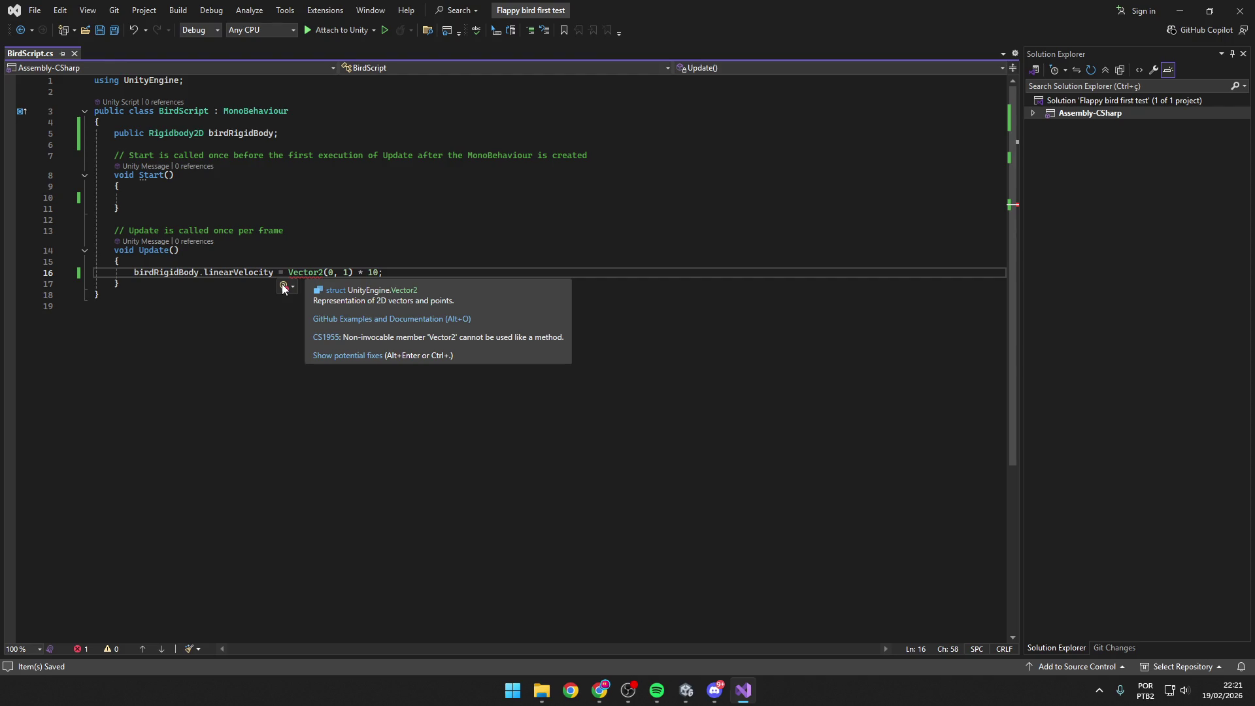
left_click(362, 354)
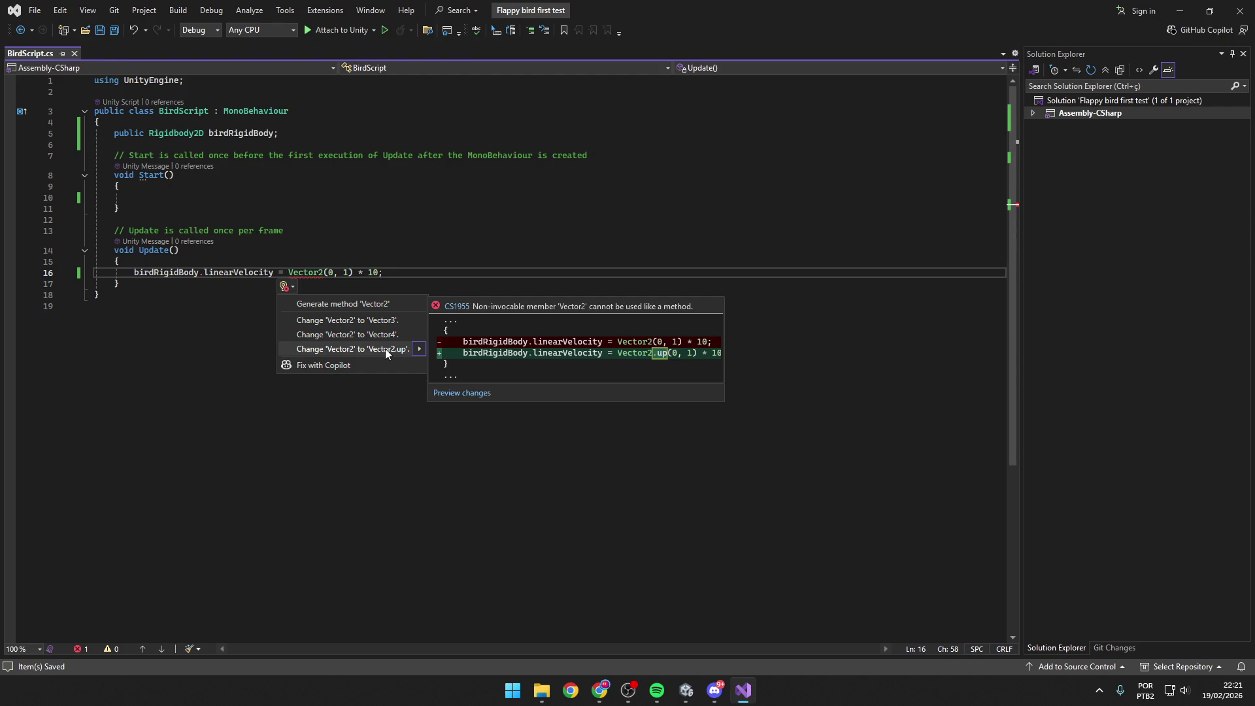
left_click(385, 347)
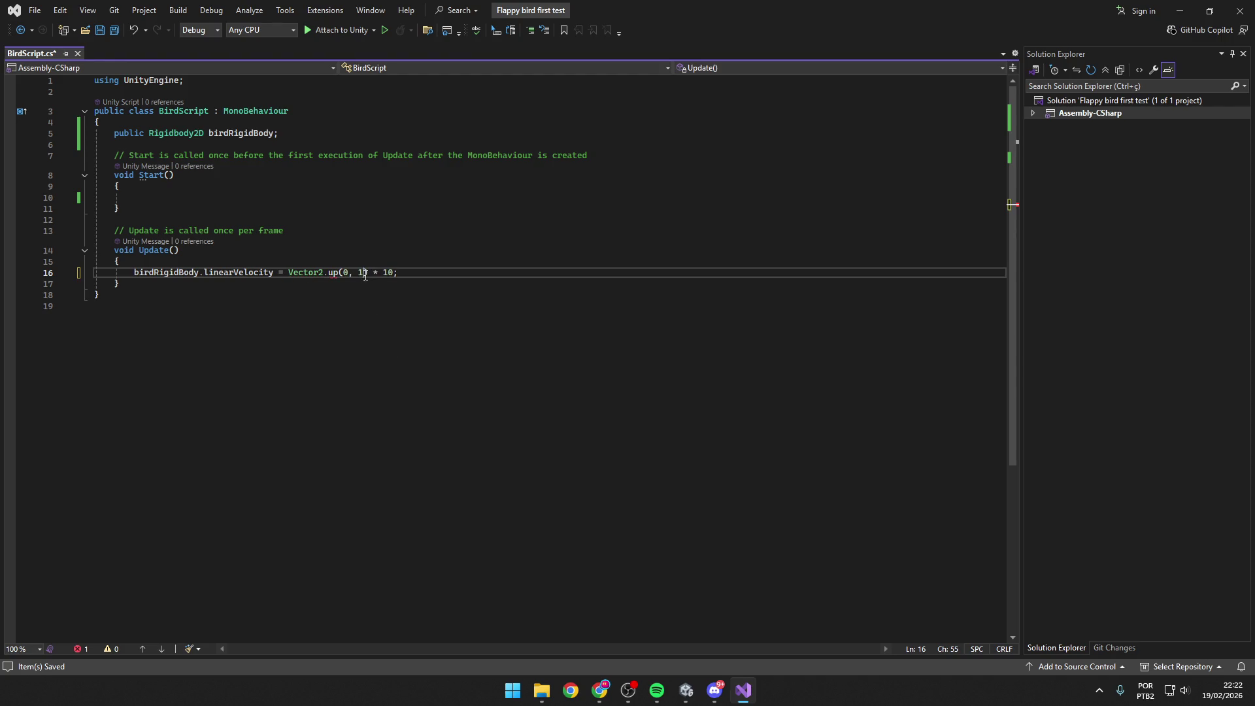
left_click_drag(368, 273, 340, 273)
key("BackSpace")
left_click(392, 272)
key("ctrl+s")
key("alt+Tab")
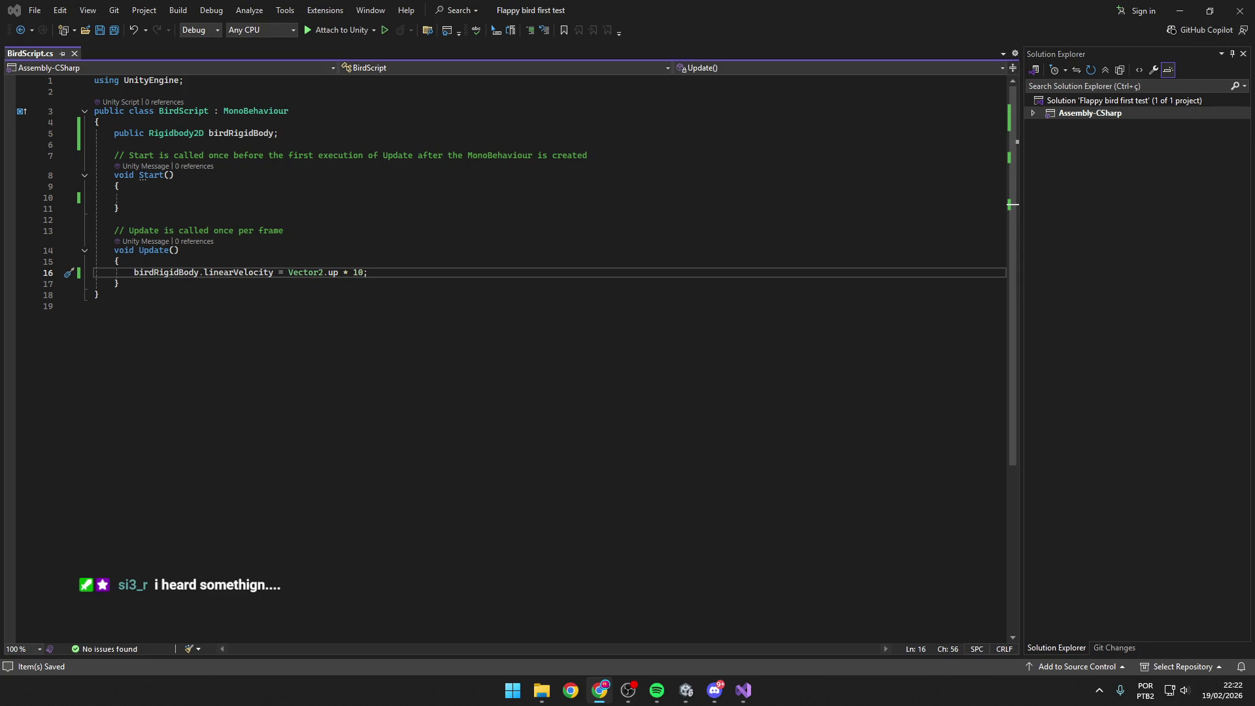
Inspect Vector2 on line 16 without changing the script, then bring the Unity editor forward.
double_click(305, 272)
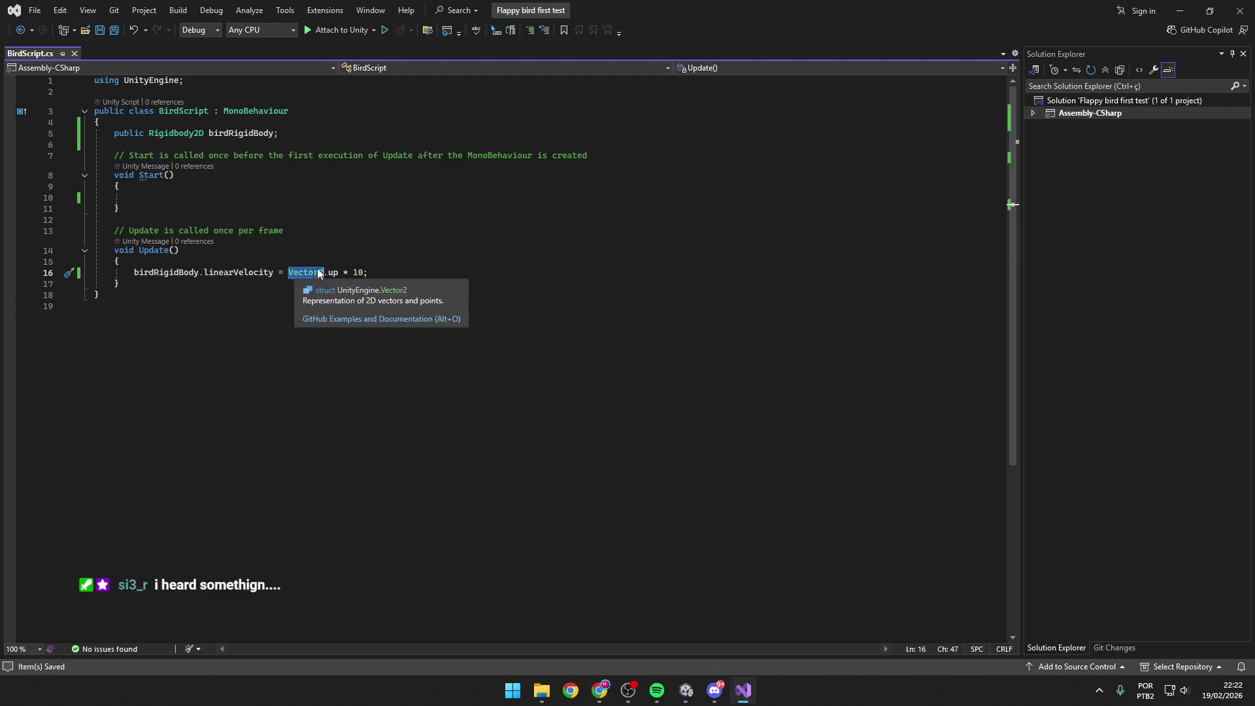
left_click(401, 264)
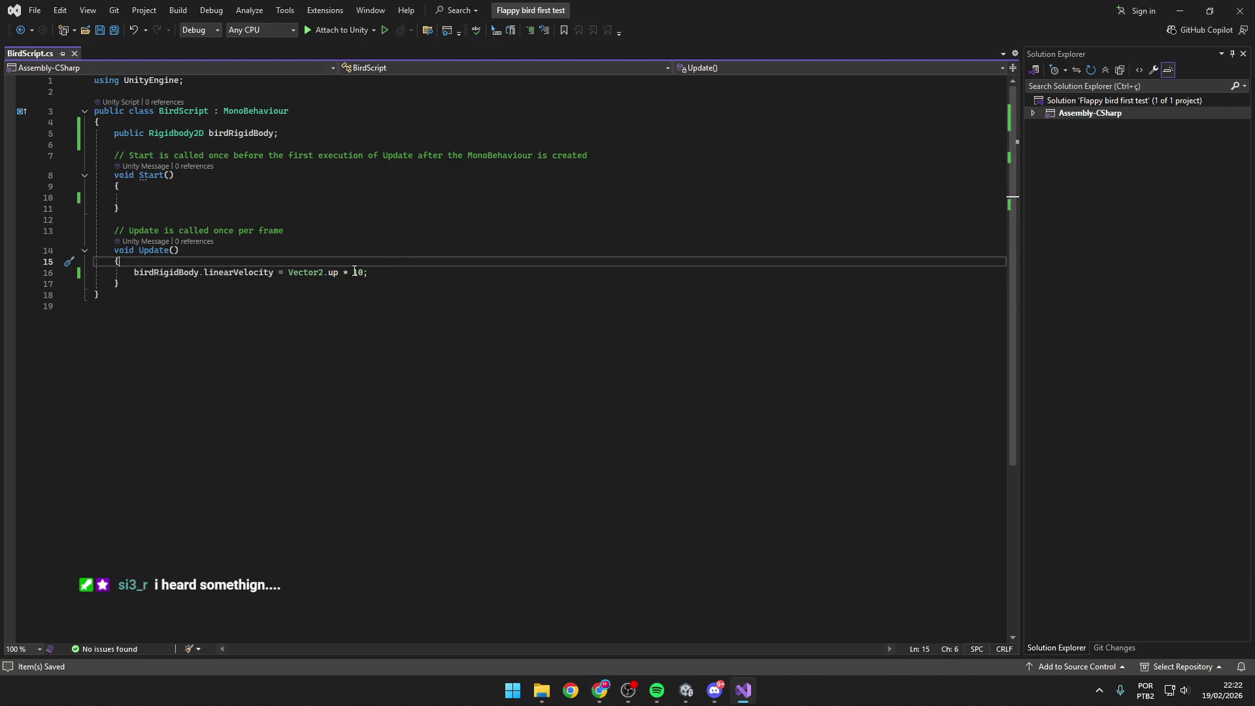
left_click(401, 274)
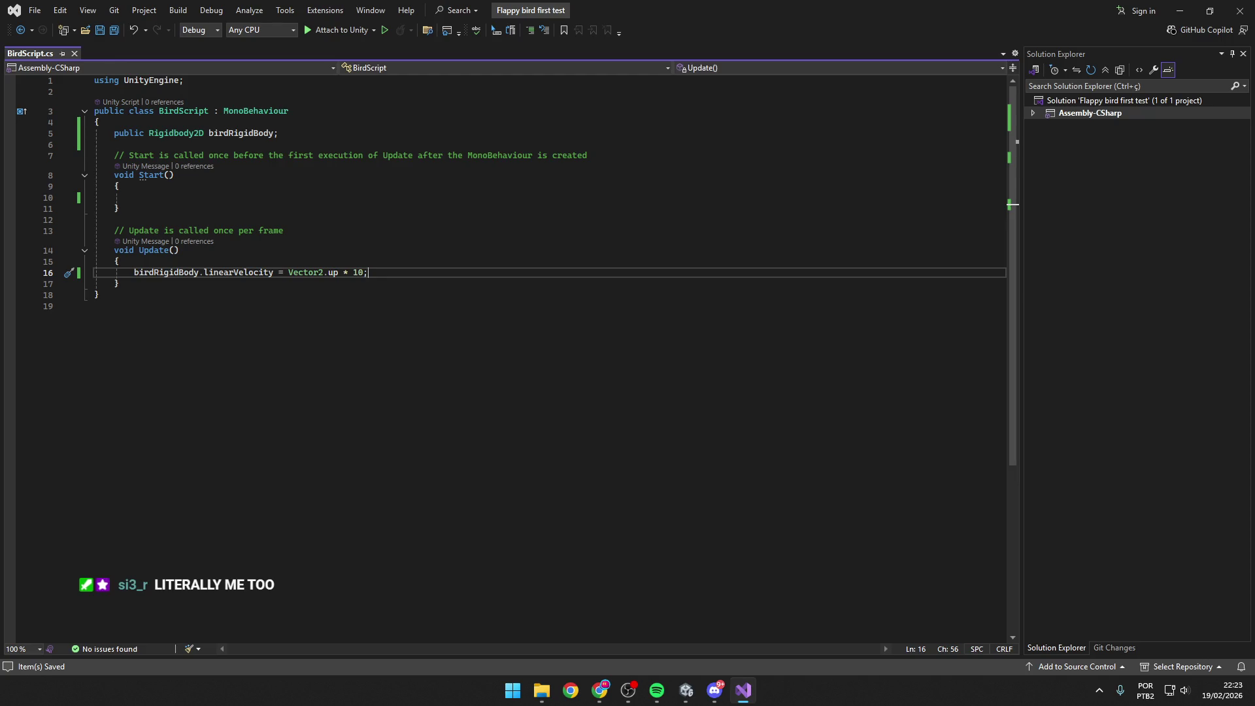
key("alt+Tab")
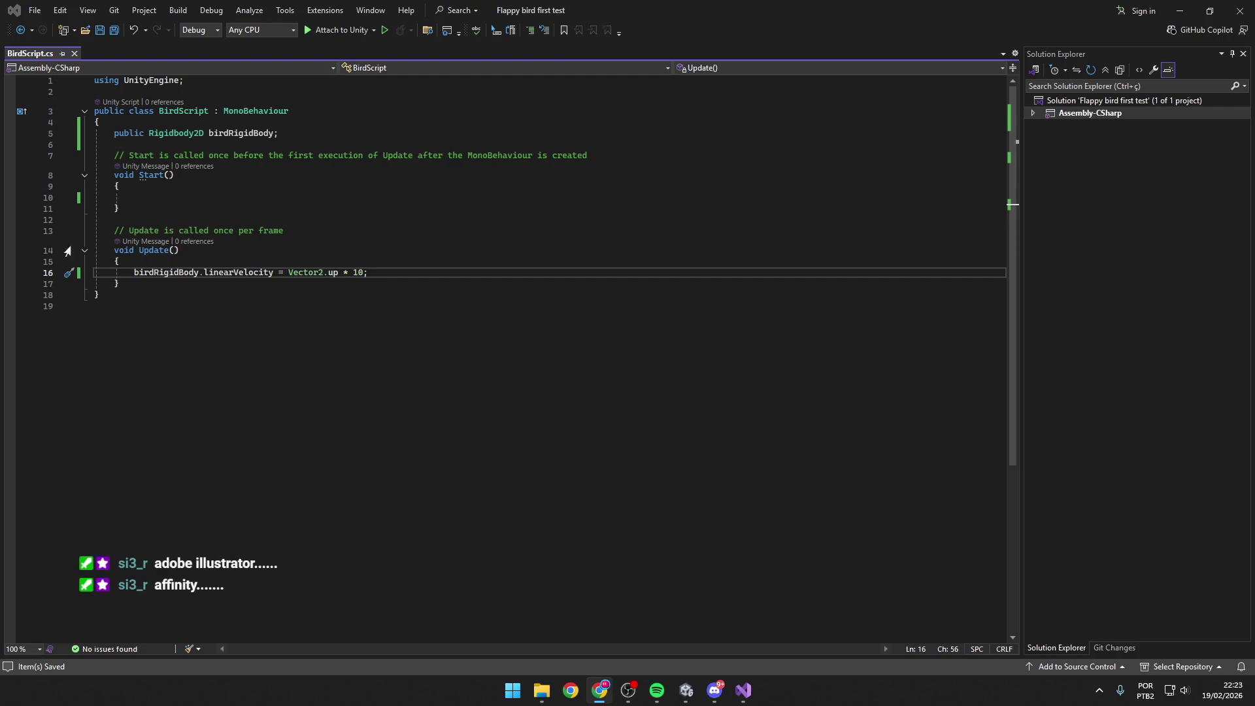
left_click(428, 276)
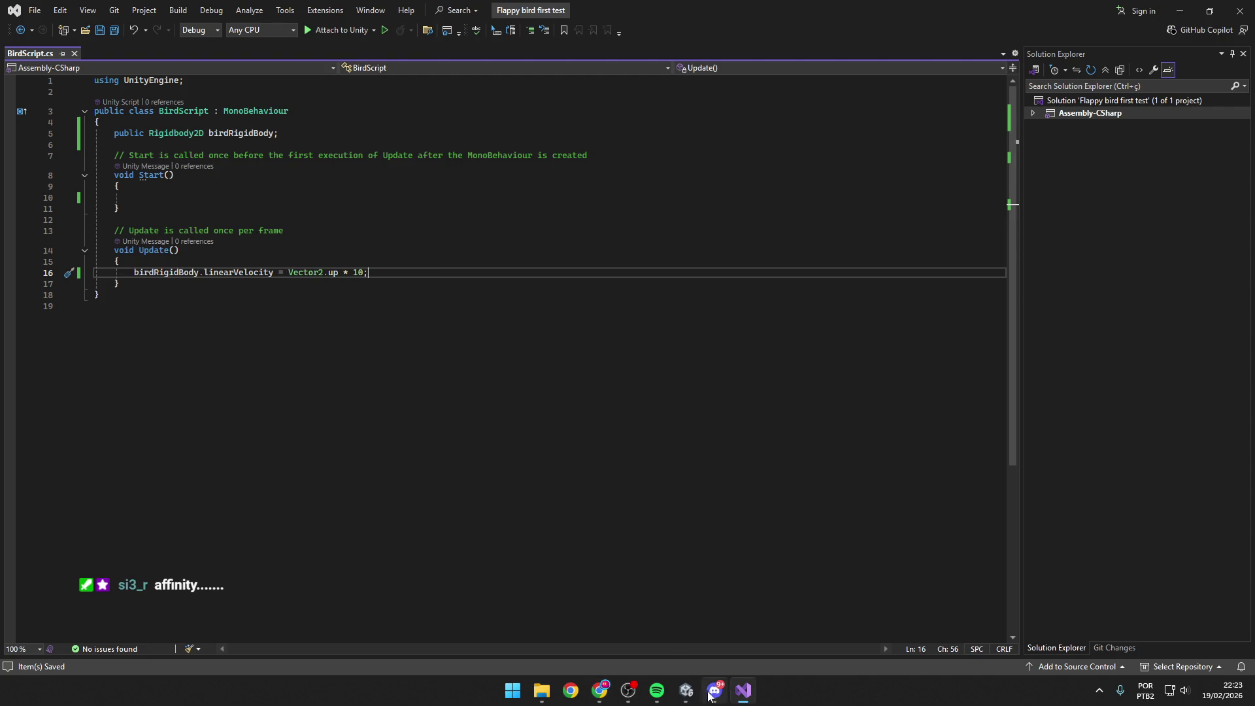
key("alt+Tab")
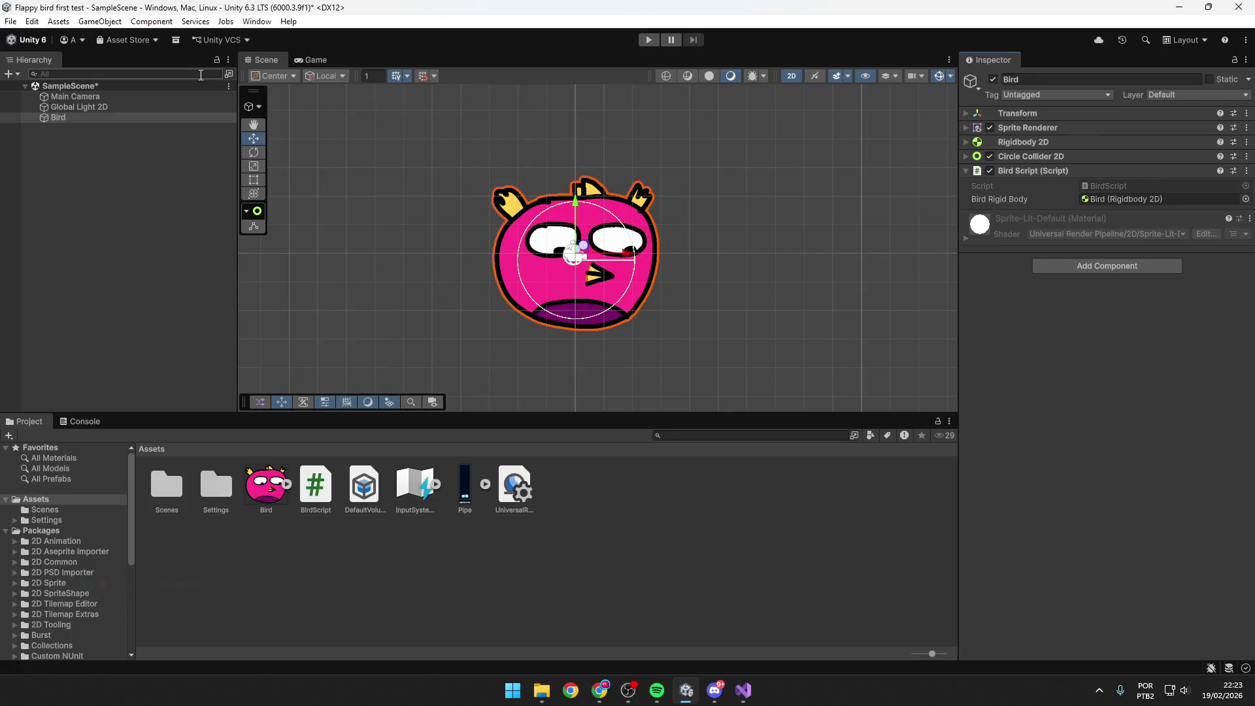
Play-test the bird in the Game view with Space, stop, then return to Scene view and BirdScript.cs.
left_click(315, 60)
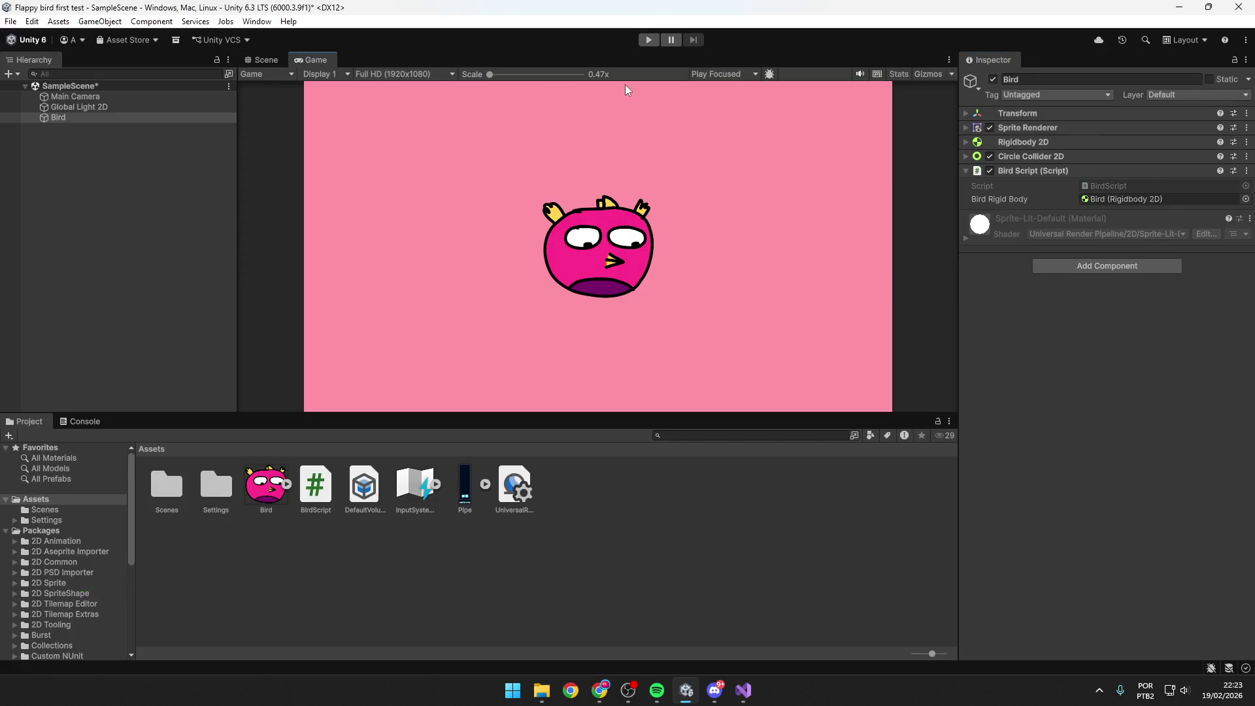
left_click(648, 40)
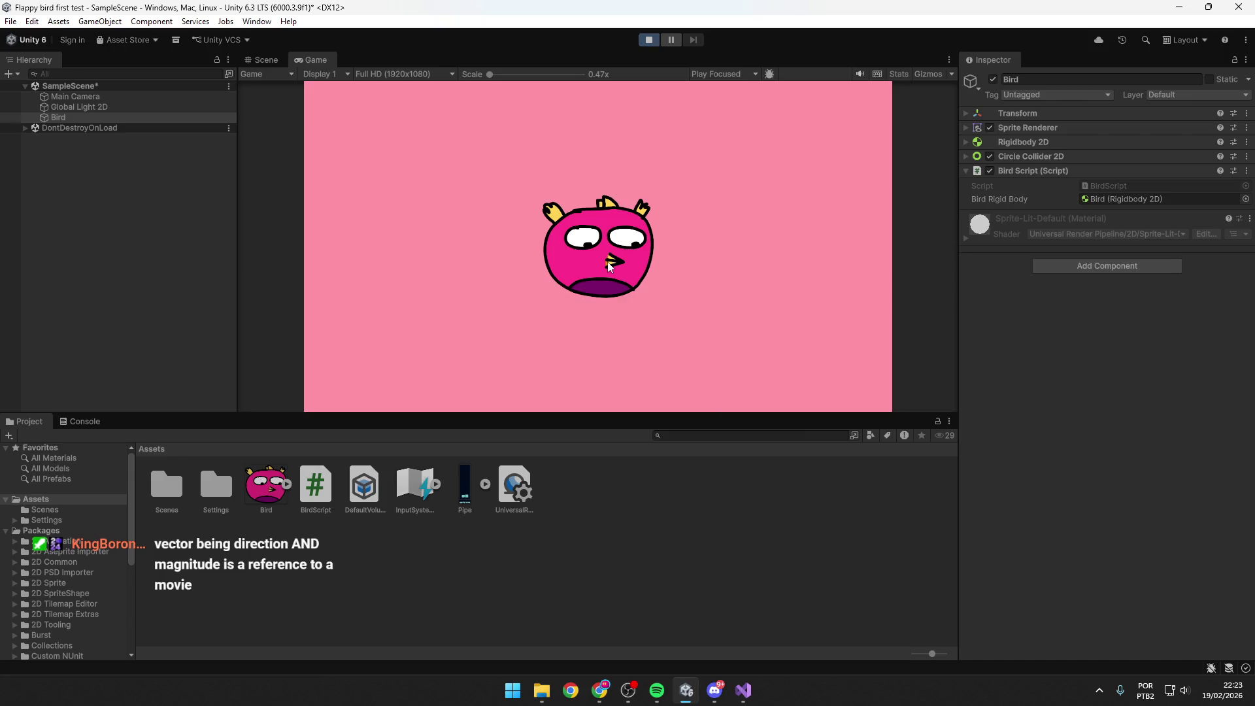
key("space")
left_click(649, 39)
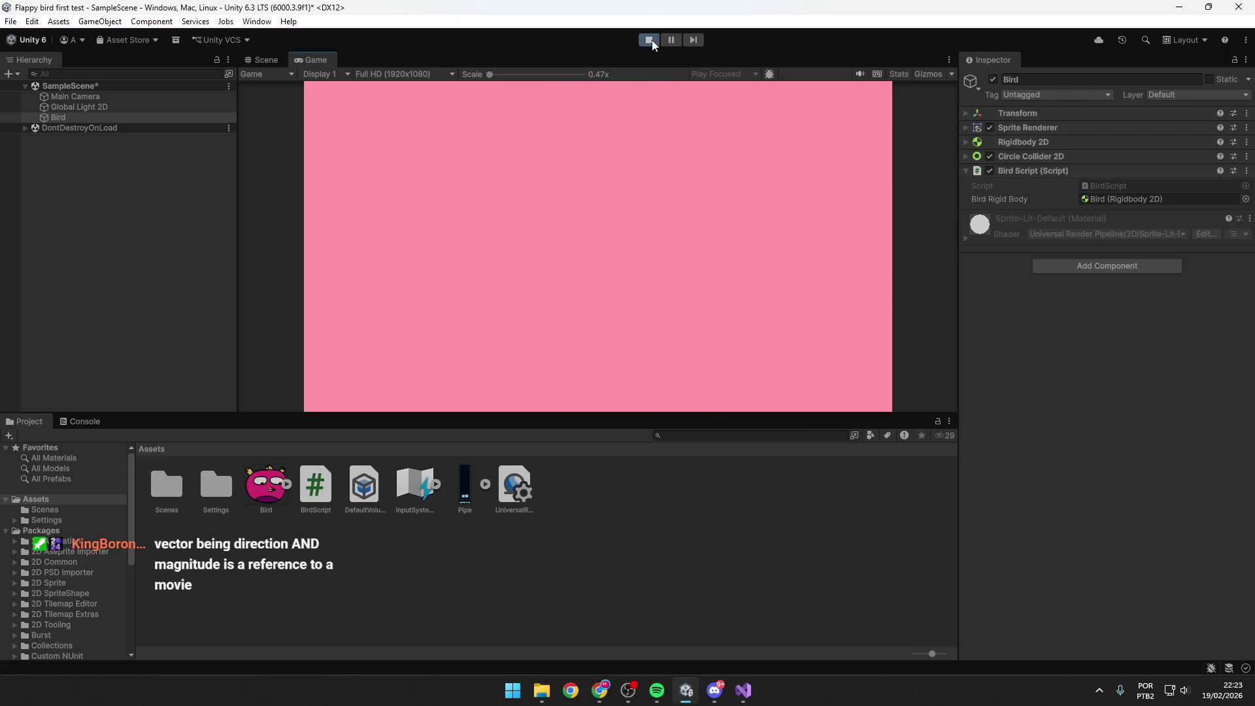
left_click(272, 63)
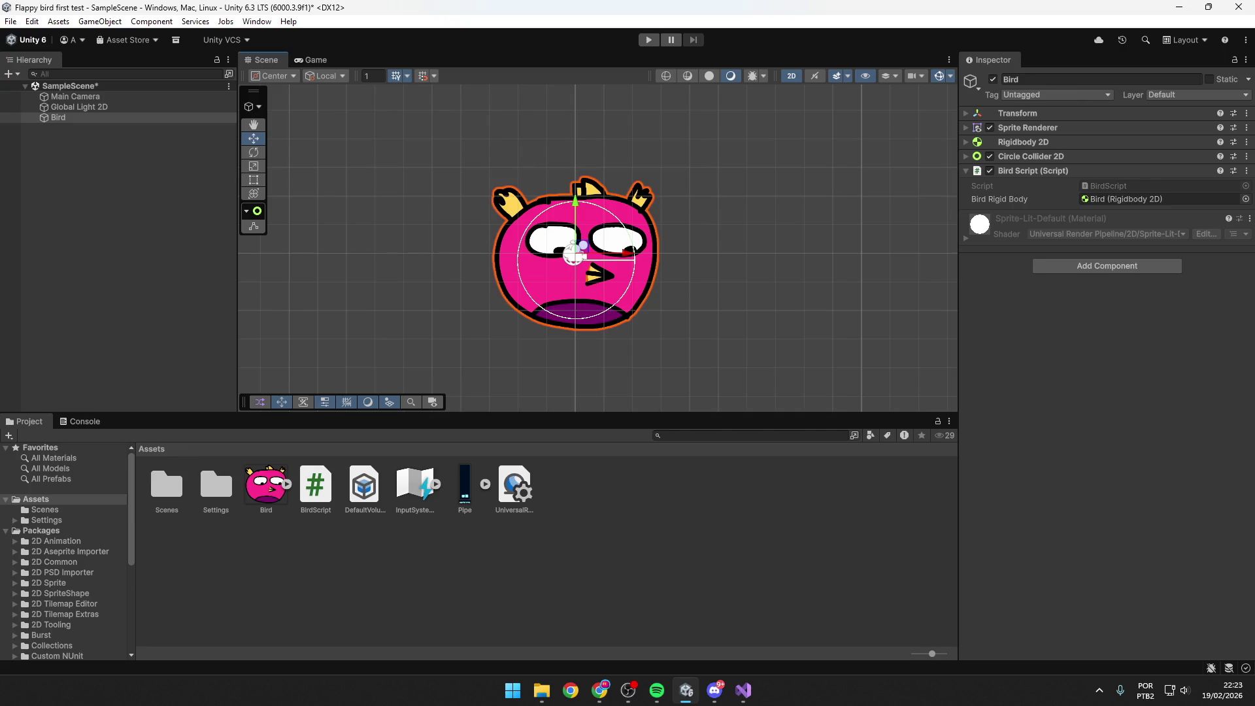
key("alt+Tab")
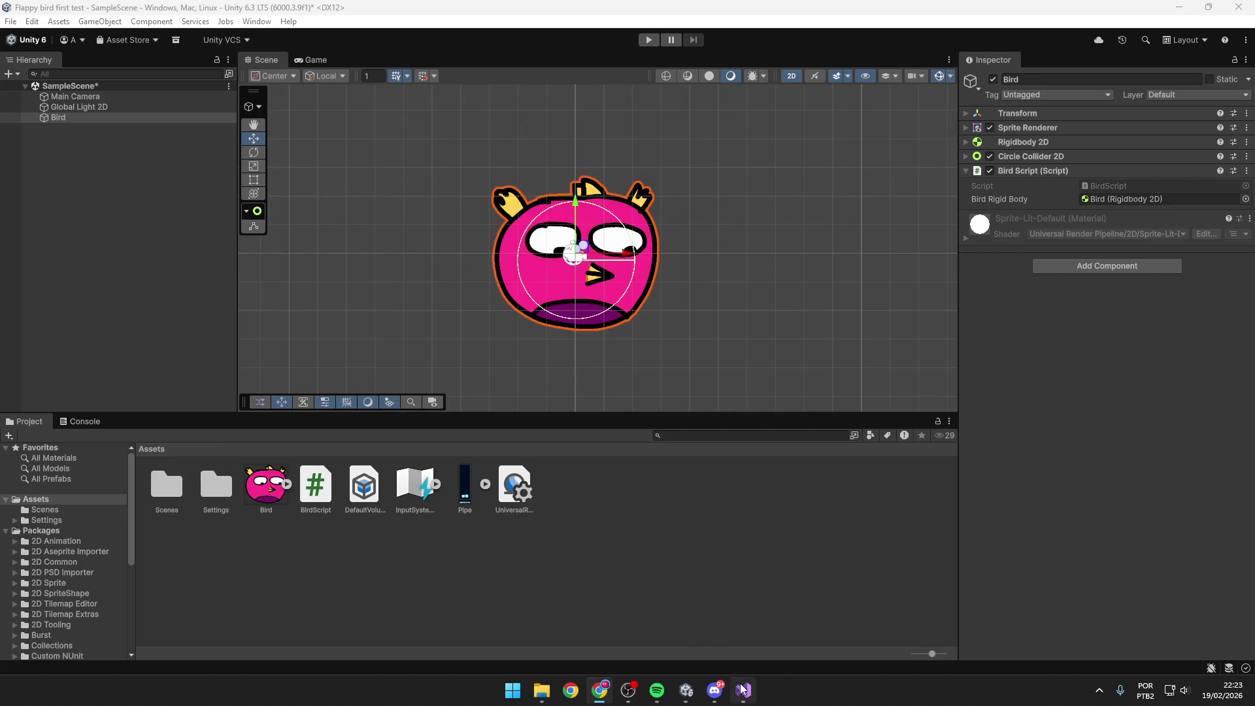
left_click(686, 690)
left_click(744, 691)
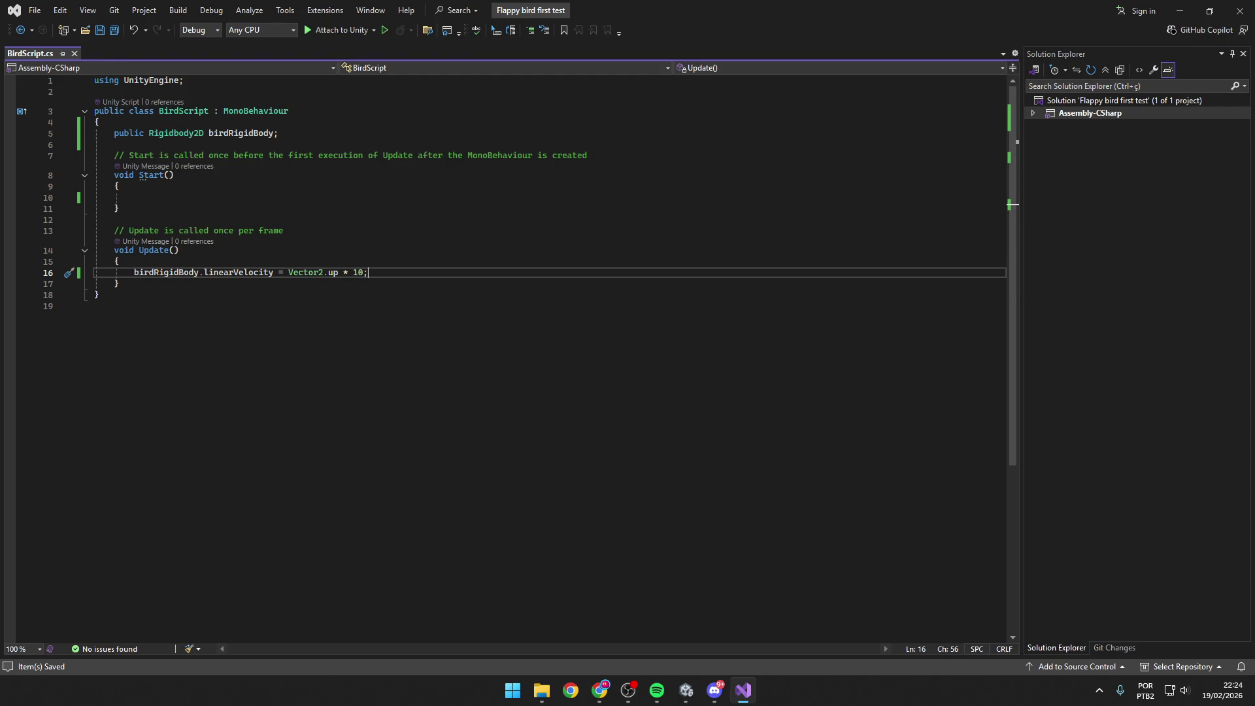
left_click(228, 261)
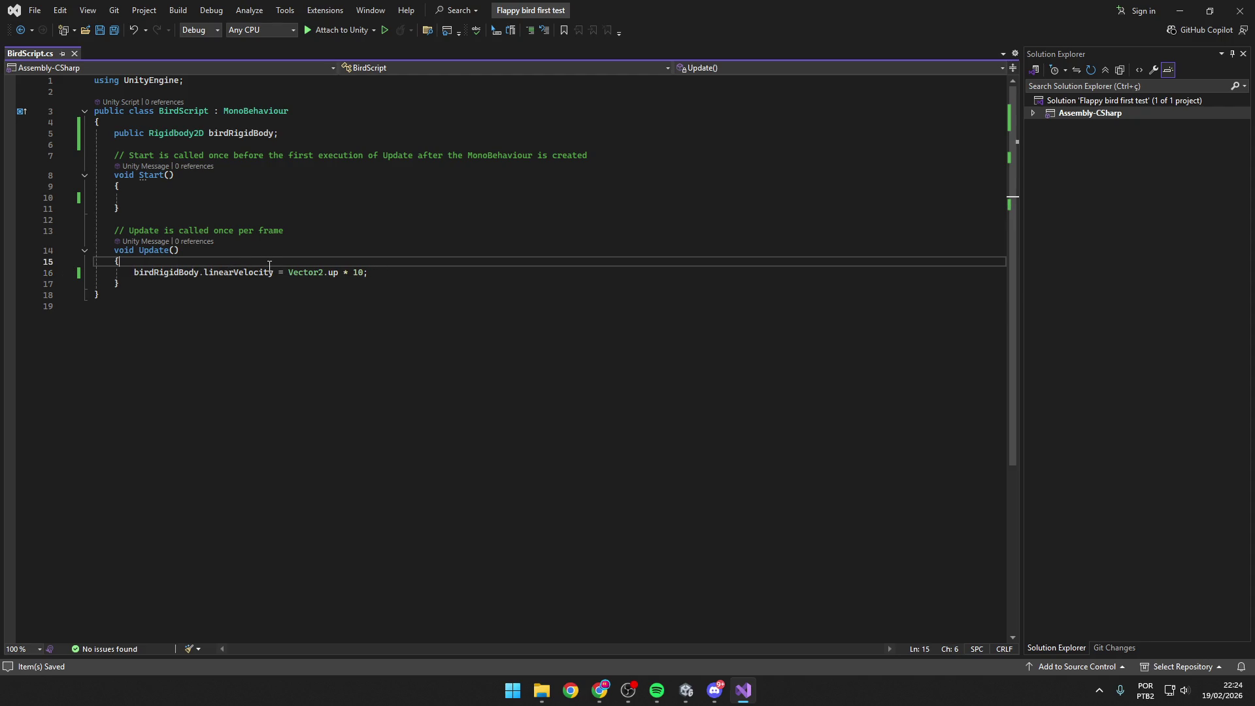
left_click(134, 272)
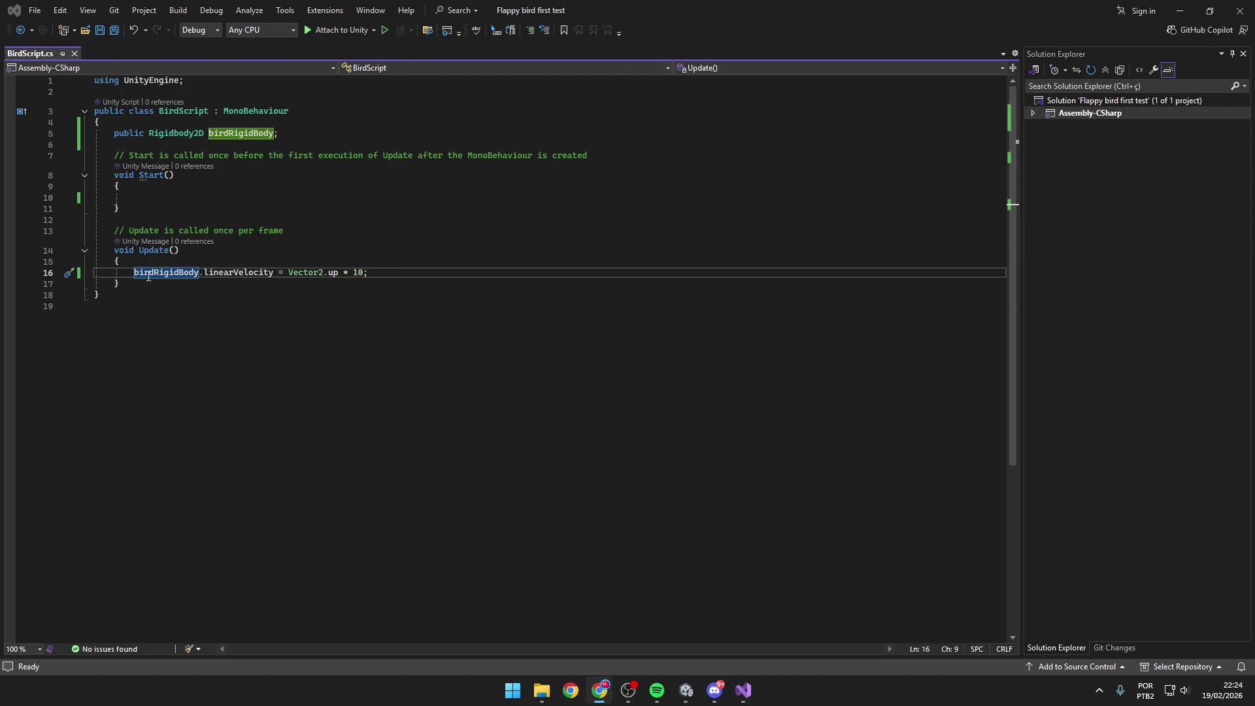
Insert a new line above the velocity line in Update and start it with if.
left_click(186, 259)
key("Return")
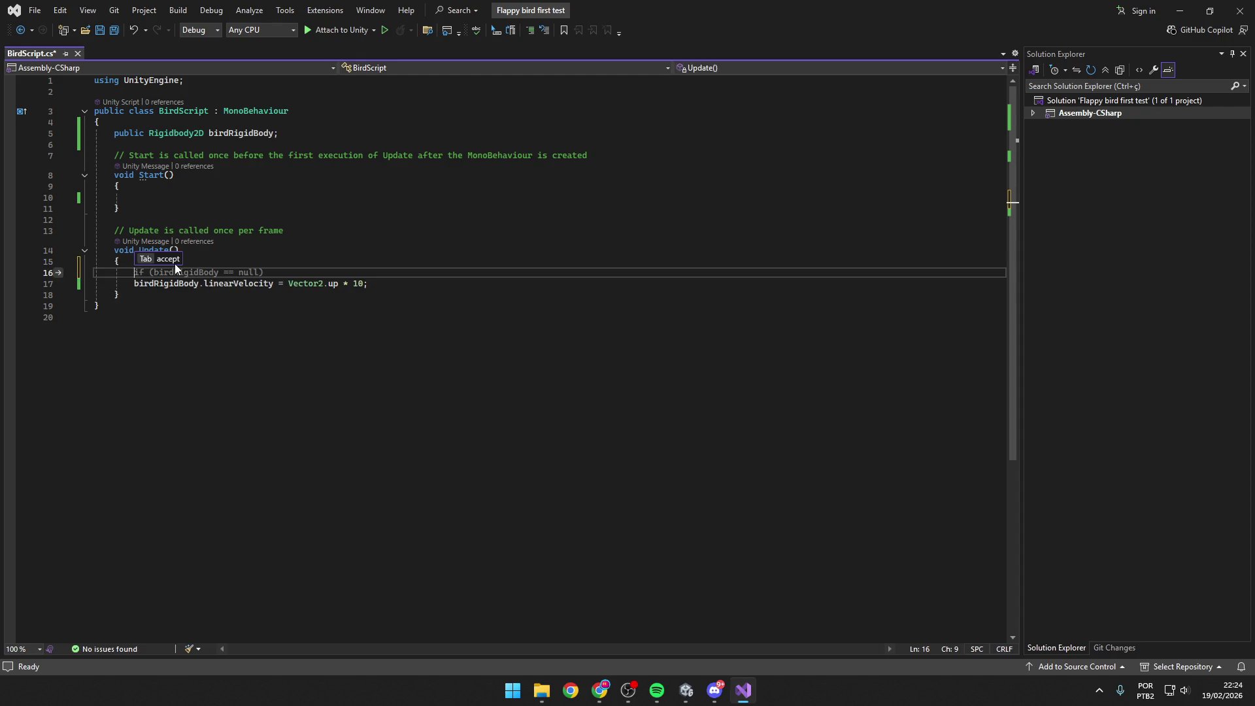
key("Return")
key("Up")
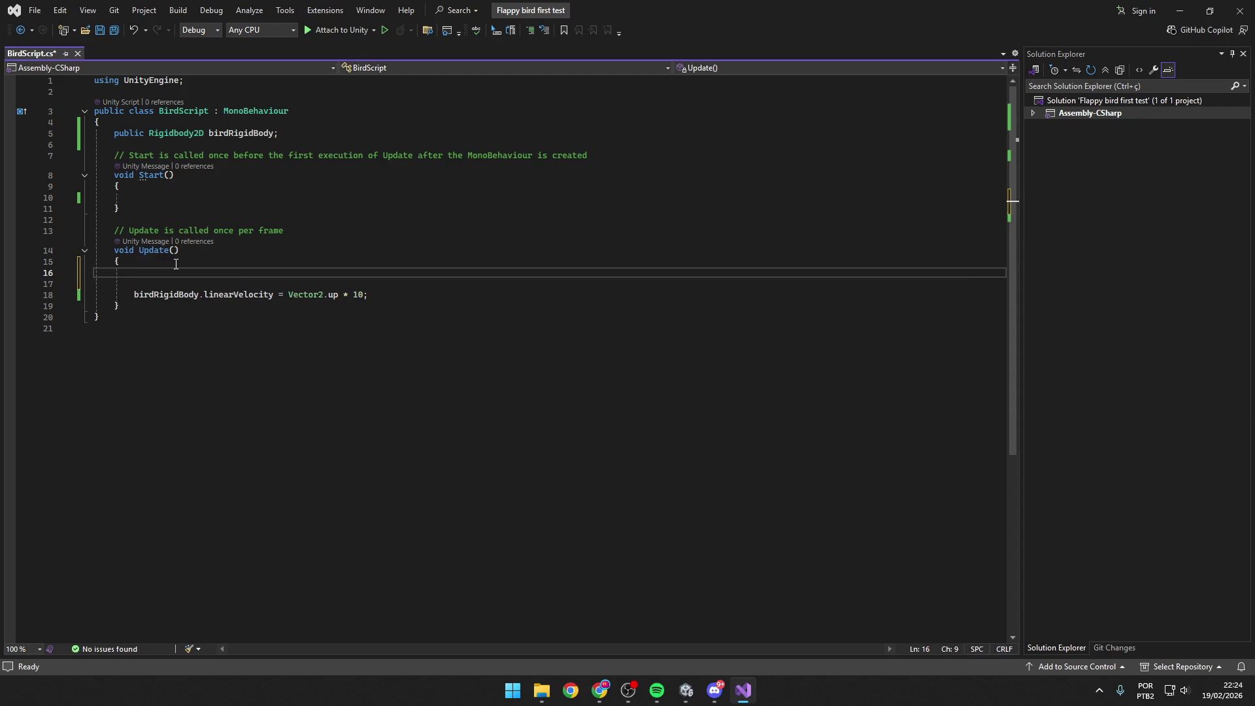
type("if")
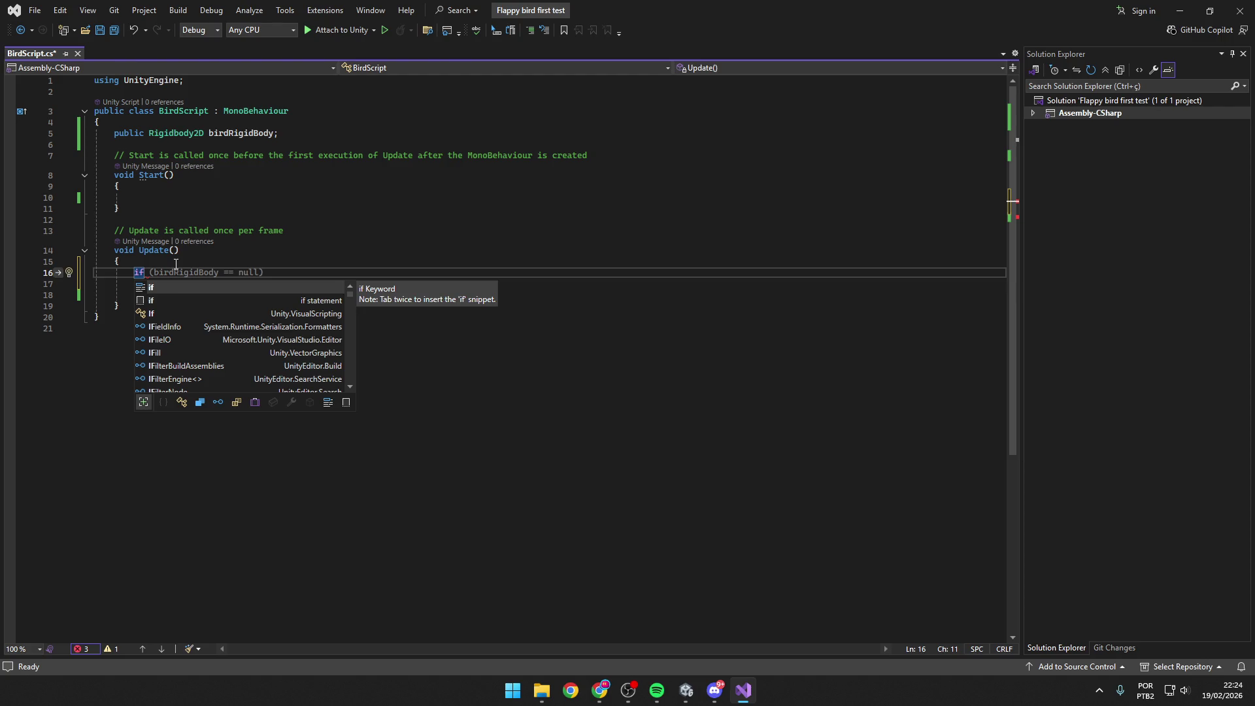
key("Escape")
key("Escape")
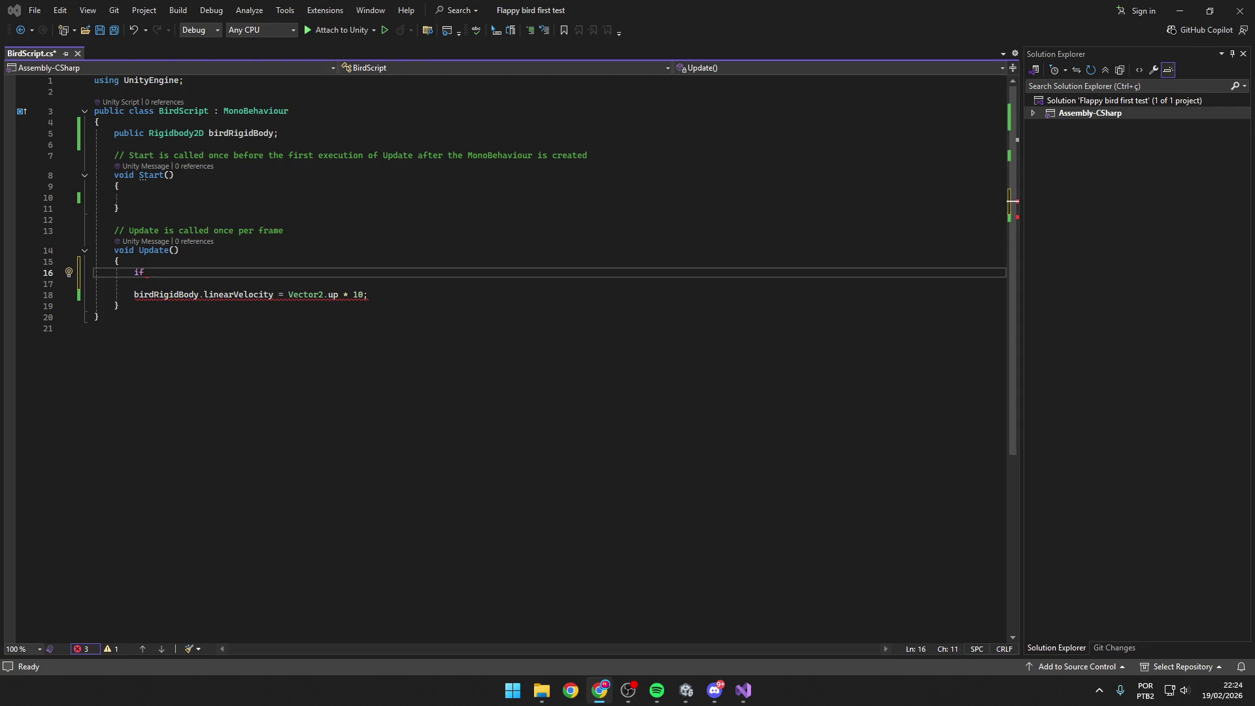
key("Down")
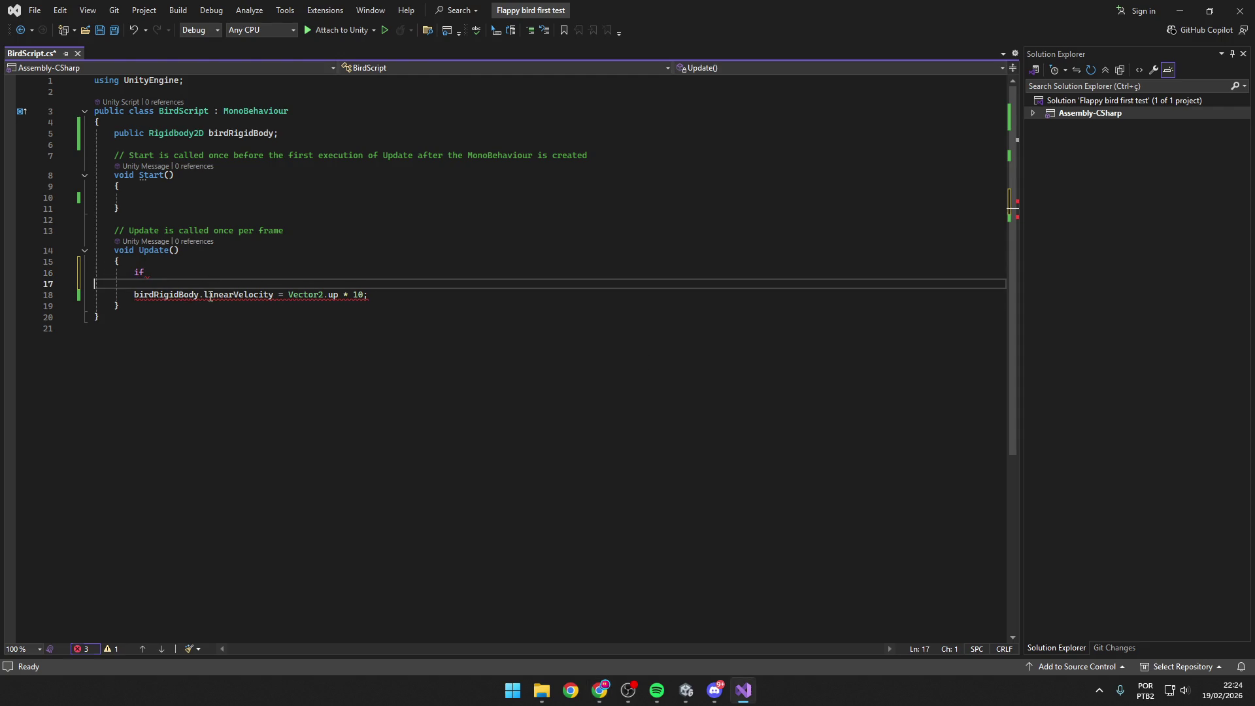
key("Up")
Extend the condition to (Input.GetKeyDown, picking GetKeyDown over GetKeyUp and GetKey.
type("(")
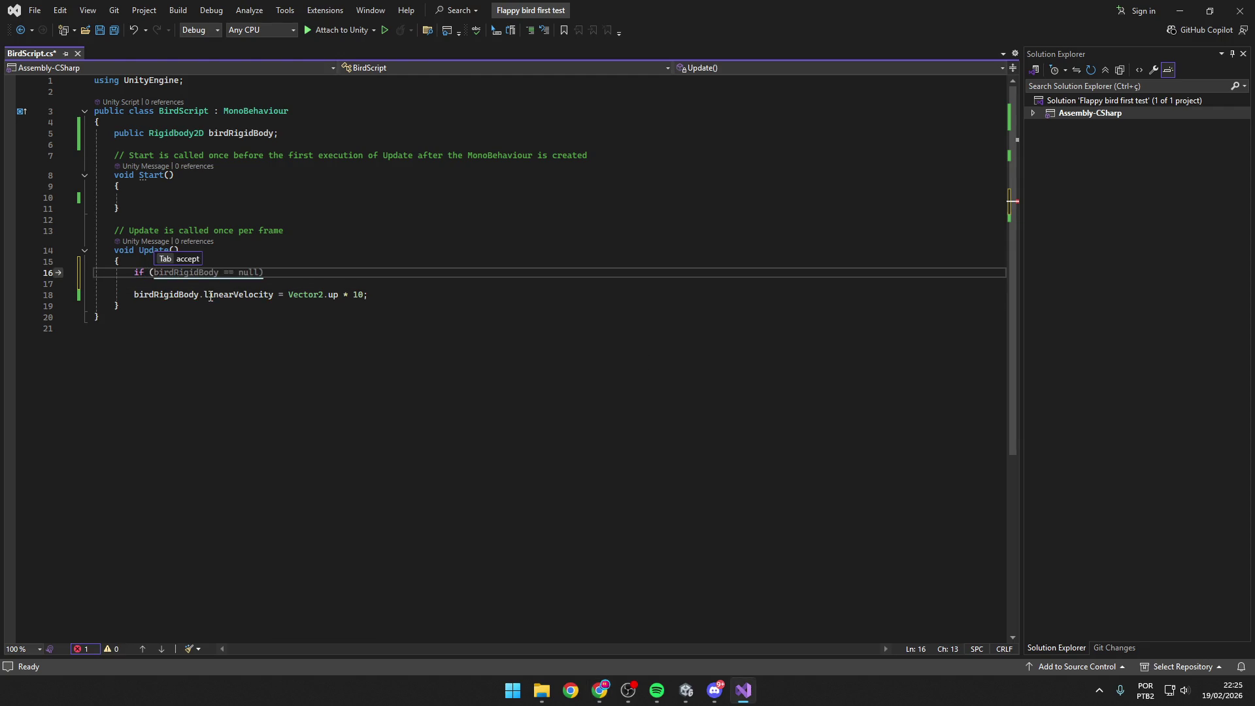
type("Input")
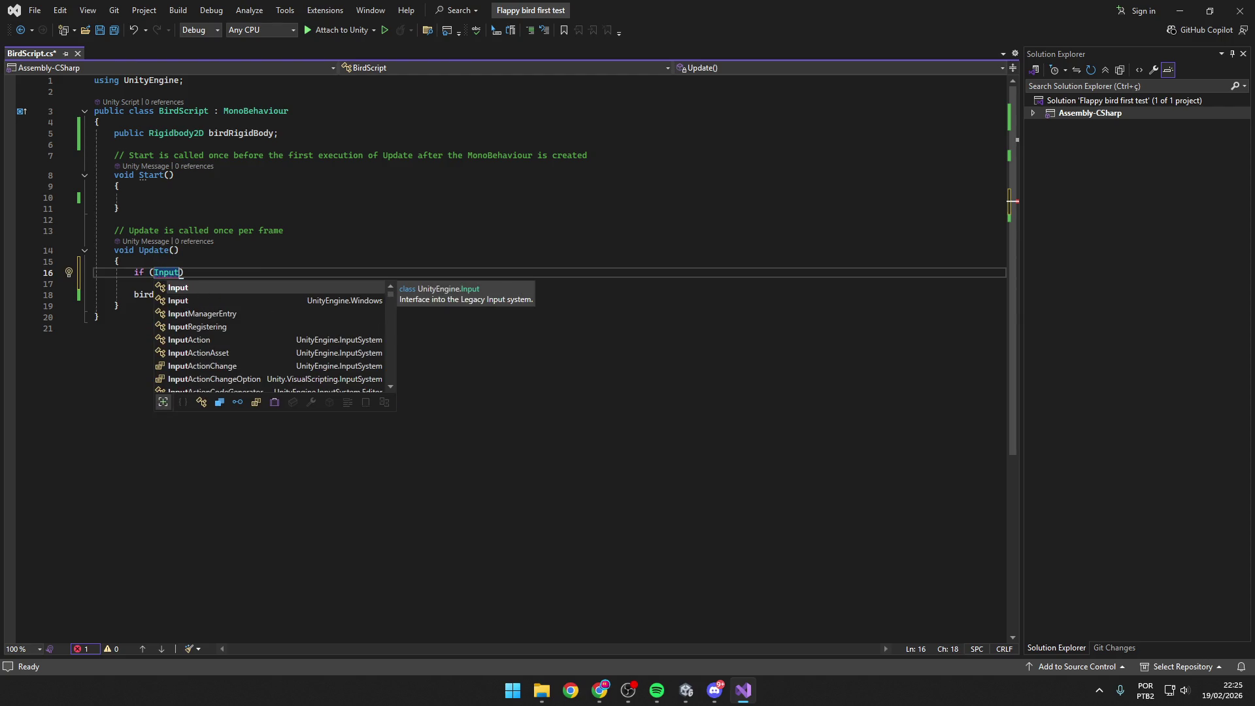
key("alt+Tab")
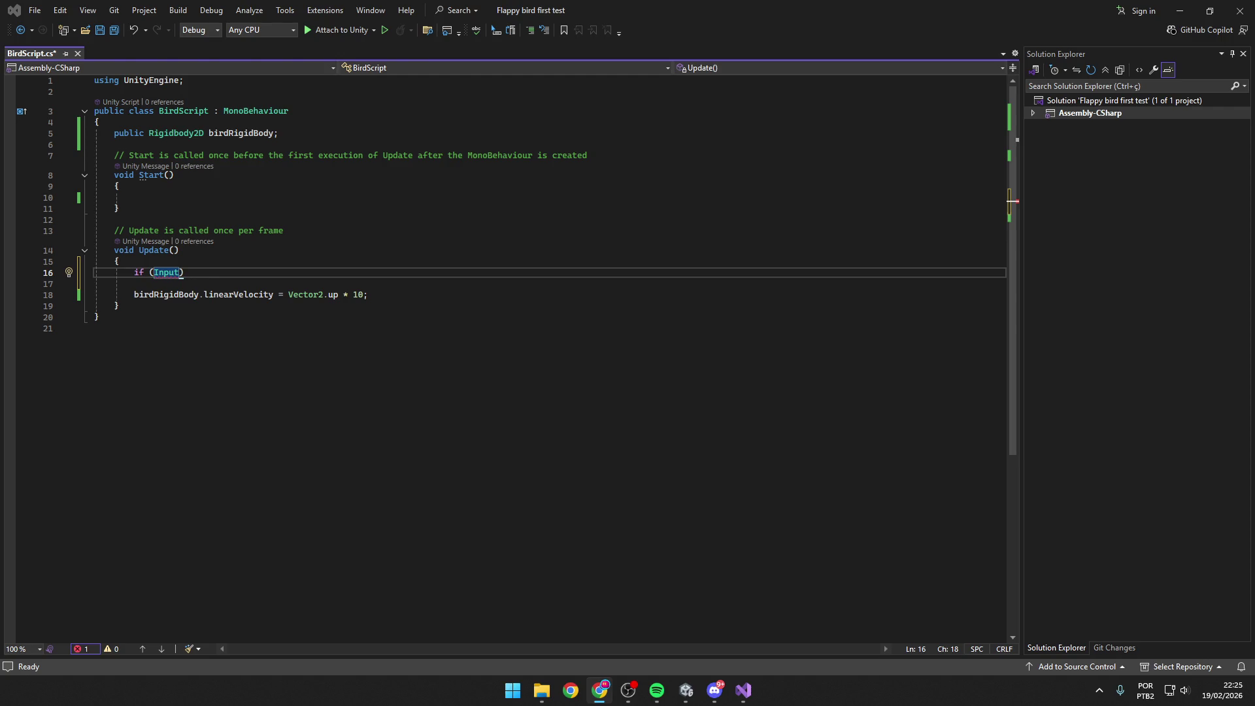
left_click(223, 273)
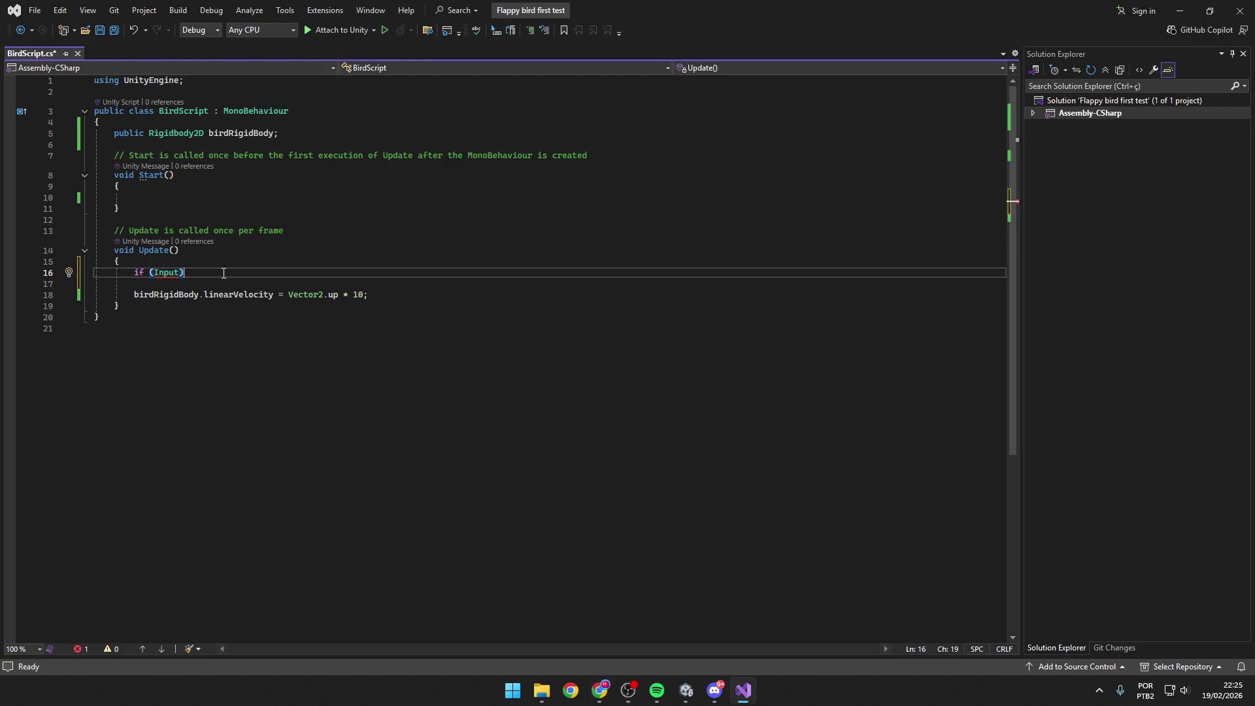
key("Left")
type(".Get")
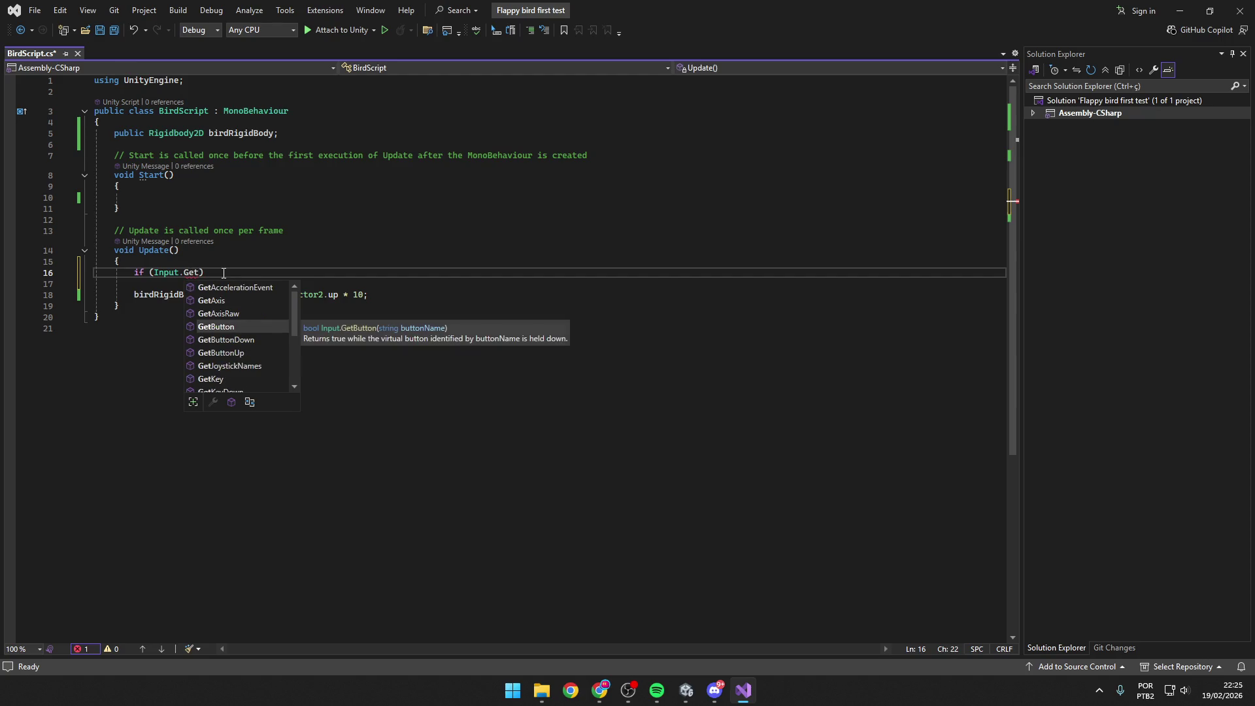
type("Ke")
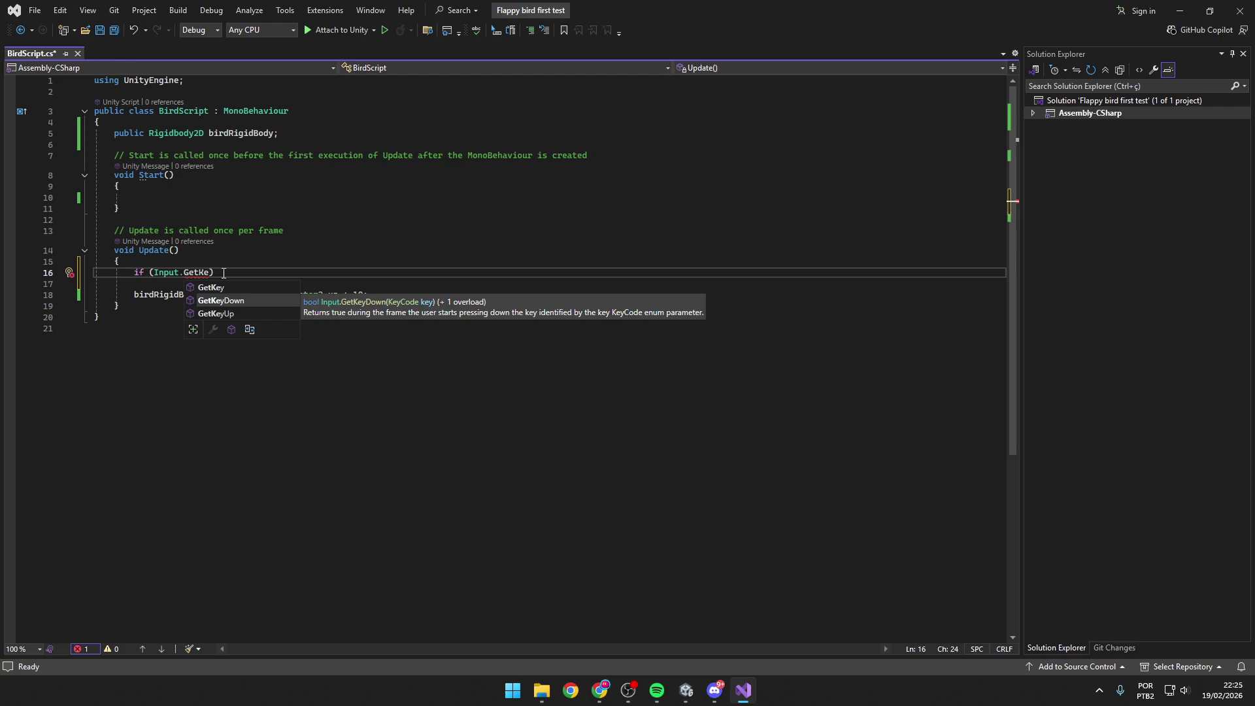
key("Down")
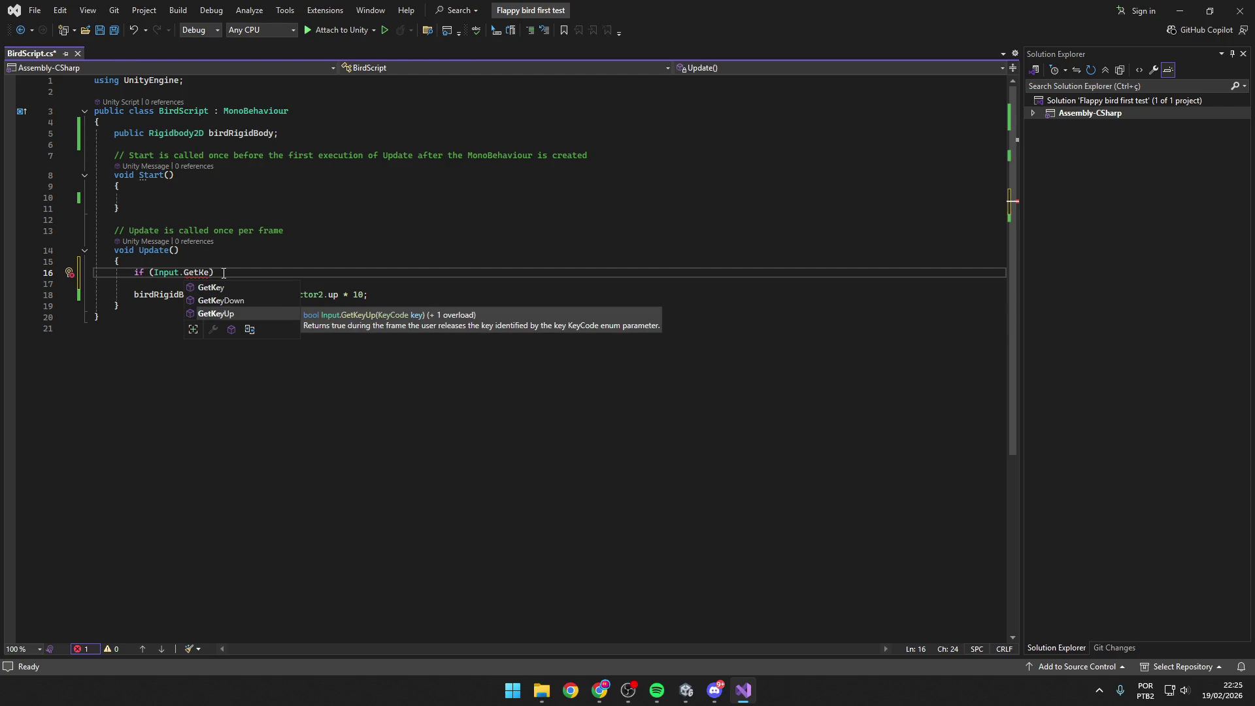
key("Up")
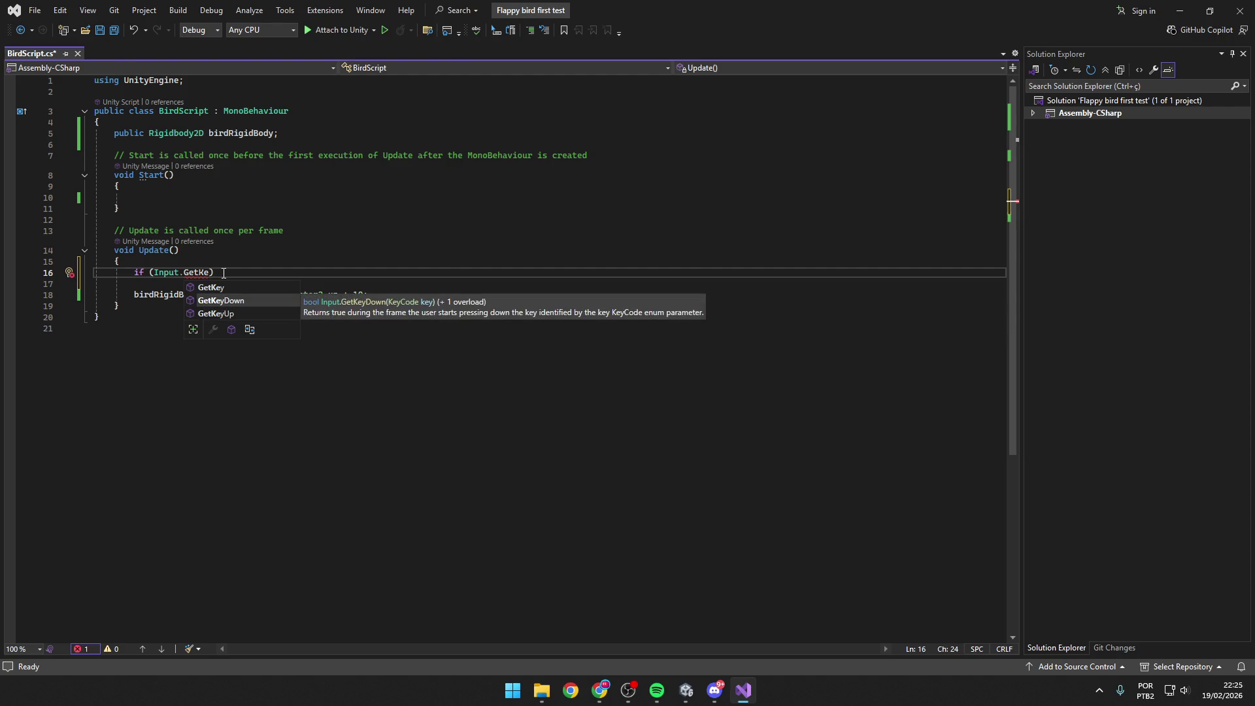
key("Up")
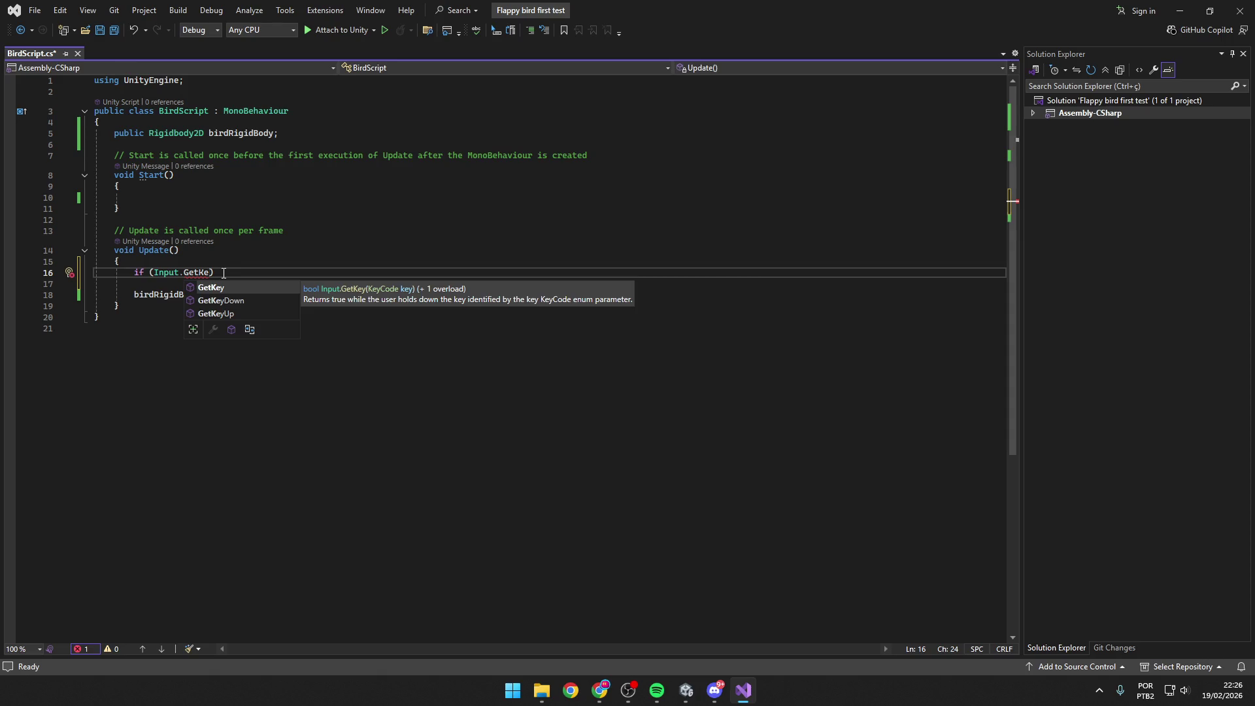
key("Down")
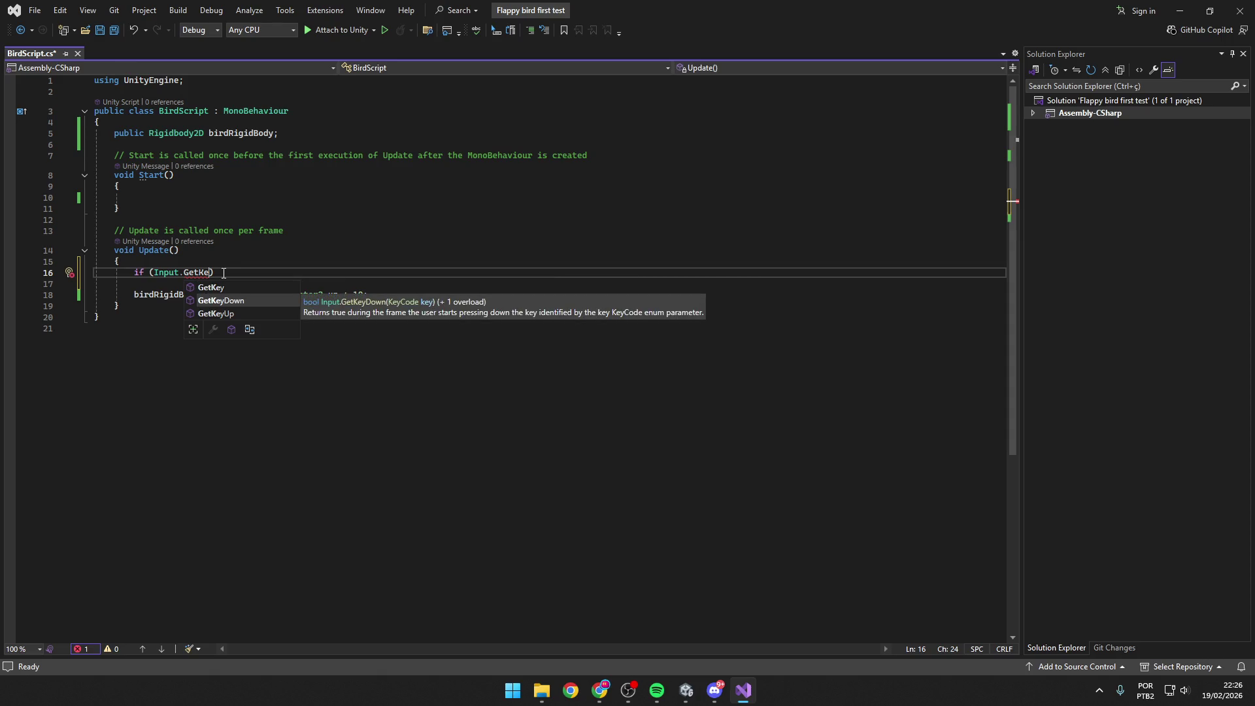
key("Tab")
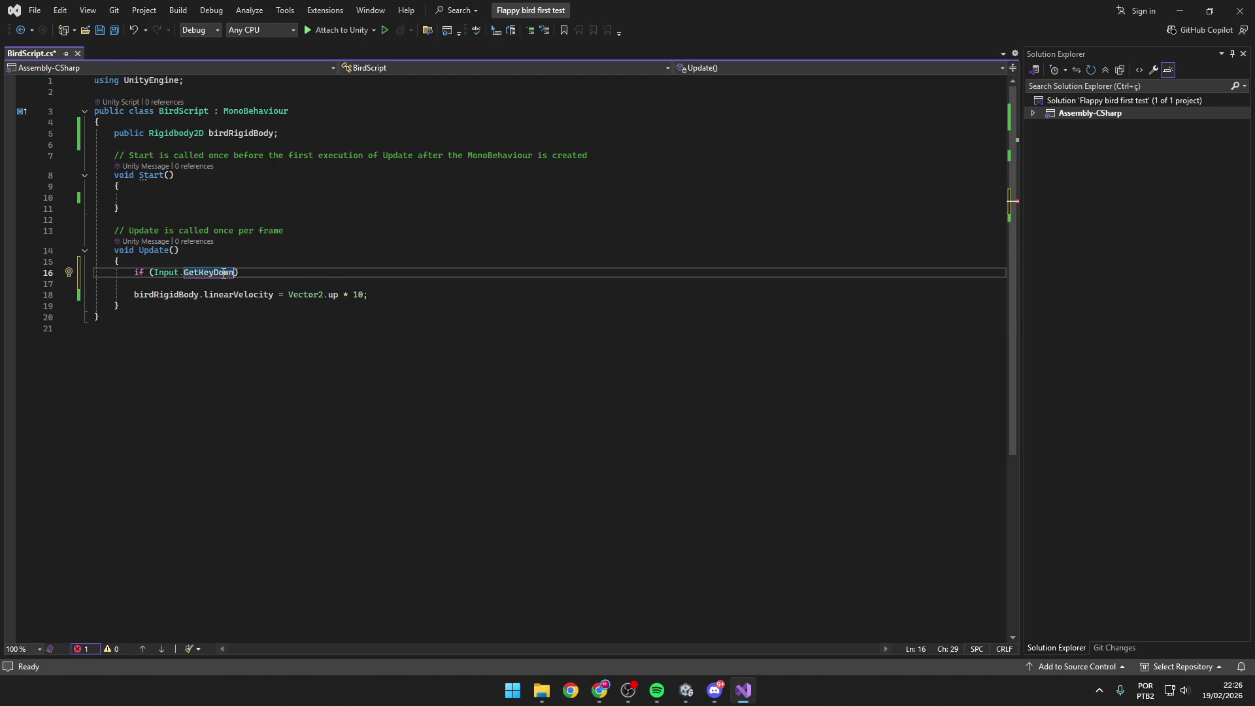
type(".")
key("BackSpace")
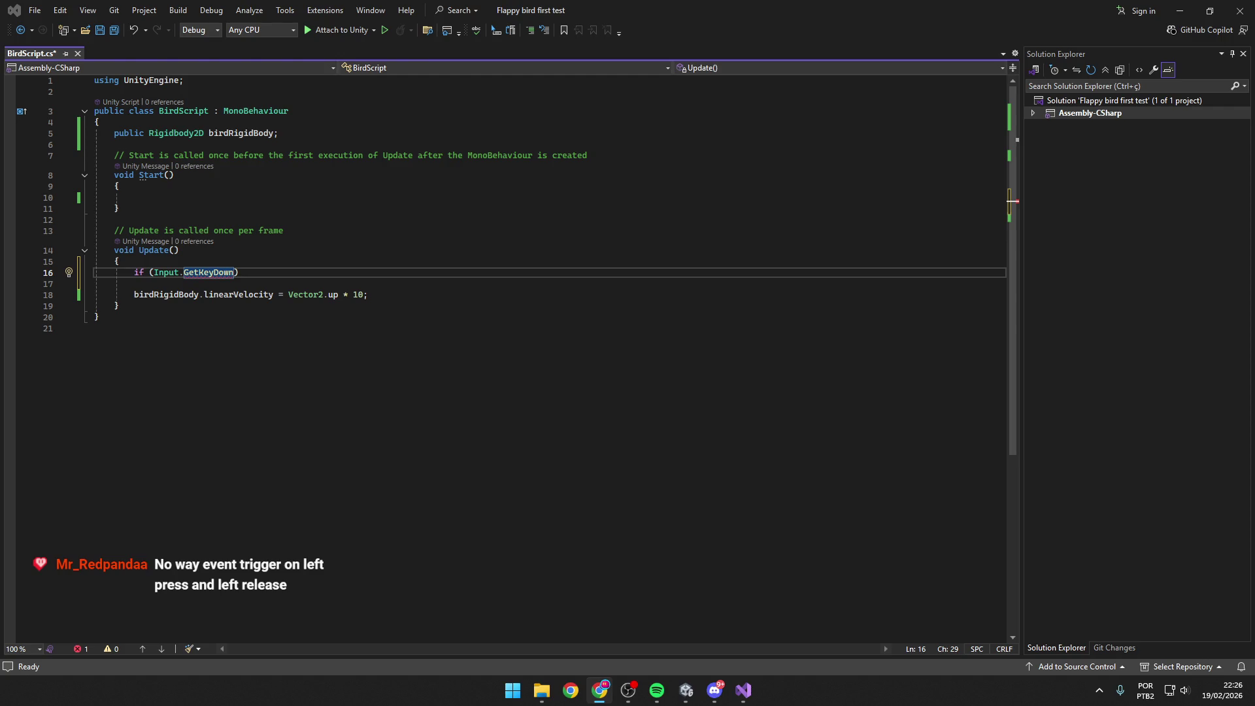
Pass KeyCode.Space as the GetKeyDown argument and save BirdScript.cs.
mouse_move(237, 271)
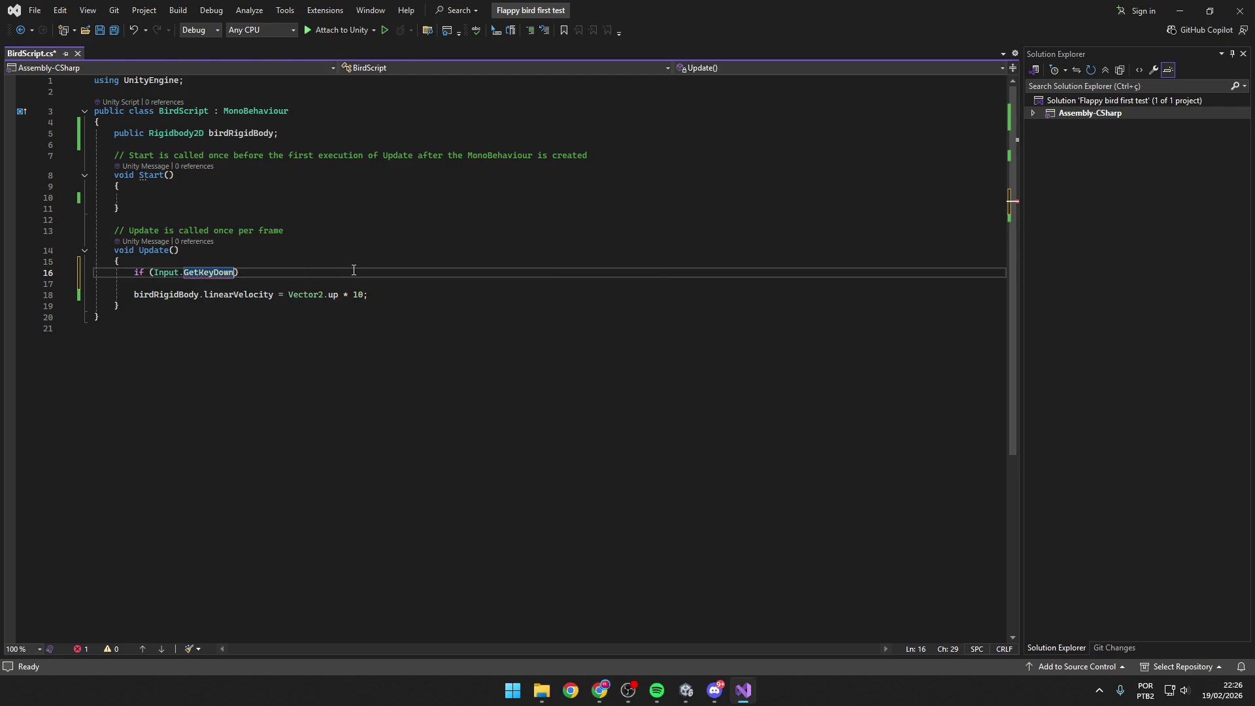
type("(")
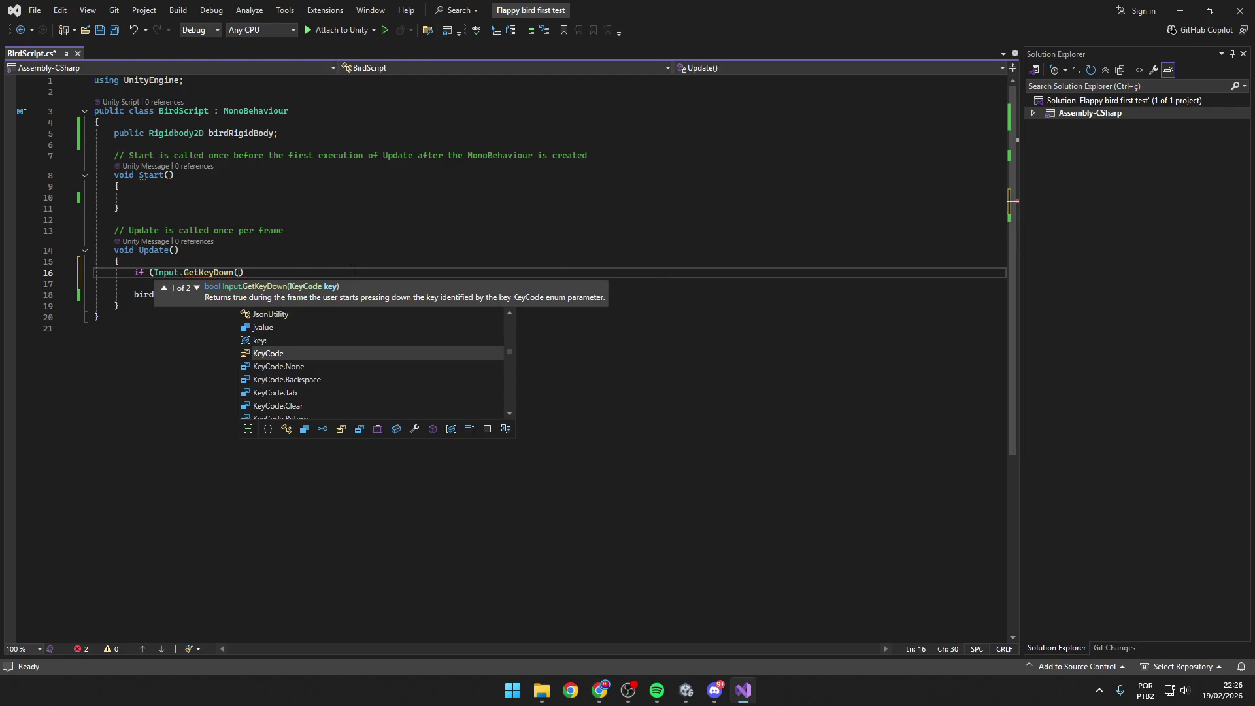
key("Escape")
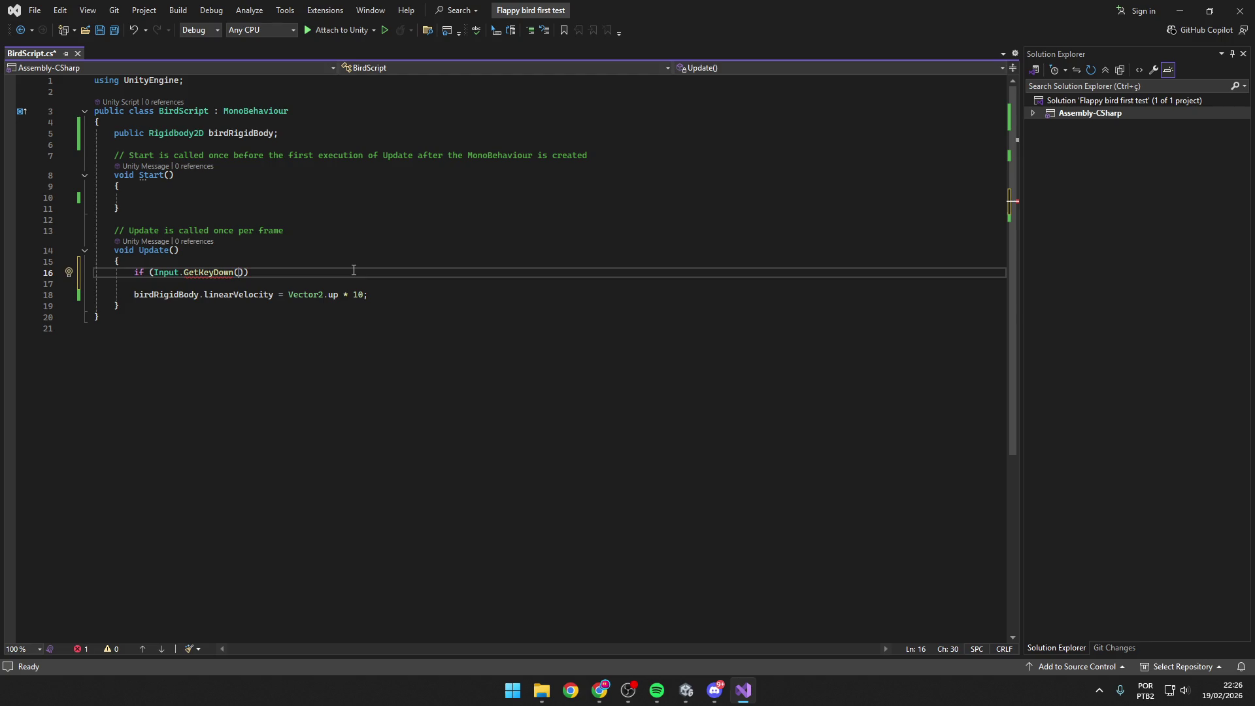
key("alt+Tab")
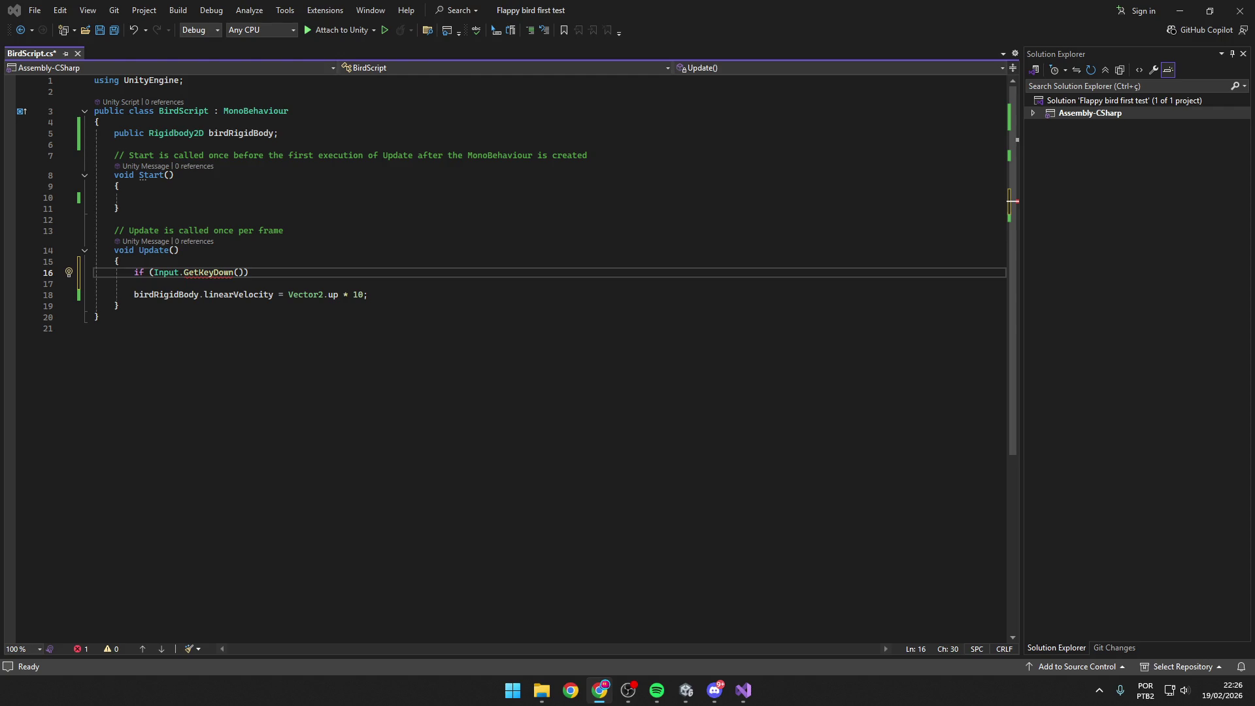
key("alt+Tab")
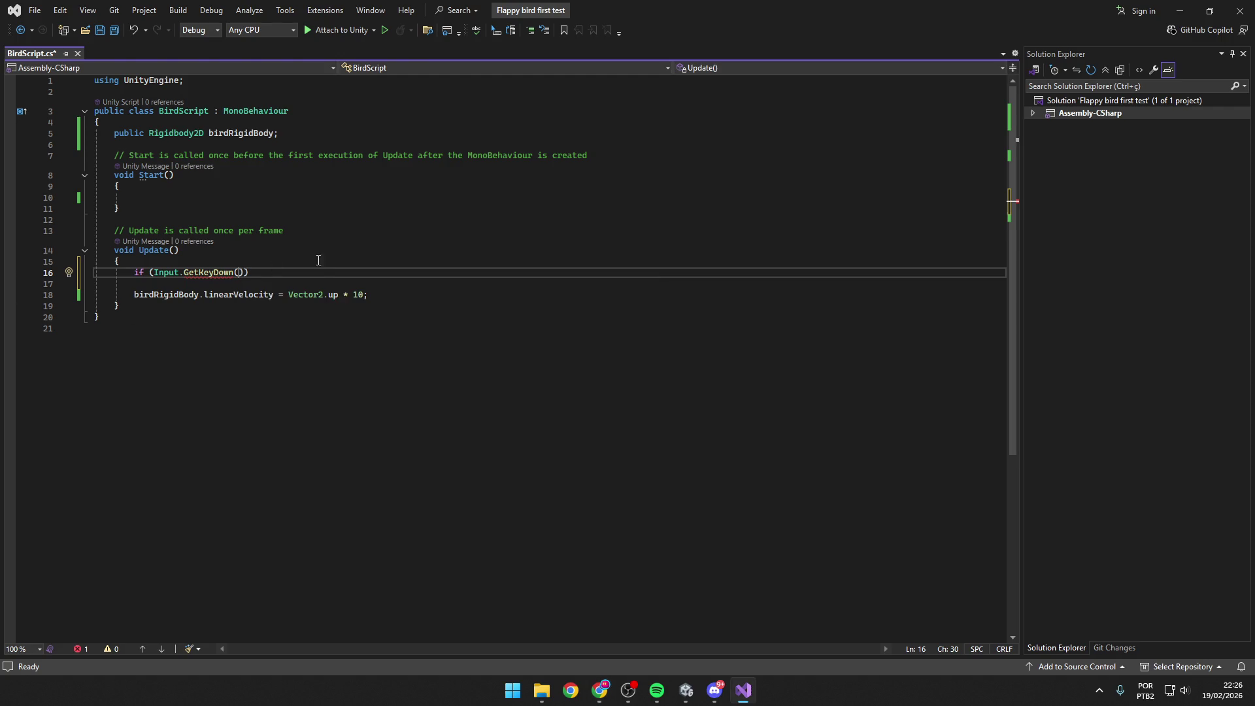
type("key")
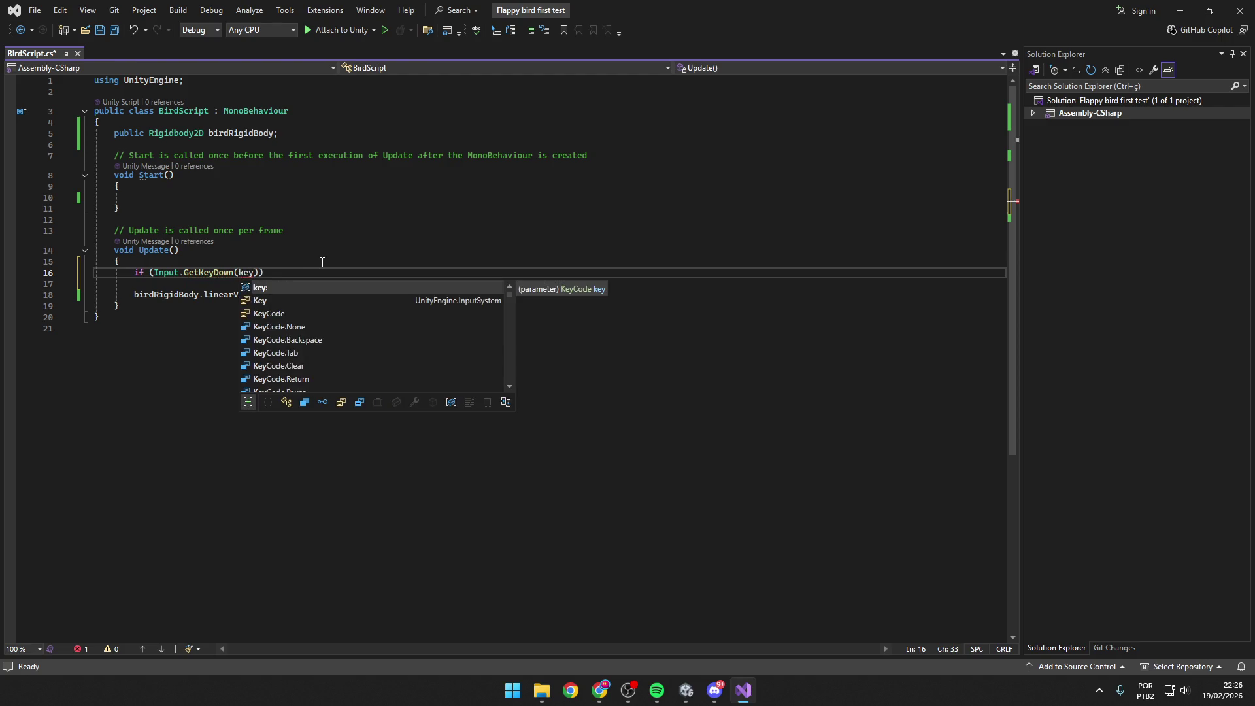
key("BackSpace")
key("BackSpace")
key("BackSpace")
type("KeyCo")
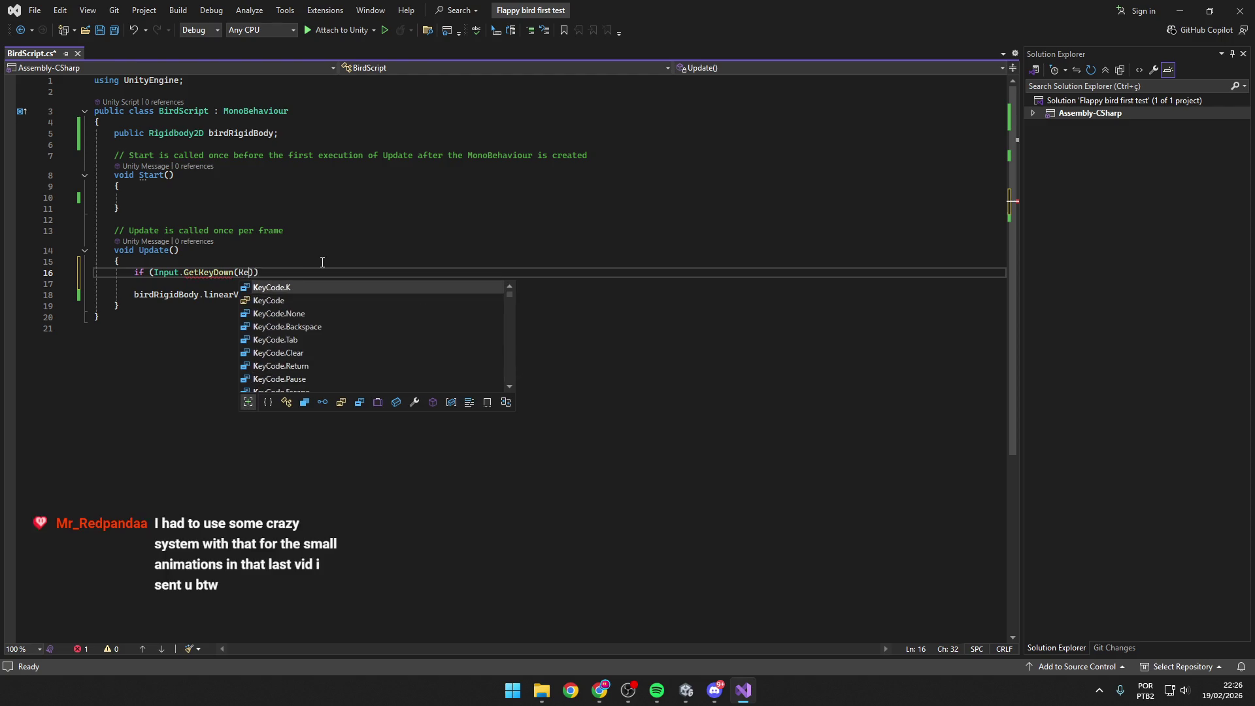
type("de")
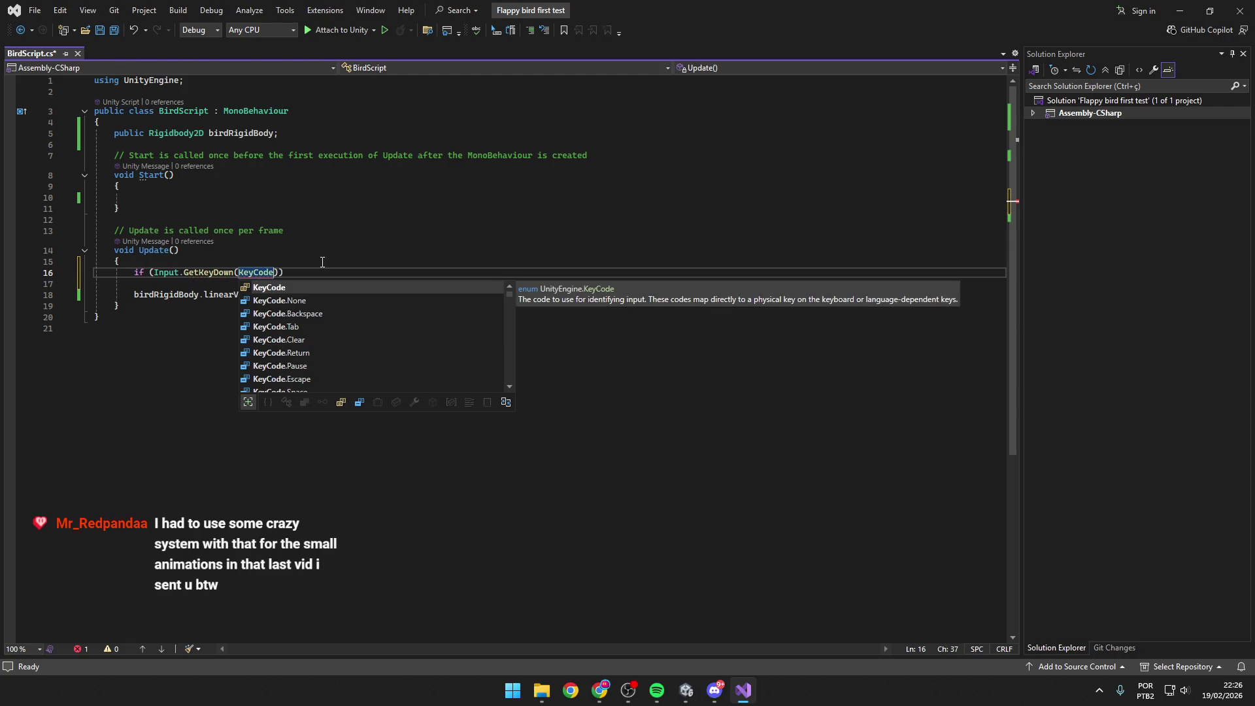
type(".")
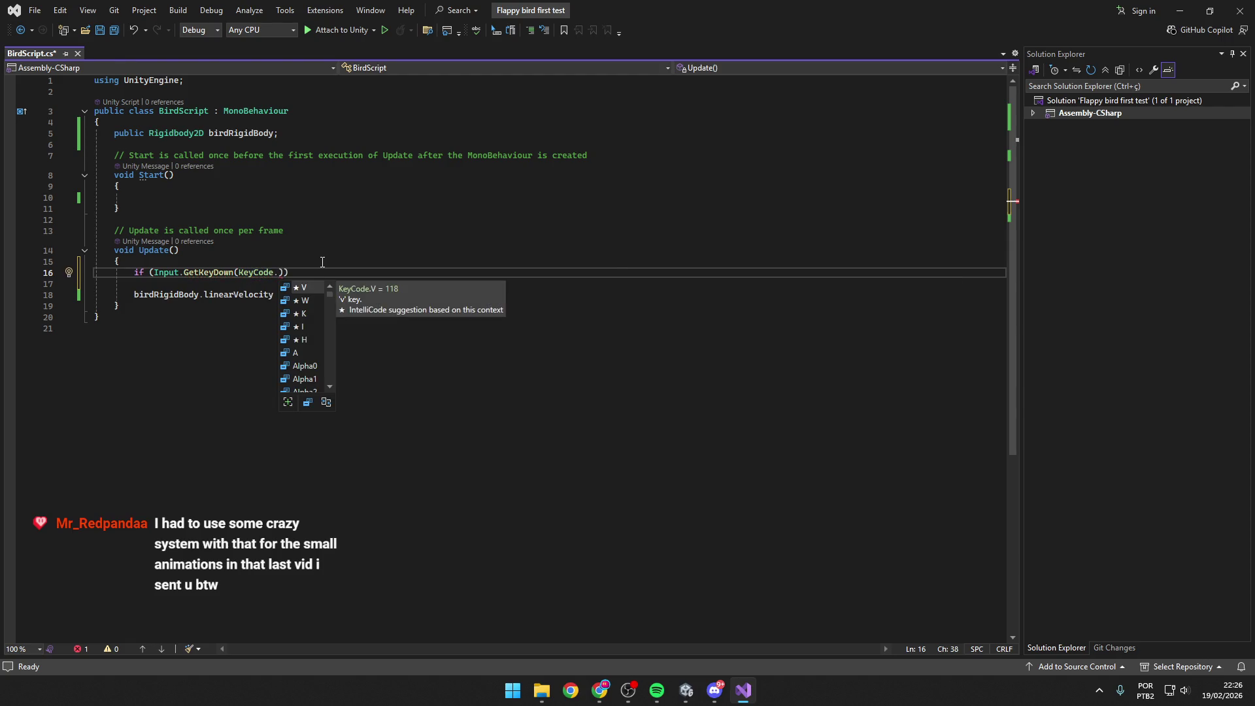
type("spa")
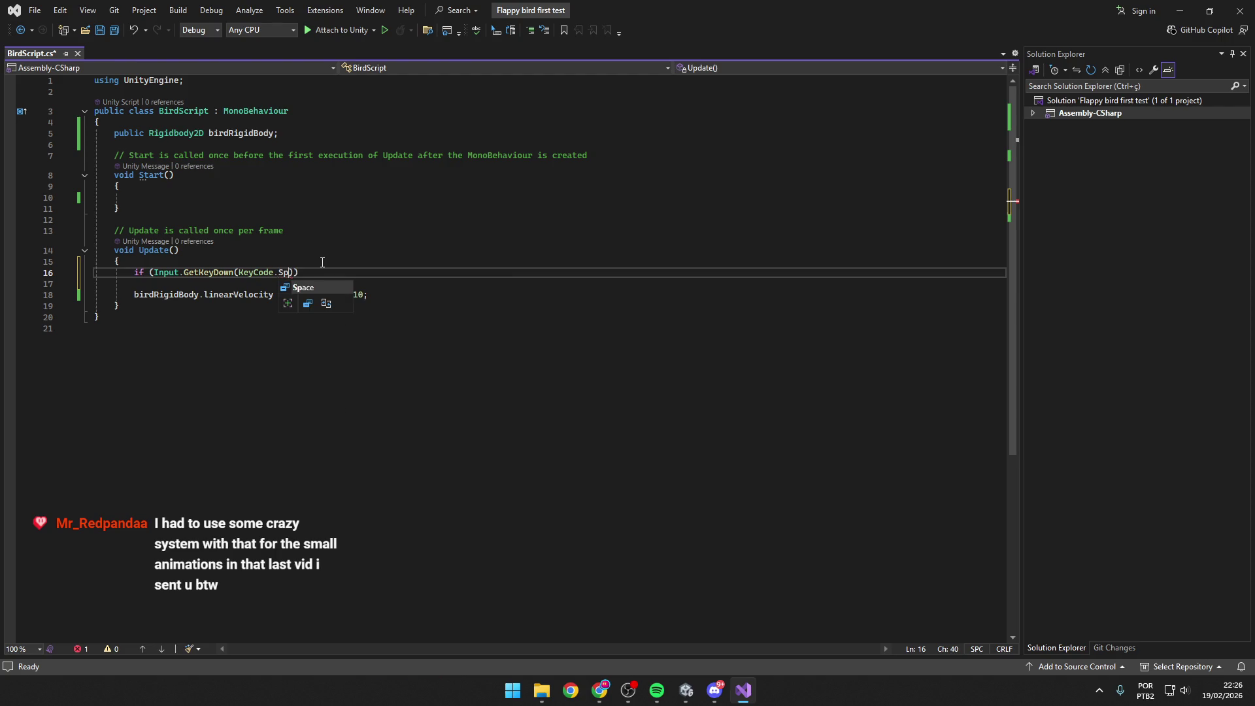
key("Tab")
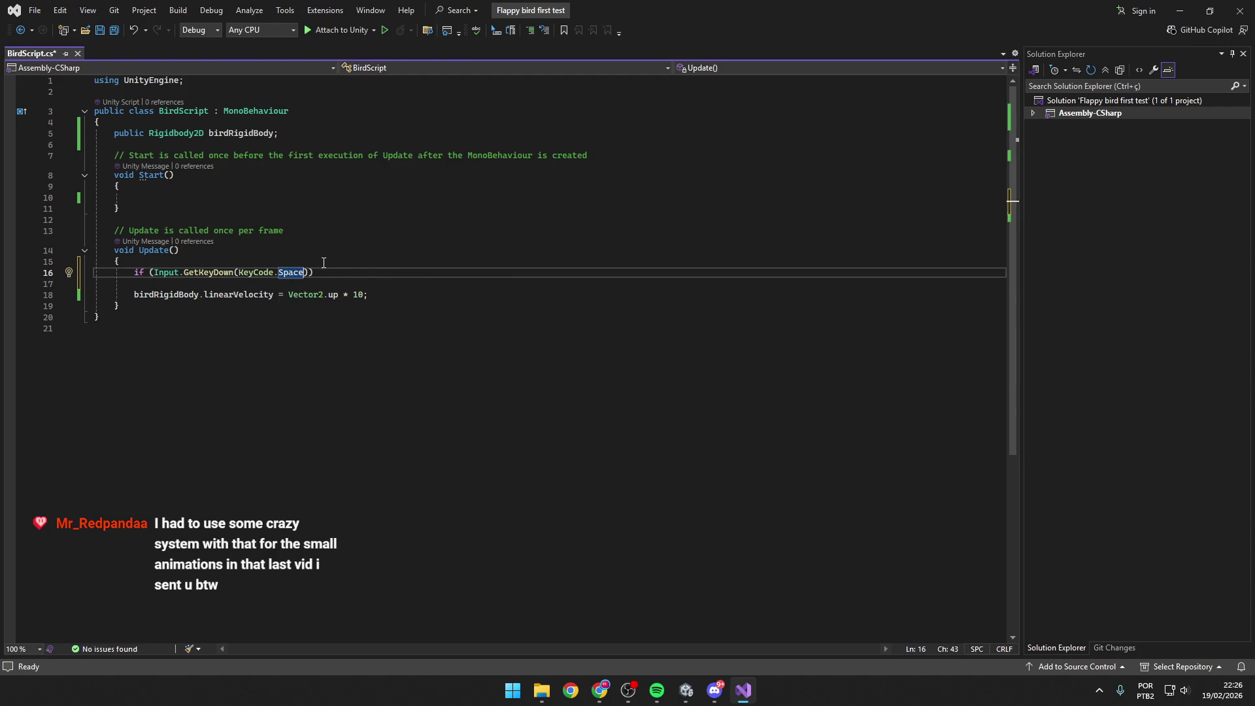
key("Left")
key("ctrl+s")
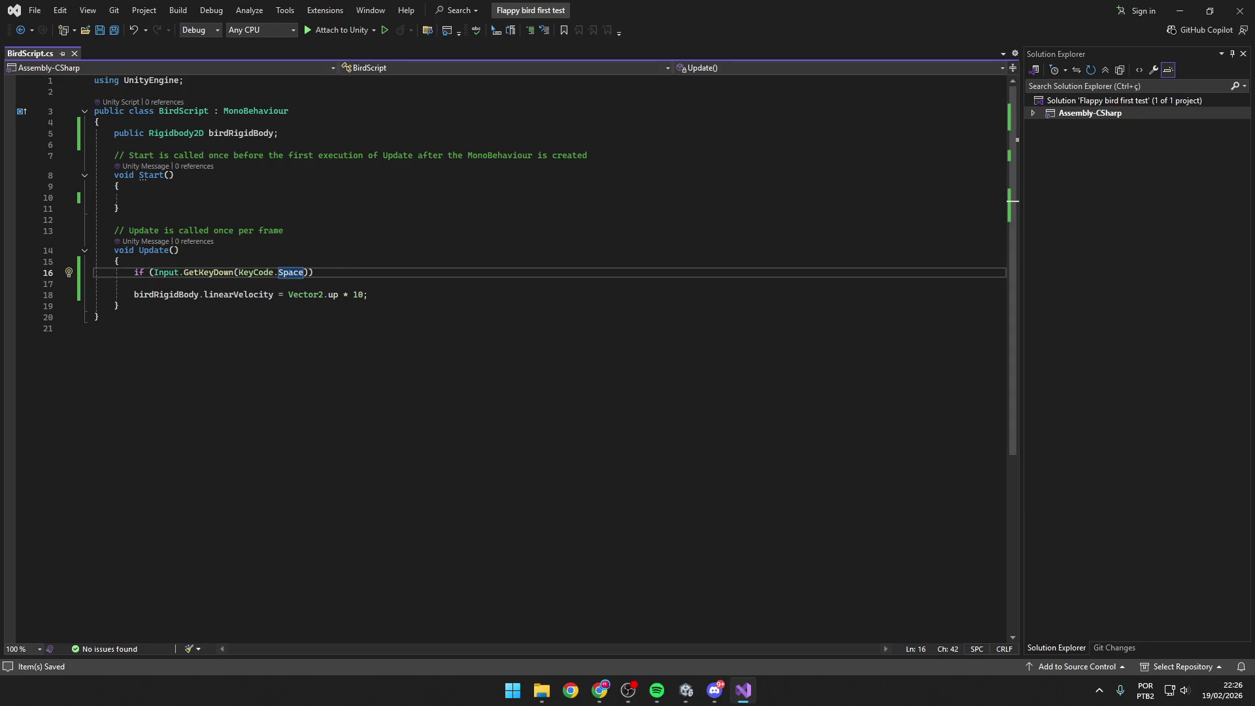
Append == true so line 16 reads if (Input.GetKeyDown(KeyCode.Space) == true).
key("alt+Tab")
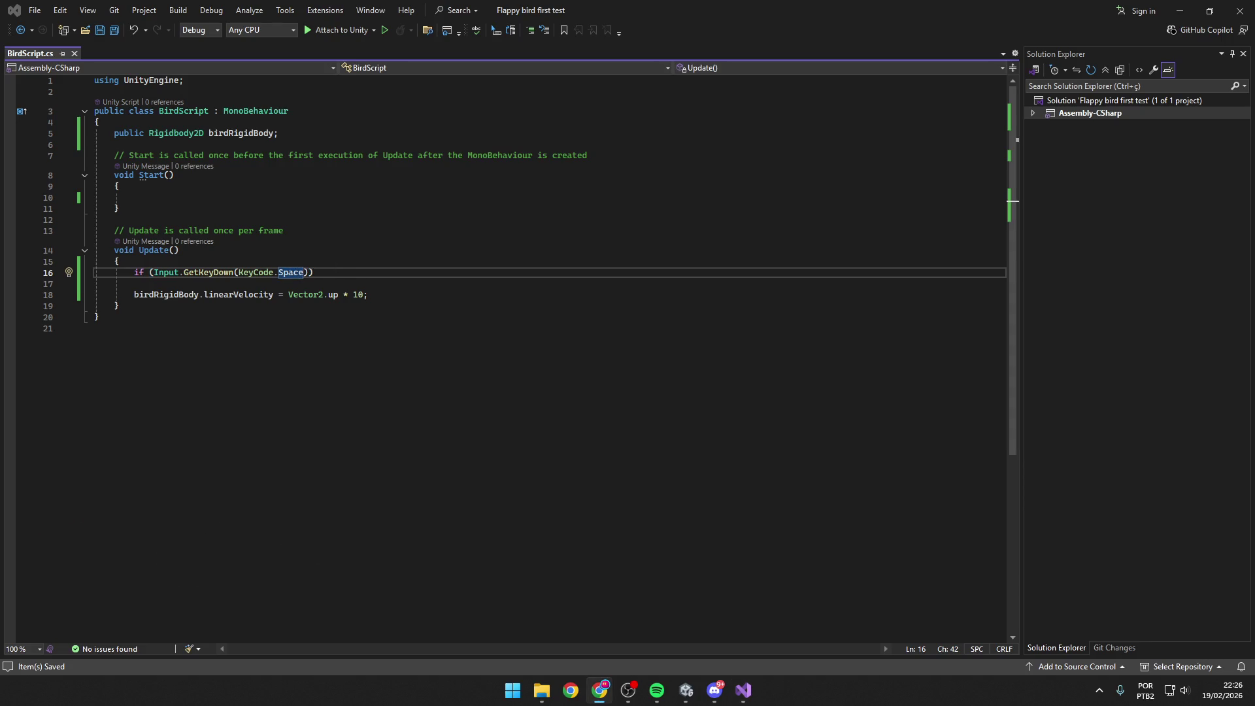
left_click(337, 273)
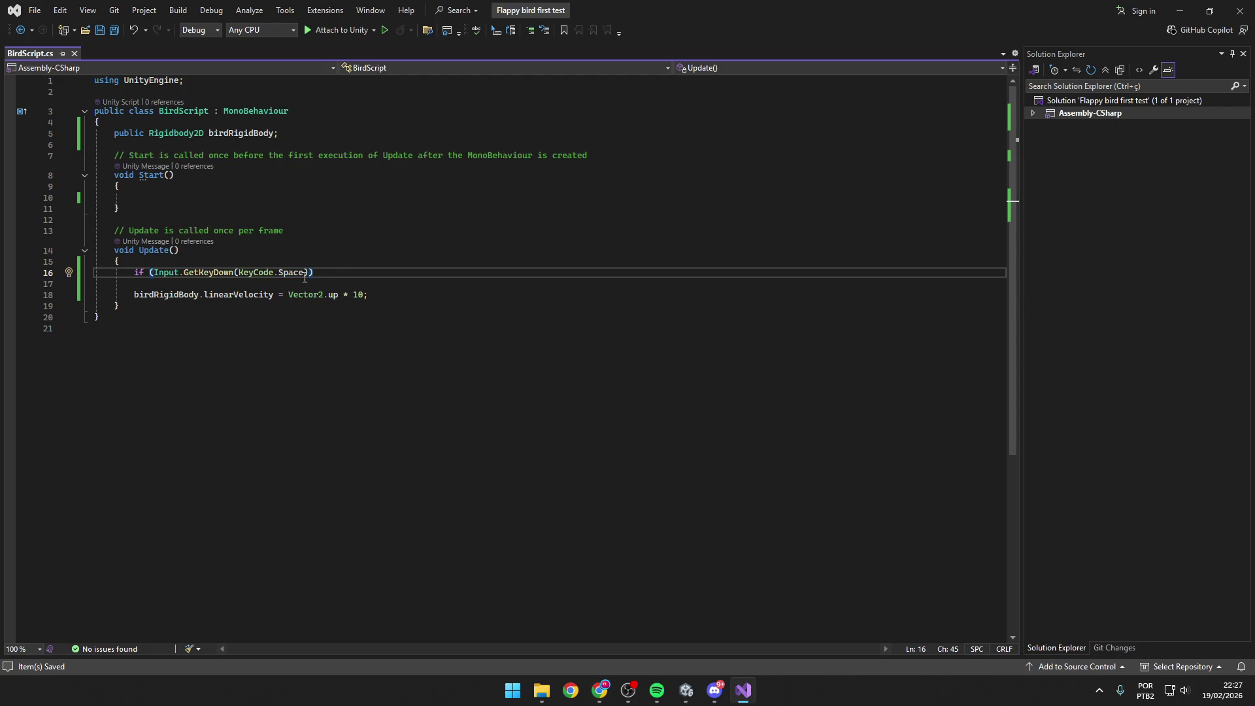
key("Left")
type("== true")
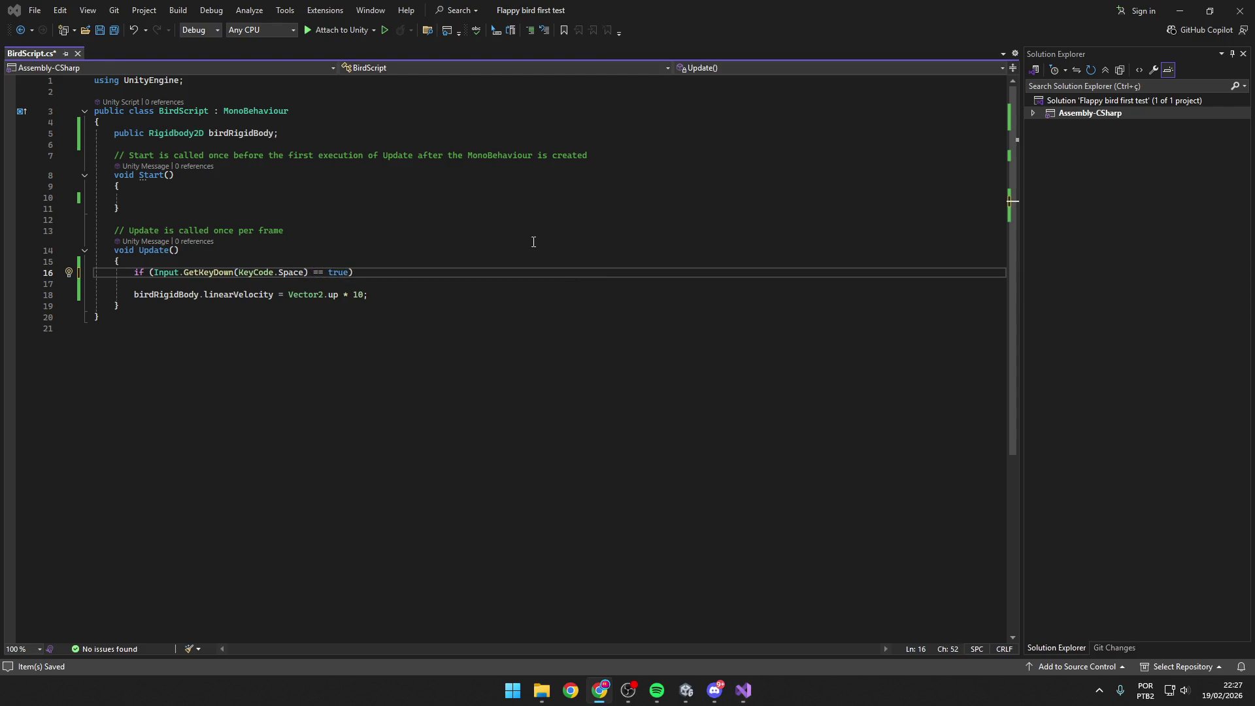
left_click(368, 273)
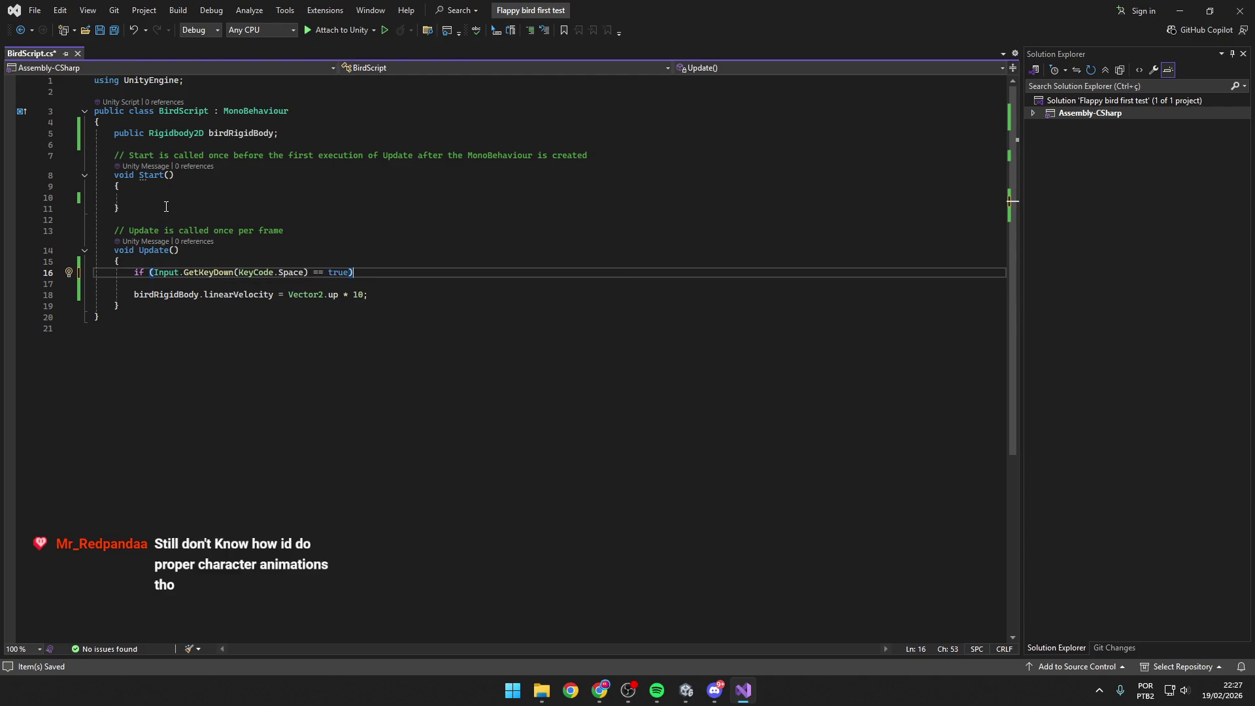
left_click(328, 273)
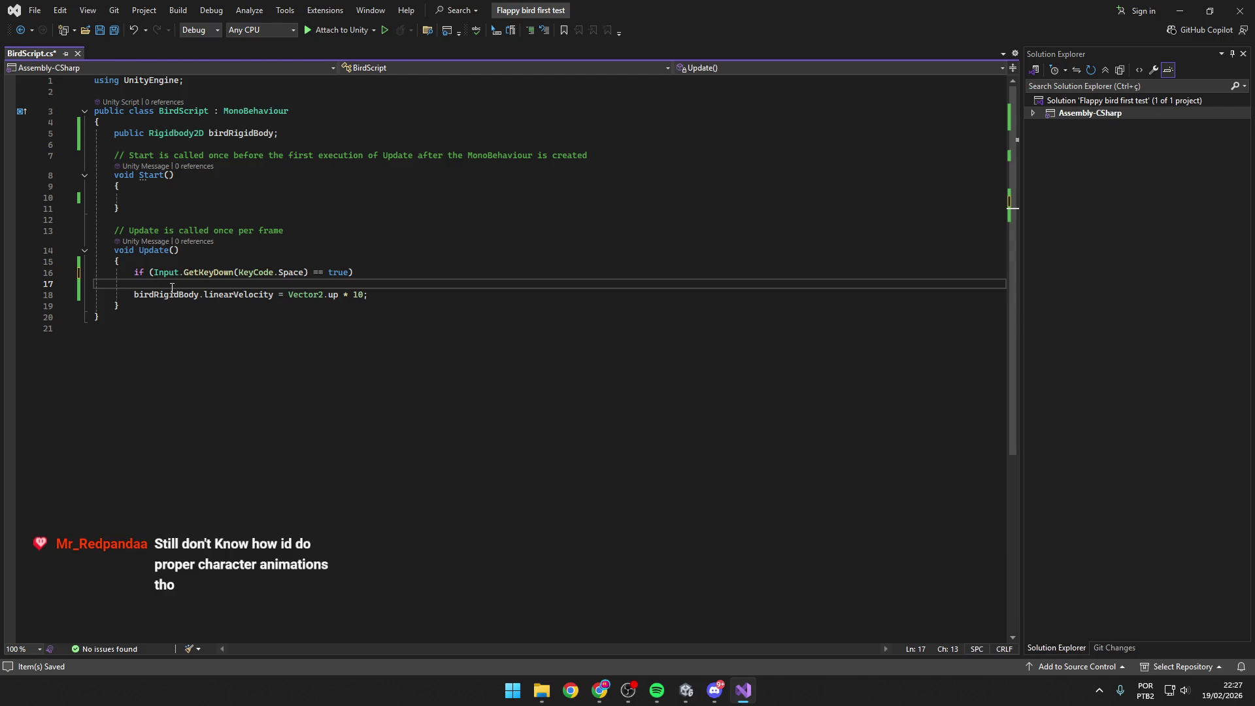
key("Home")
left_click(370, 294)
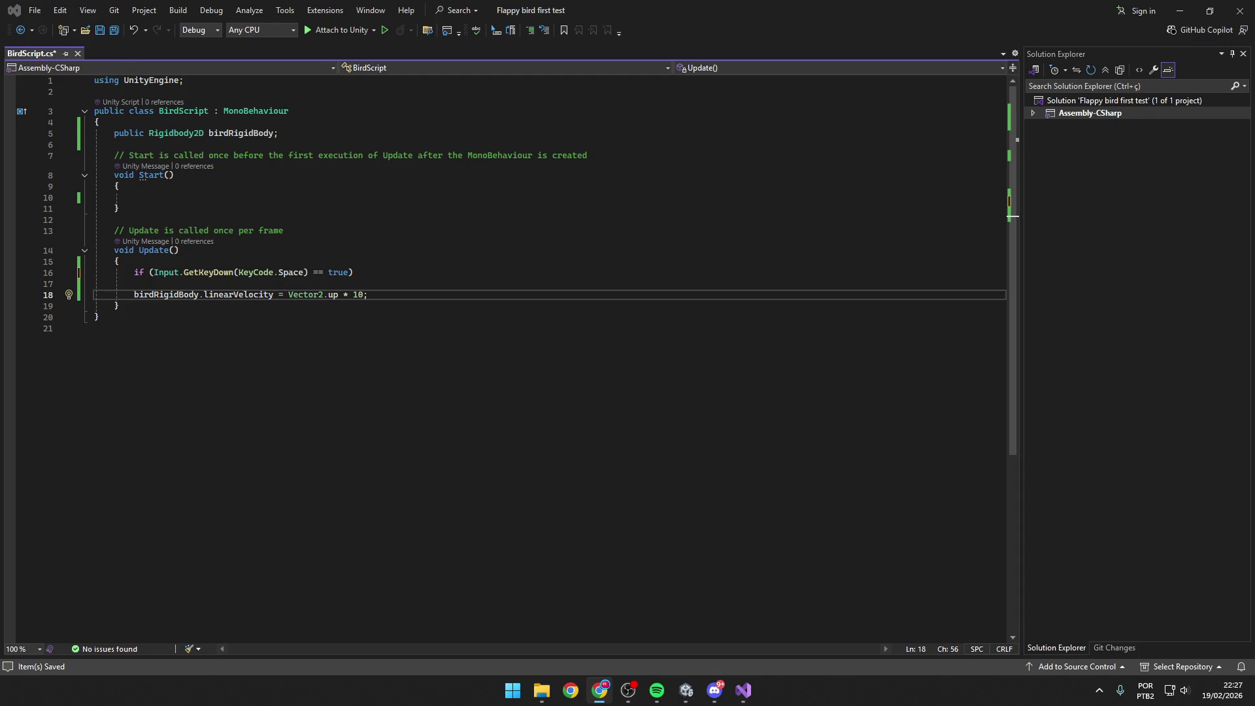
left_click(358, 274)
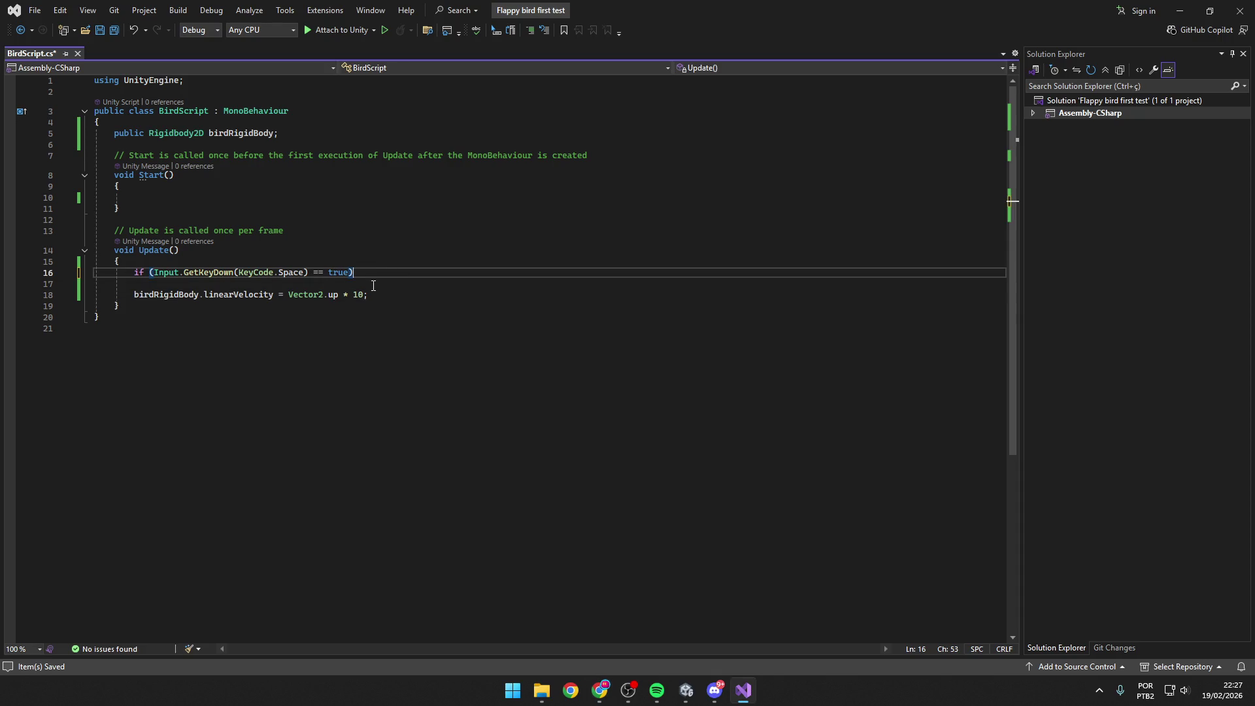
Add { } braces under the if statement and move the velocity line inside them.
key("Return")
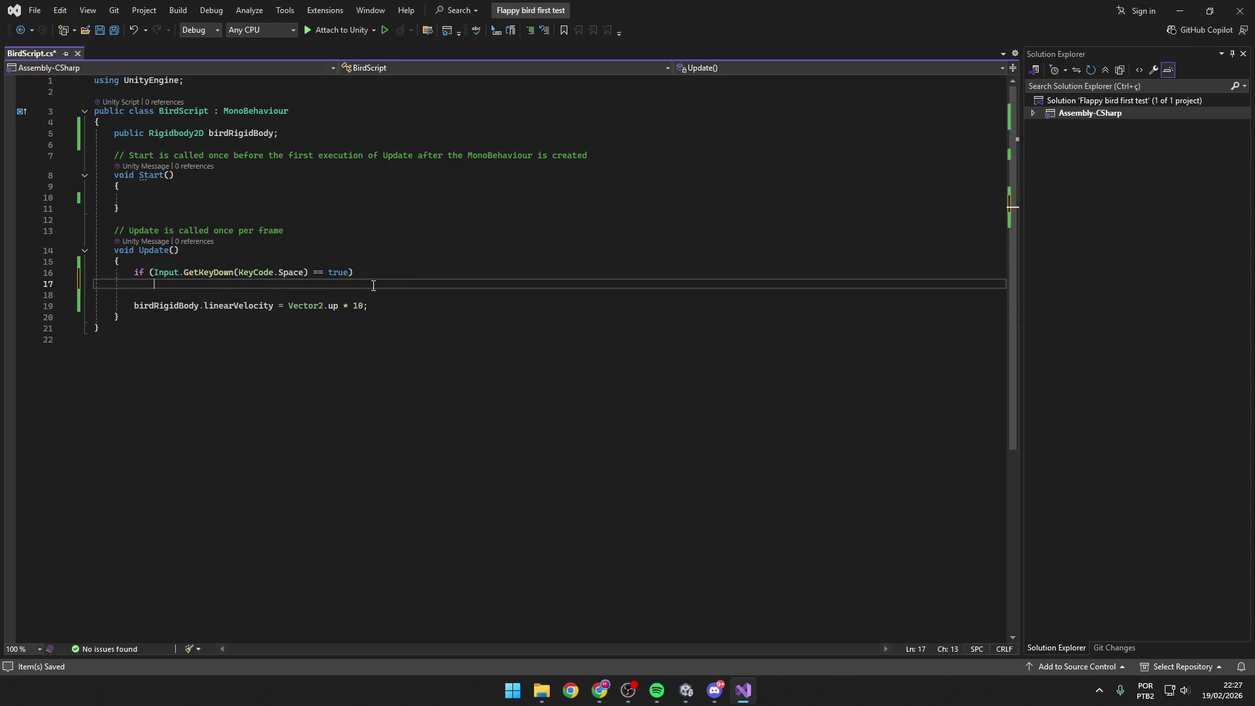
type("{ ")
type("}")
key("Return")
left_click_drag(375, 328, 123, 332)
key("ctrl+c")
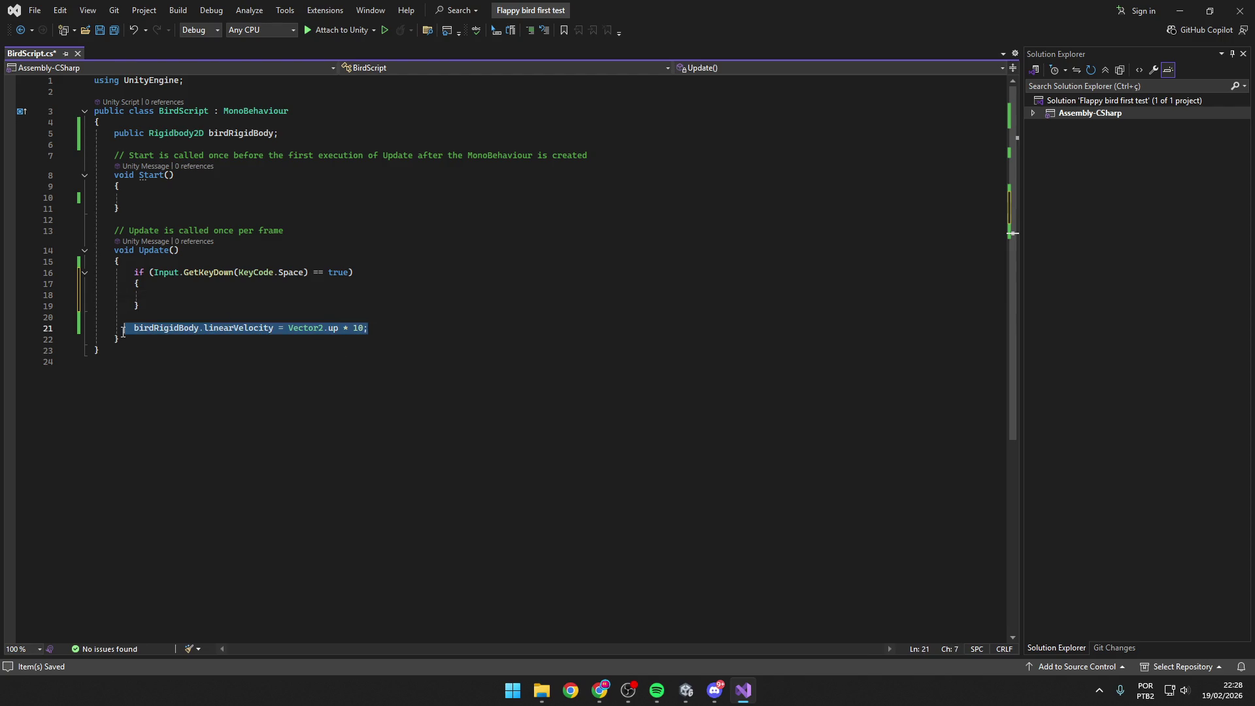
left_click(151, 301)
key("Down")
key("Down")
key("Down")
key("End")
key("ctrl+shift+Left")
key("ctrl+shift+Left")
key("ctrl+shift+Left")
key("BackSpace")
left_click(154, 298)
key("ctrl+v")
Save BirdScript.cs and switch back to the Unity editor.
left_click(262, 318)
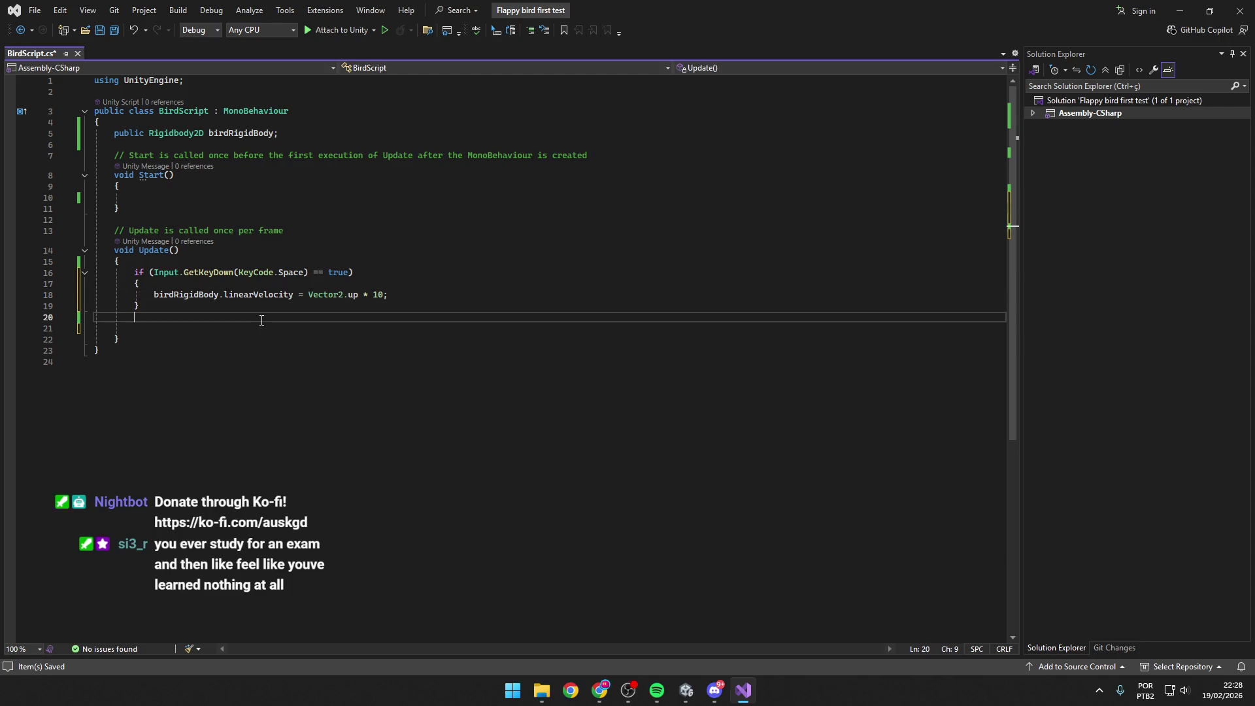
key("ctrl+s")
key("alt+Tab")
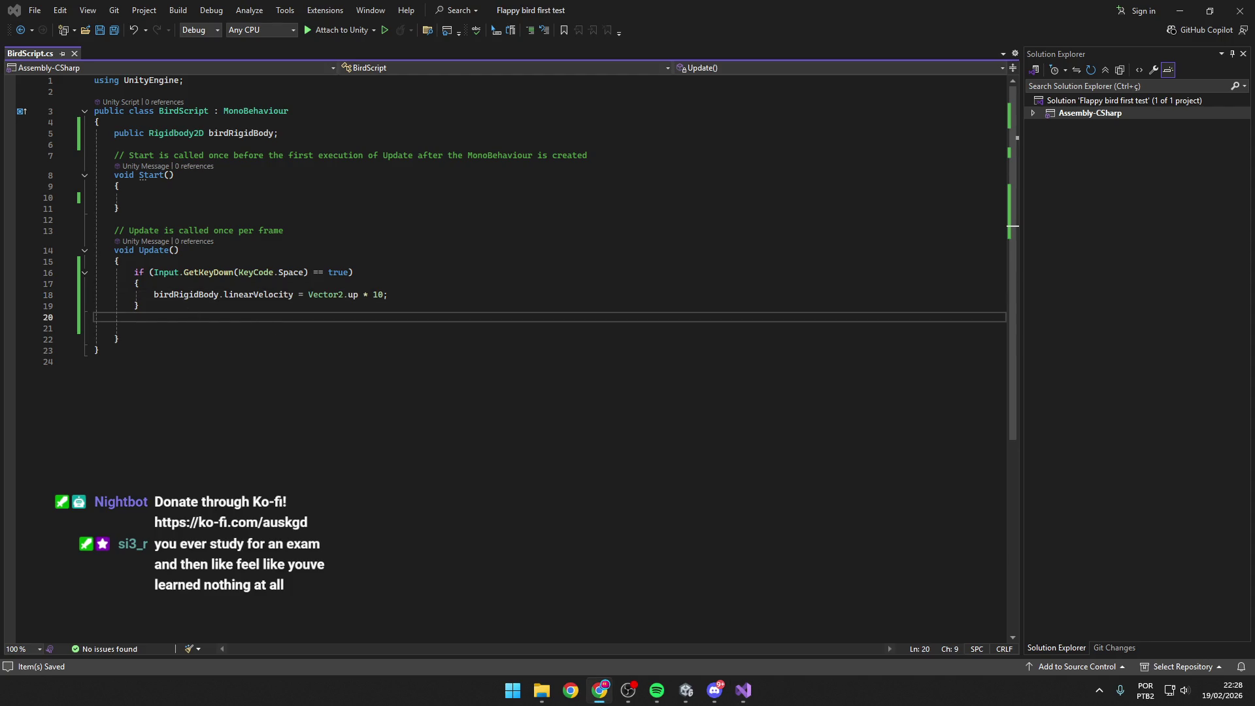
left_click(216, 319)
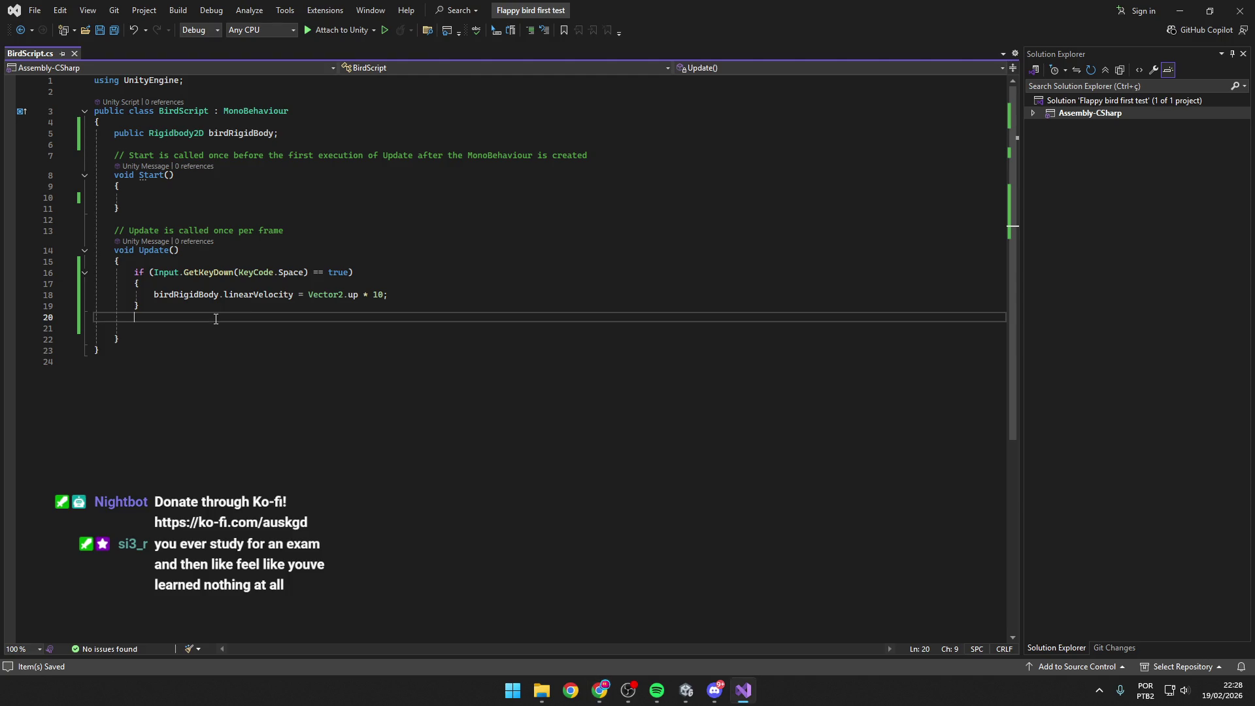
key("alt+Tab")
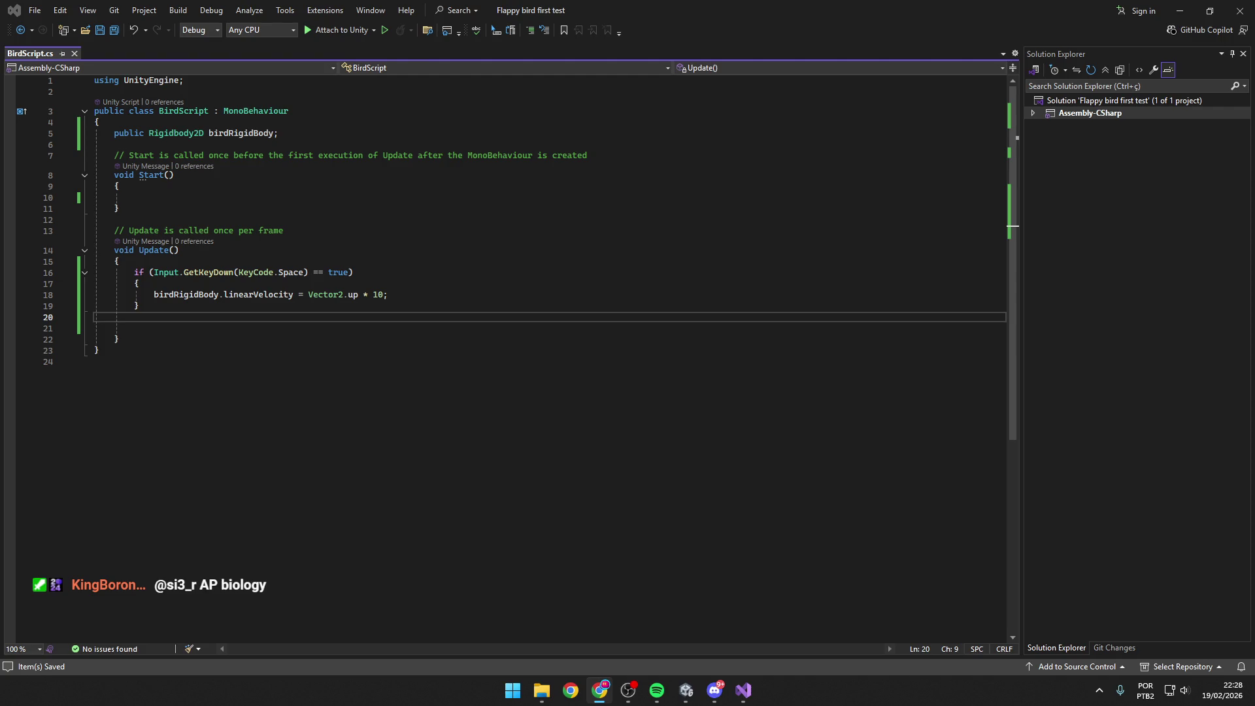
key("Down")
key("Down")
key("Down")
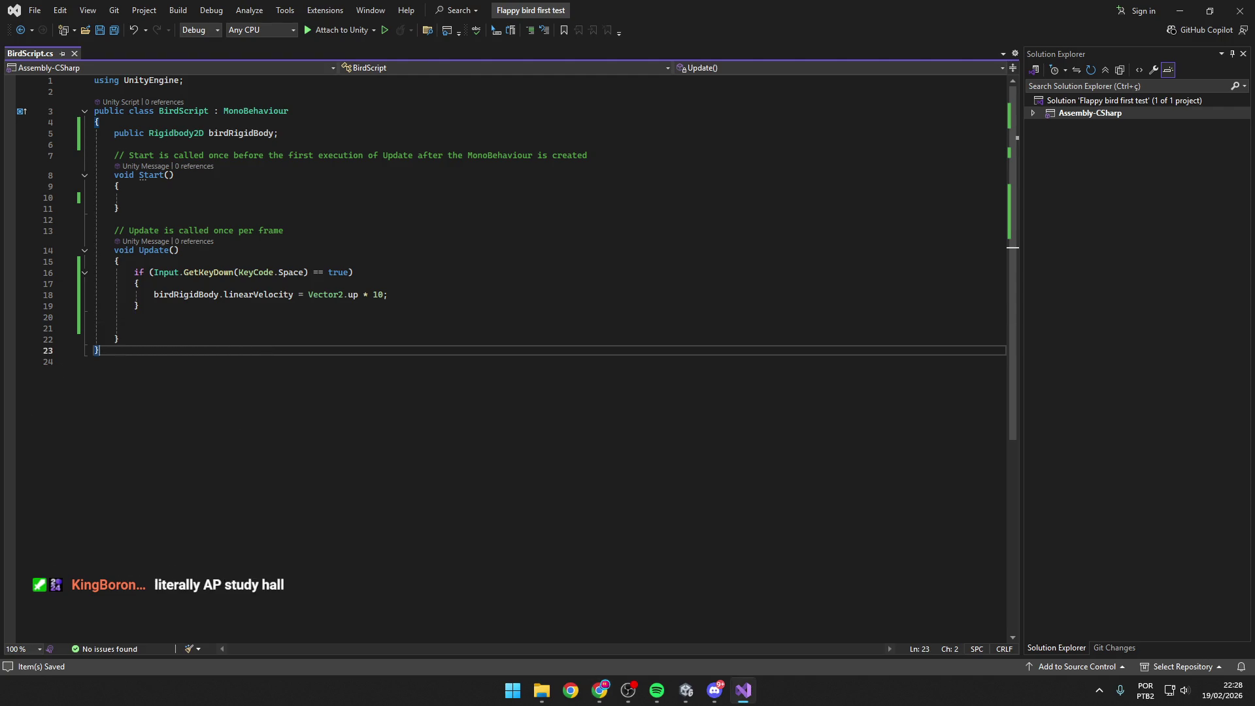
left_click(687, 692)
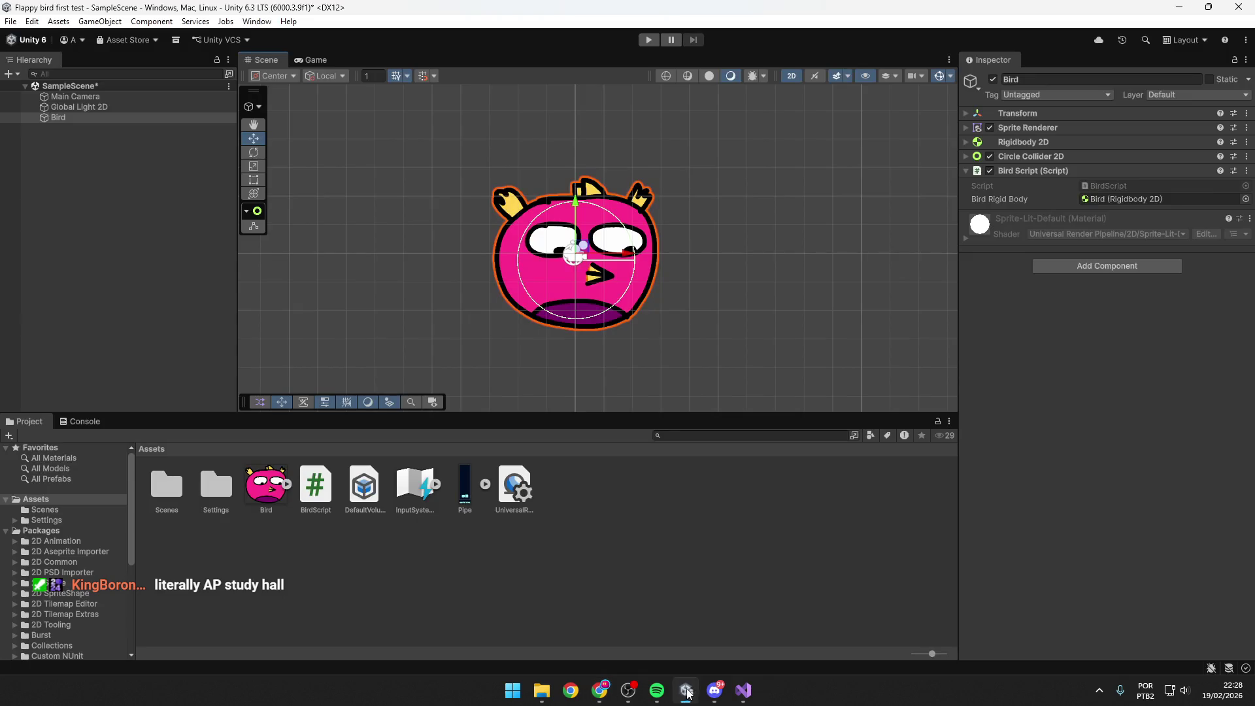
Run and stop a play-test, which raises an InvalidOperationException about legacy Input handling.
left_click(648, 39)
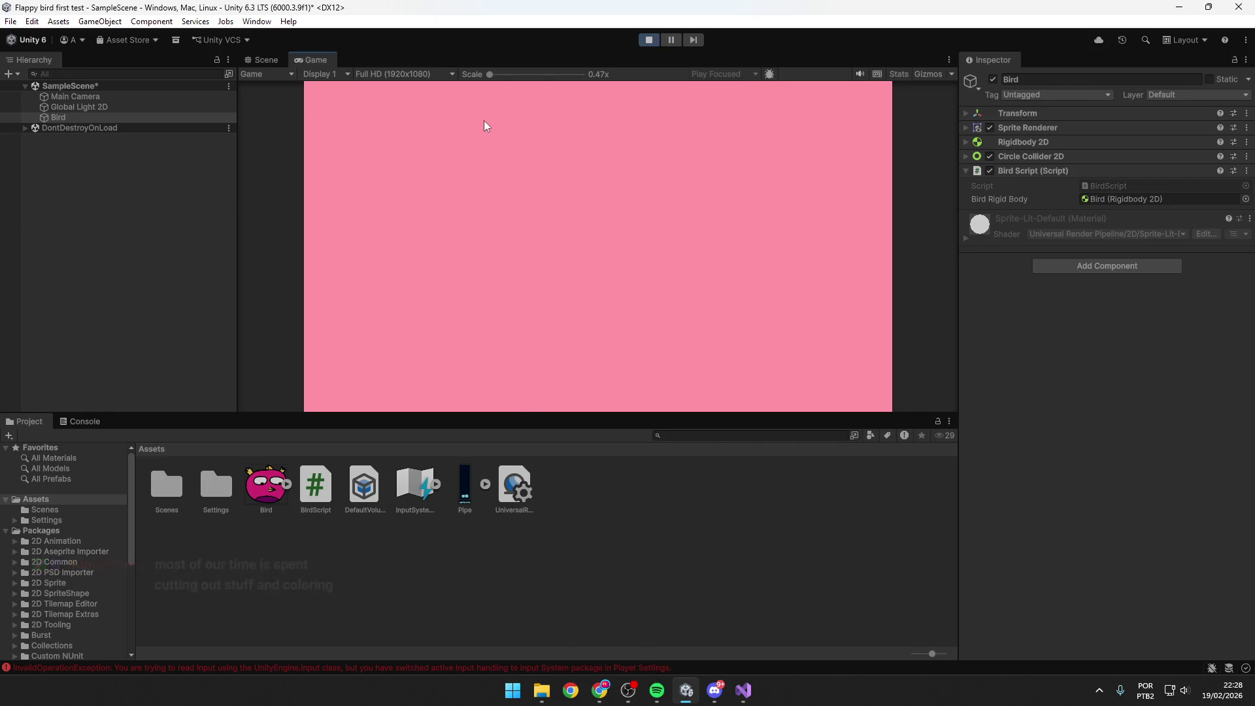
left_click(651, 40)
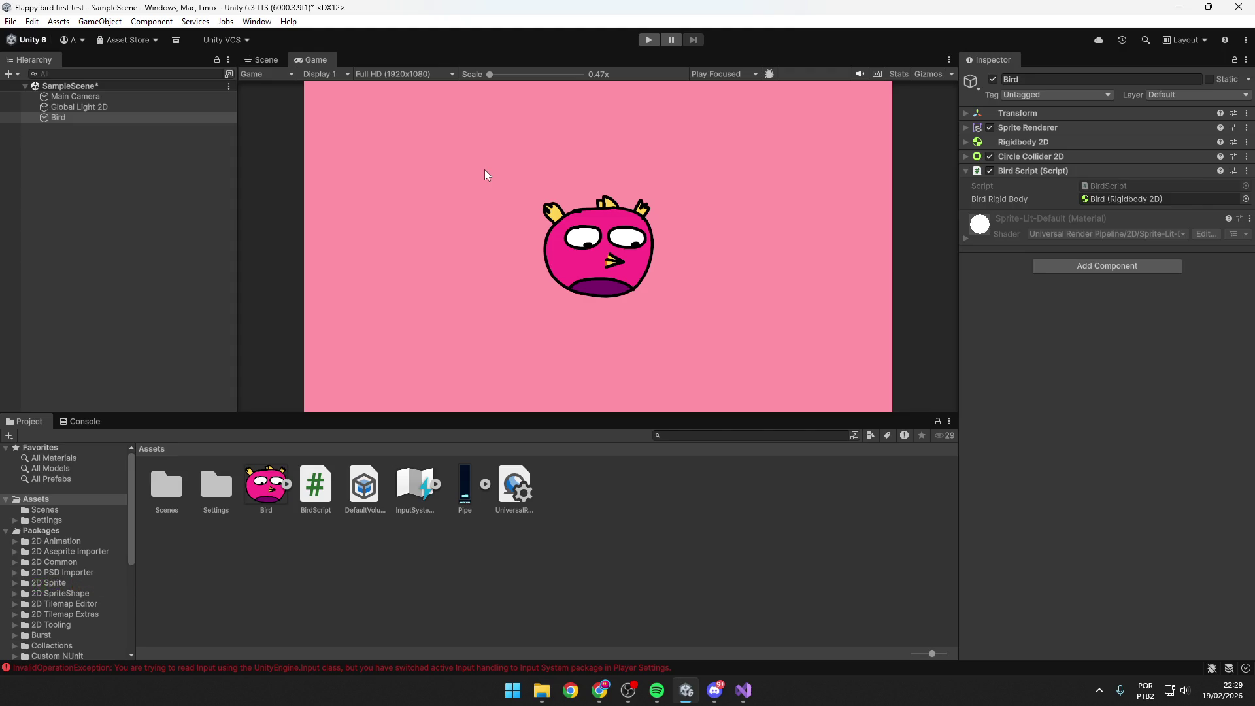
Open the Console and select the latest error's stack trace pointing to BirdScript.cs line 16.
left_click(652, 664)
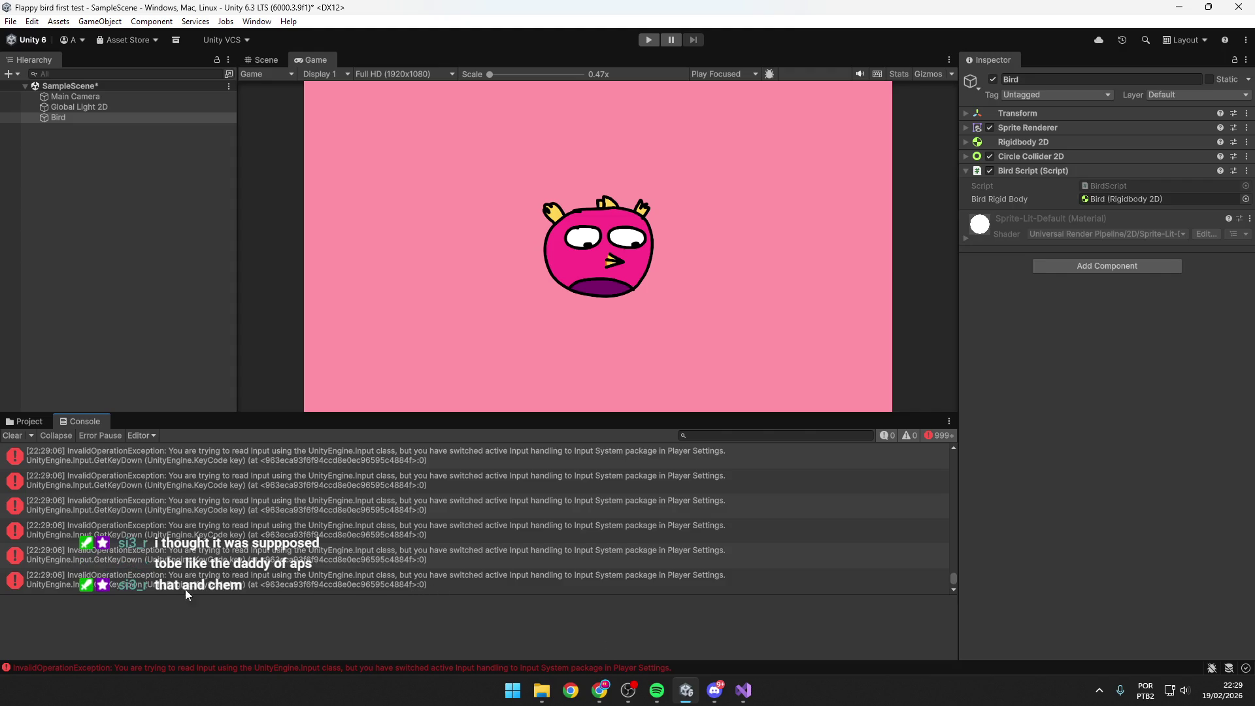
left_click(56, 575)
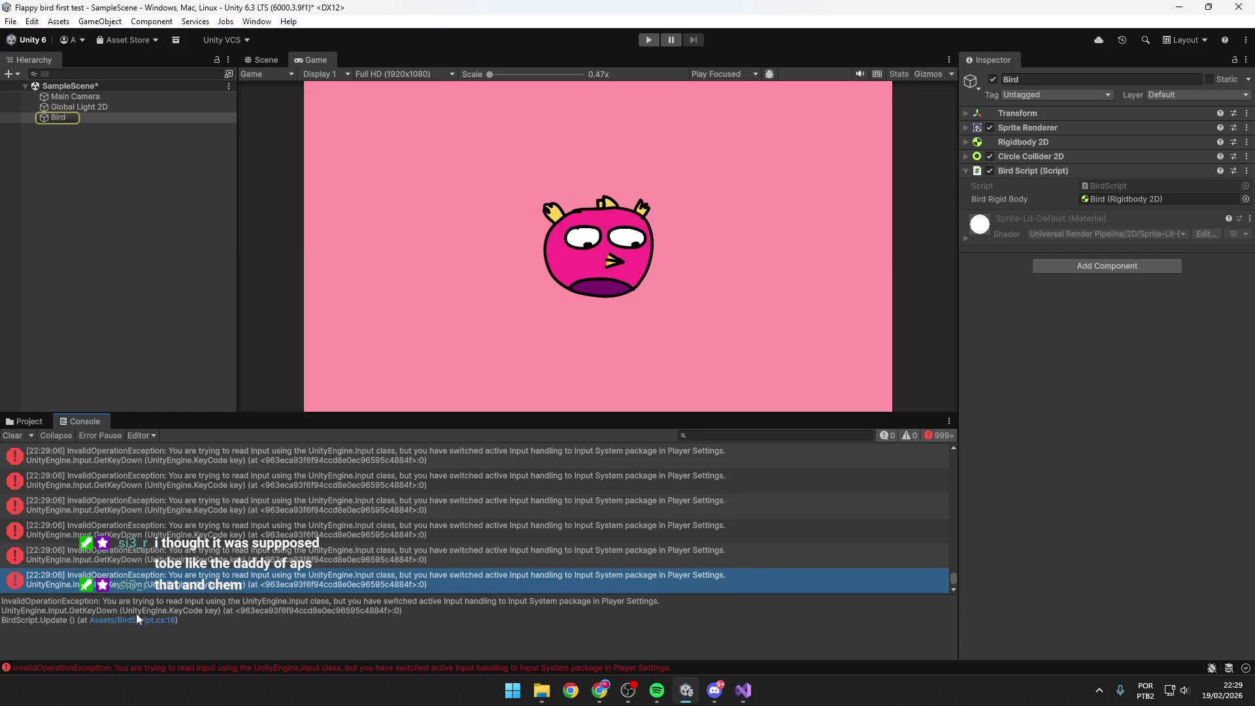
left_click_drag(402, 610, 1, 604)
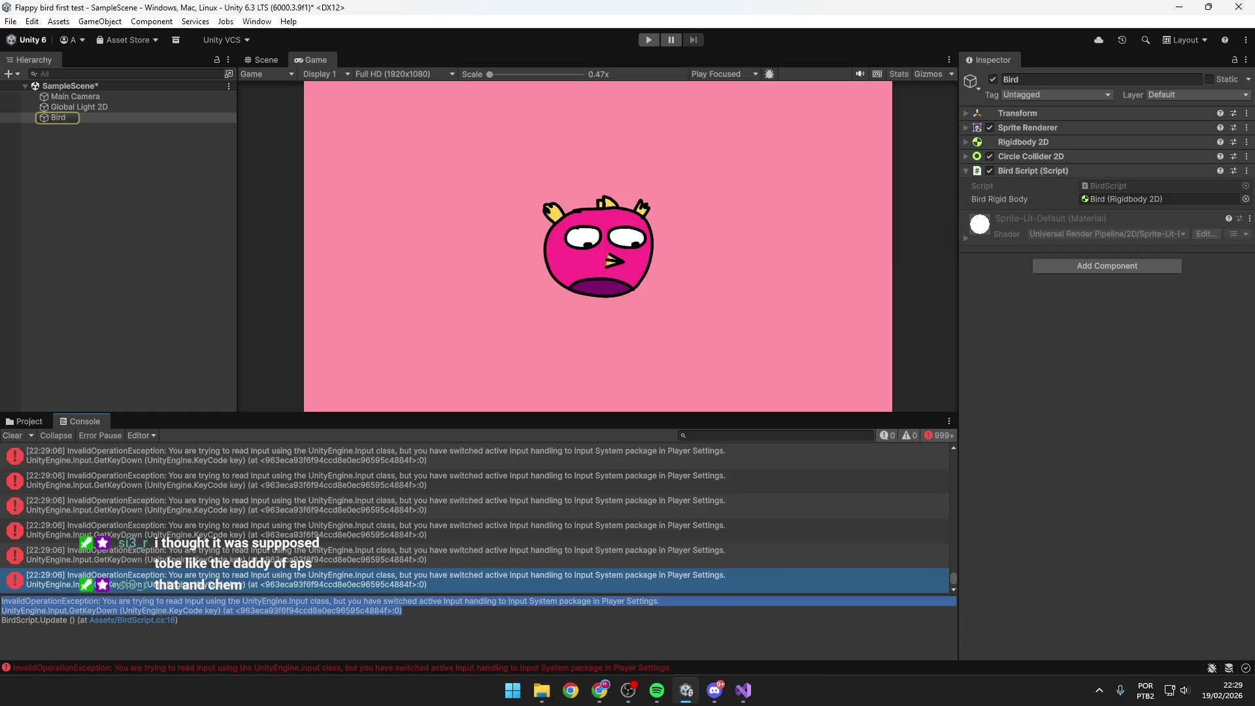
left_click(67, 624)
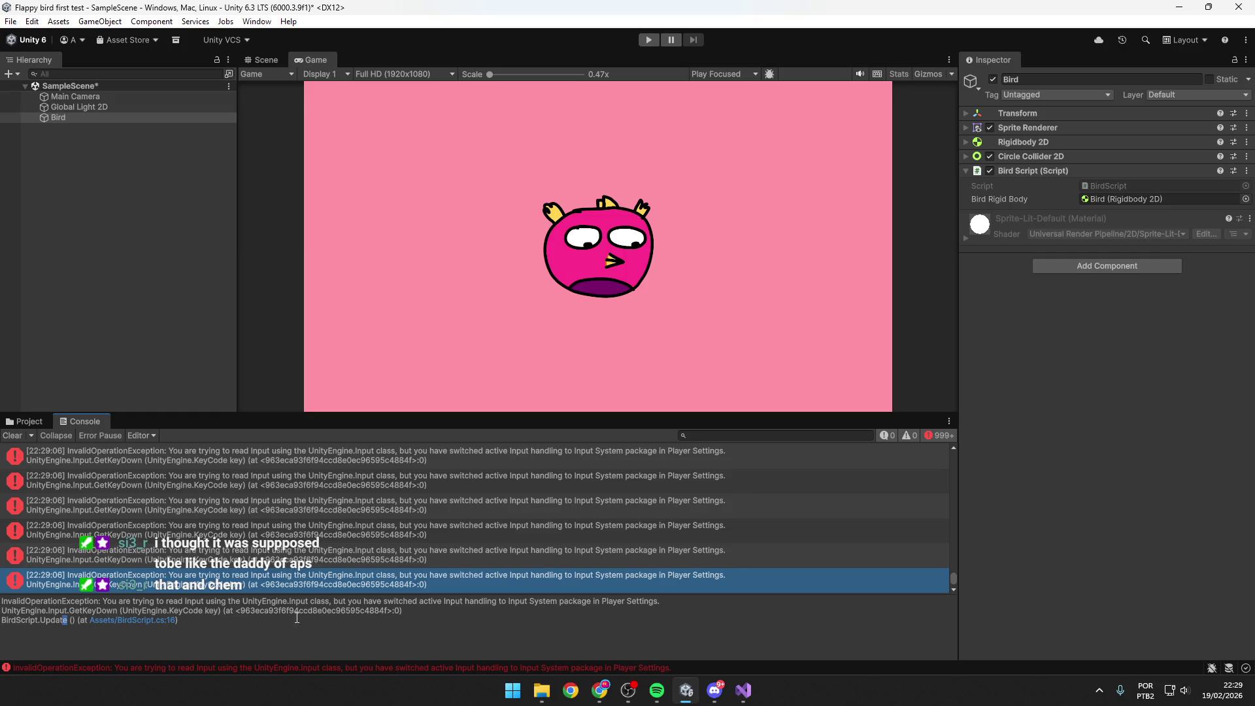
left_click_drag(402, 610, 2, 606)
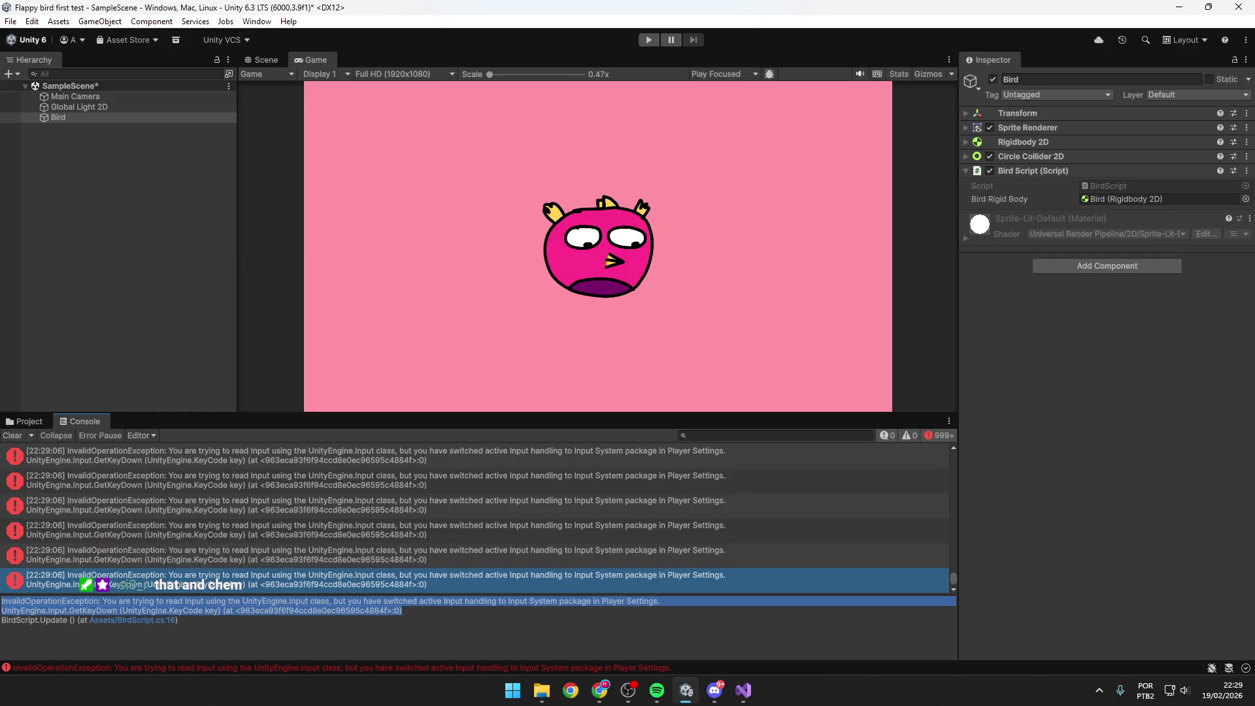
key("alt+Tab")
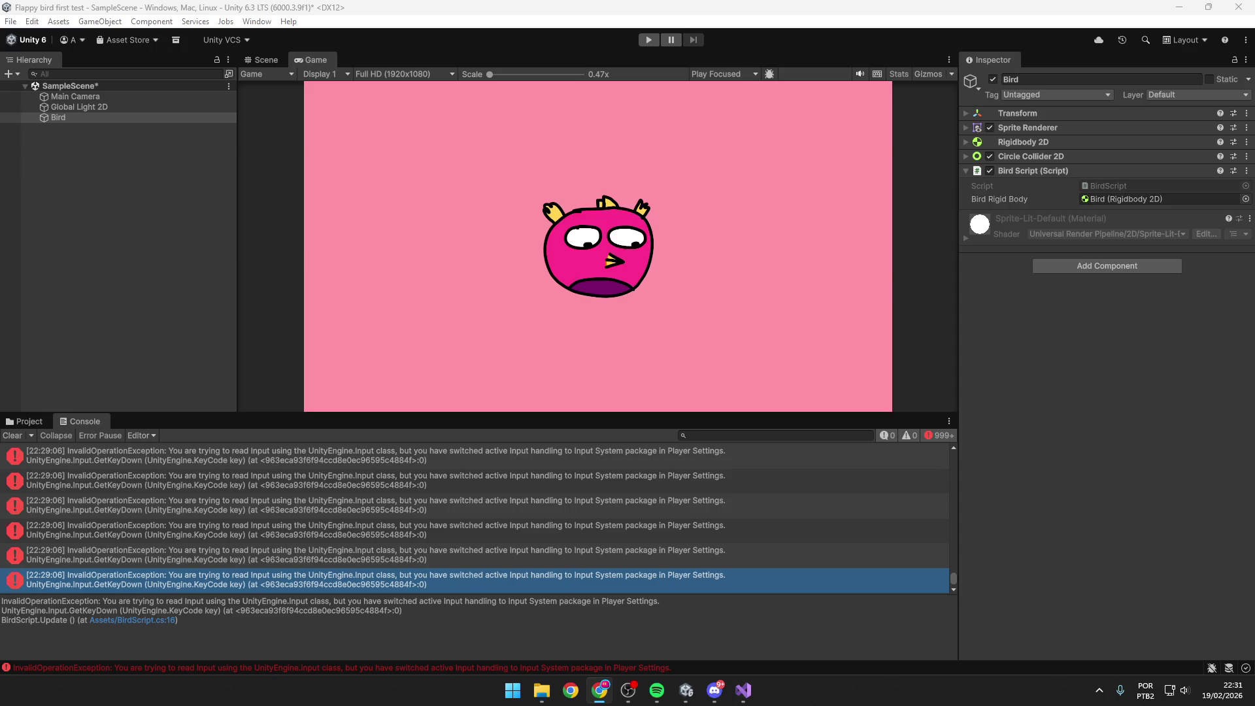
Return to BirdScript.cs in Visual Studio after looking up the error.
left_click(743, 690)
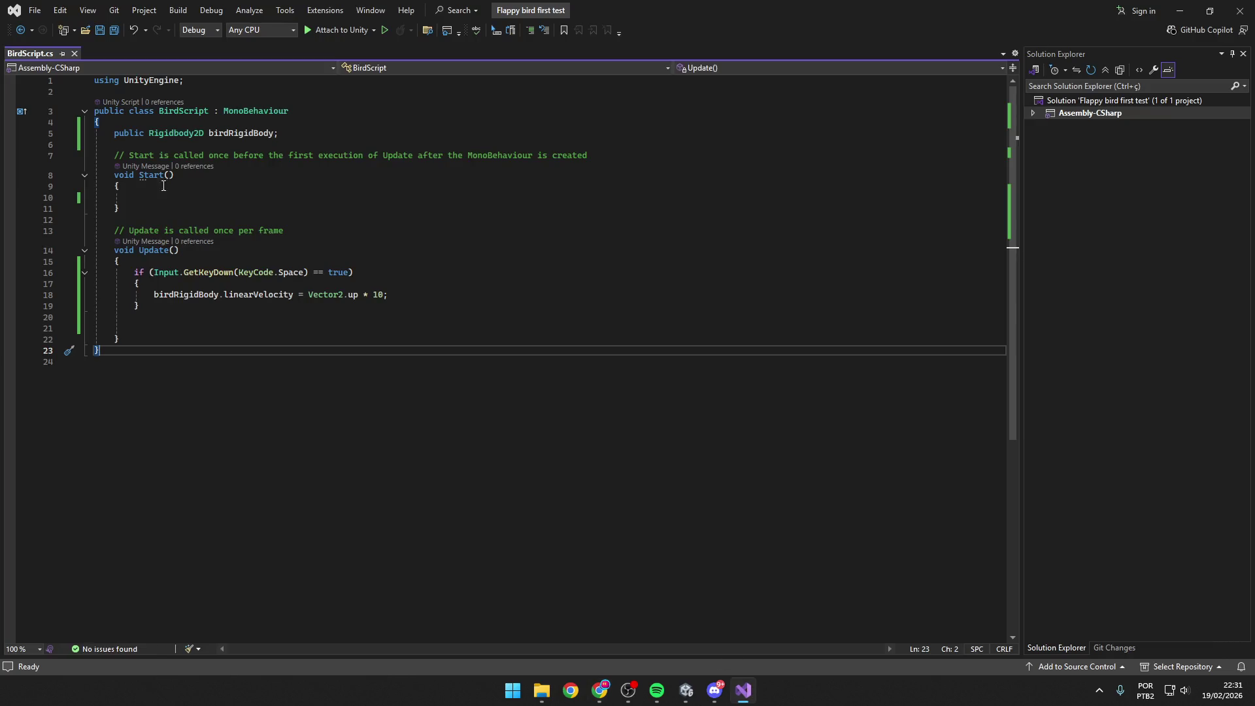
Select the velocity line and the if condition to review them.
left_click(310, 288)
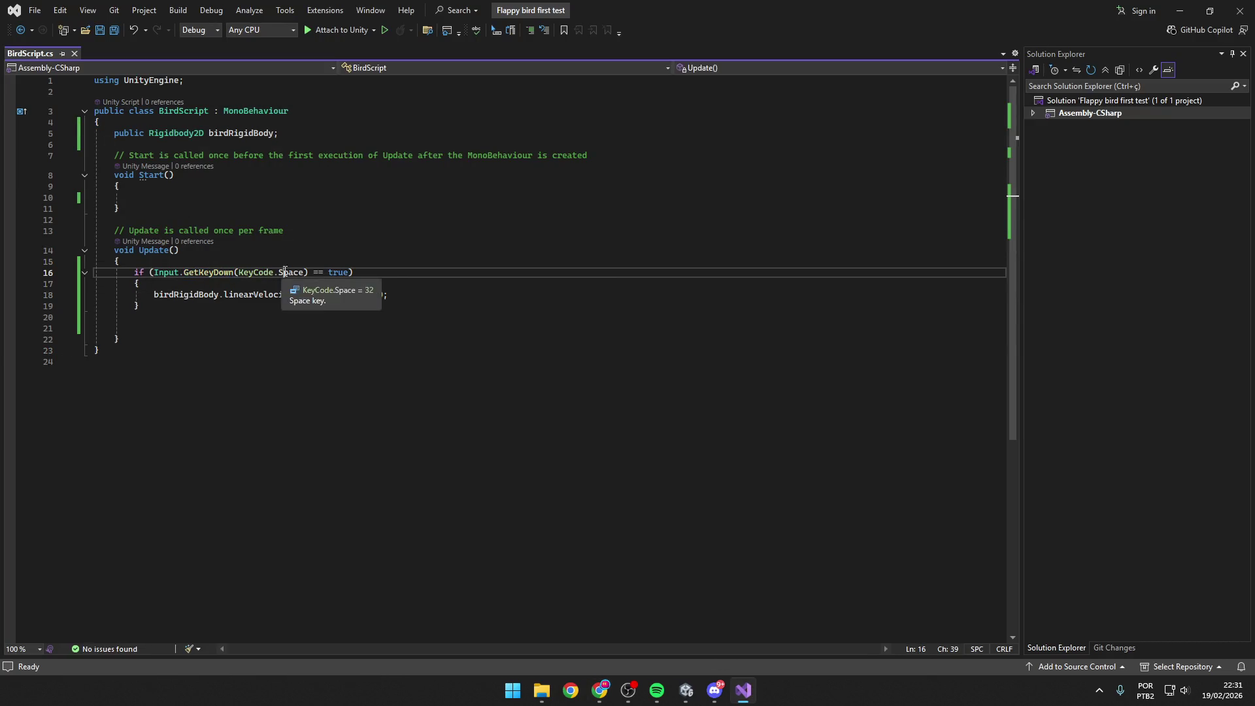
left_click_drag(397, 293, 153, 294)
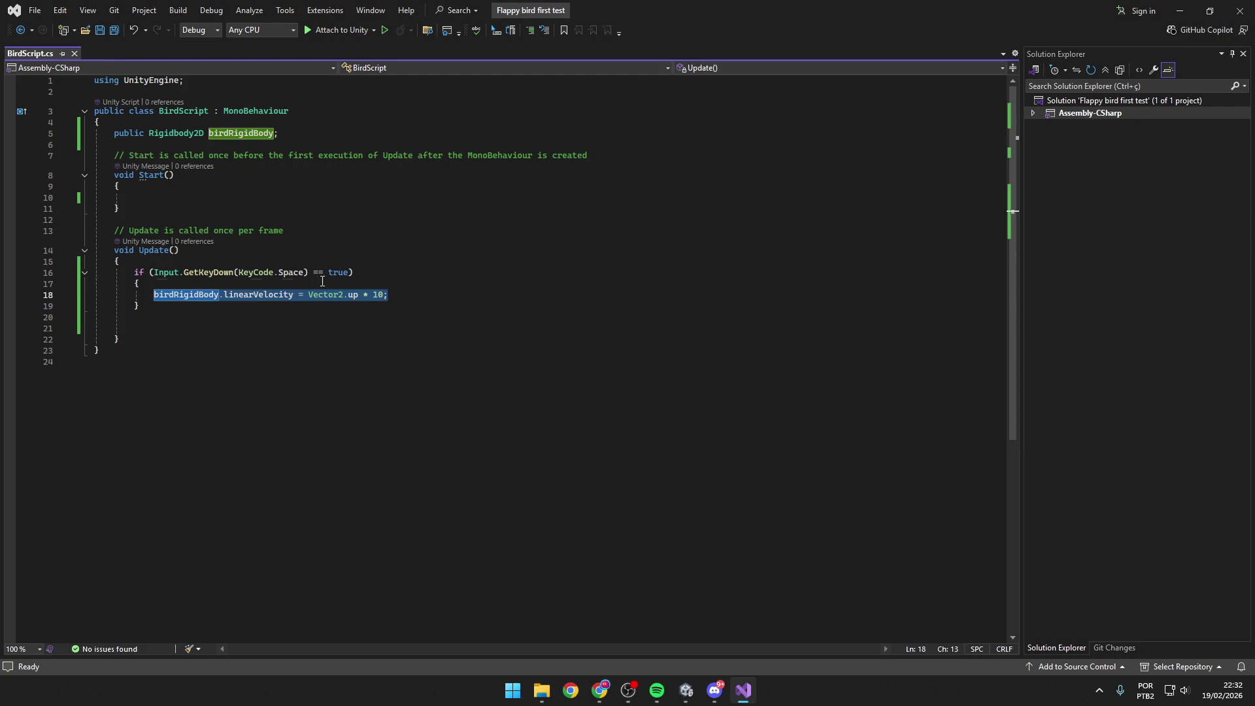
left_click(358, 272)
left_click_drag(358, 271, 149, 272)
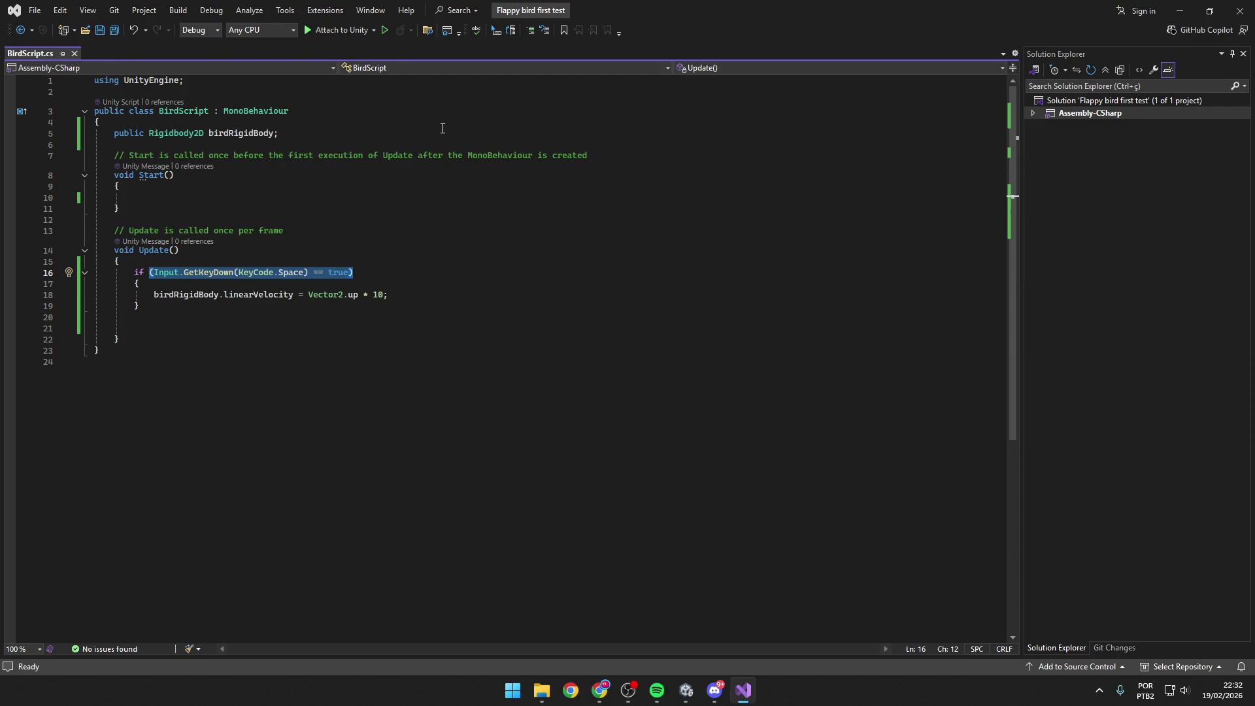
left_click(258, 156)
Add a using line below the Rigidbody2D field, then undo it.
left_click(307, 132)
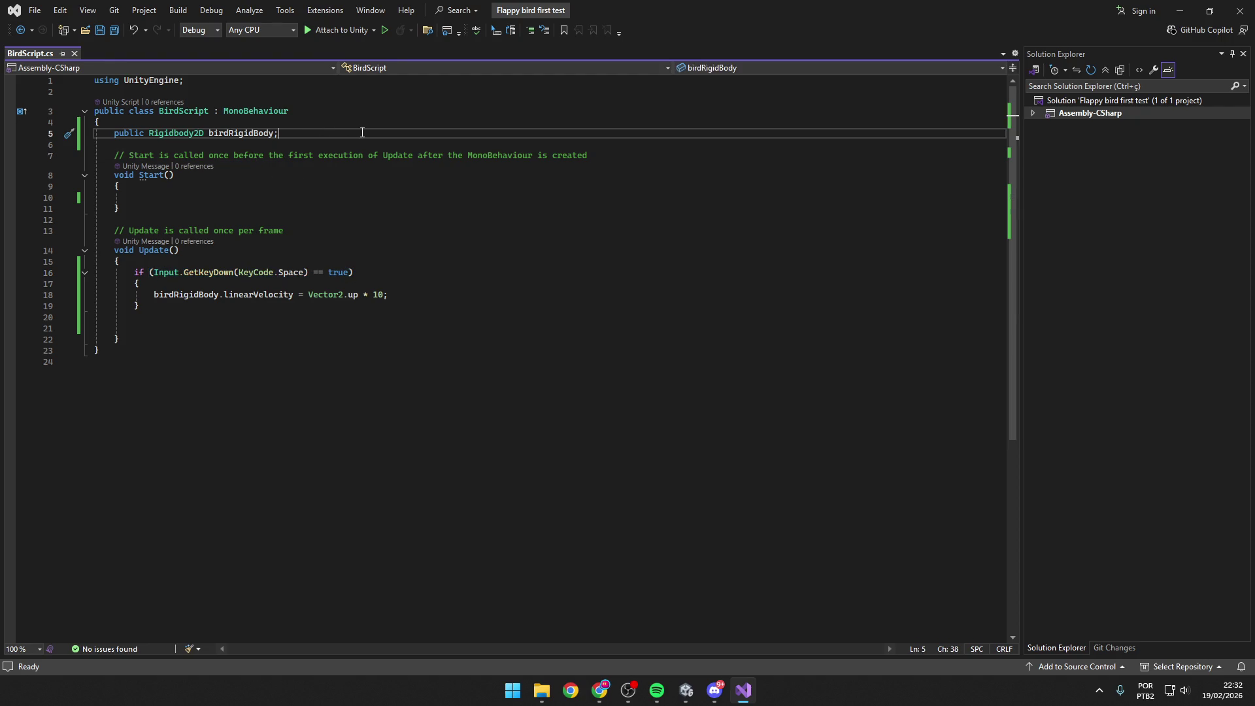
key("Return")
type("using")
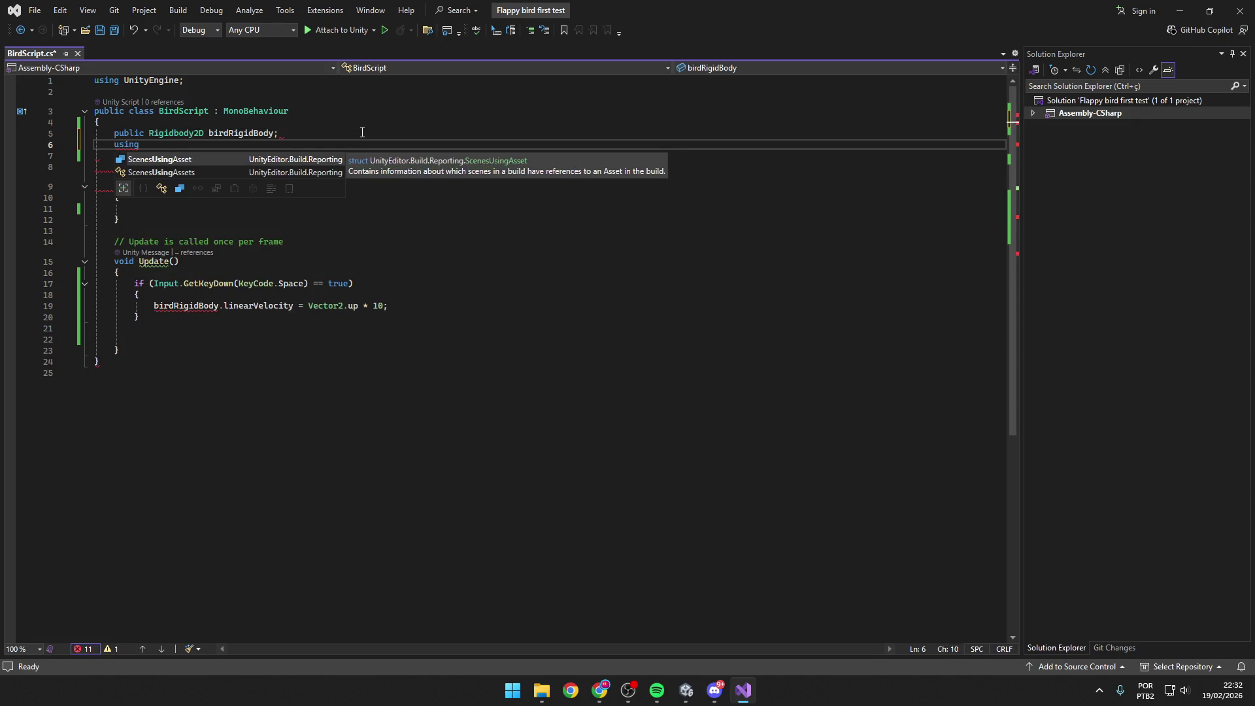
key("Tab")
key("ctrl+z")
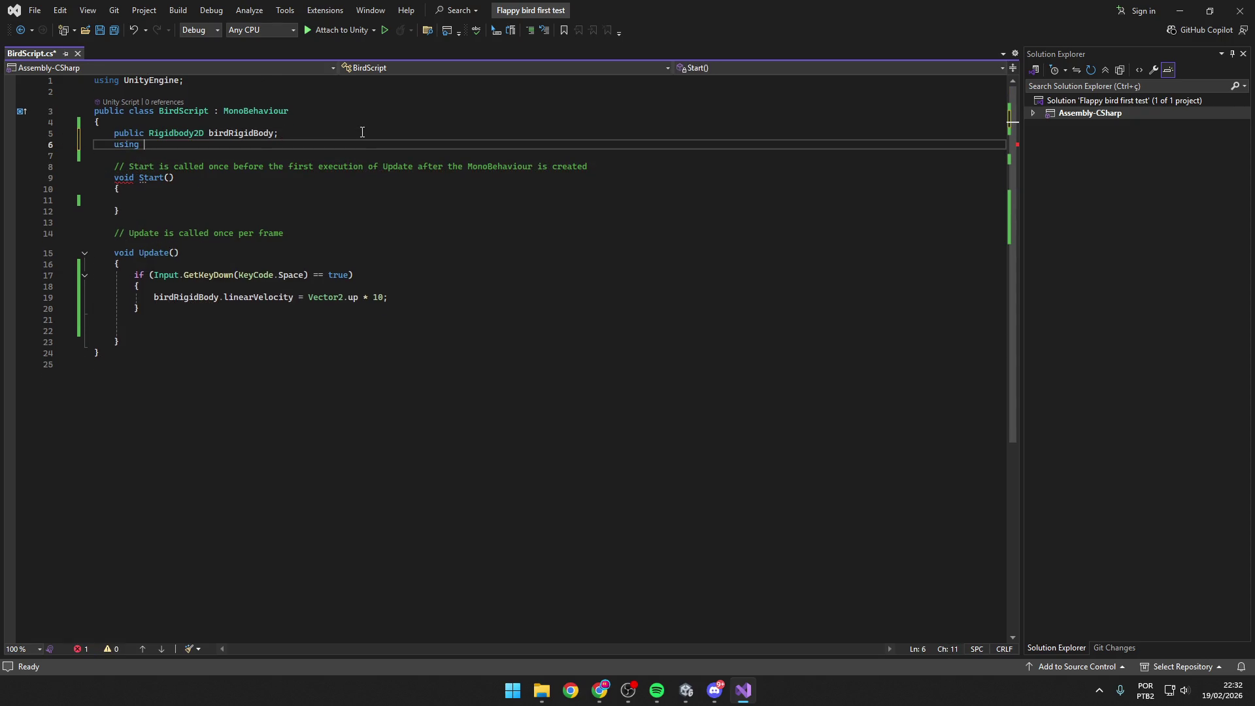
key("ctrl+z")
left_click(232, 220)
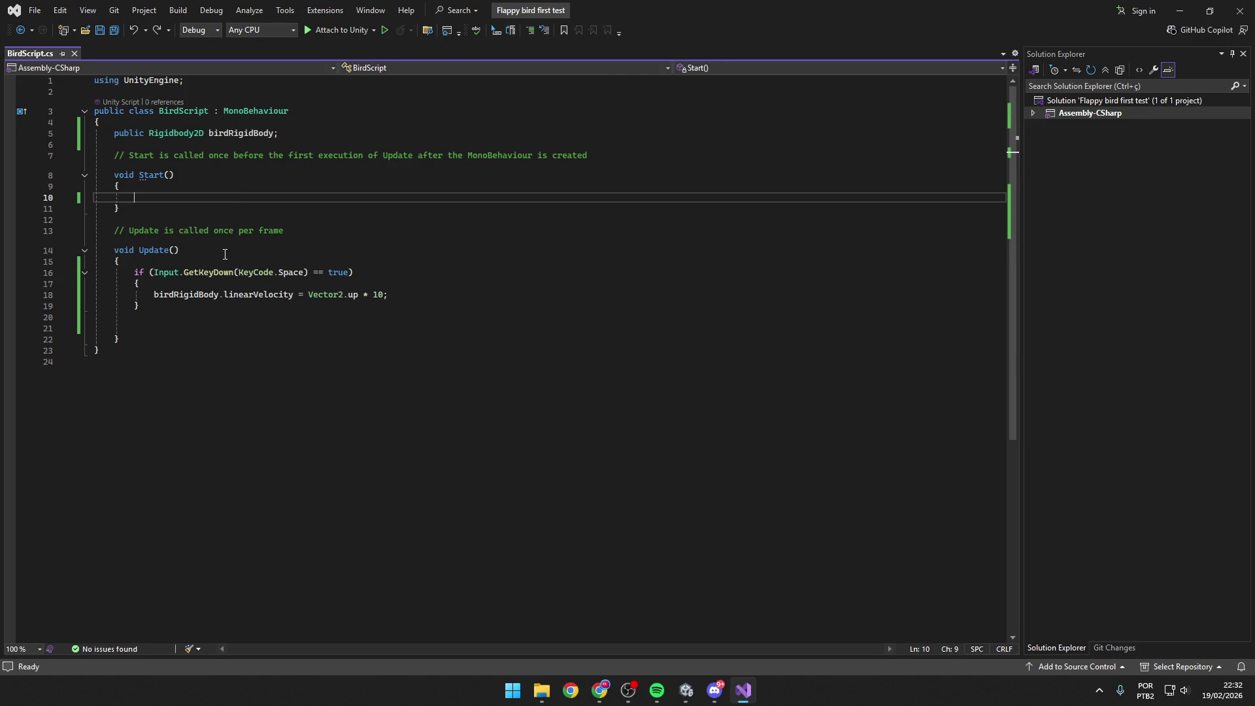
Paste the Input System sample at the file's end, undo it, and select the Space-key condition.
key("Down")
key("Down")
key("End")
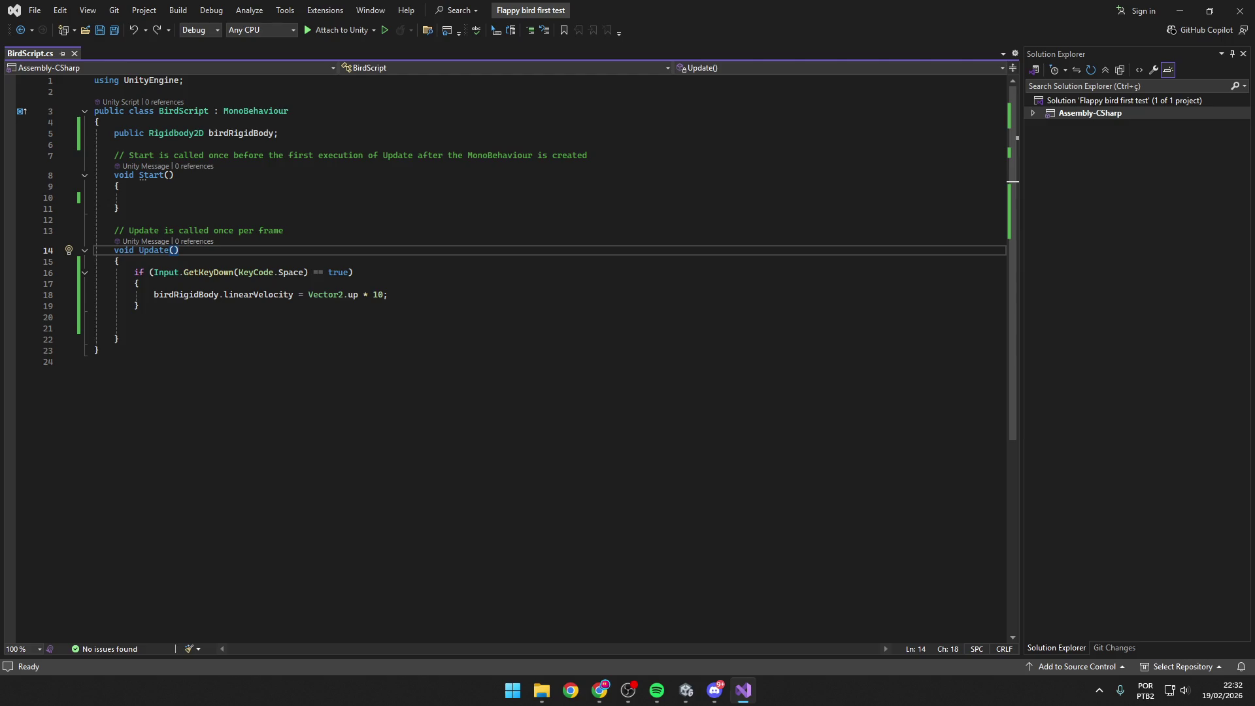
left_click(378, 392)
type("using UnityEngine; using UnityEngine.InputSystem; // Added namespace  // ... in an Update method: if (Keyboard.current.anyKey.wasUpdatedThisFrame) // Check for any key press {     // Or check for a specific key press:     if (Keyboard.current.hKey.wasPressedThisFrame)     {         // ...     } }")
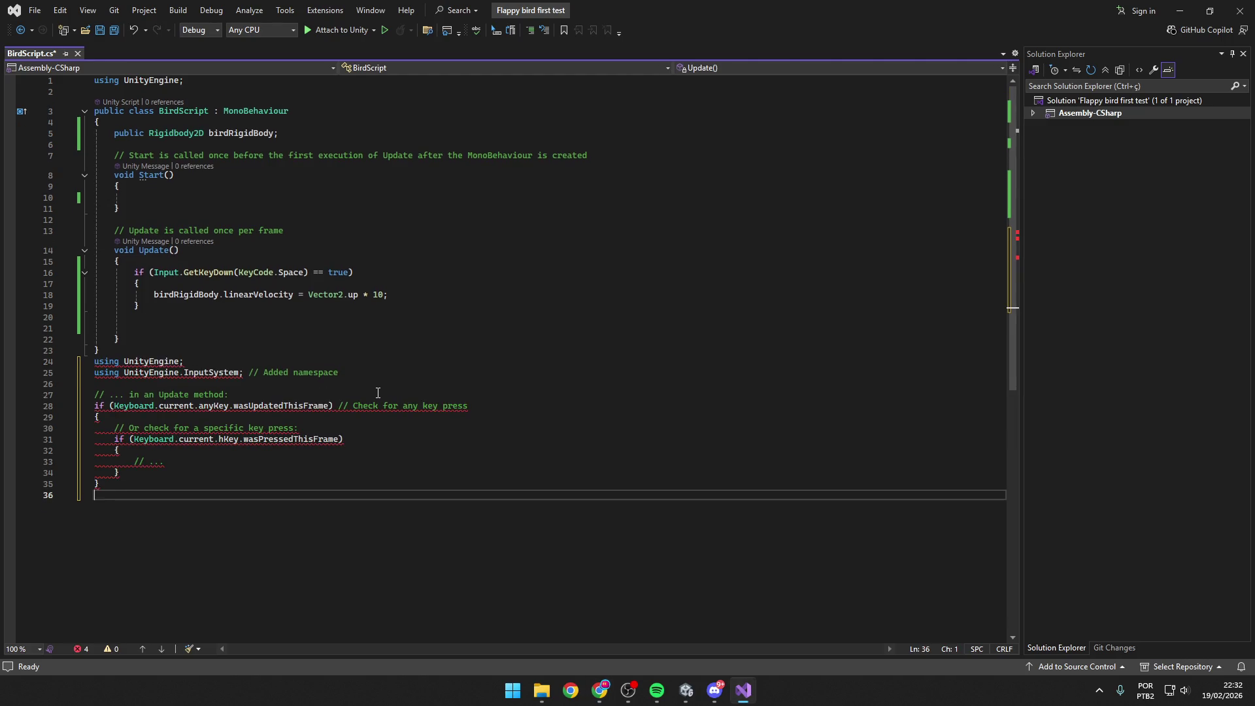
key("ctrl+z")
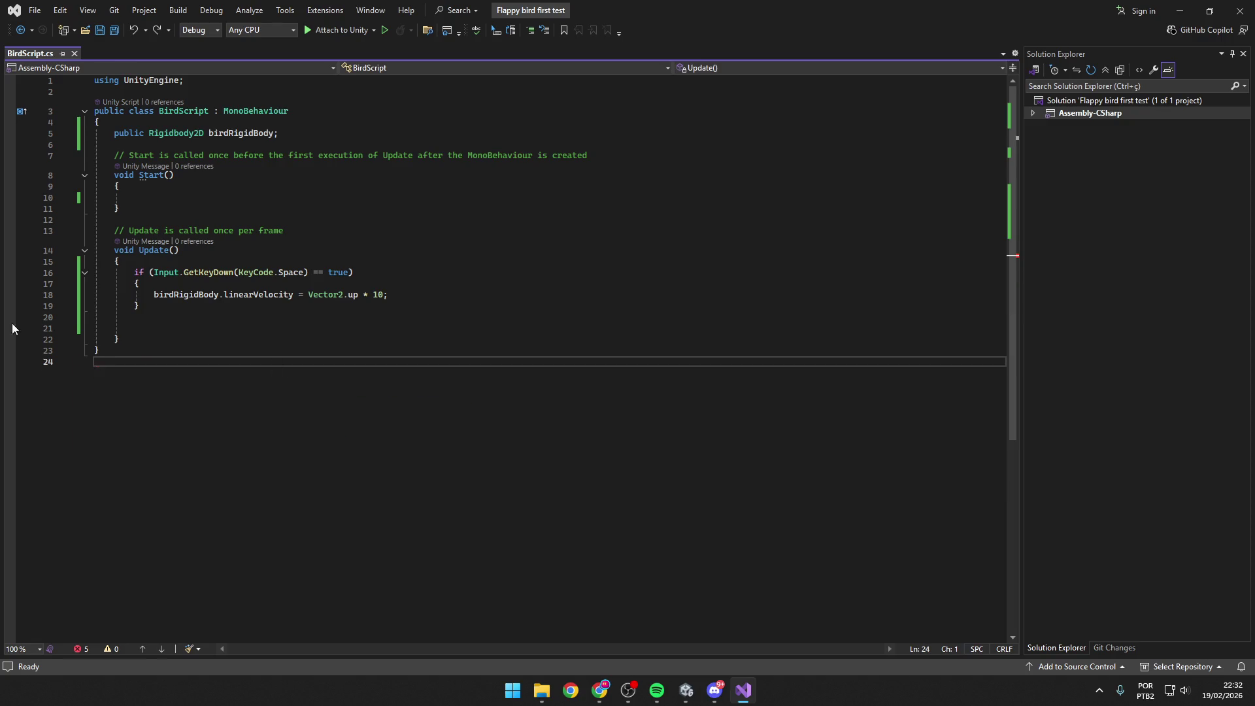
key("alt+Tab")
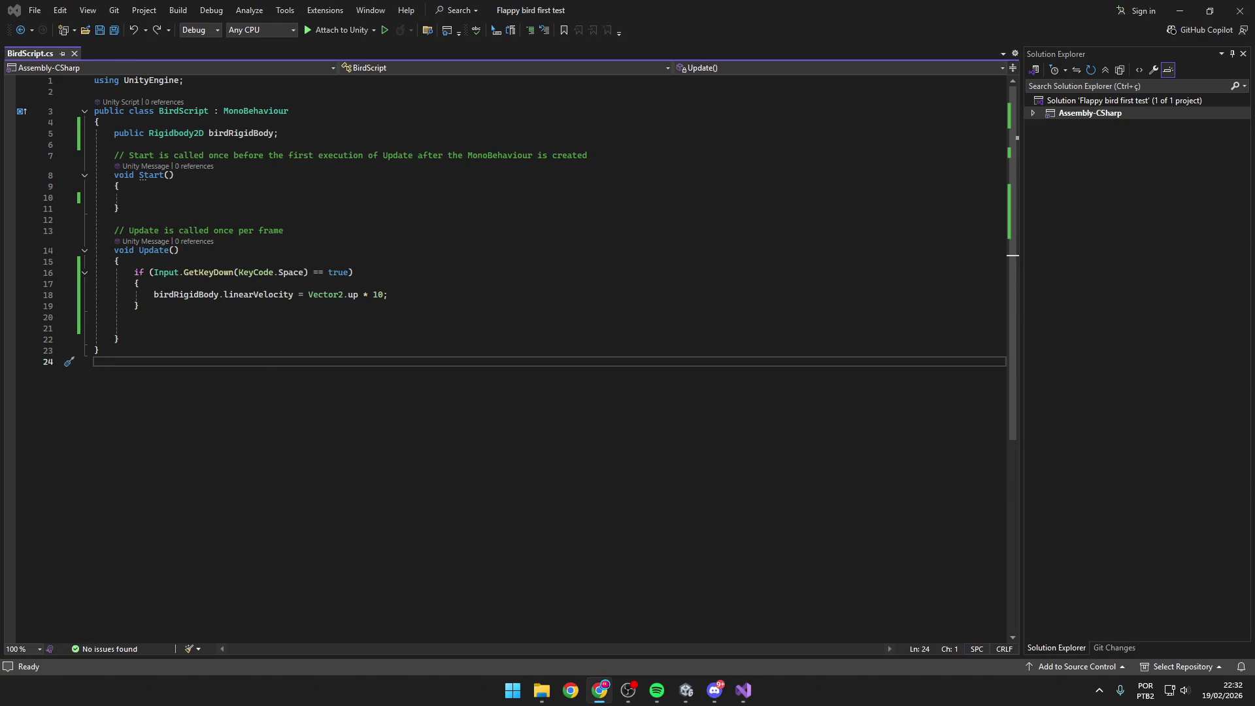
left_click_drag(396, 281, 154, 273)
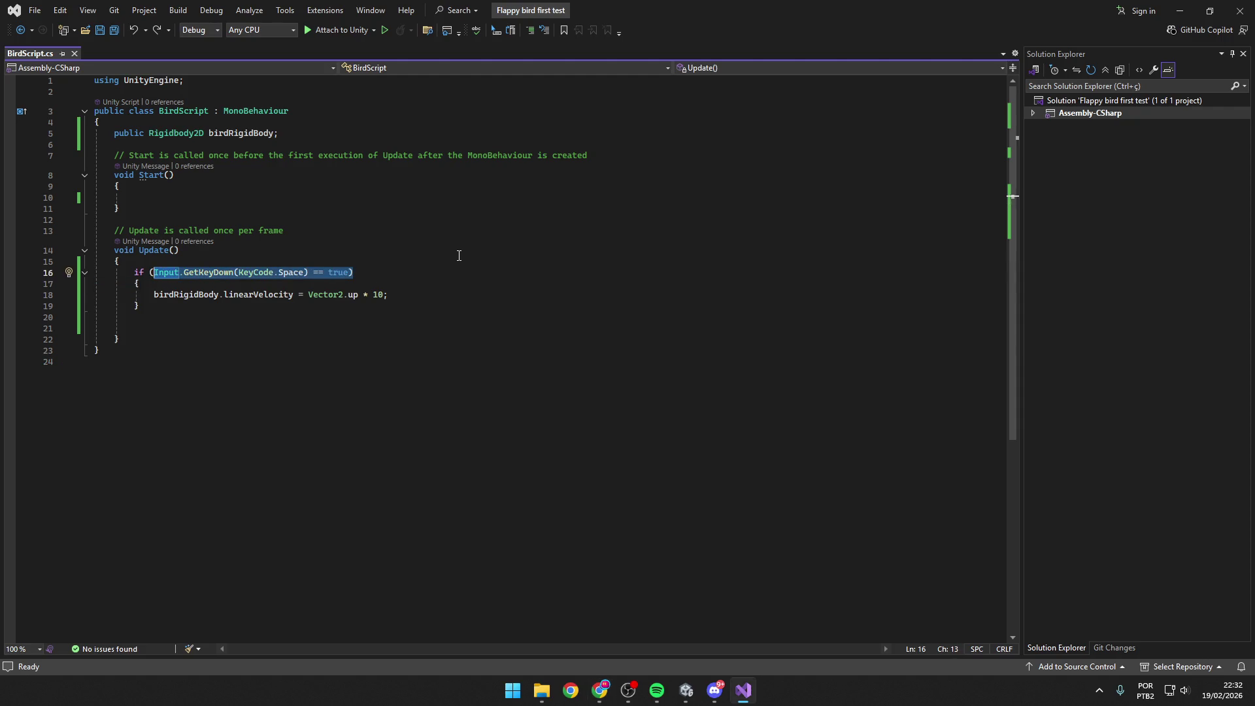
Start the flap condition with Keyboard.current, letting IntelliSense add using UnityEngine.InputSystem.
type("Ke")
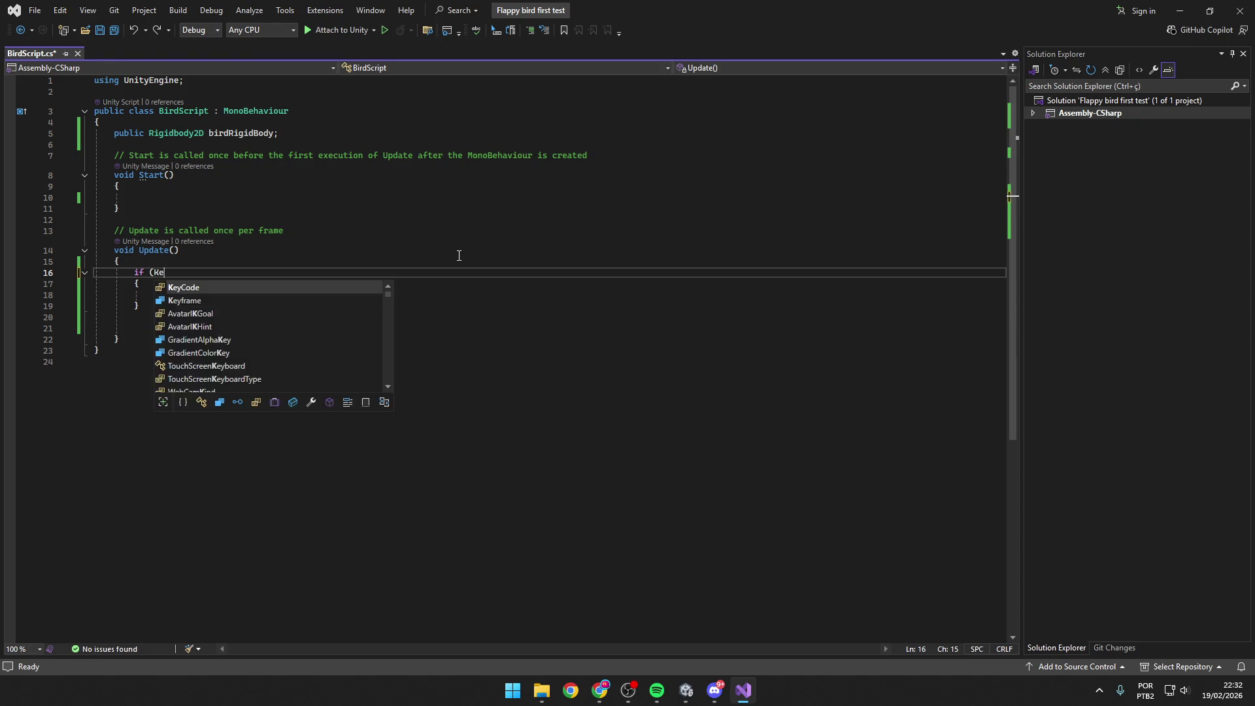
type("yboard")
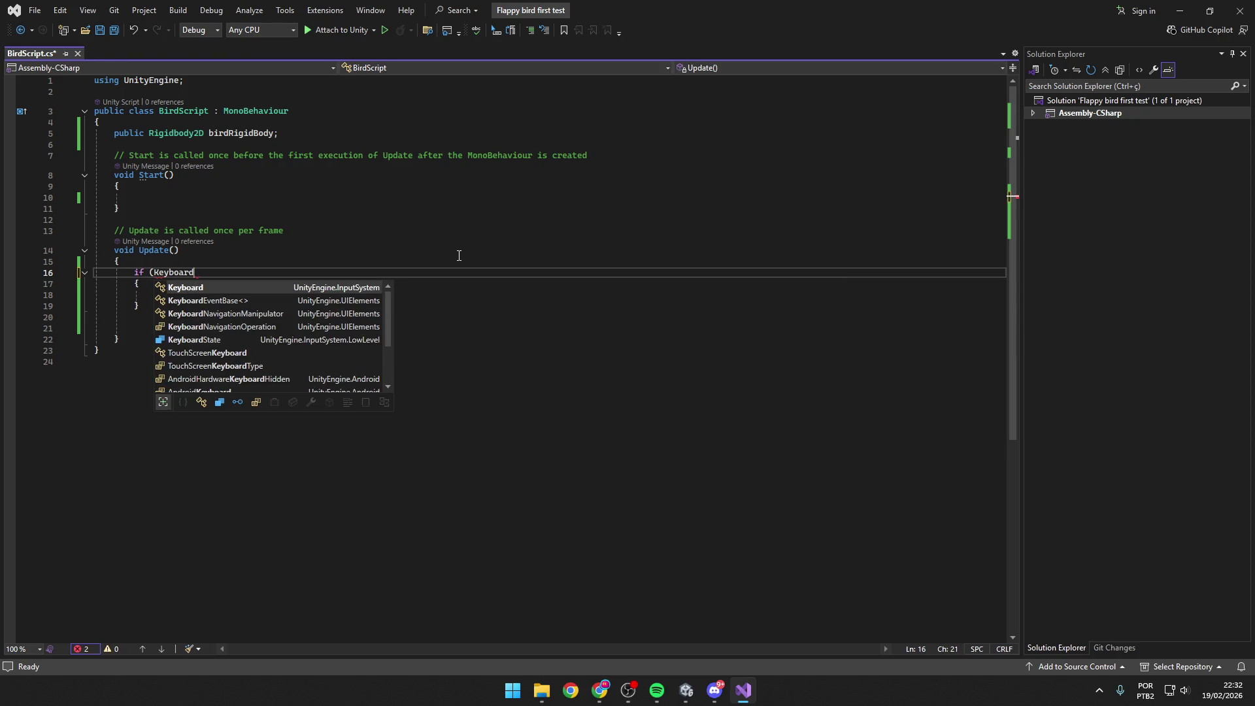
key("Tab")
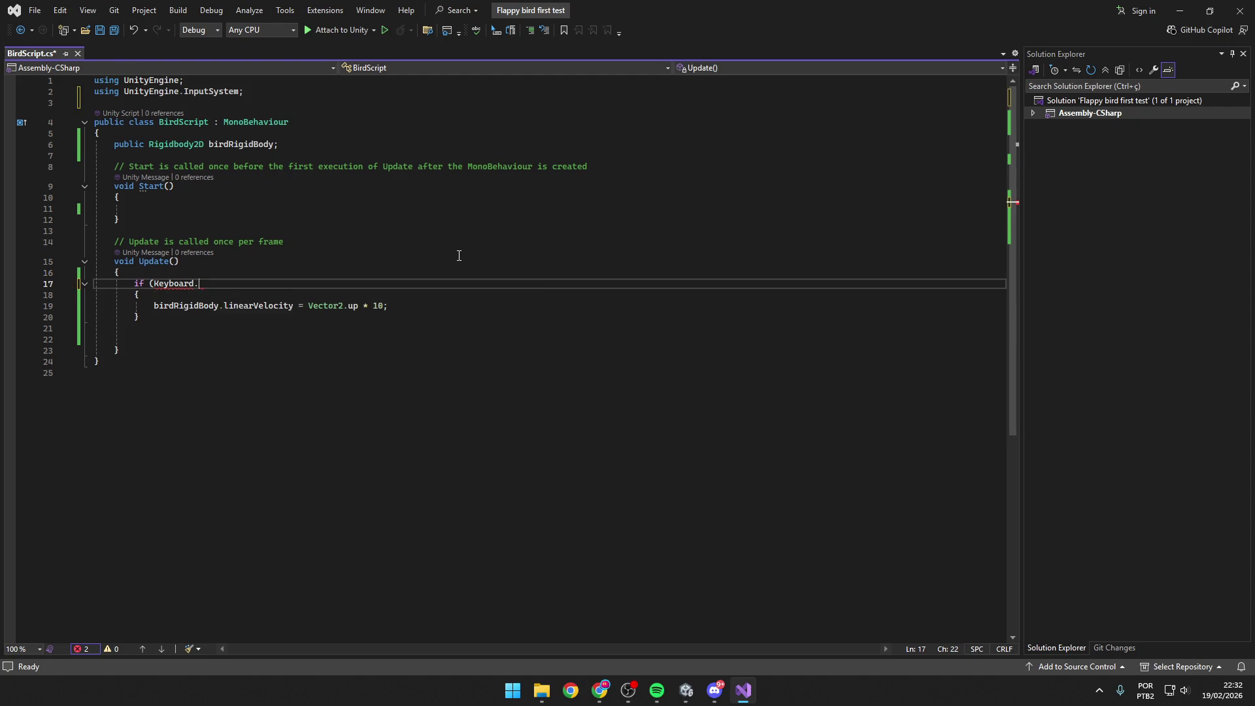
type(".")
key("Tab")
type(".")
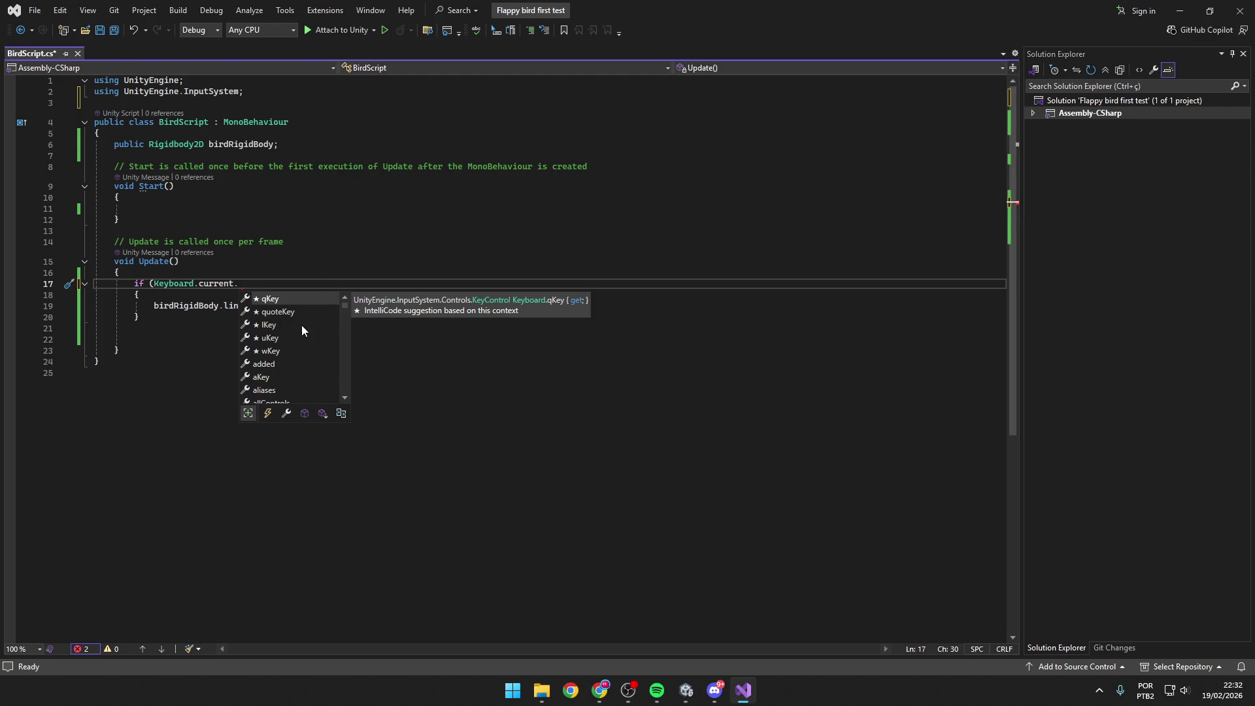
Finish the condition as Keyboard.current.spaceKey.wasPressedThisFrame and save BirdScript.cs.
scroll(300, 324, "down", 1)
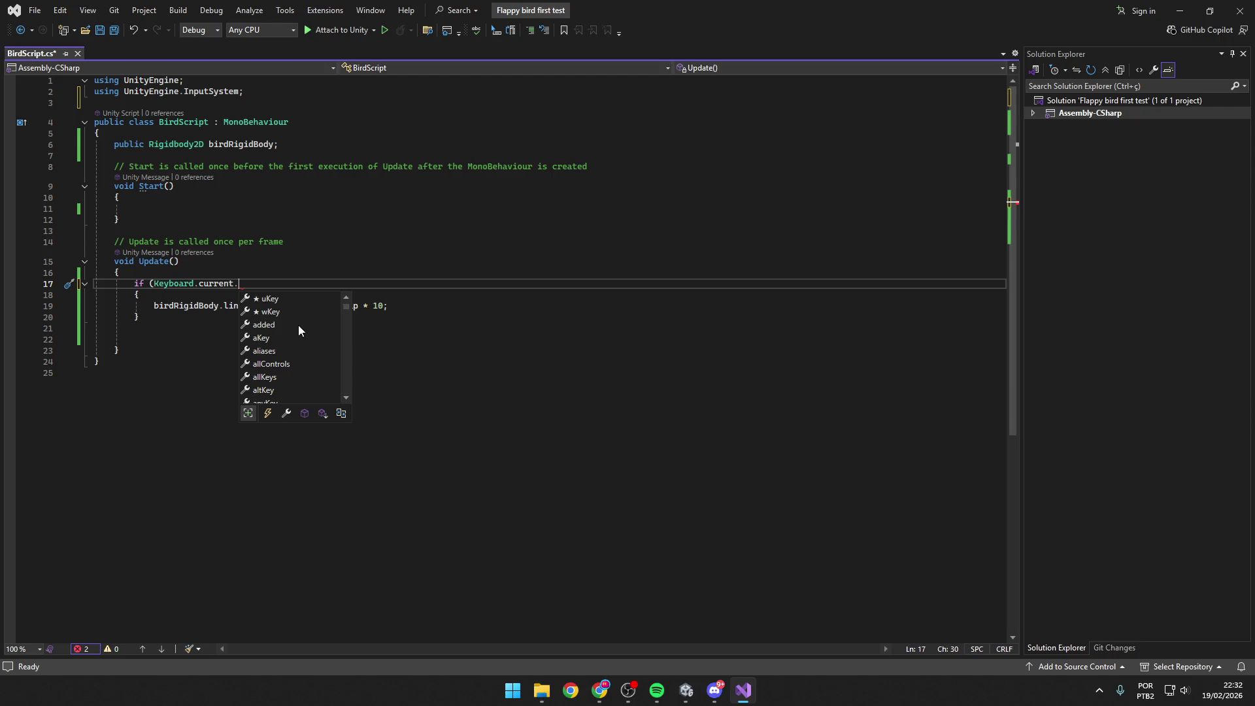
scroll(300, 325, "down", 3)
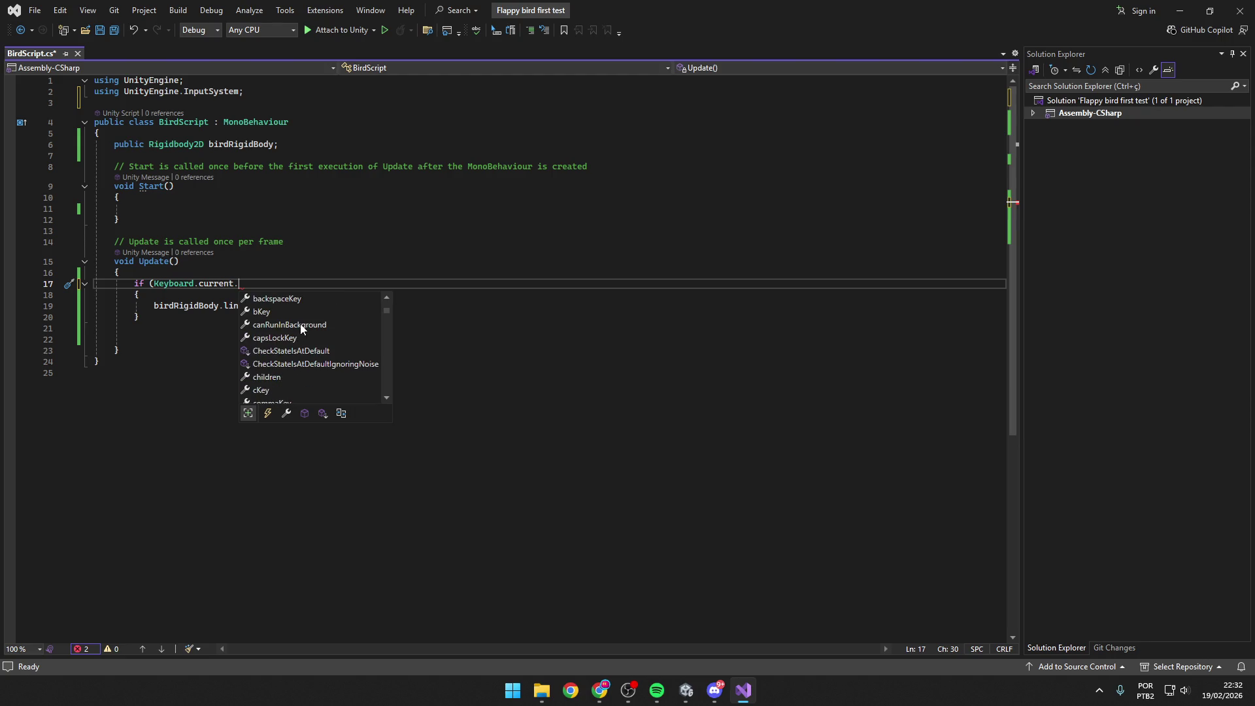
scroll(300, 329, "down", 9)
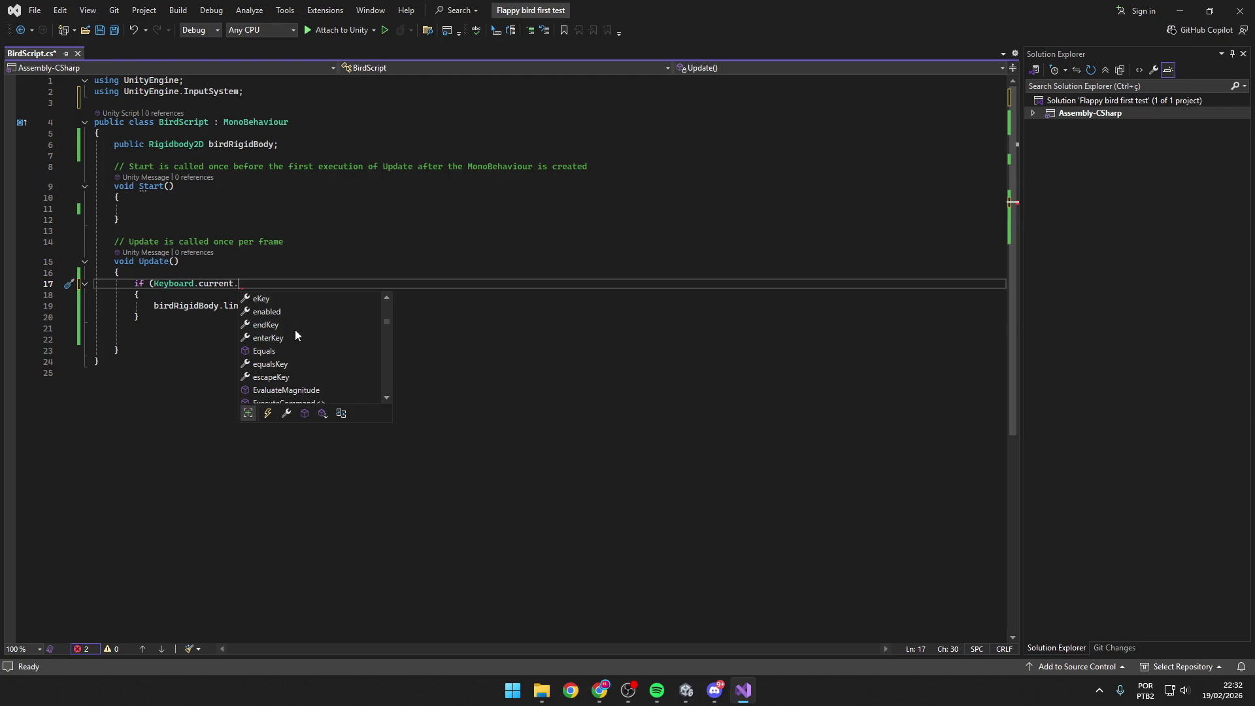
scroll(298, 329, "down", 8)
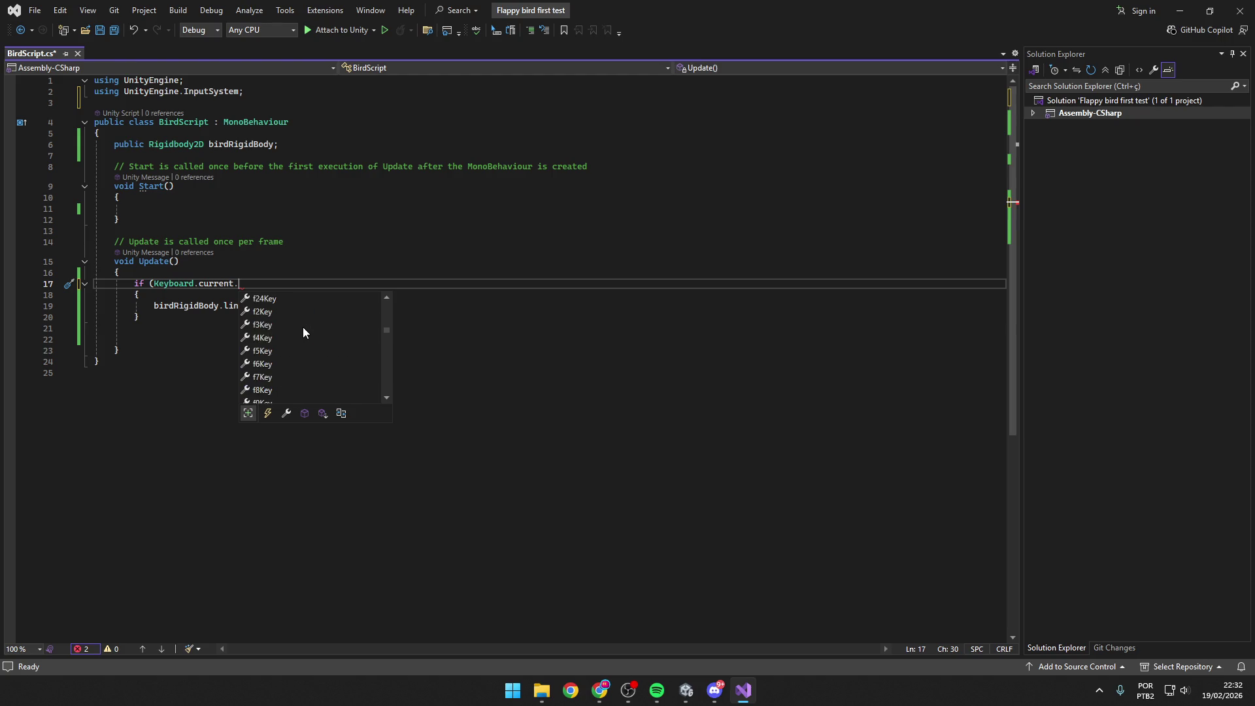
scroll(303, 328, "down", 8)
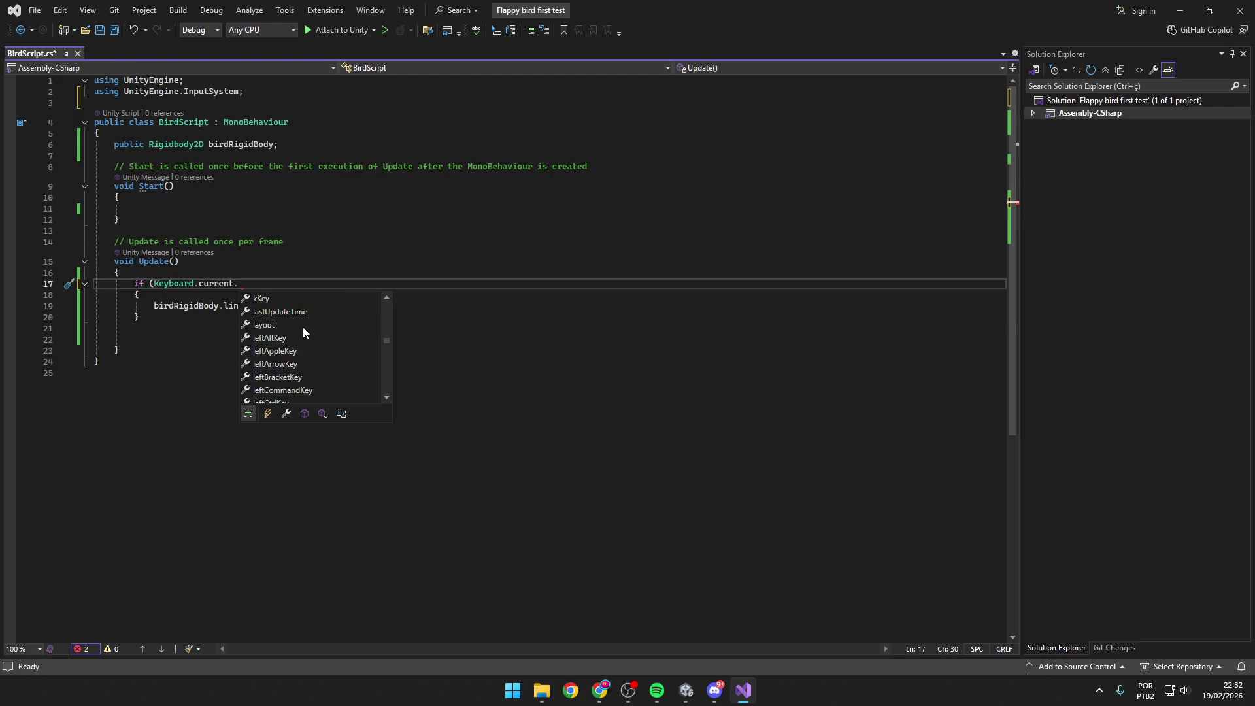
scroll(303, 330, "down", 10)
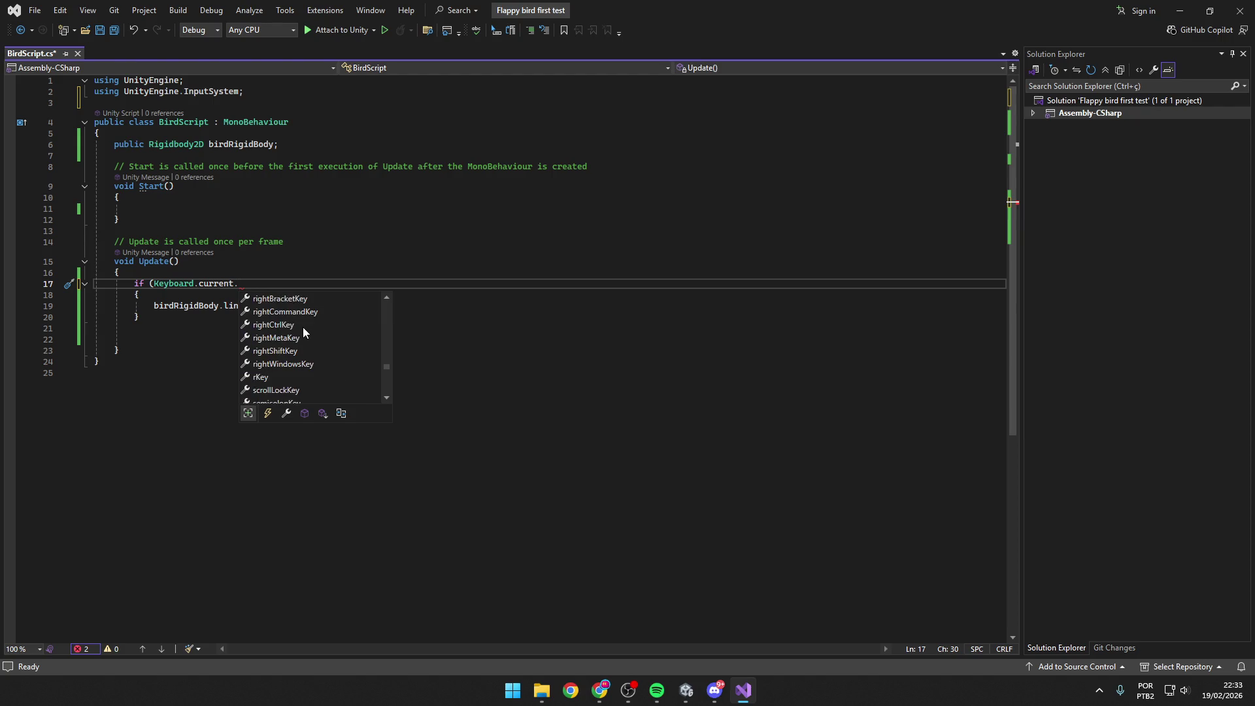
scroll(303, 332, "down", 3)
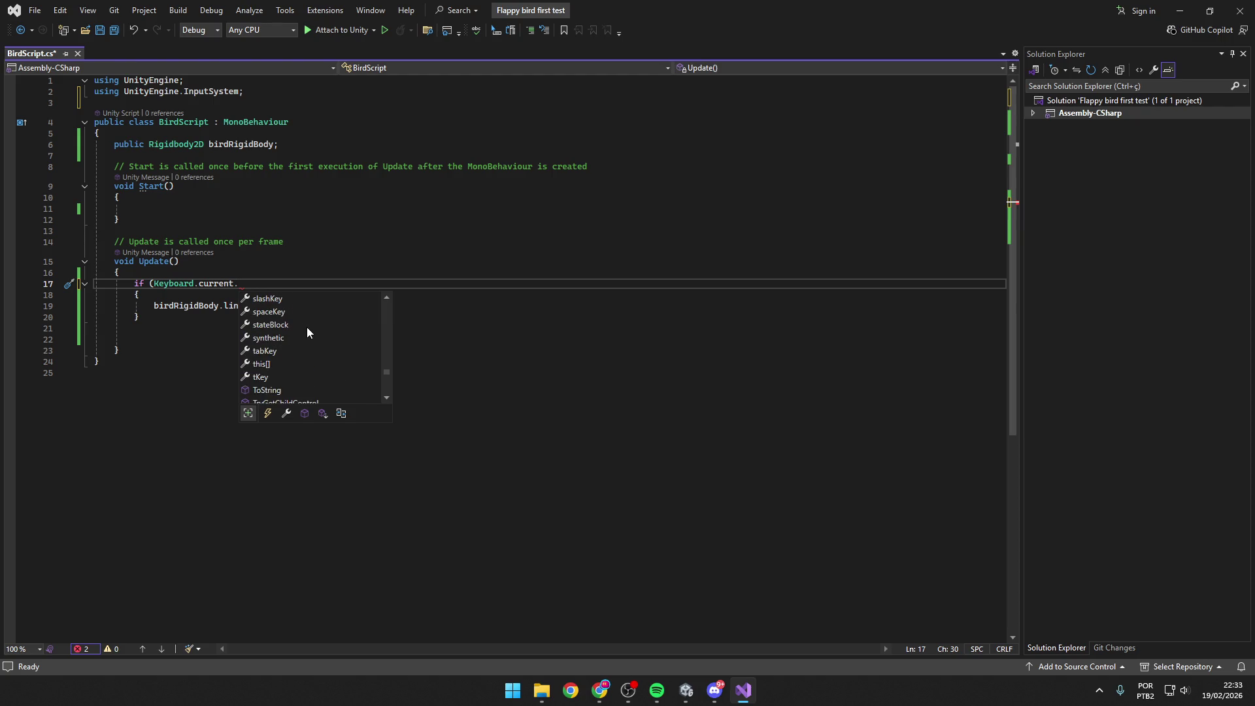
type("space")
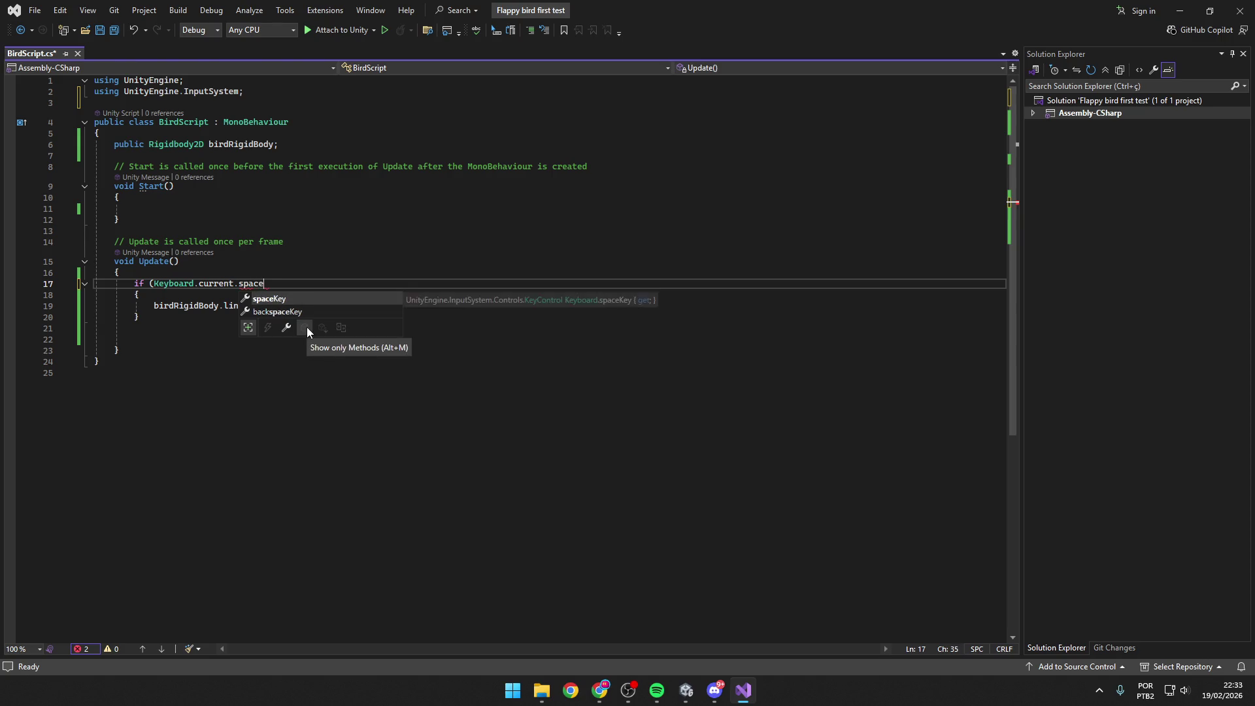
key("Tab")
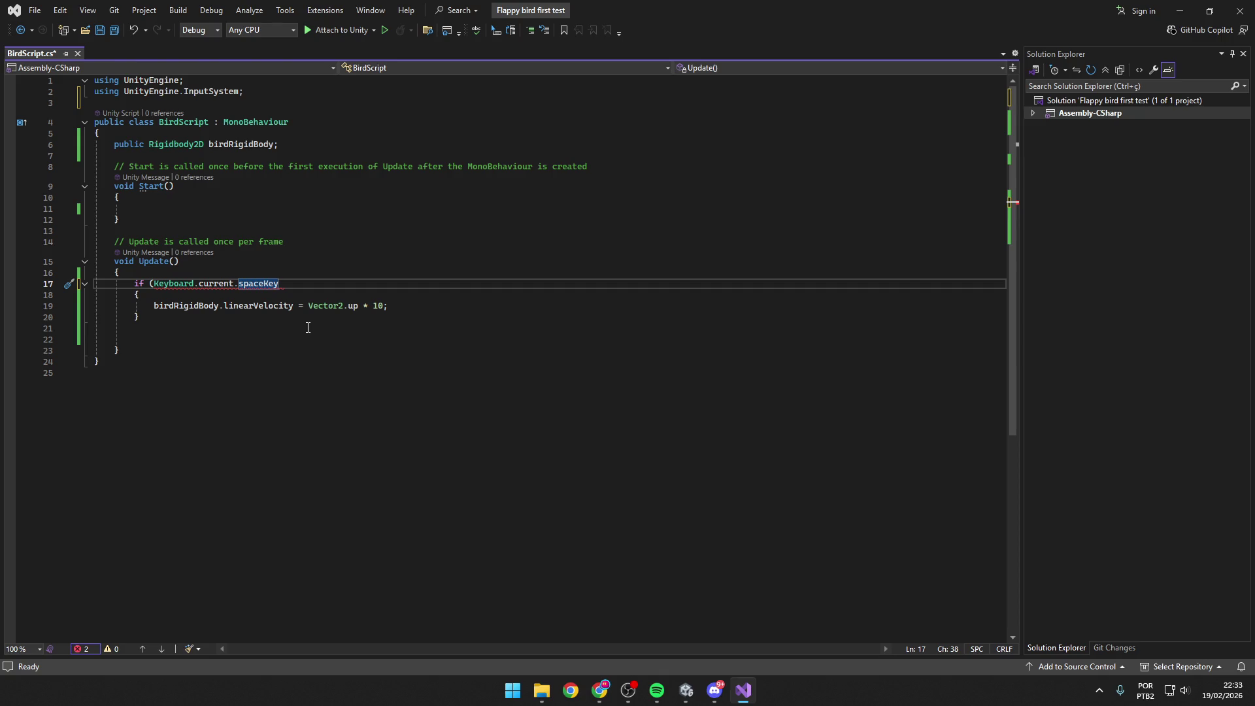
type(".was")
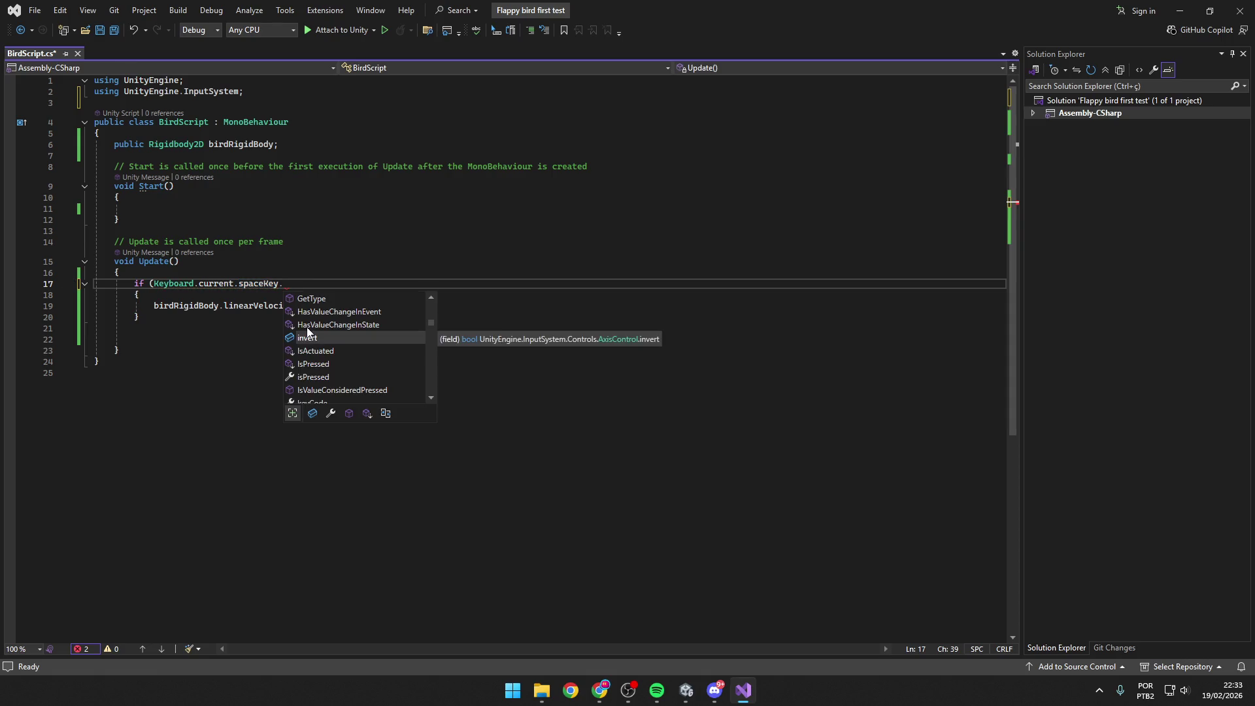
key("Tab")
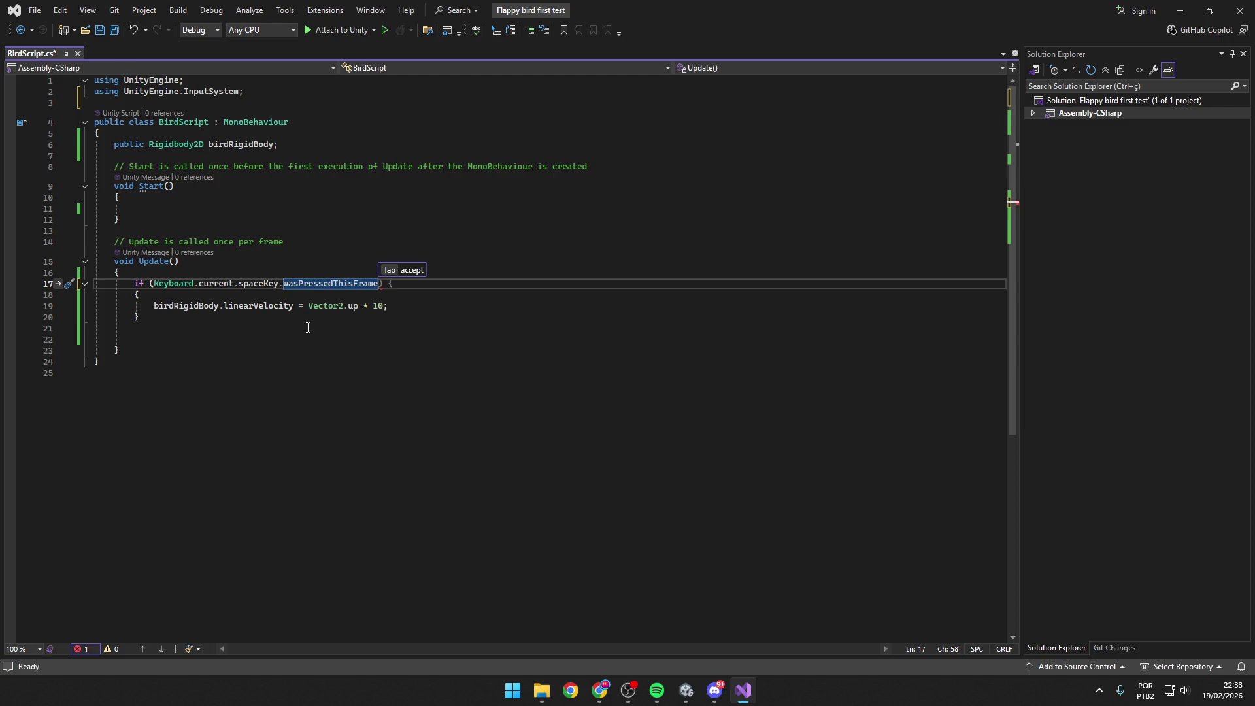
type(")")
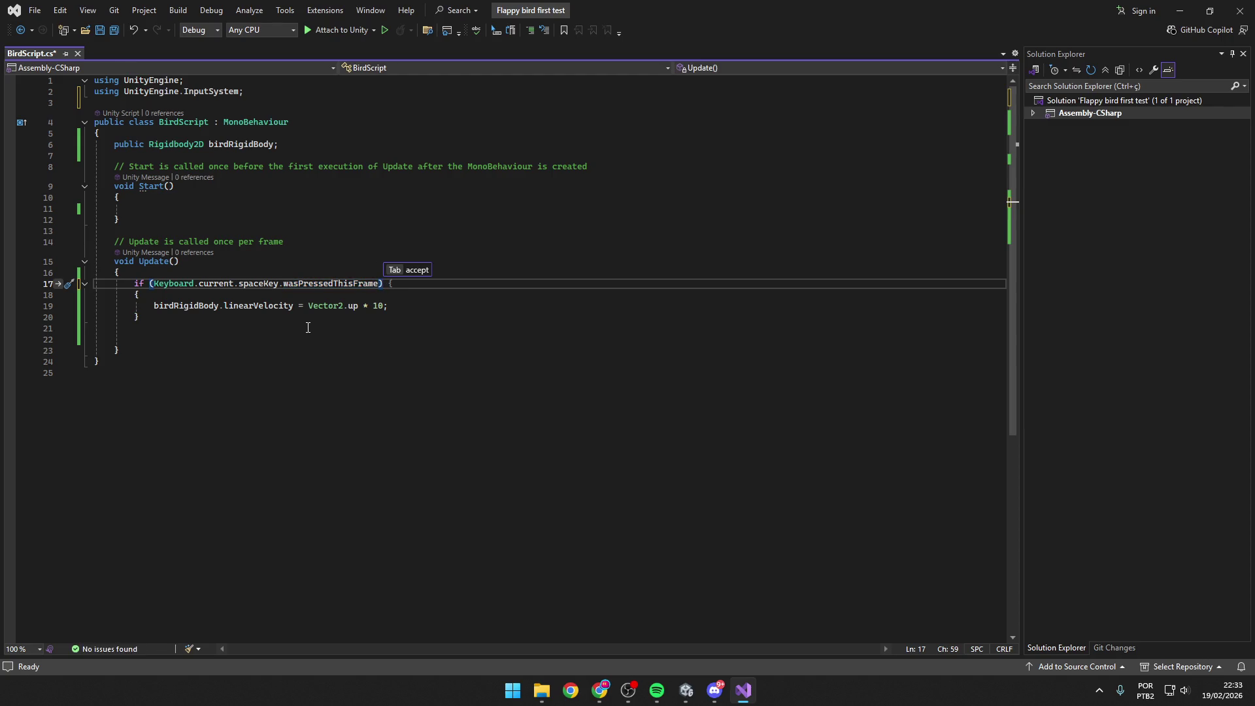
key("ctrl+s")
key("Down")
key("Down")
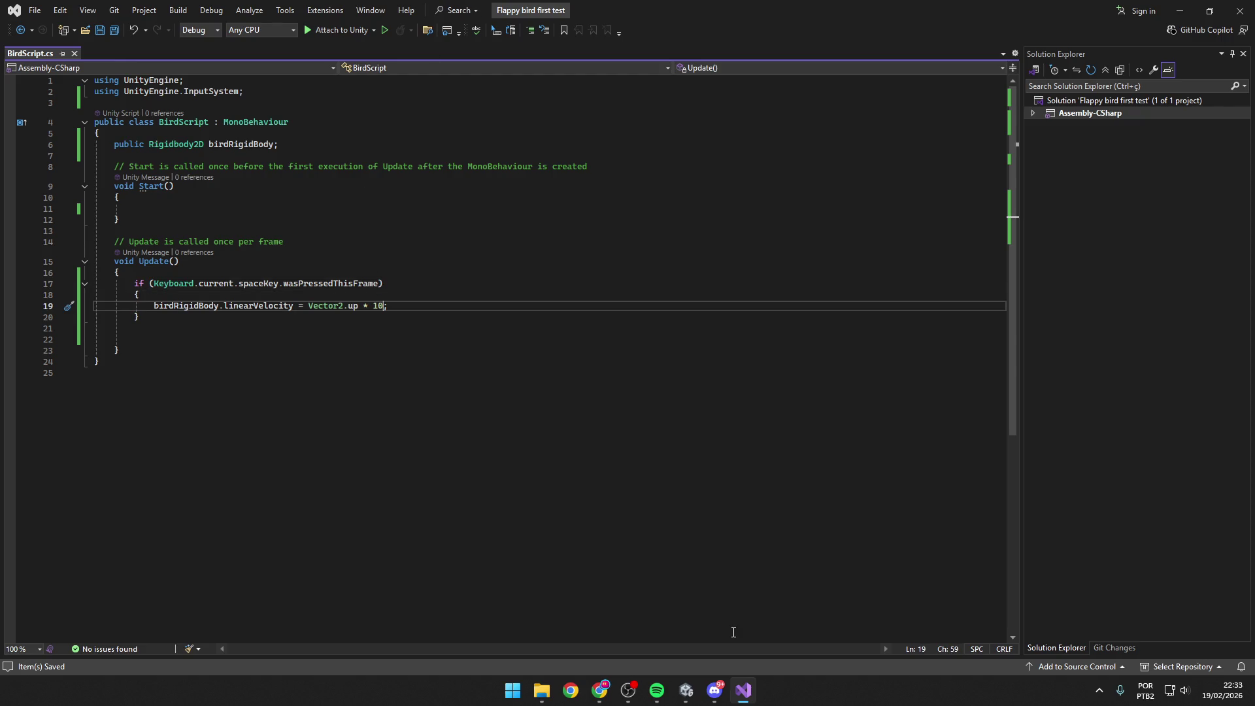
Play-test the scene in Unity, flapping the bird with repeated Space presses, then stop play mode.
mouse_move(685, 690)
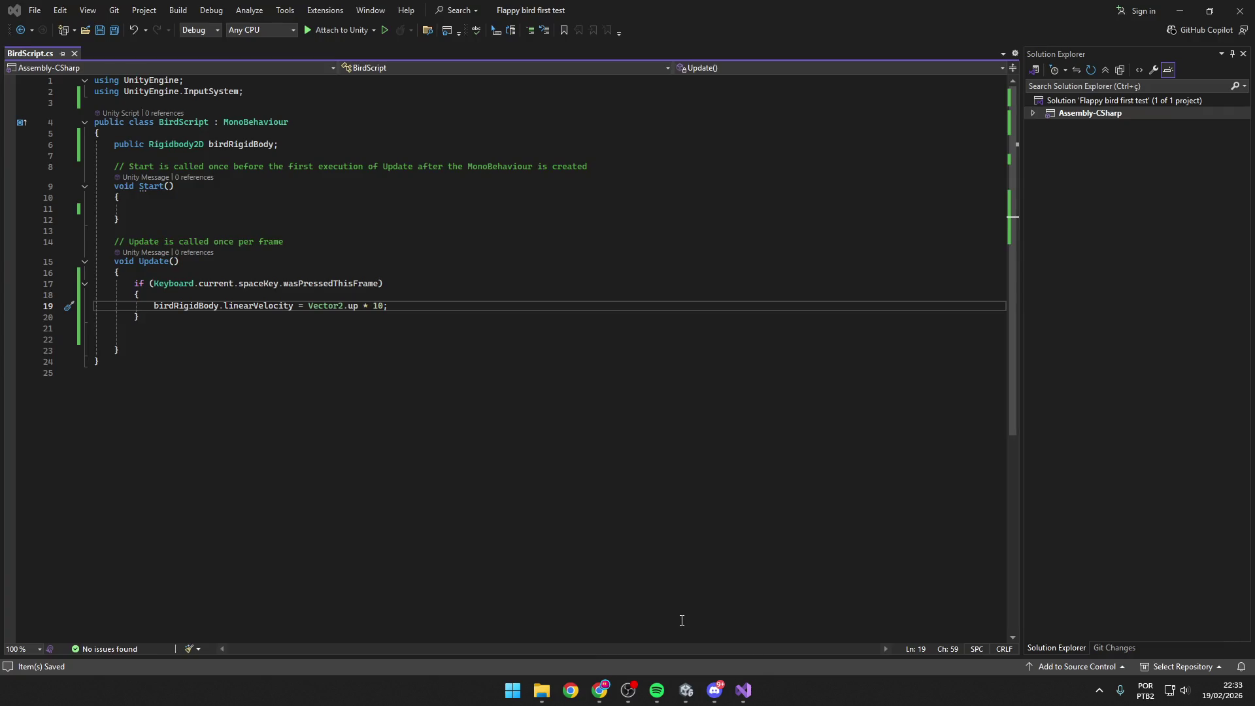
left_click(607, 618)
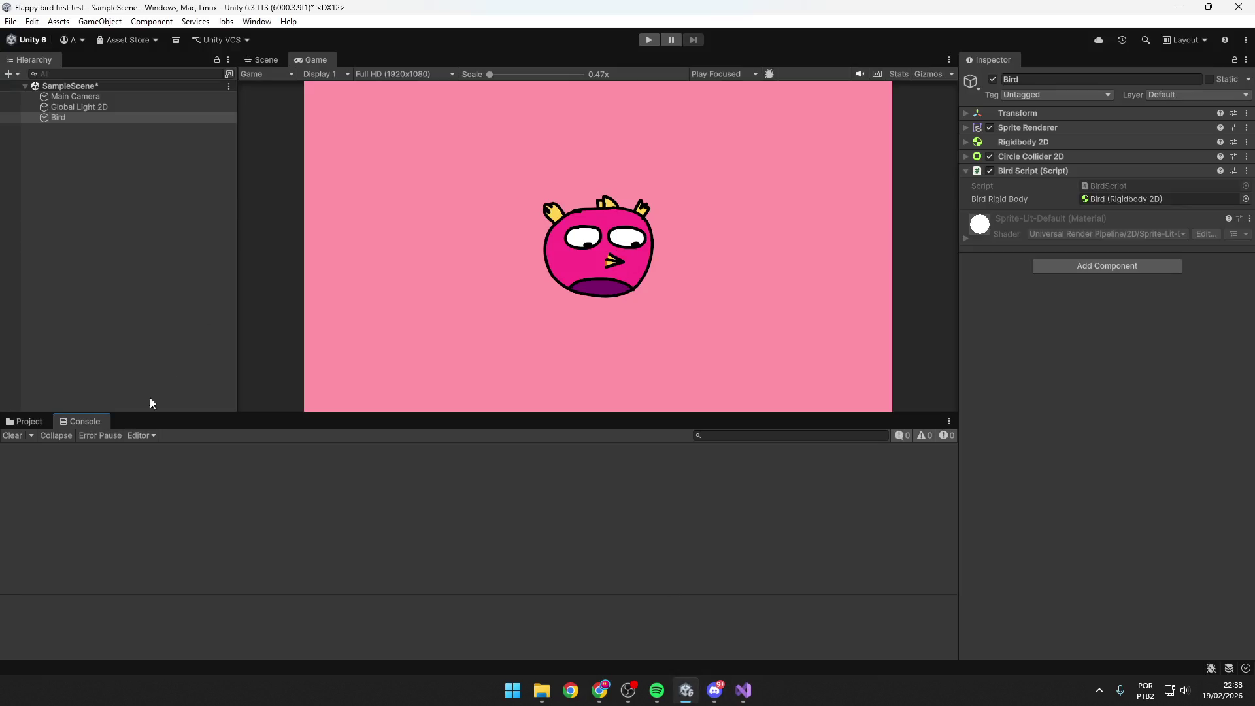
left_click(645, 40)
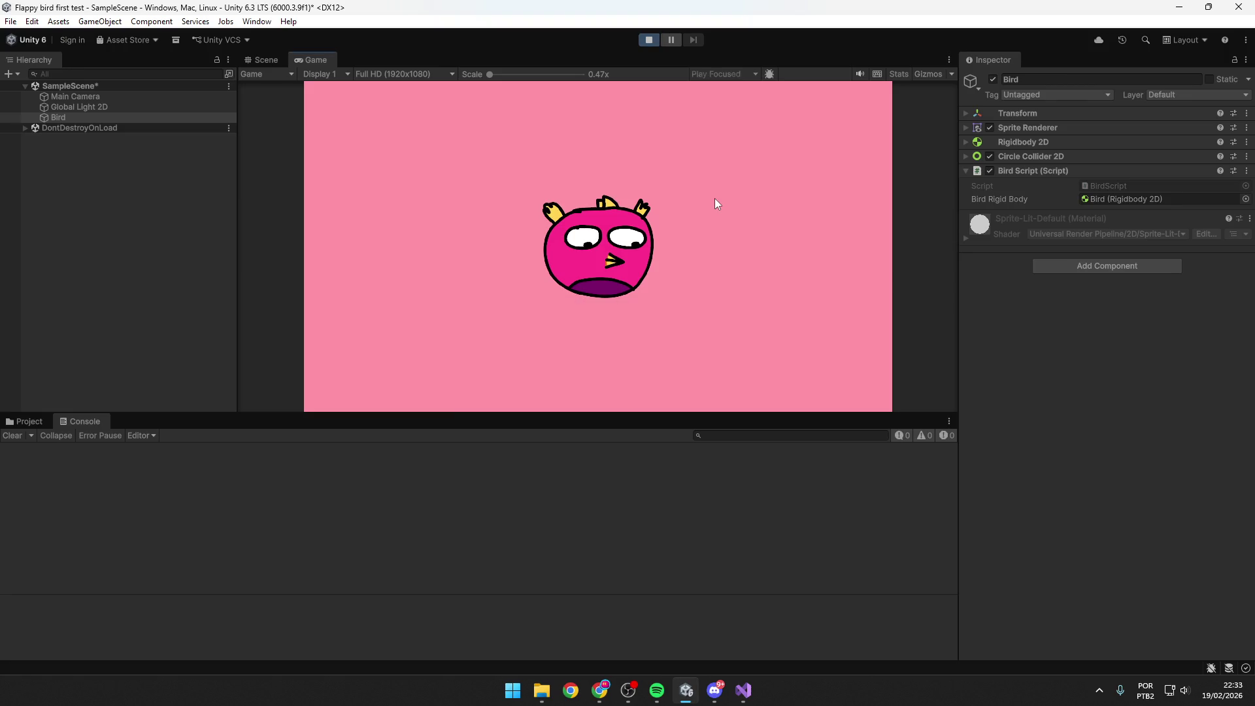
key("space")
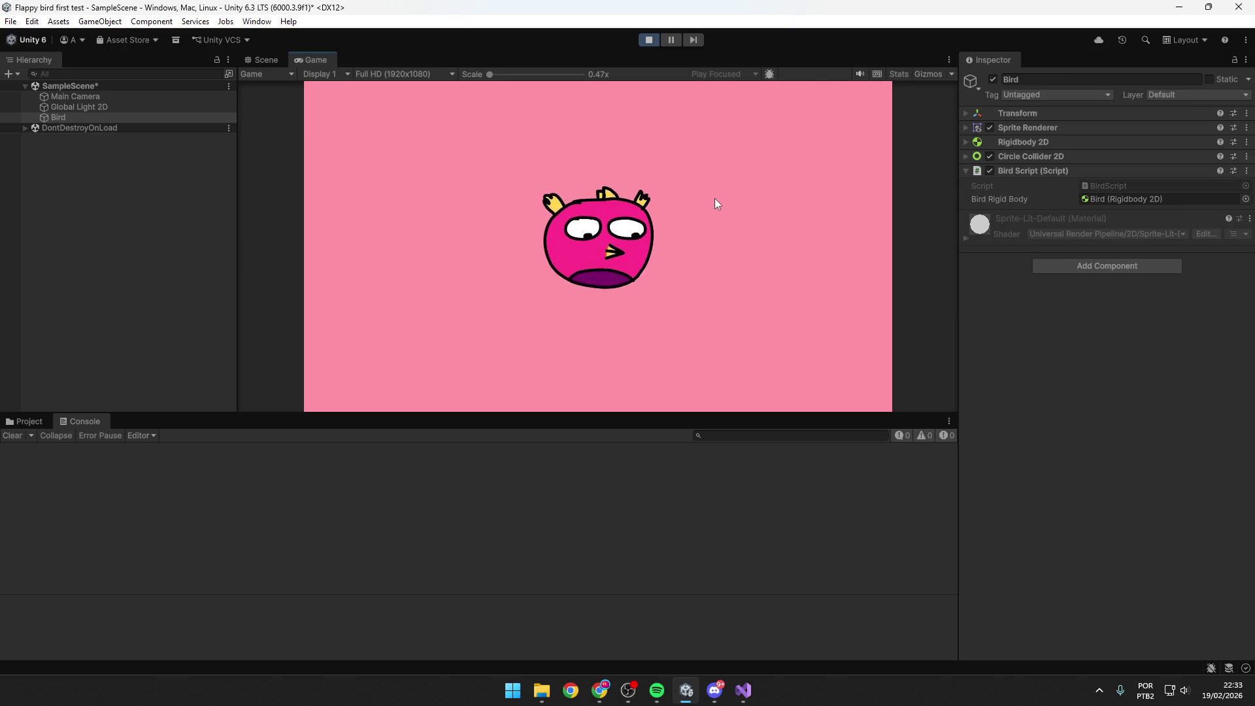
key("space")
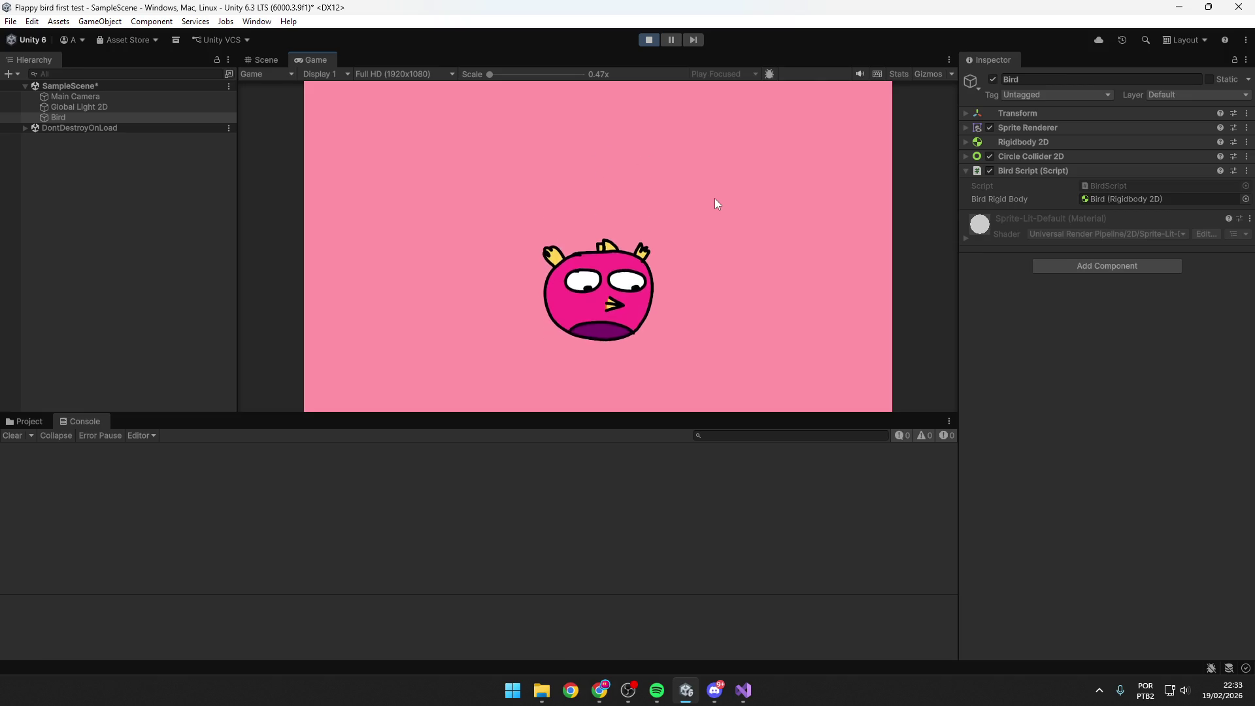
key("space")
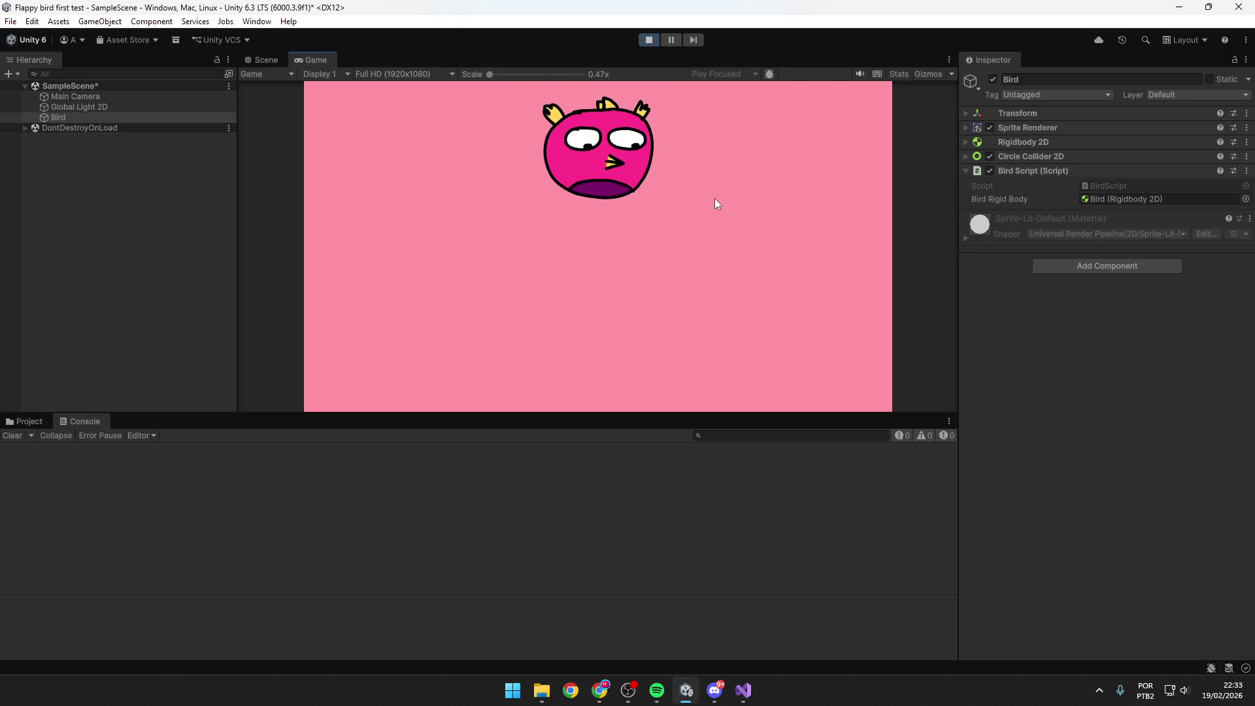
key("space")
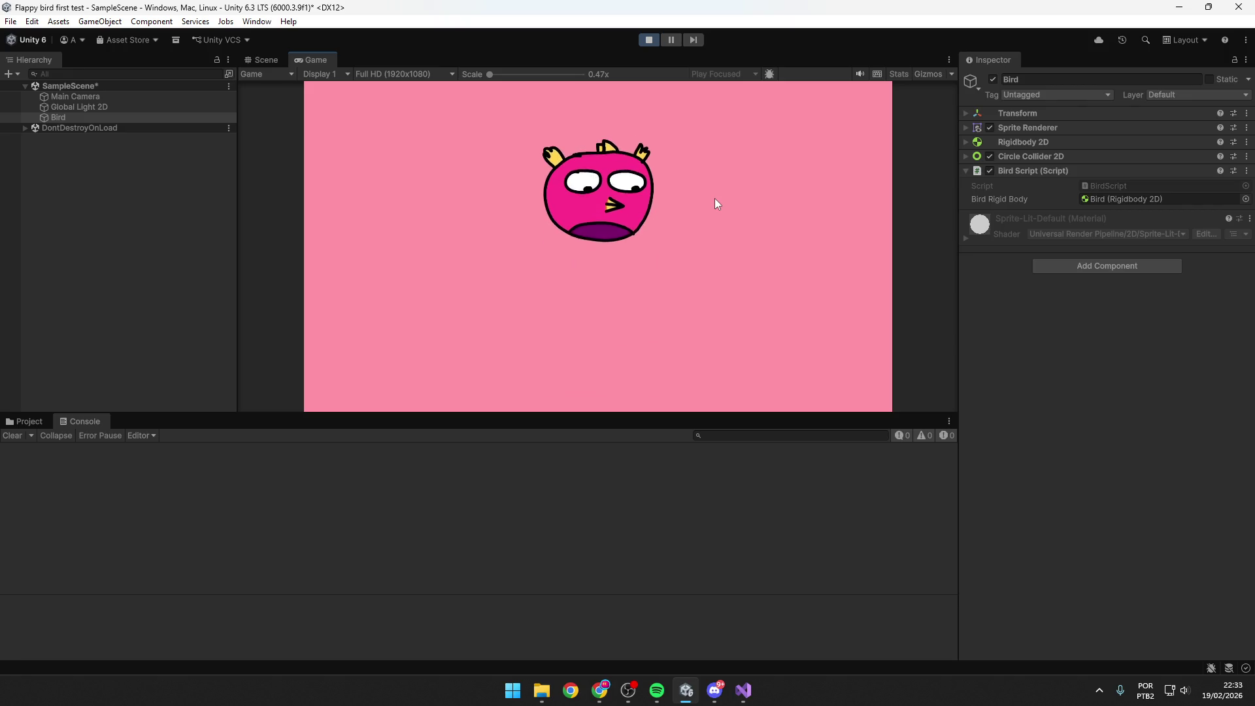
key("space")
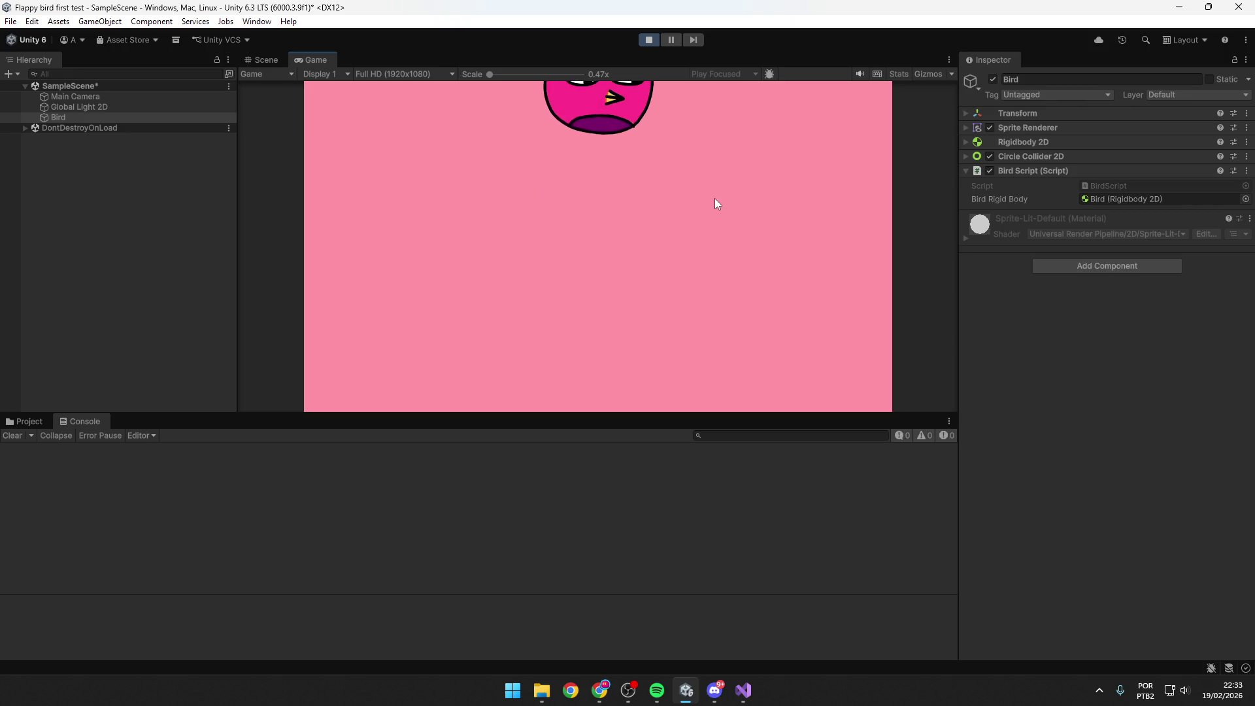
key("space")
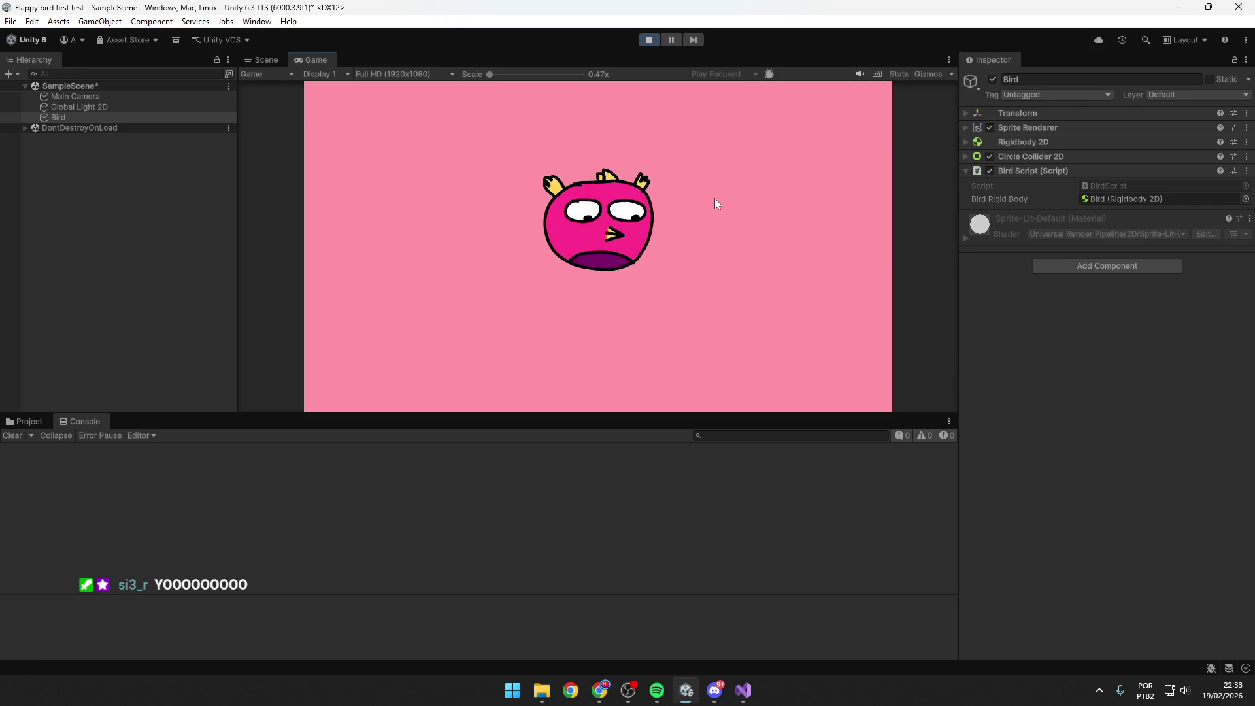
key("space")
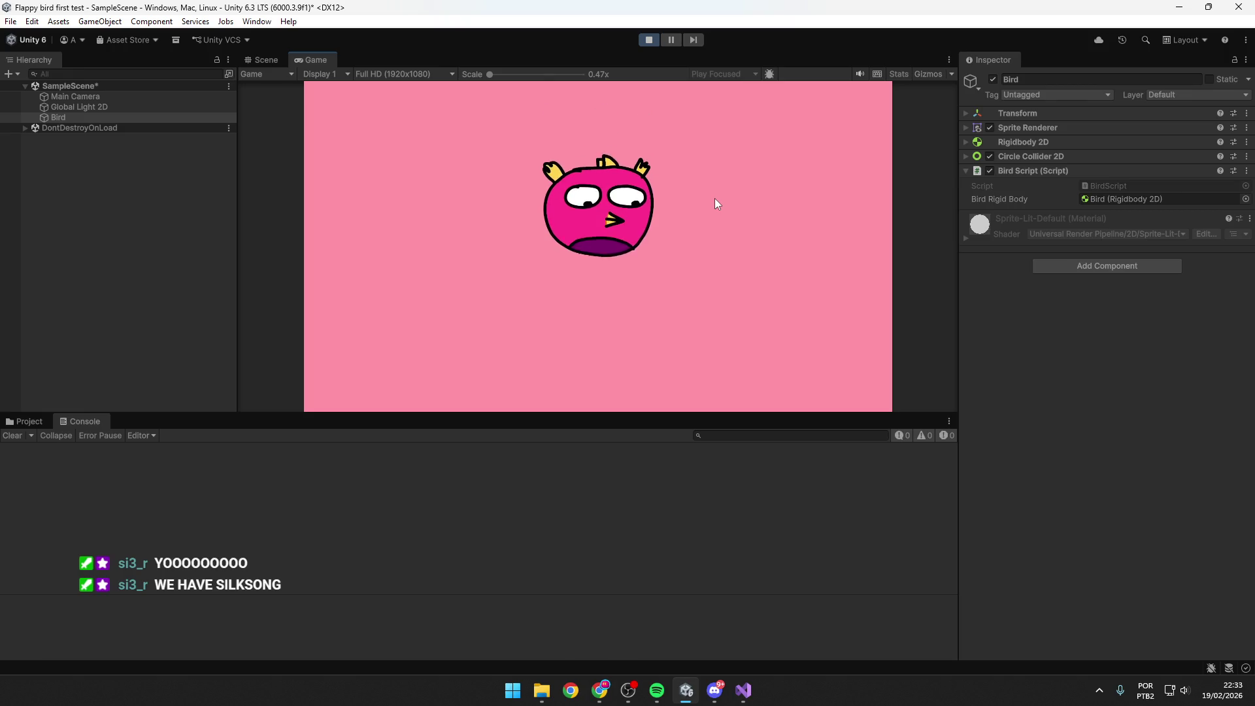
key("space")
key("space")
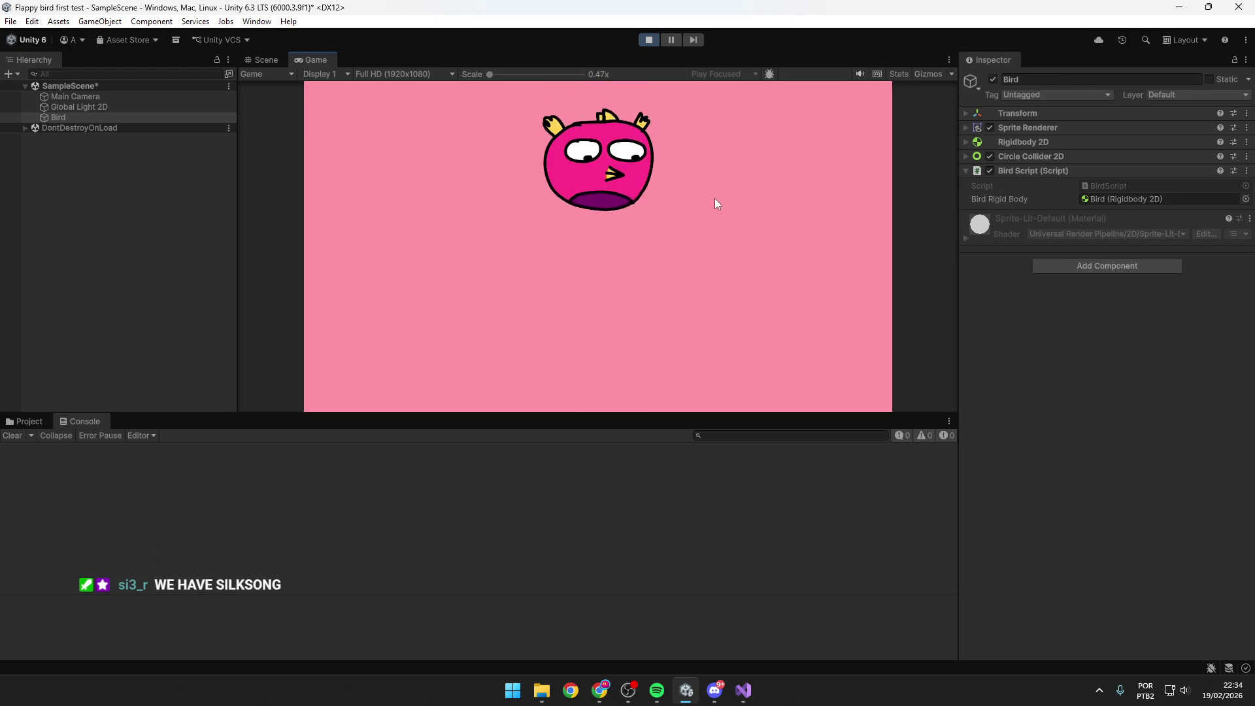
key("space")
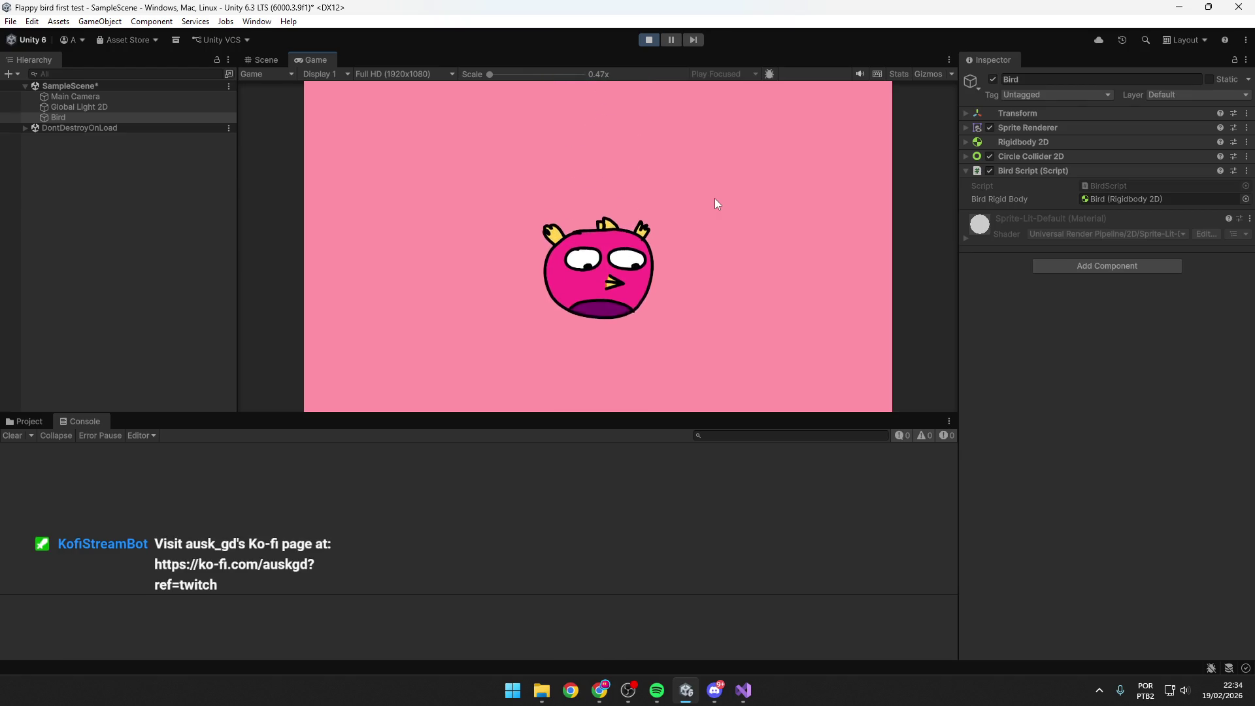
key("space")
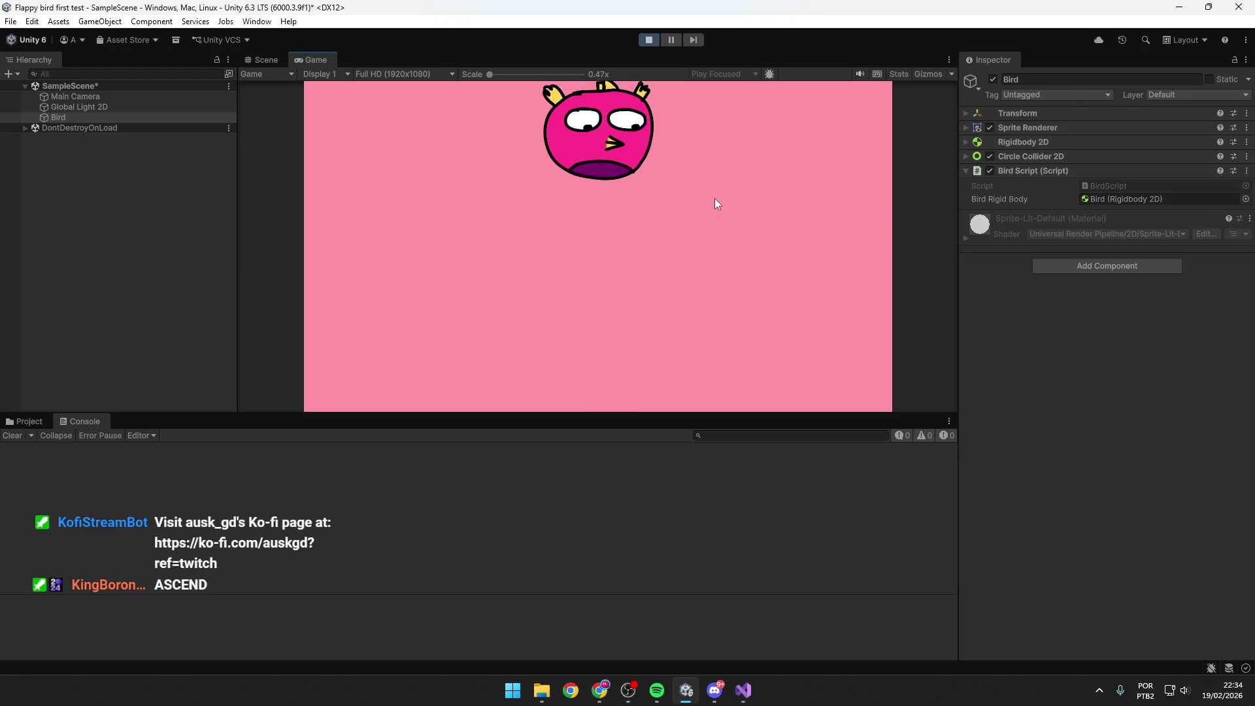
key("space")
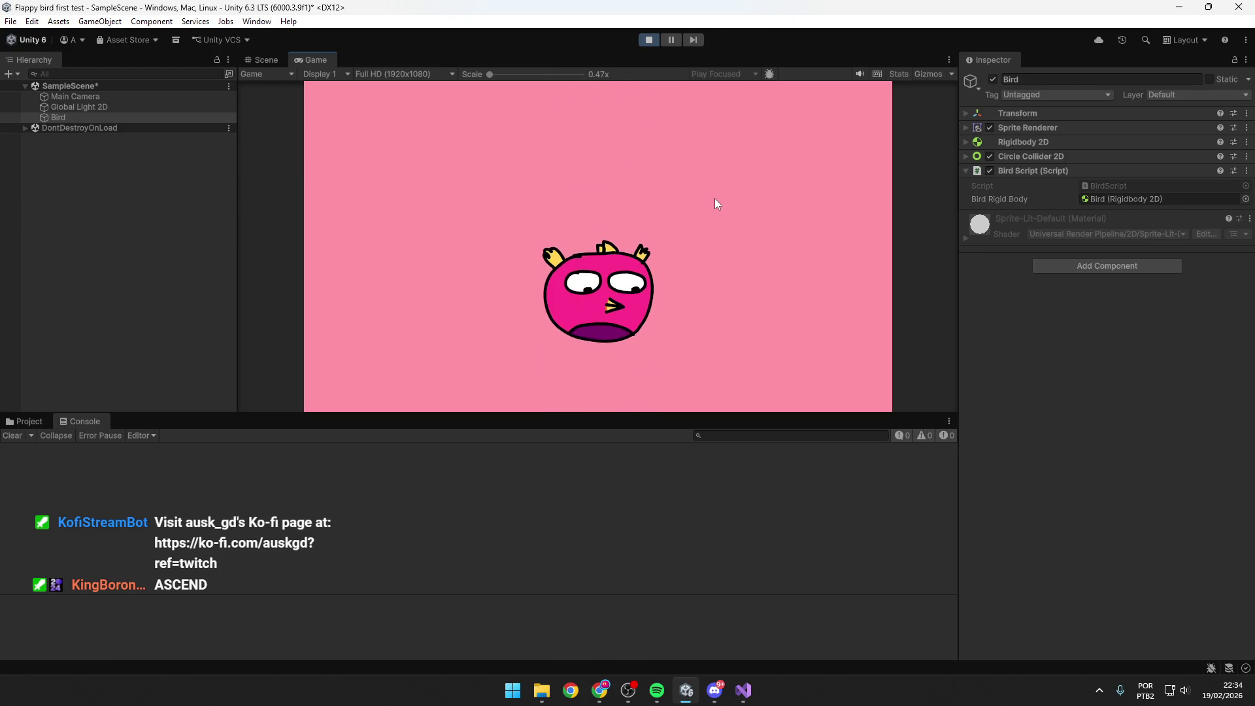
key("space")
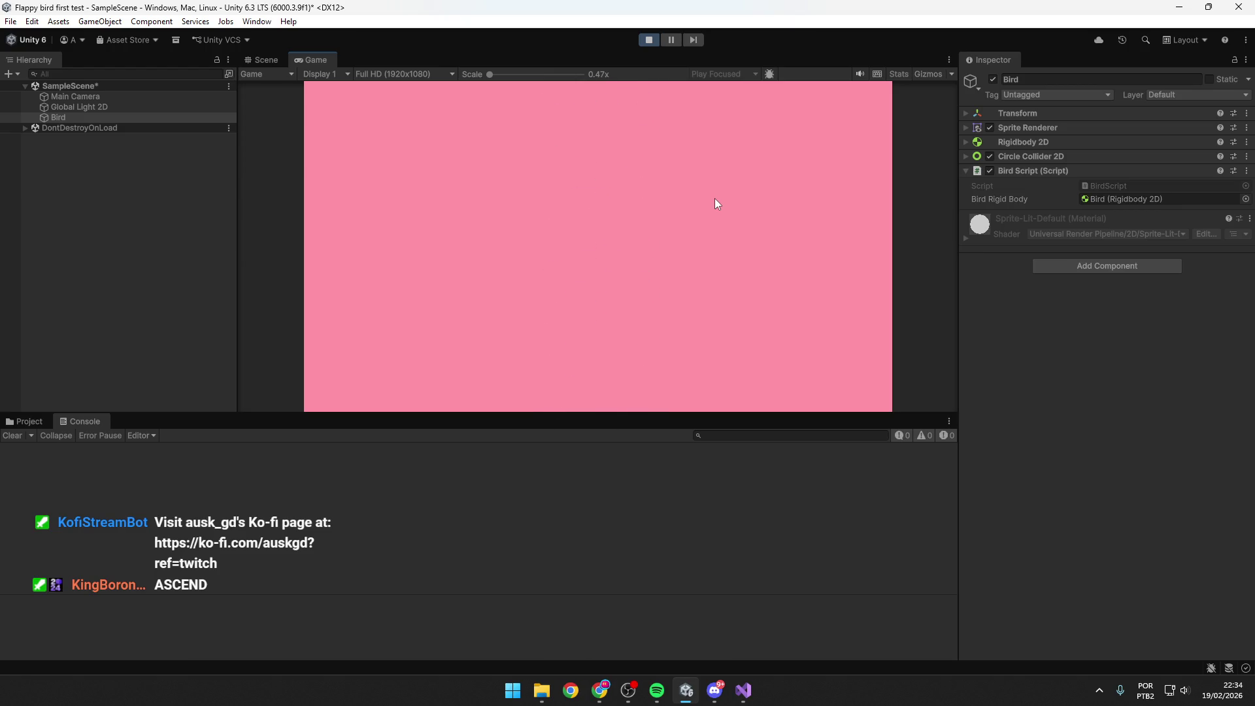
key("space")
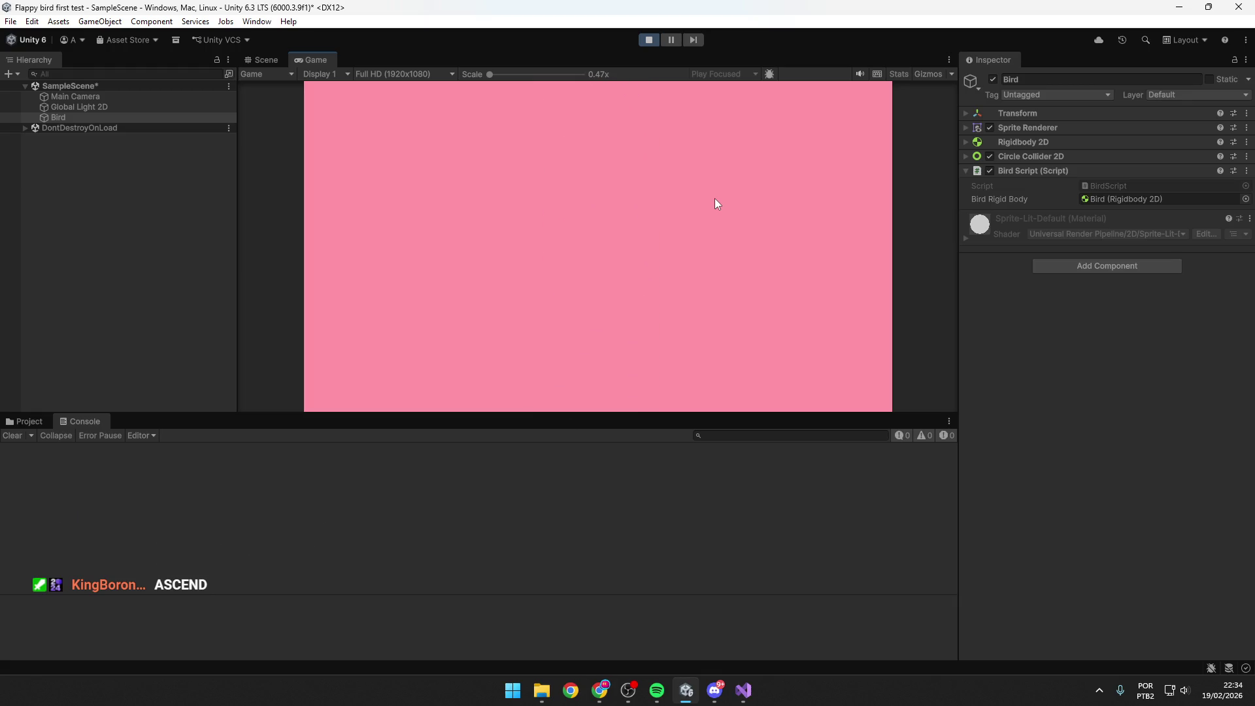
left_click(652, 40)
Rewrite the line 17 condition as Keyboard.current.jKey.wasPressedThisFrame and save BirdScript.cs.
left_click(745, 689)
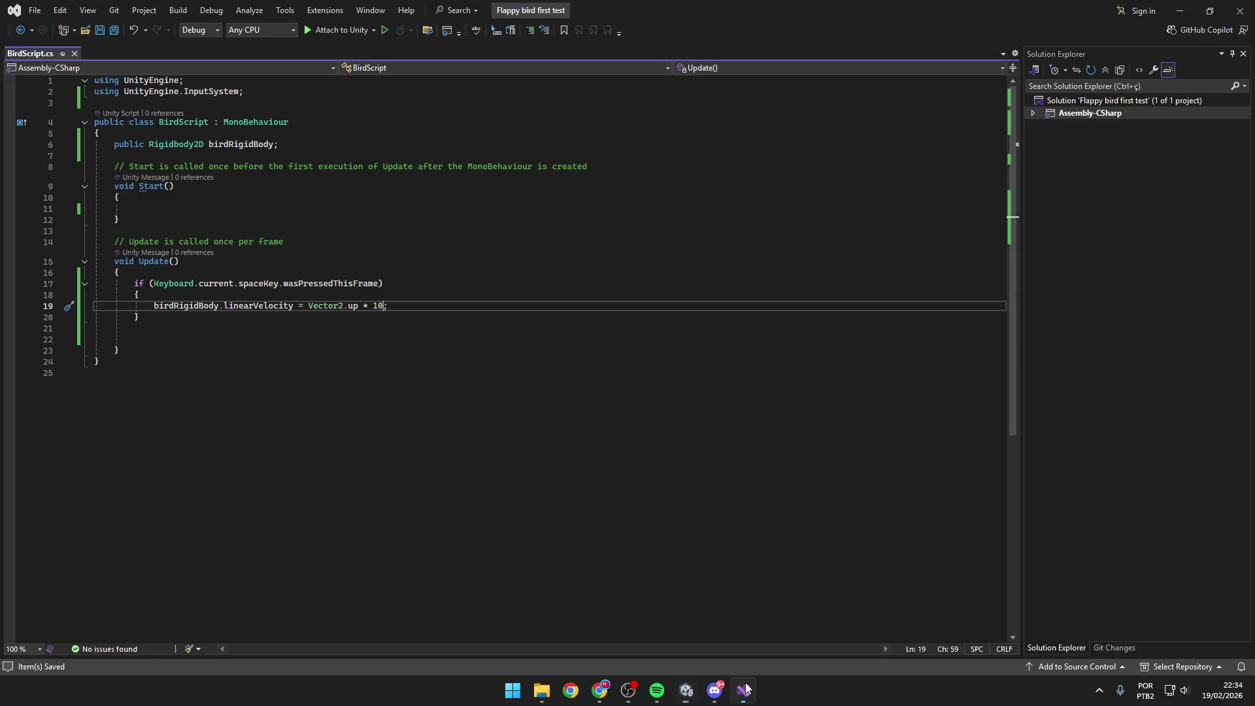
left_click(360, 285)
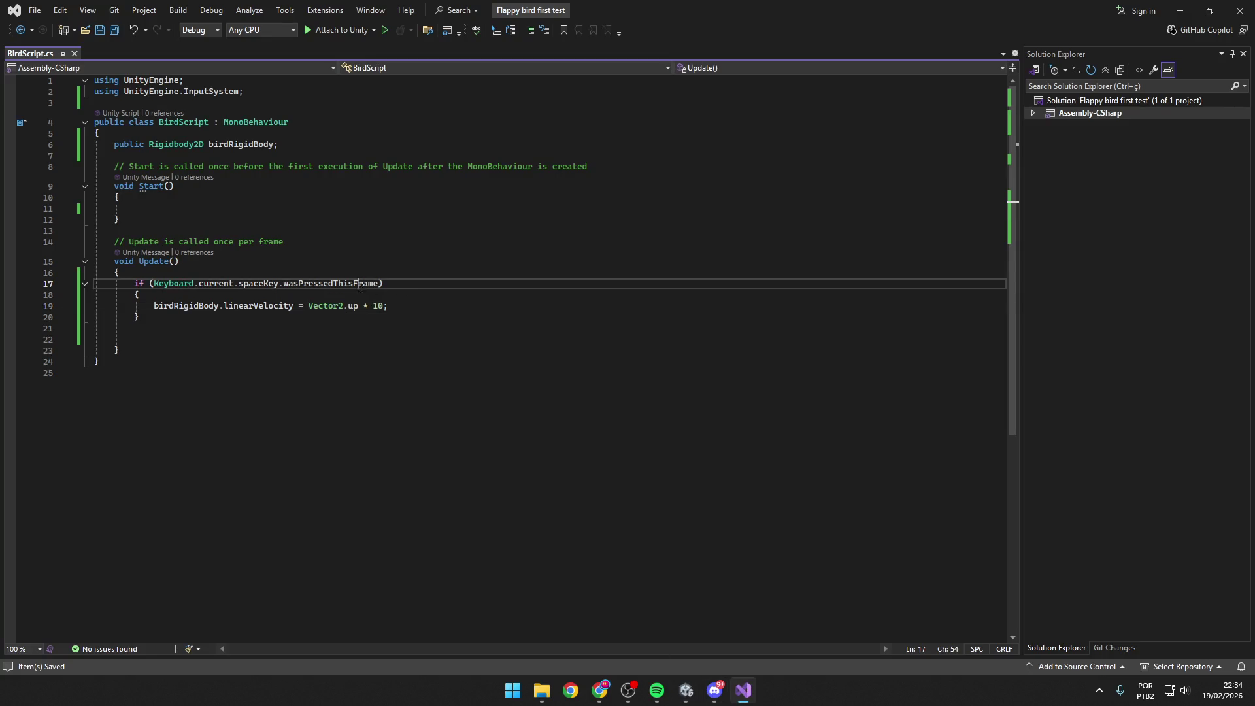
key("shift+alt+equal")
key("Delete")
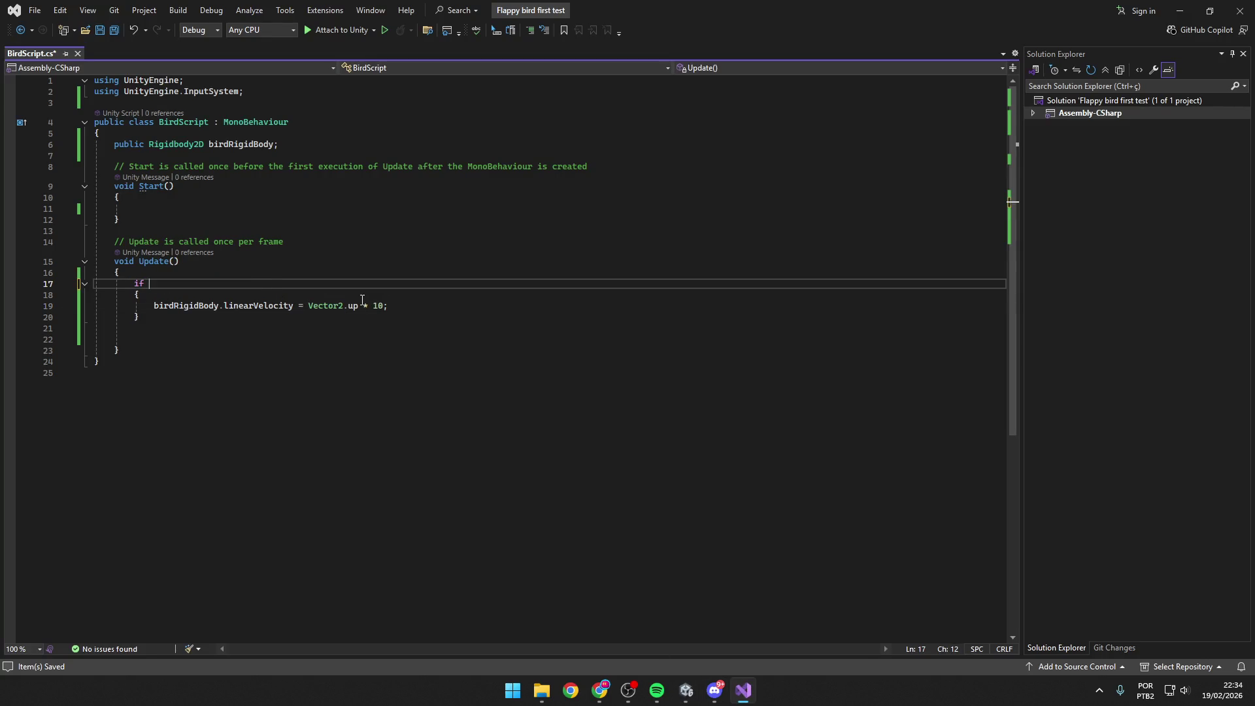
type("(Keyboard")
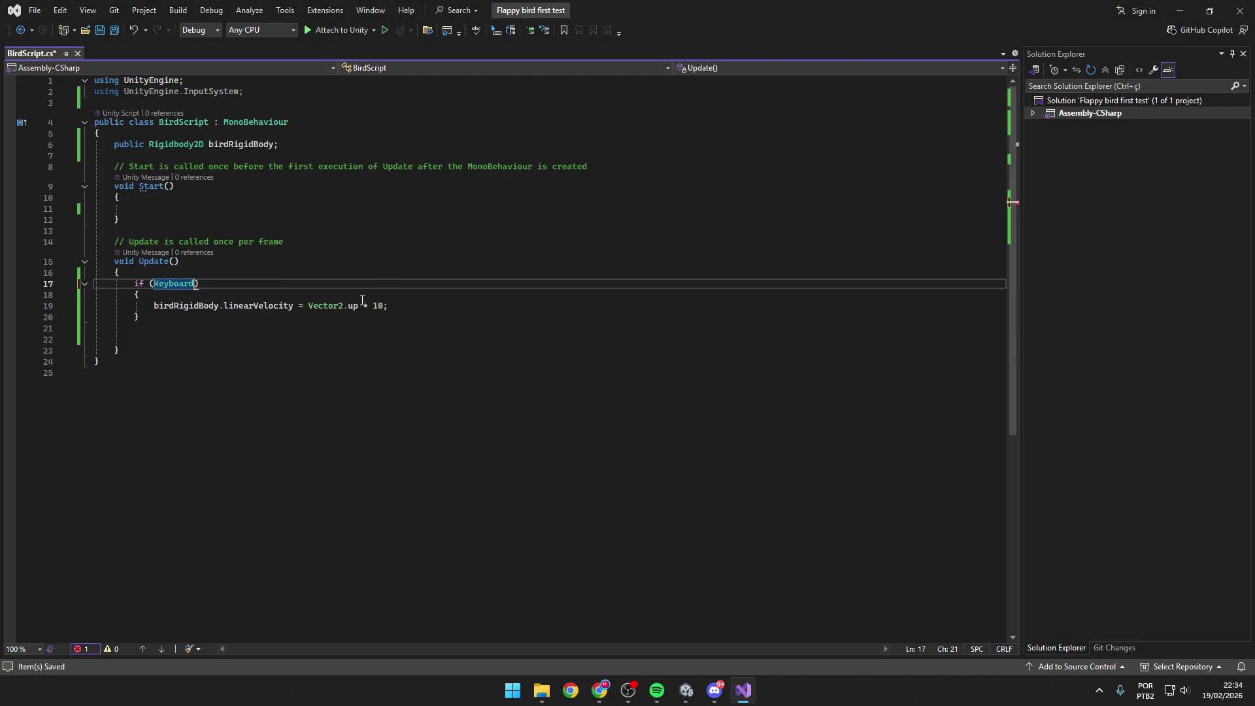
type(".current")
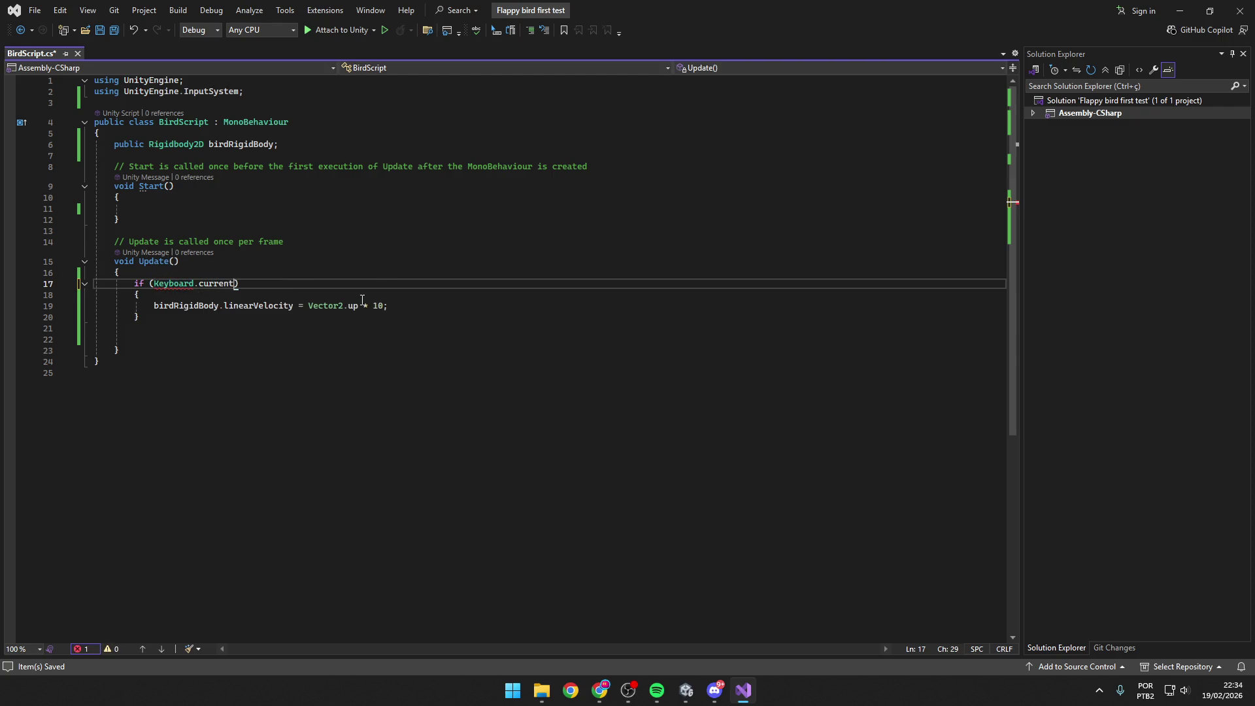
type(".")
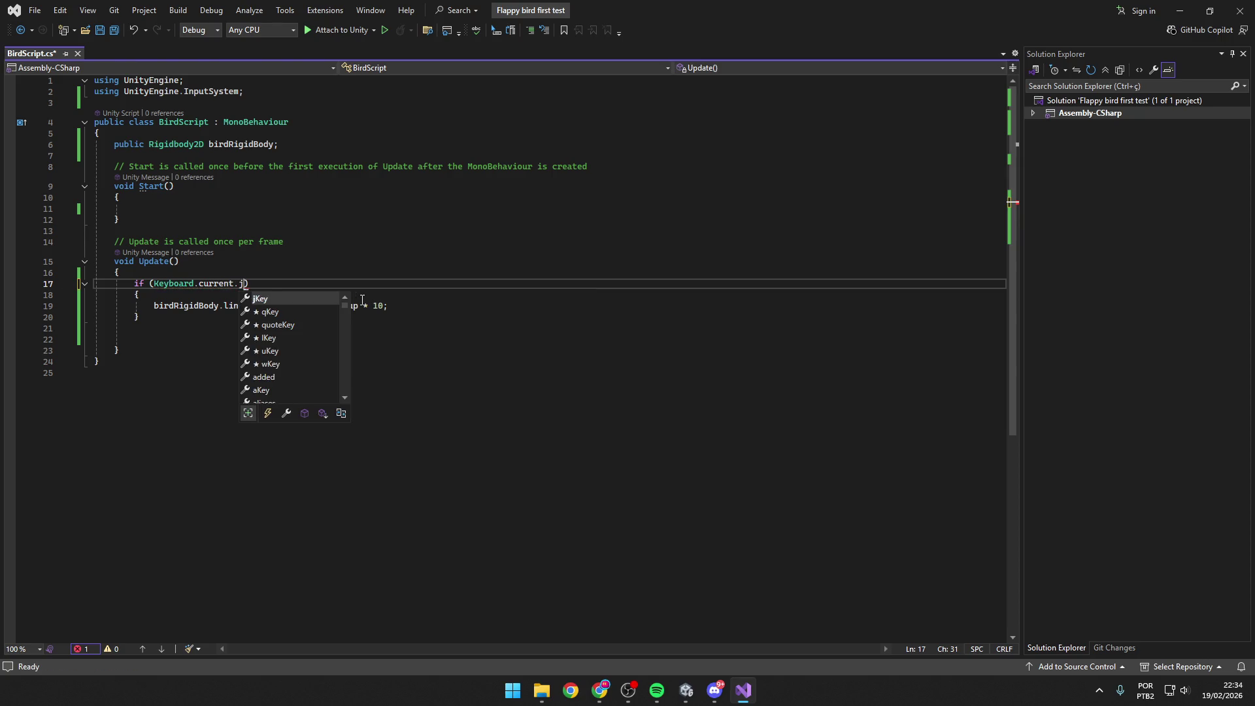
type("jKey.")
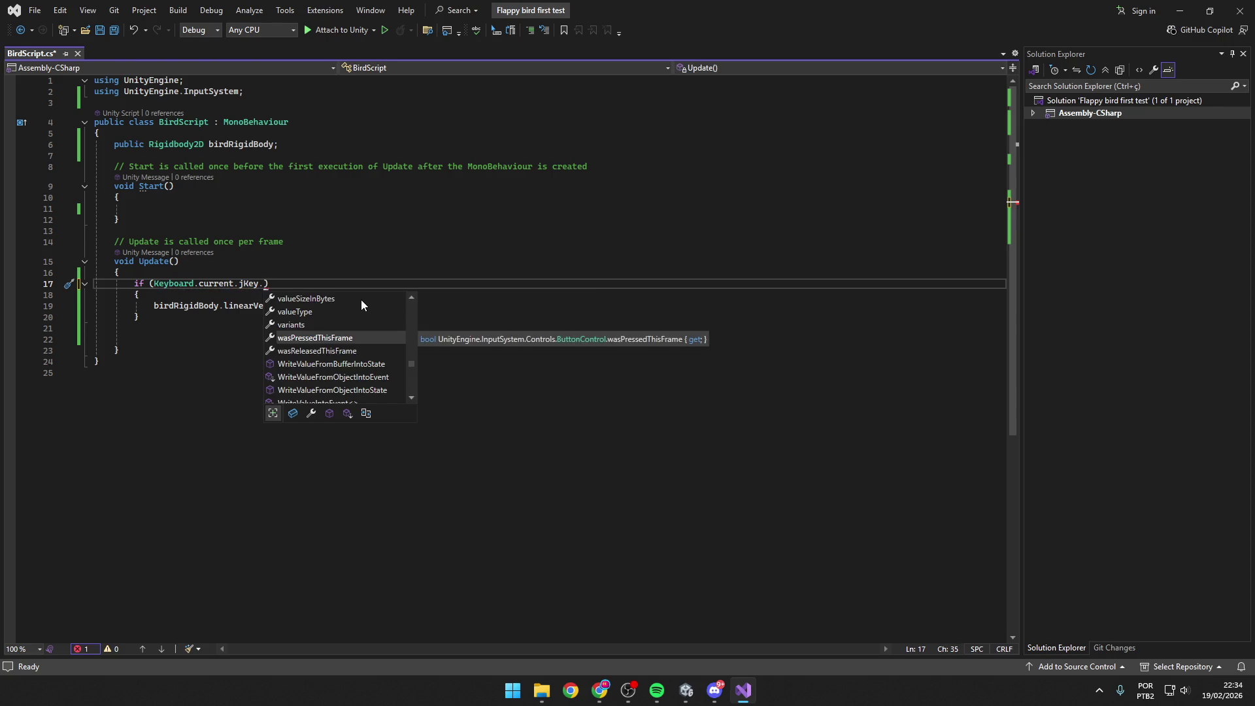
type("was")
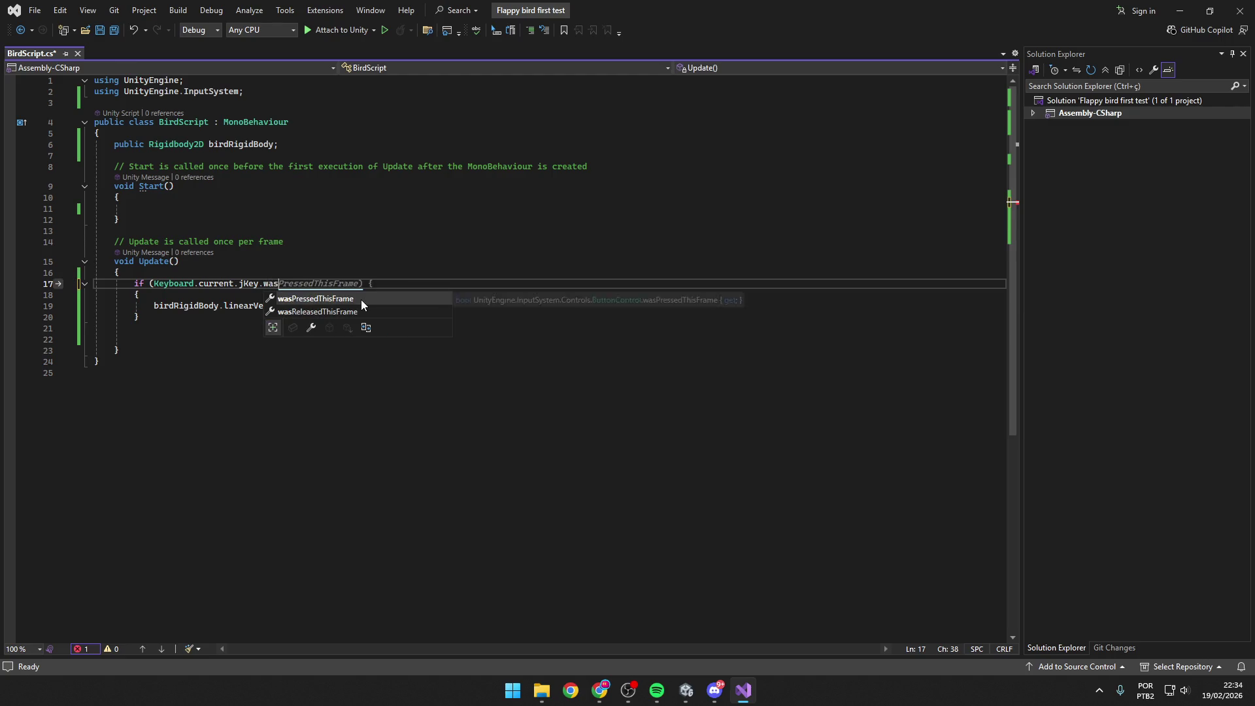
key("Tab")
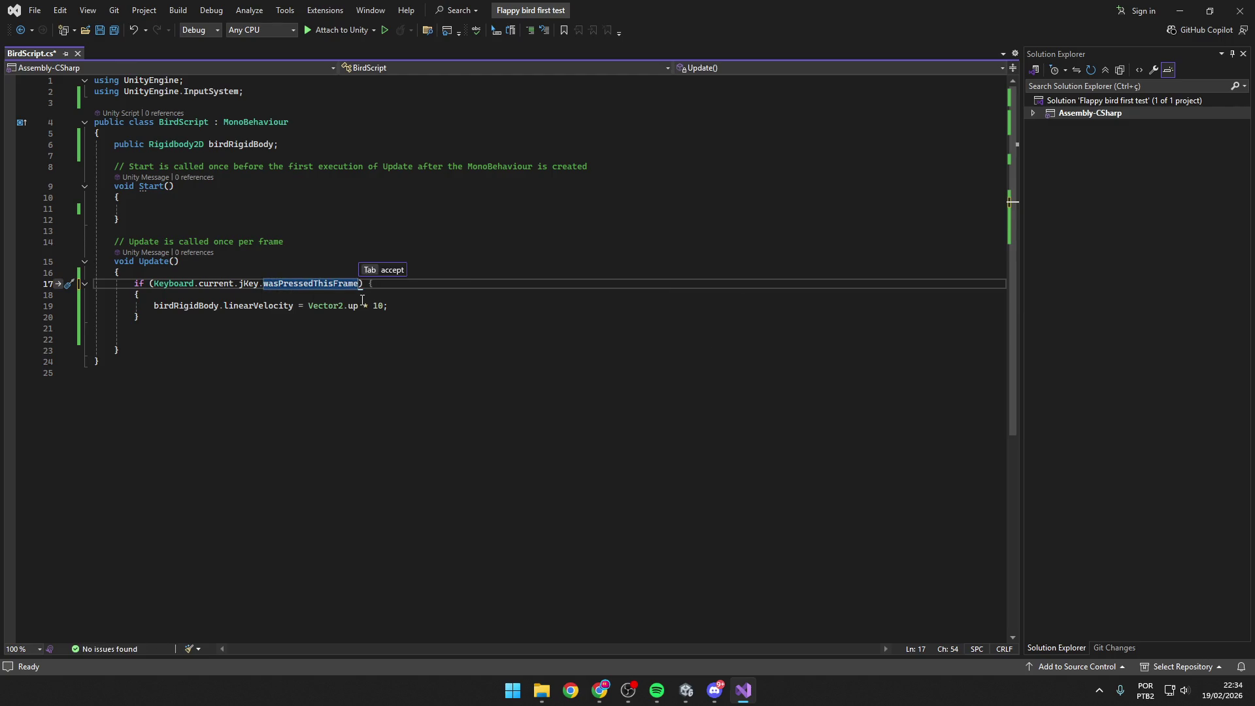
type(")")
key("ctrl+s")
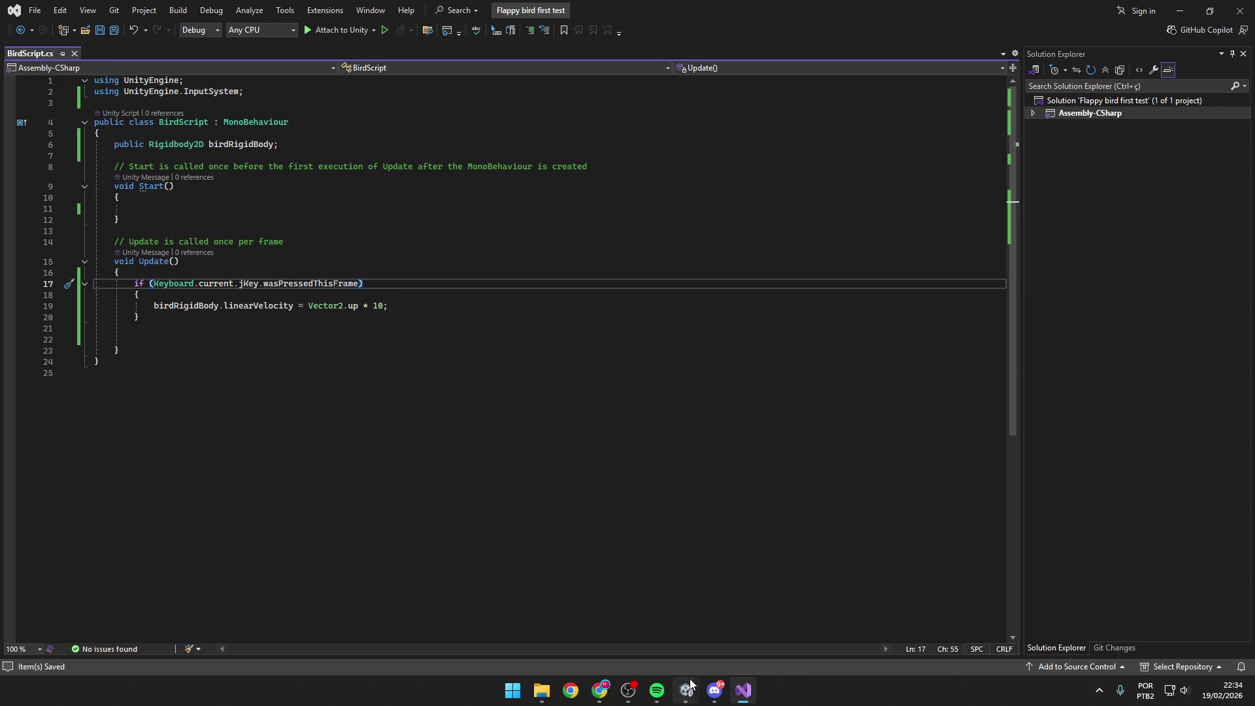
mouse_move(690, 700)
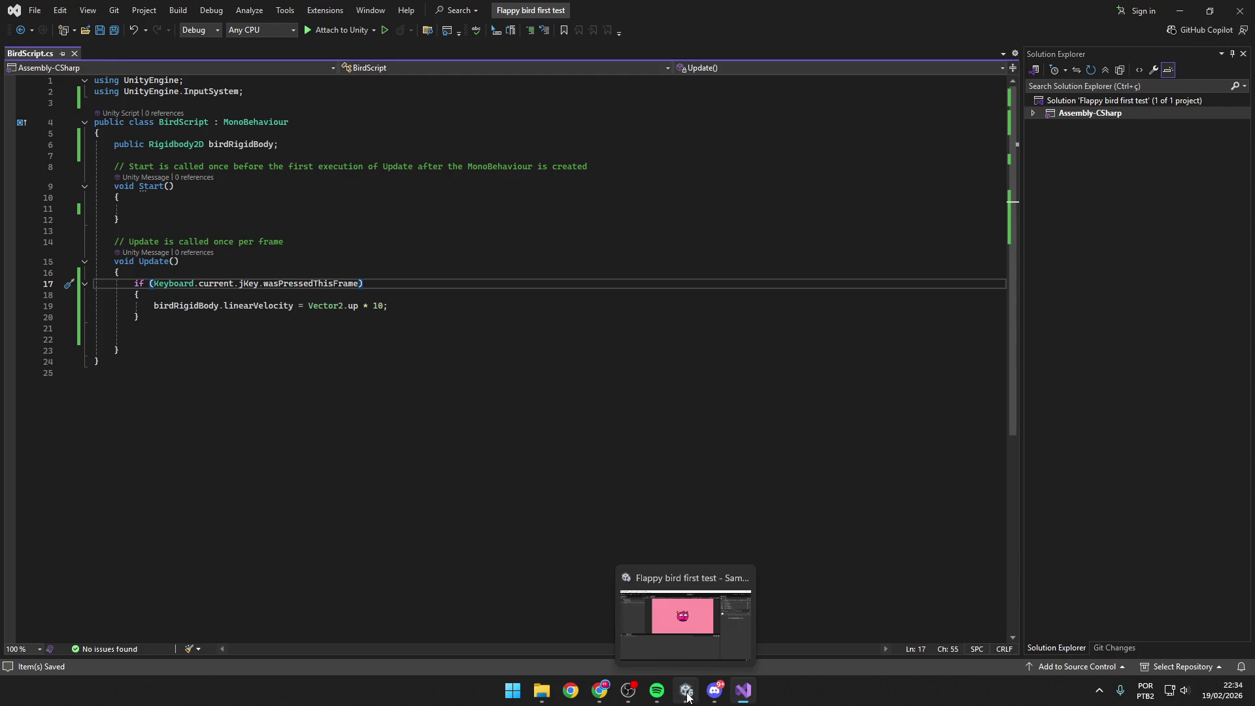
Play-test the new J-key flap in Unity with two presses, then stop and return to BirdScript.cs.
key("alt+Tab")
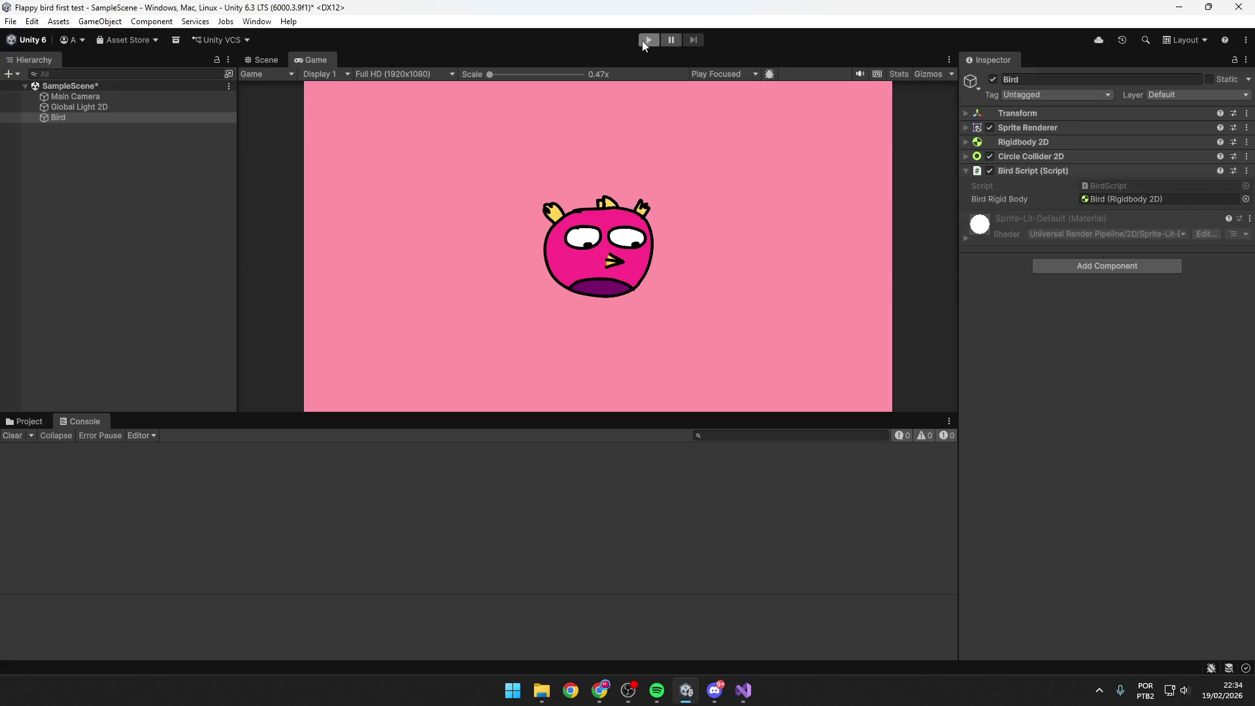
left_click(647, 40)
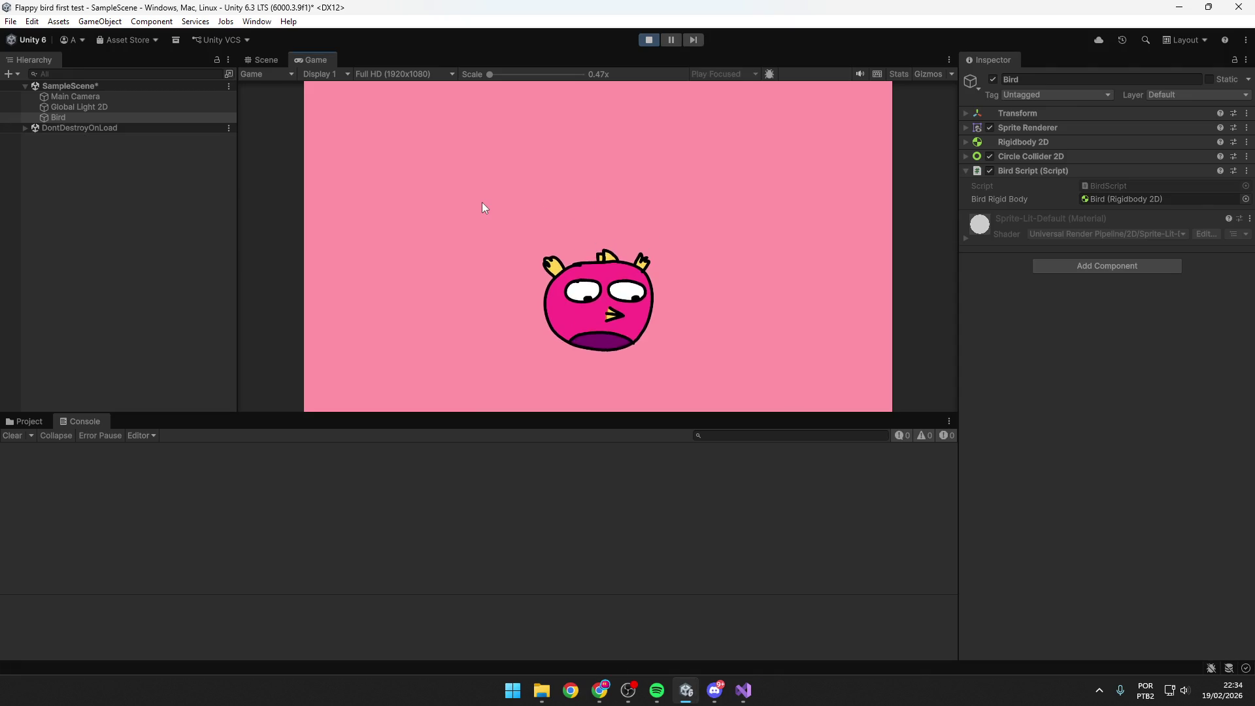
key("space")
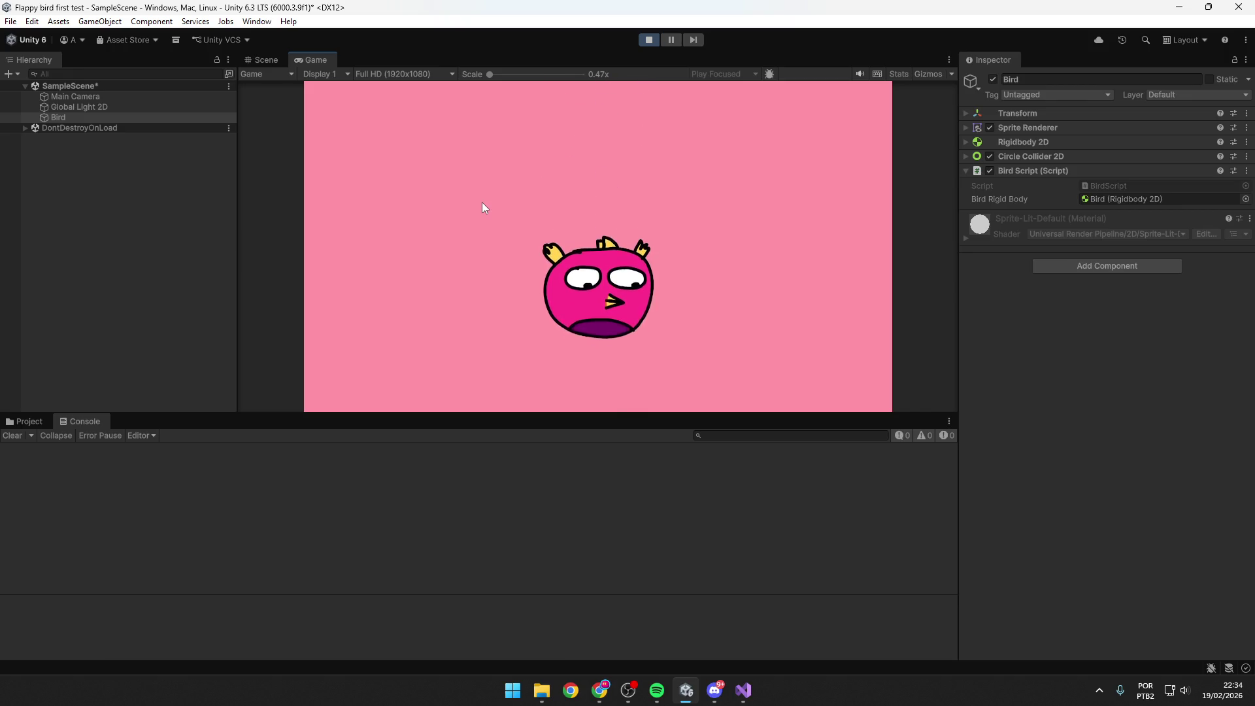
key("space")
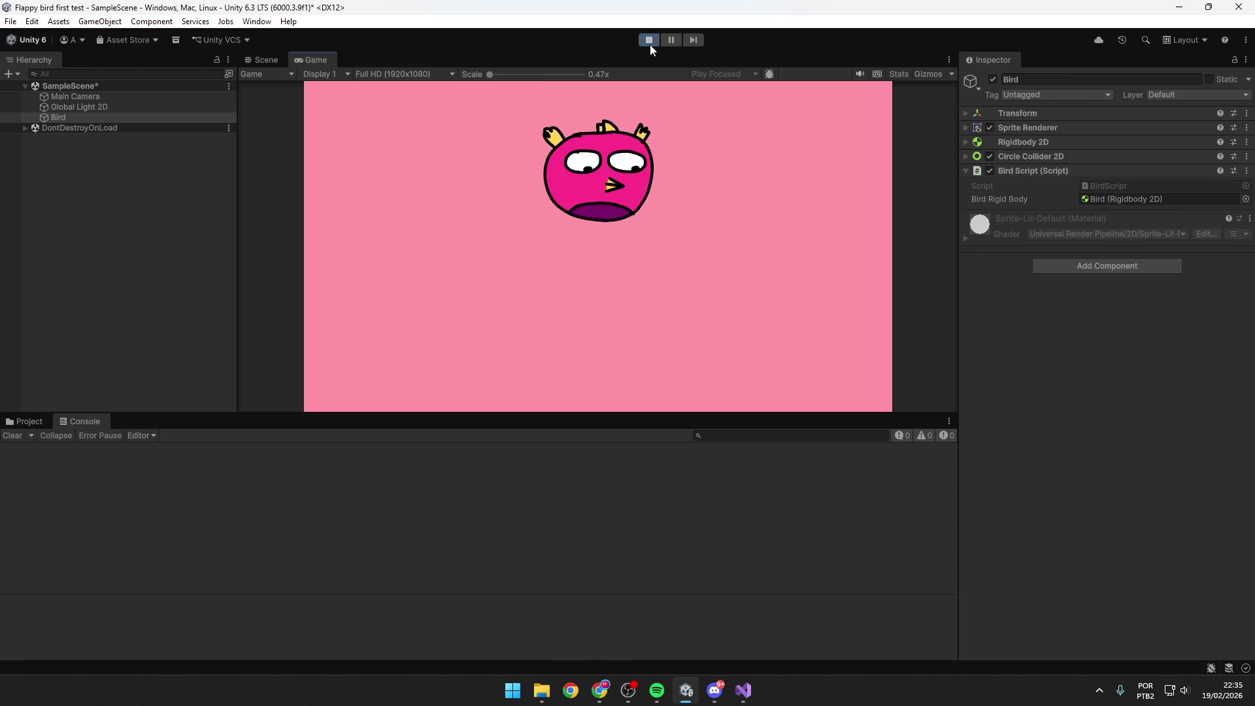
left_click(649, 40)
left_click(743, 690)
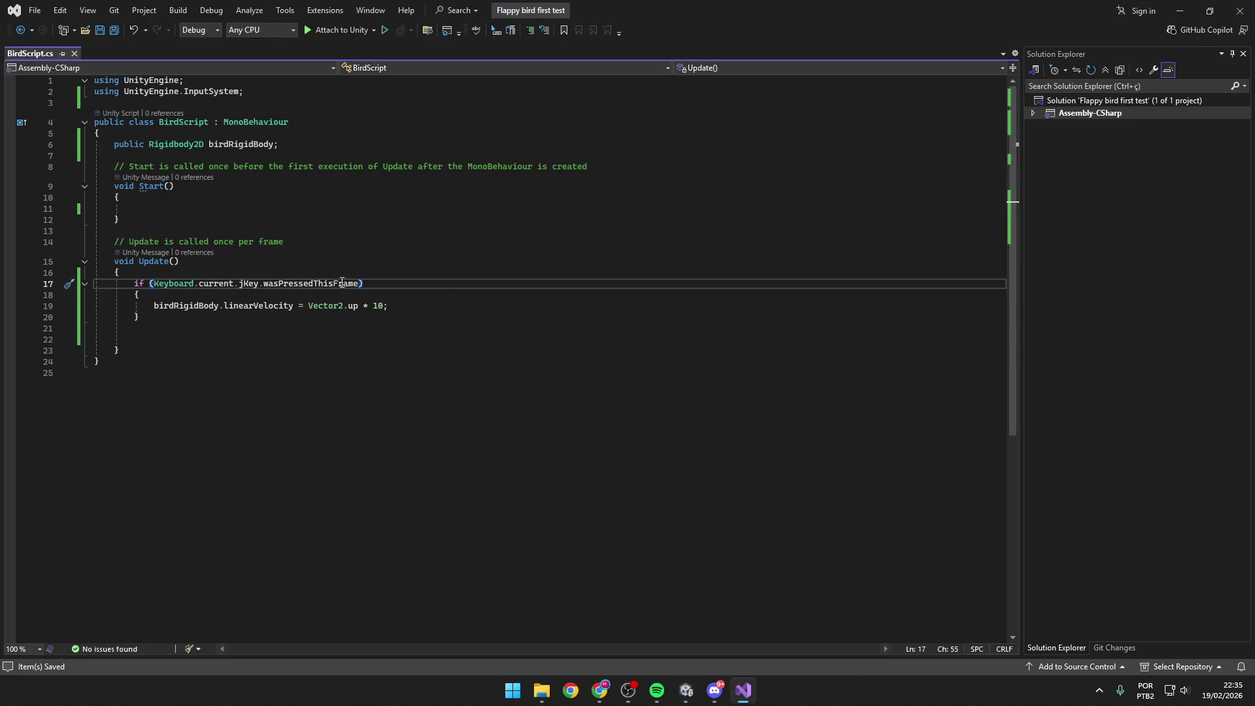
Replace the line 17 condition with Keyboard.current.upArrowKey.wasPressedThisFrame.
mouse_move(363, 283)
left_mouse_down()
mouse_move(98, 280)
mouse_move(263, 281)
mouse_move(105, 283)
mouse_move(147, 283)
left_mouse_up()
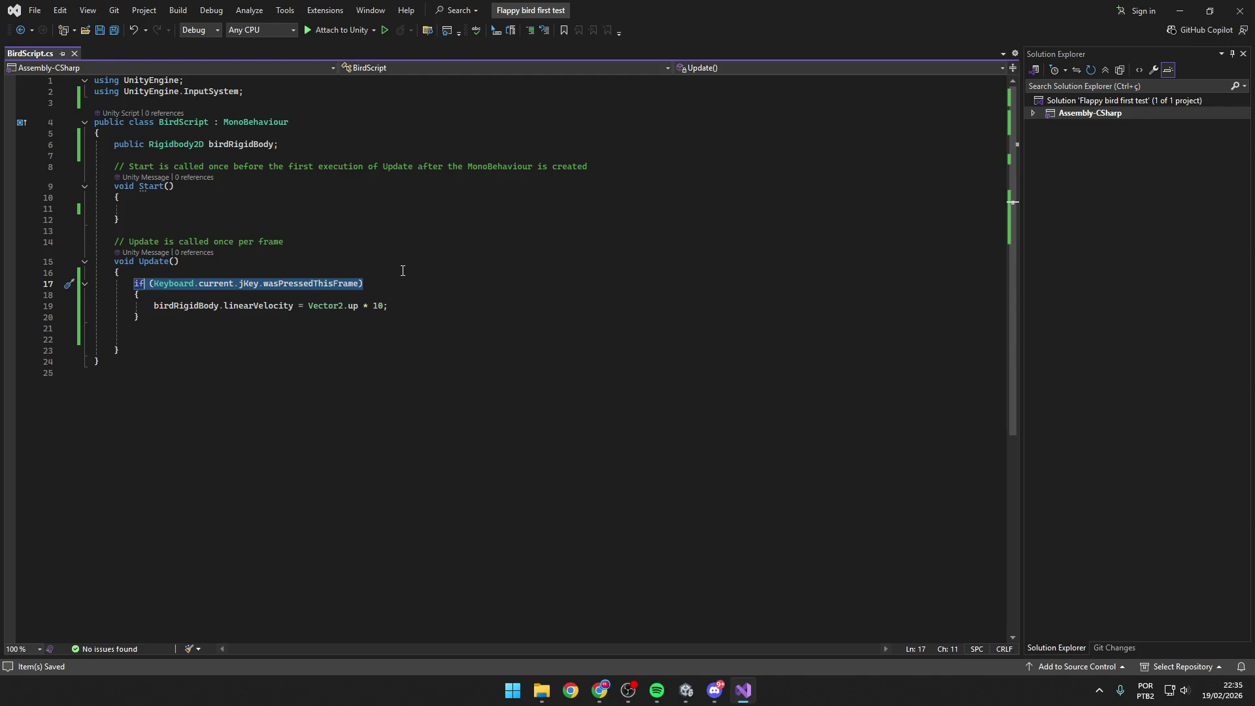
key("BackSpace")
type("if (Keyboard")
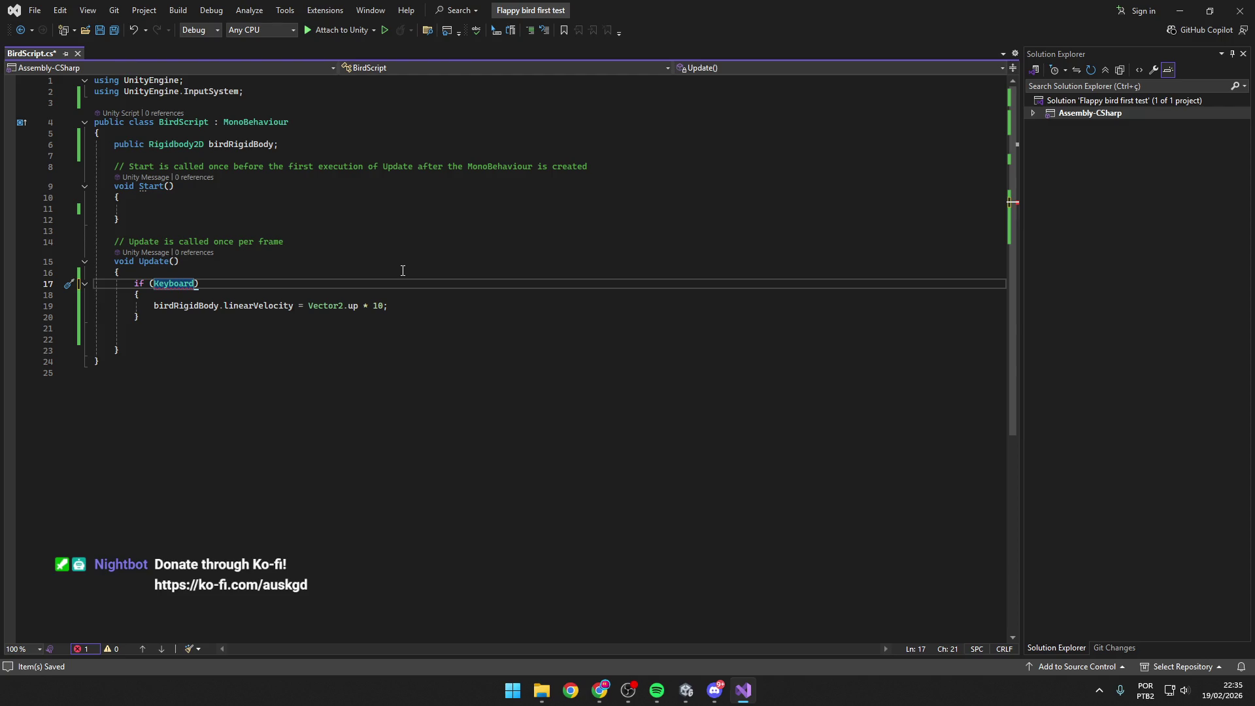
type(".current")
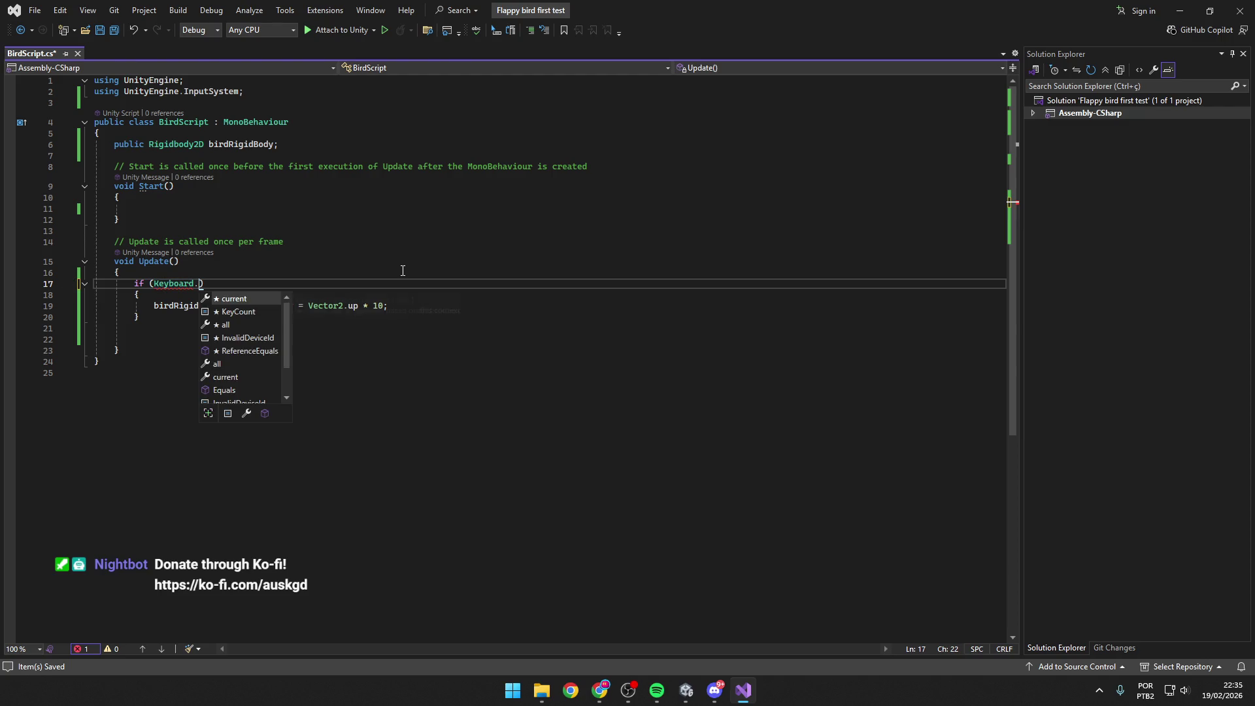
type(".")
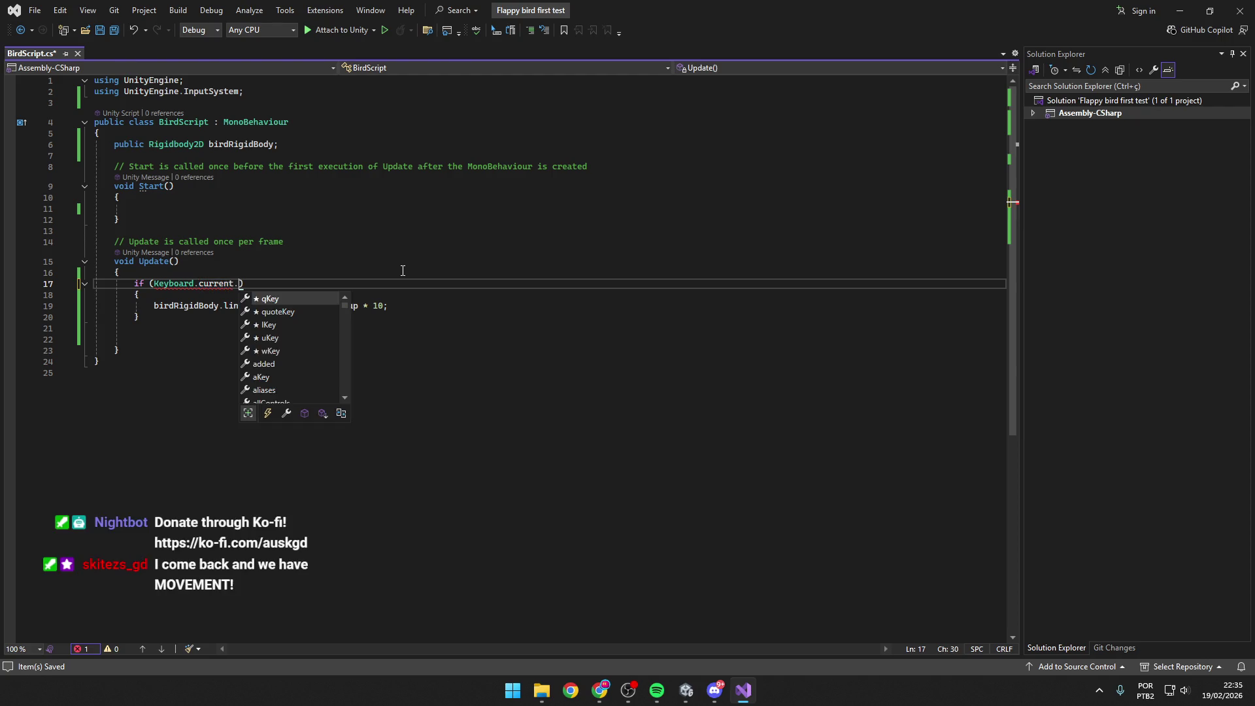
type("up")
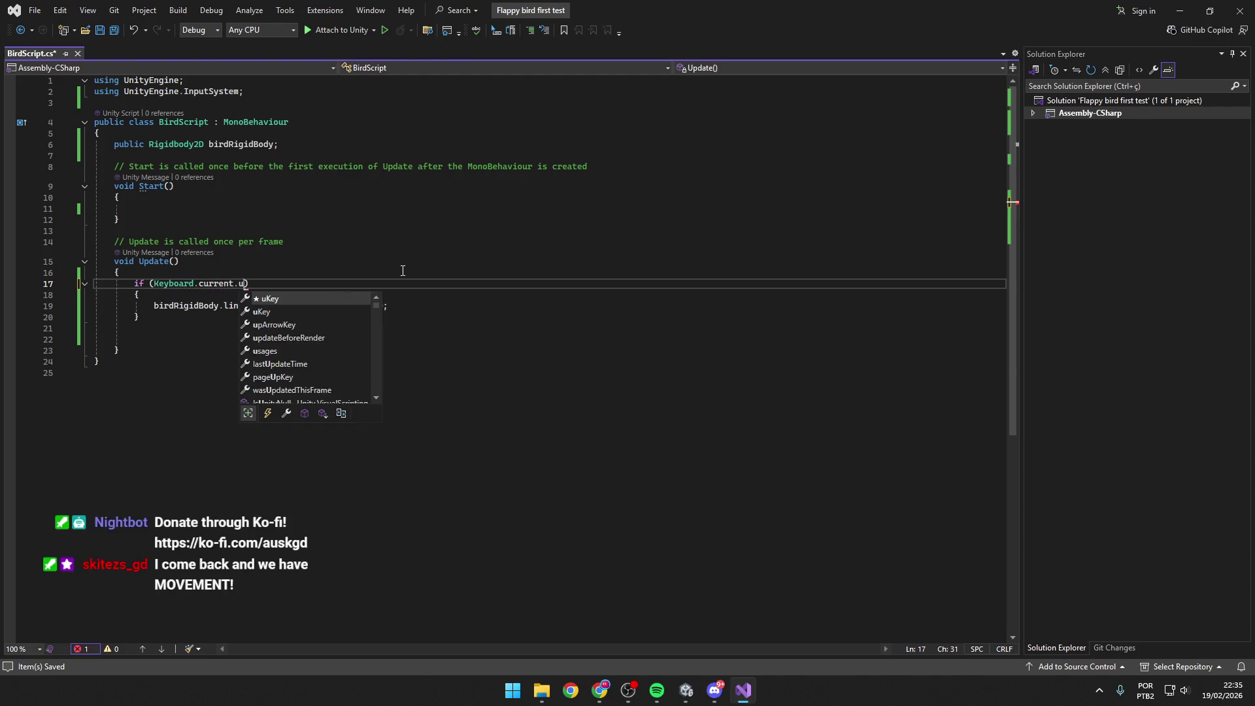
type("ArrowKey.Is")
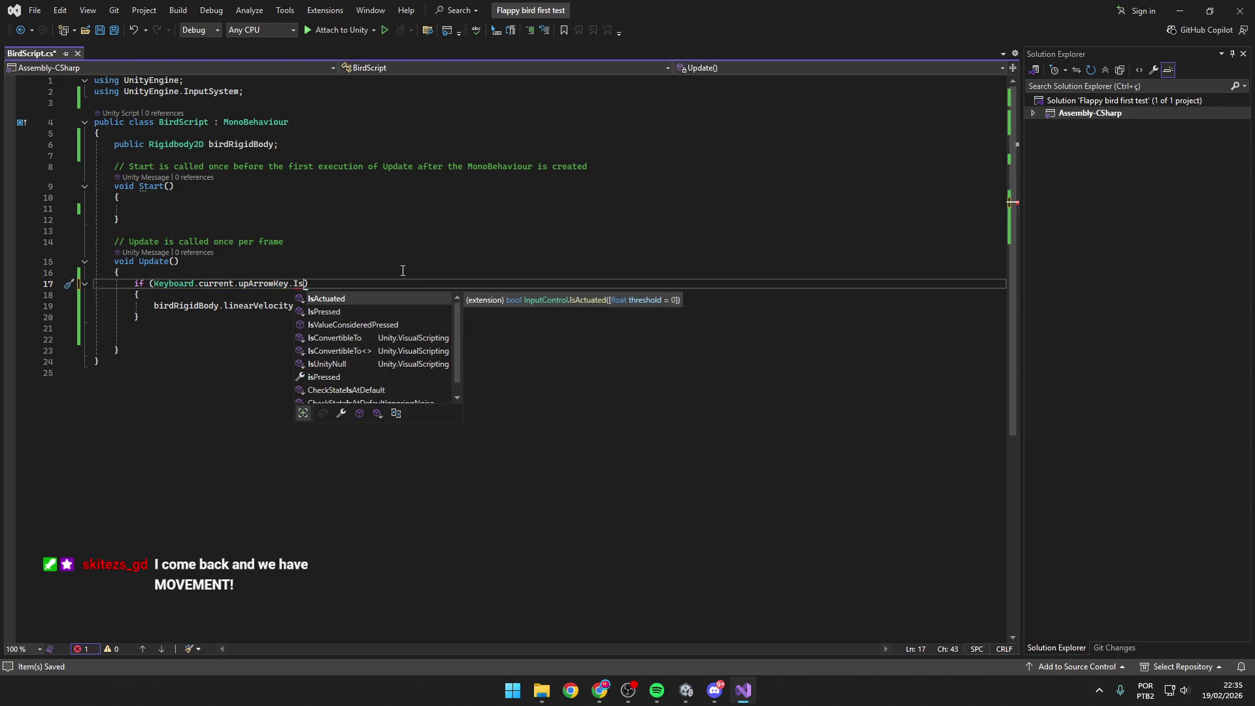
key("BackSpace")
key("BackSpace")
type("w")
key("Tab")
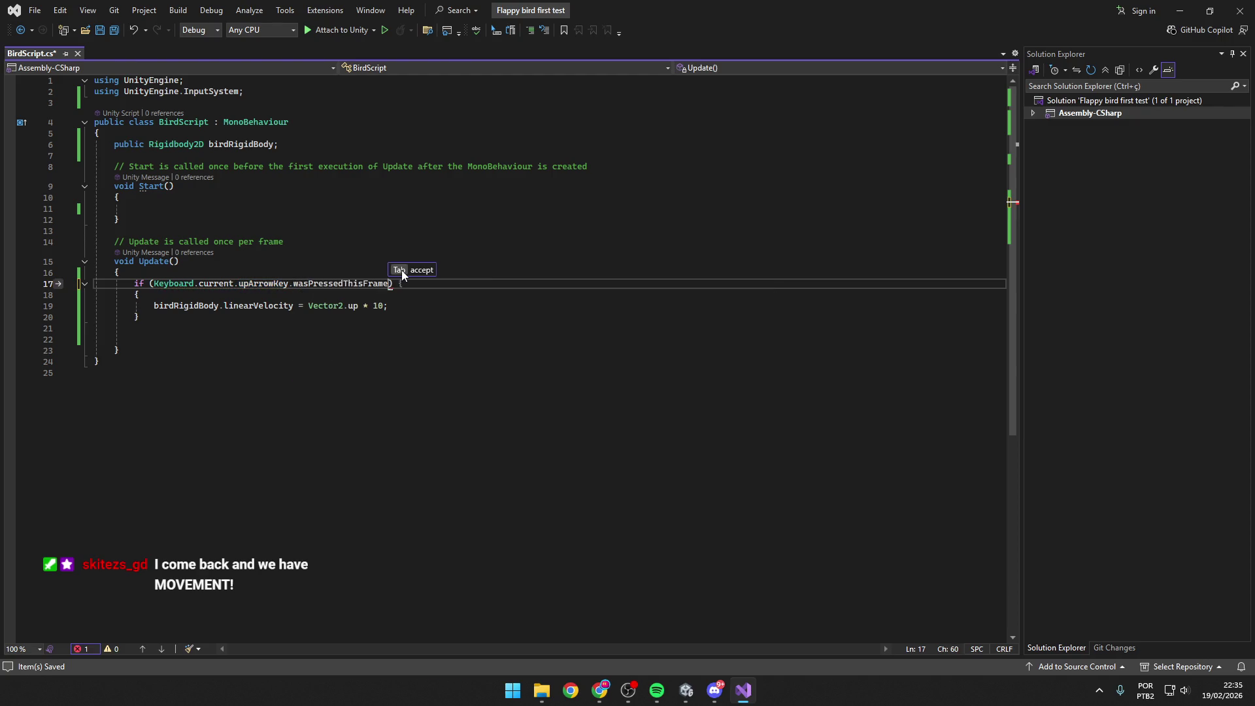
left_click(430, 307)
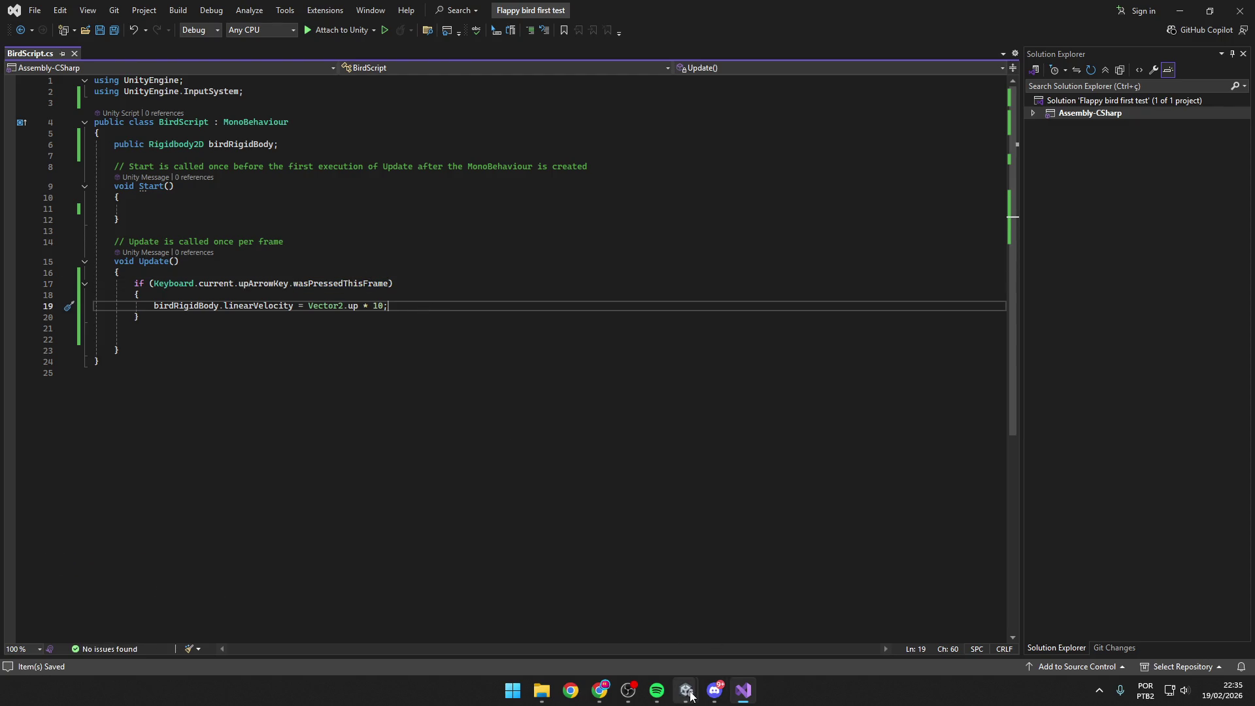
Play-test the up-arrow flap with three presses, then stop play mode and return to the Scene view.
mouse_move(685, 690)
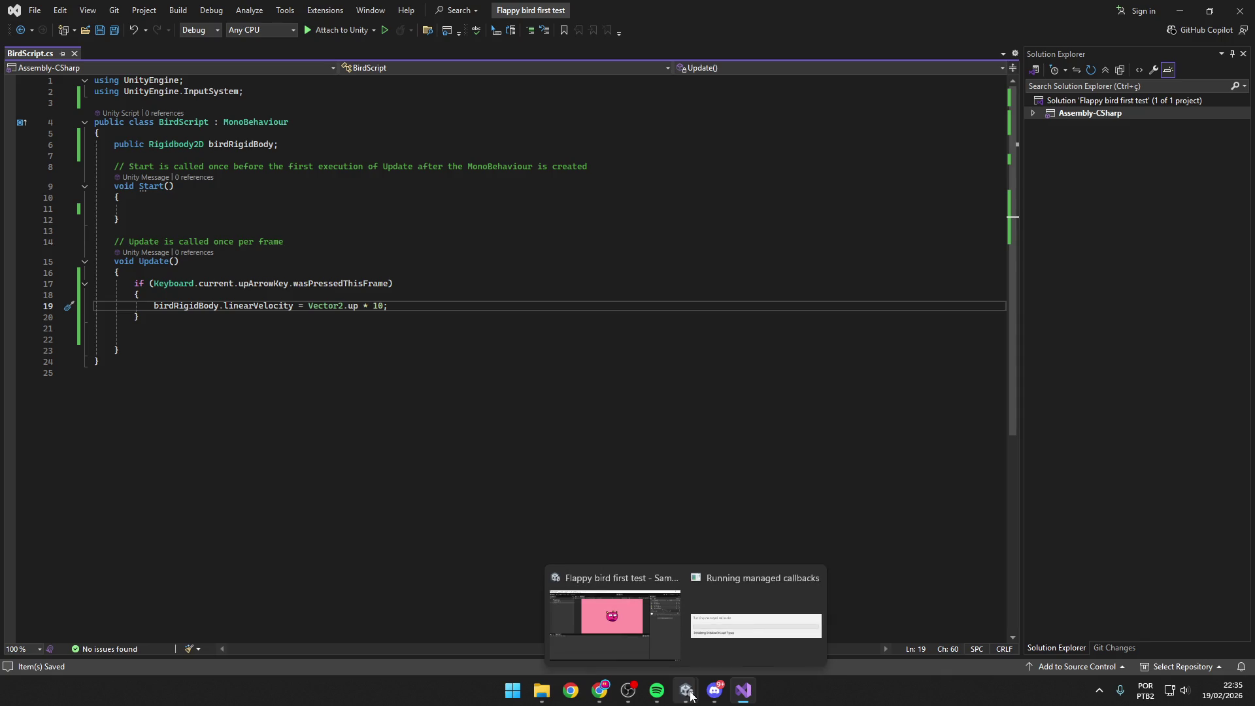
left_click(668, 629)
left_click(647, 40)
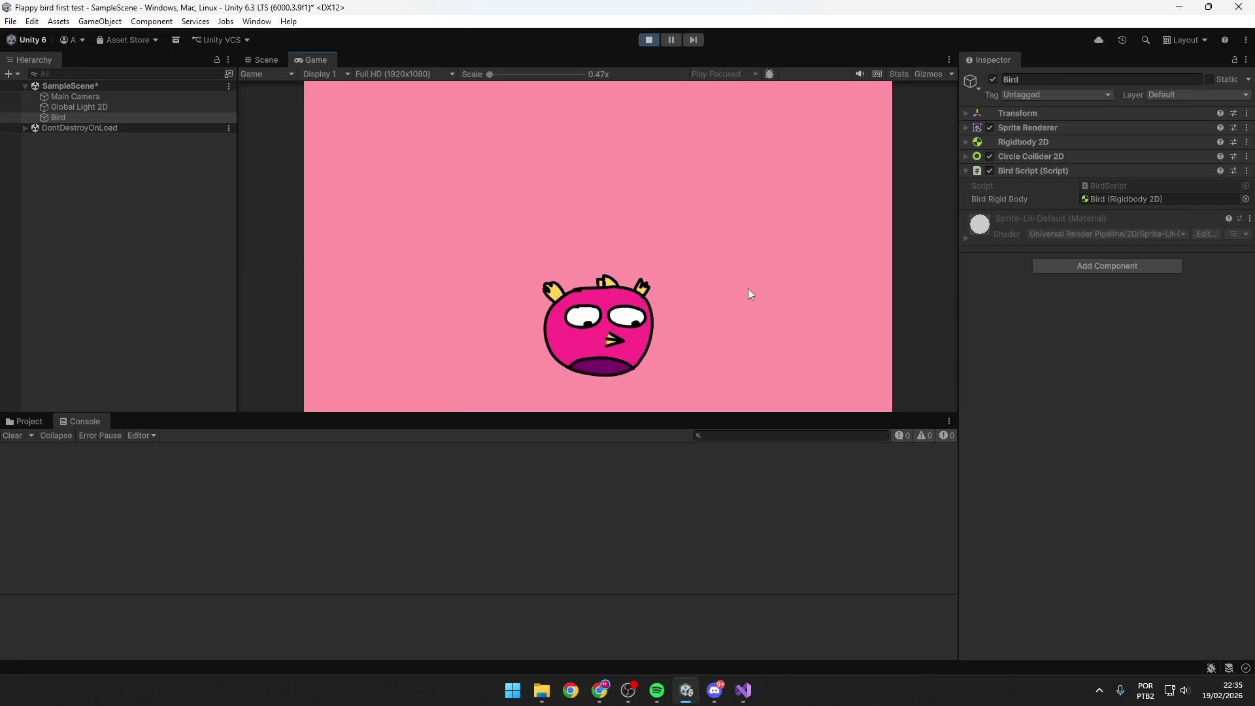
key("space")
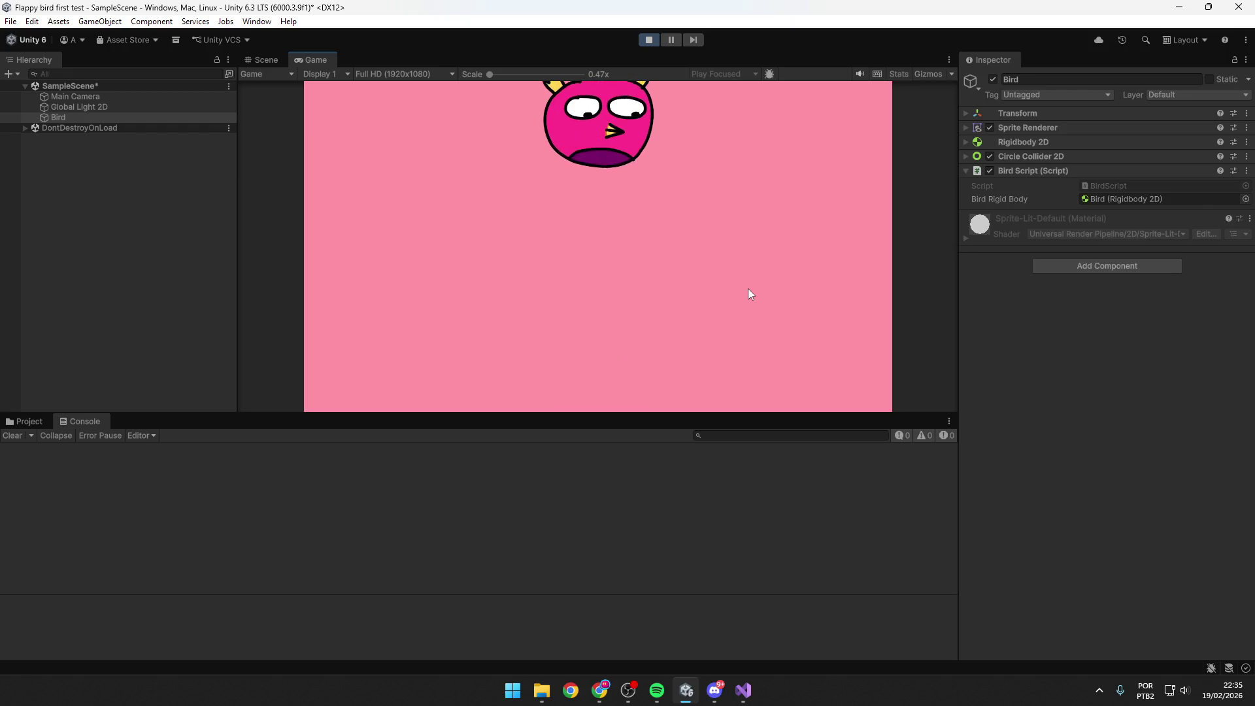
key("space")
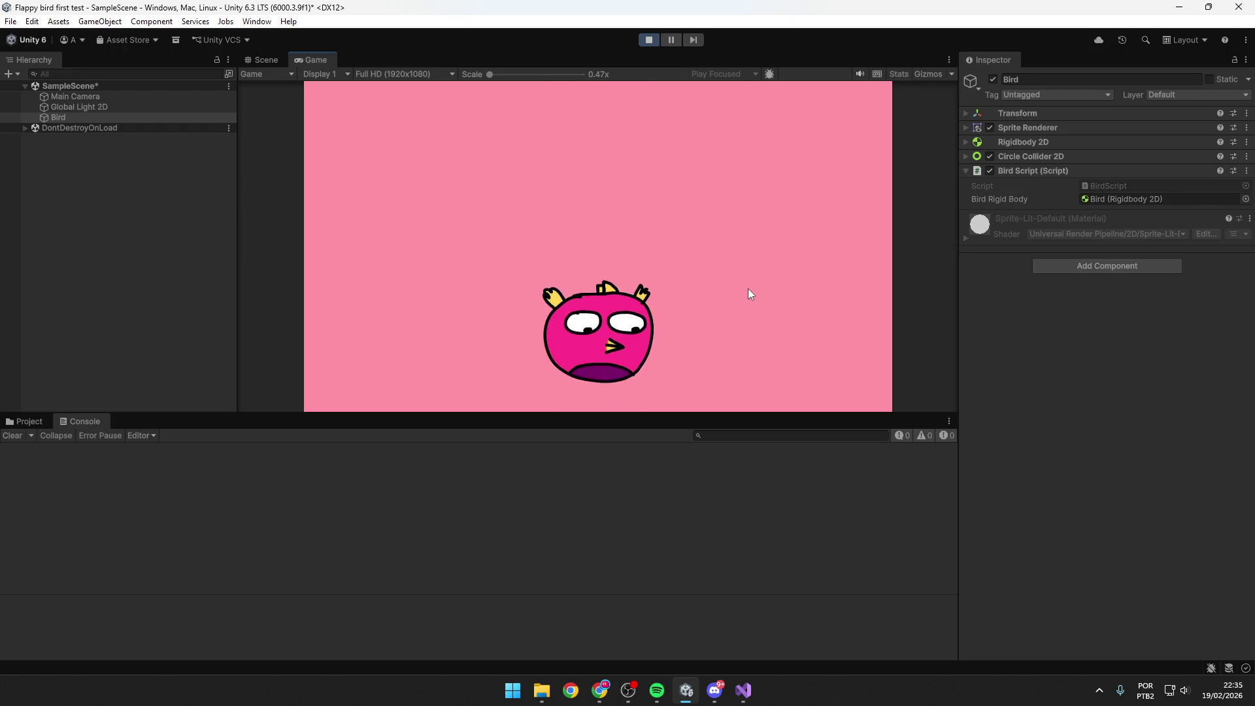
key("space")
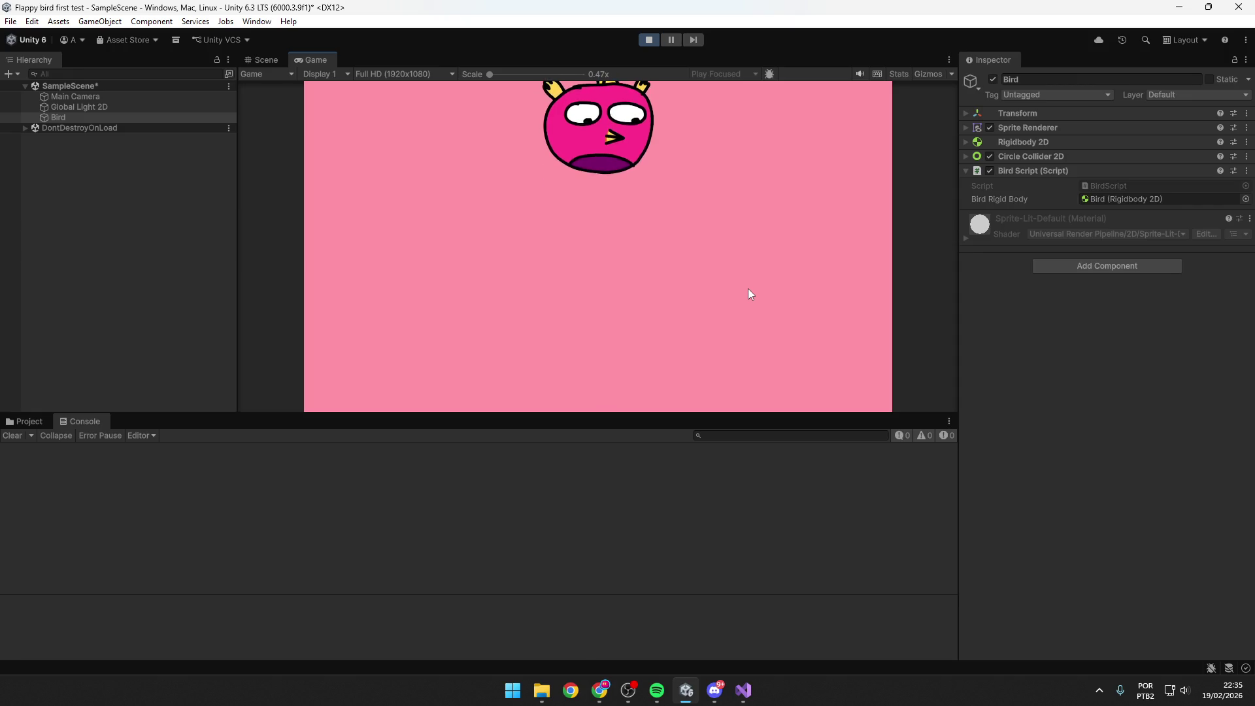
left_click(649, 40)
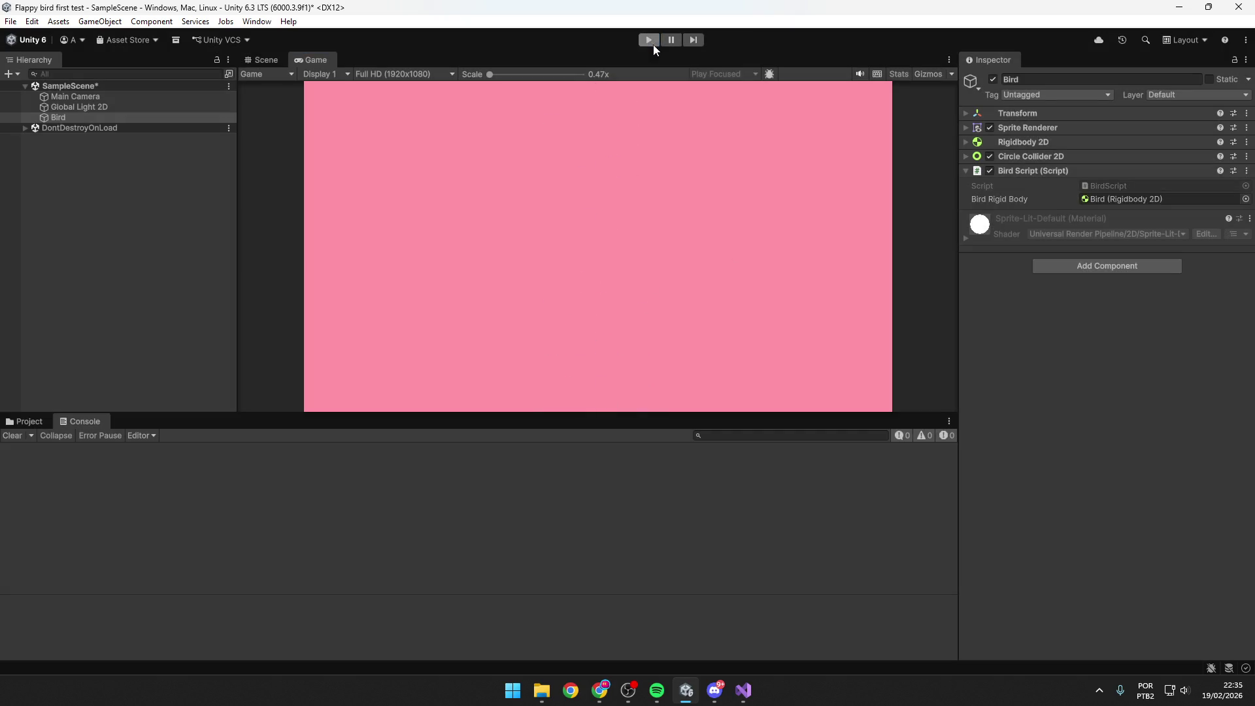
left_click(262, 58)
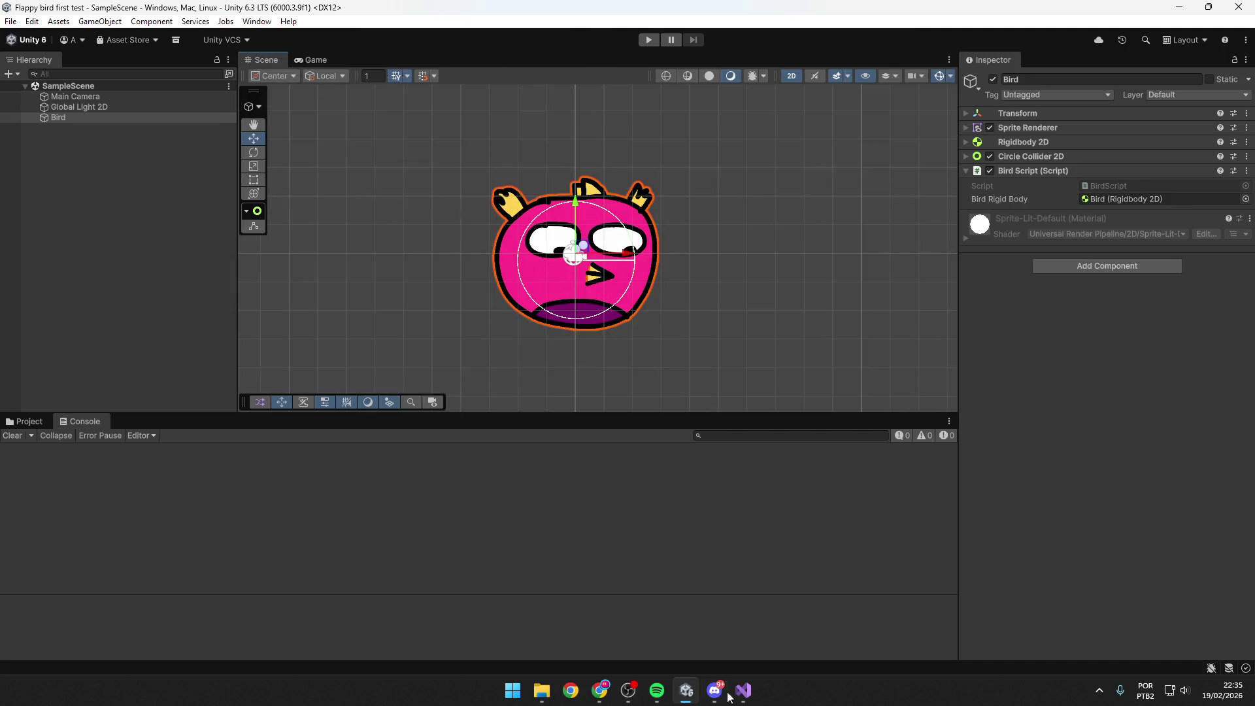
left_click(742, 690)
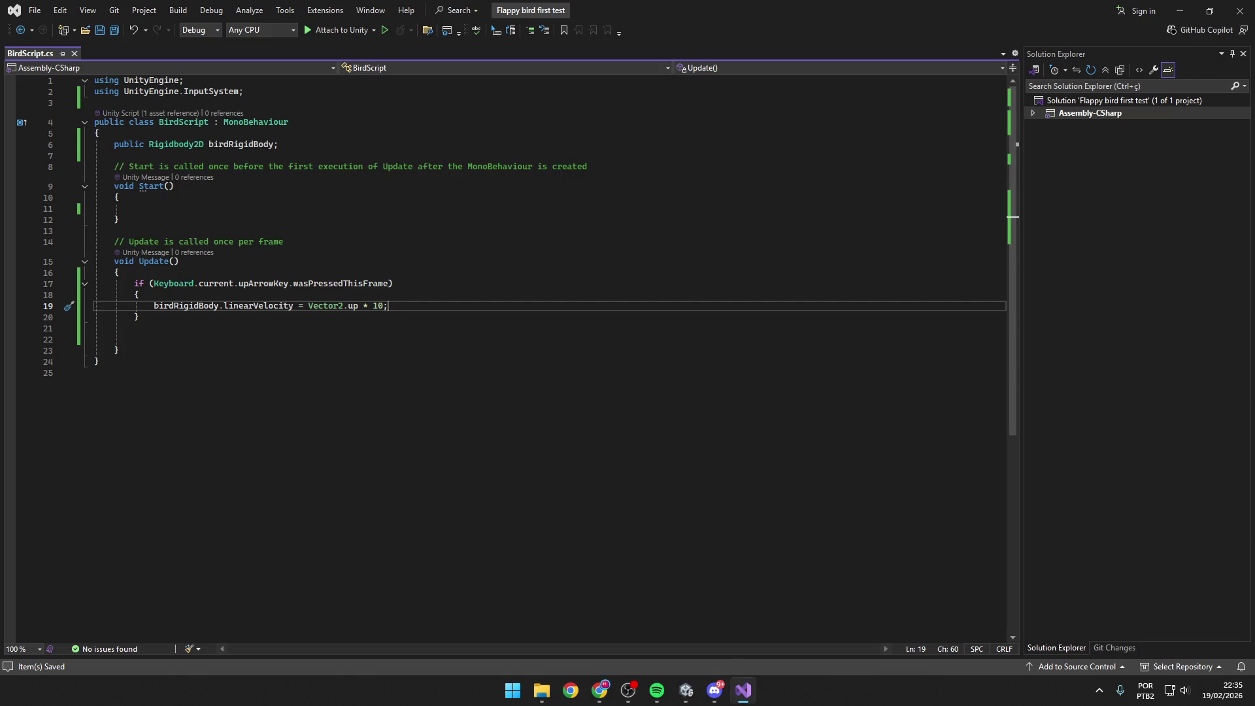
Look over BirdScript.cs at the empty line 22 in Update without changes, then return to Unity.
key("alt+Tab")
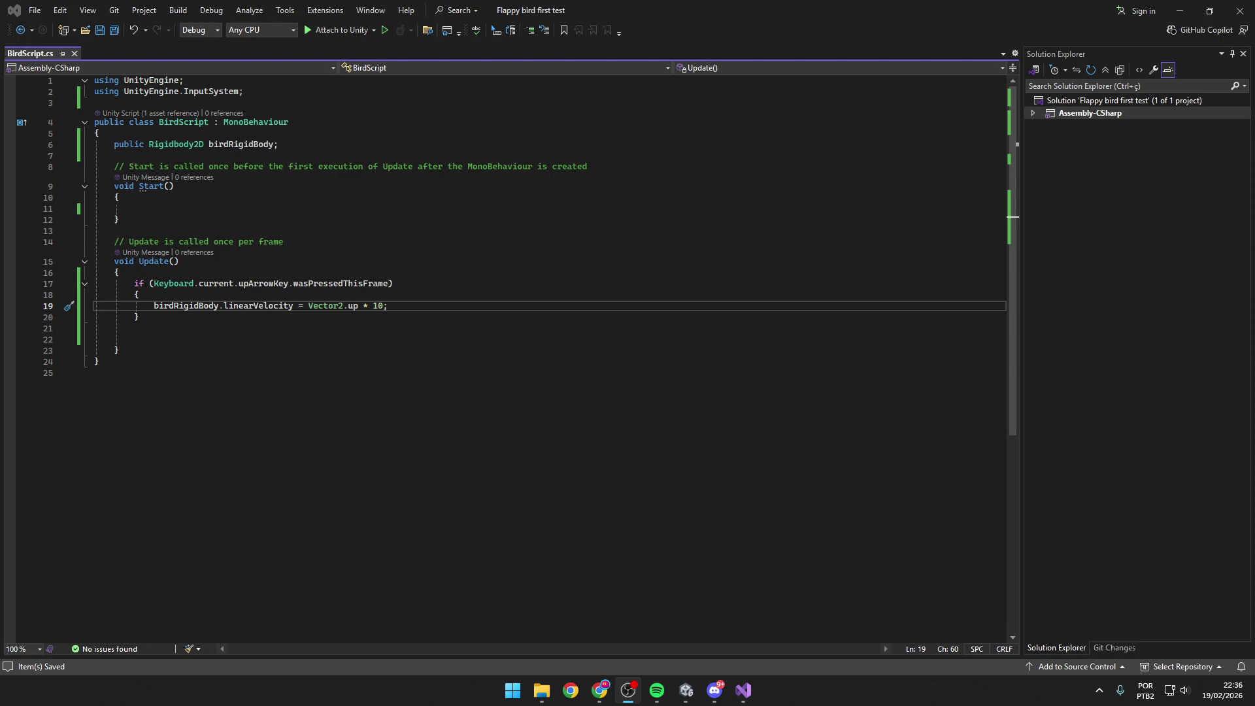
key("alt+Tab")
left_click(134, 339)
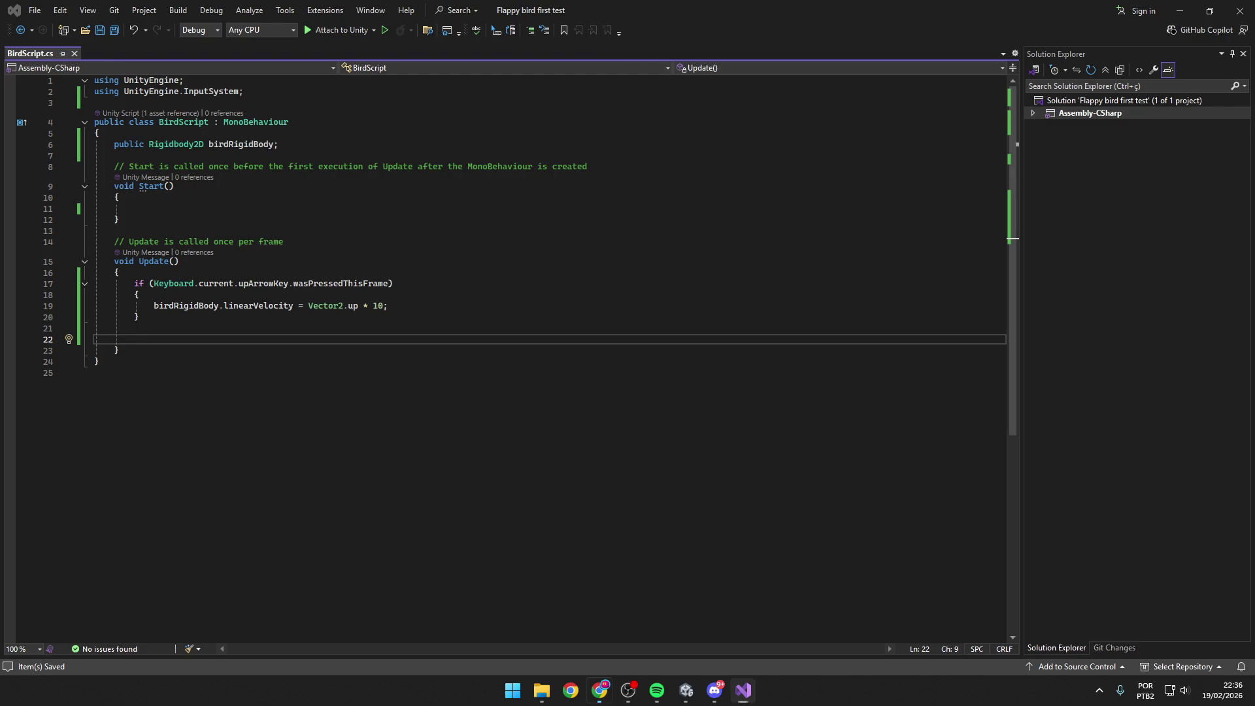
left_click(686, 689)
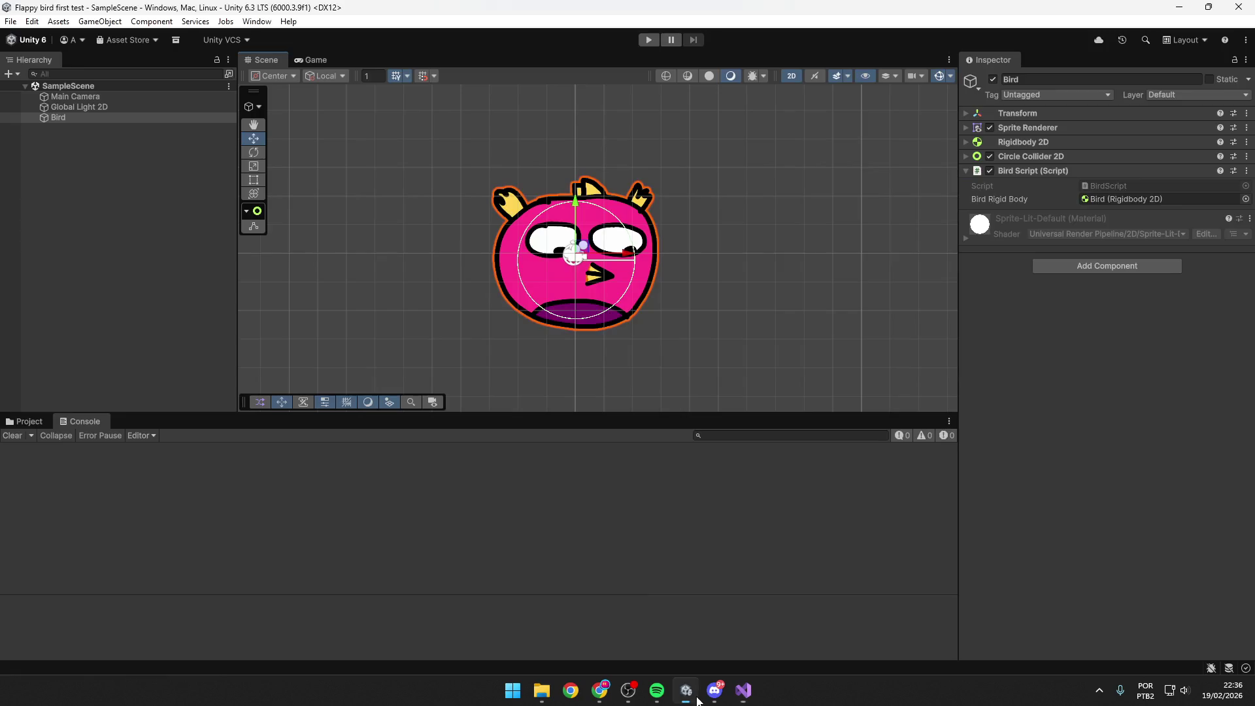
Increase the Main Camera's orthographic Size from 8.5 to 9.61 and save the scene.
scroll(621, 222, "down", 5)
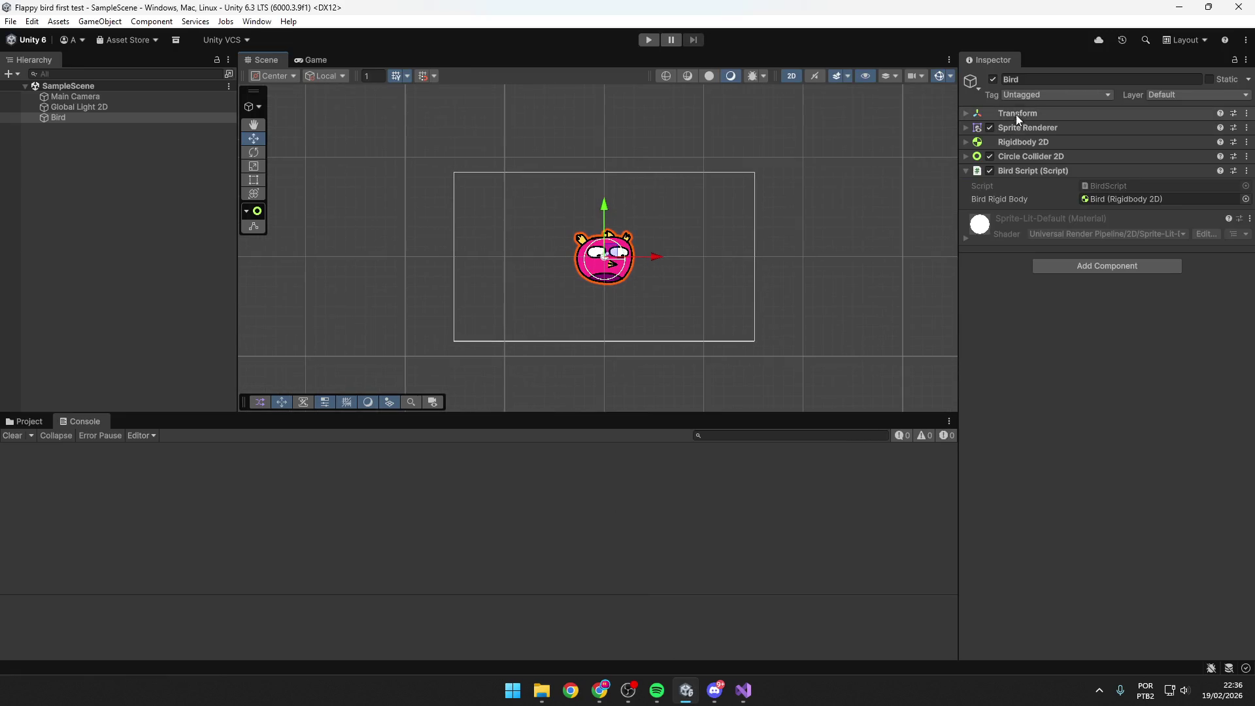
left_click(81, 95)
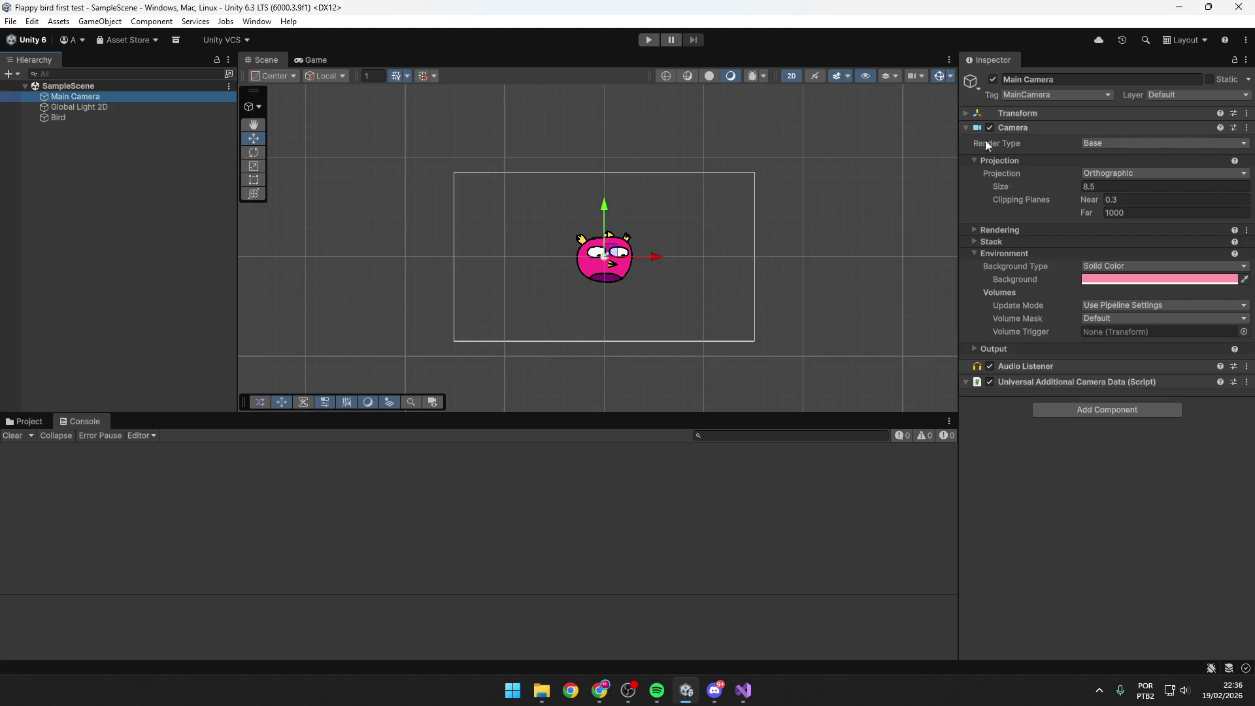
mouse_move(1000, 186)
left_mouse_down()
mouse_move(1120, 178)
mouse_move(1107, 171)
left_mouse_up()
left_click(68, 117)
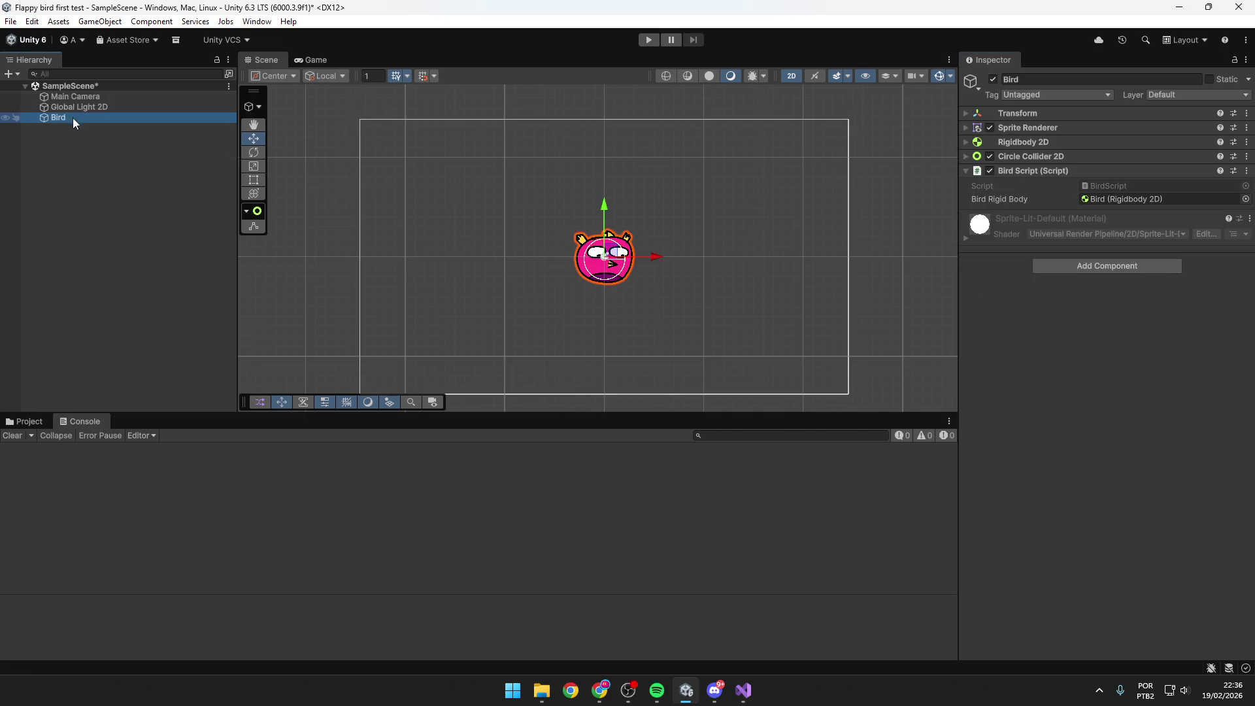
scroll(466, 211, "down", 1)
key("ctrl+s")
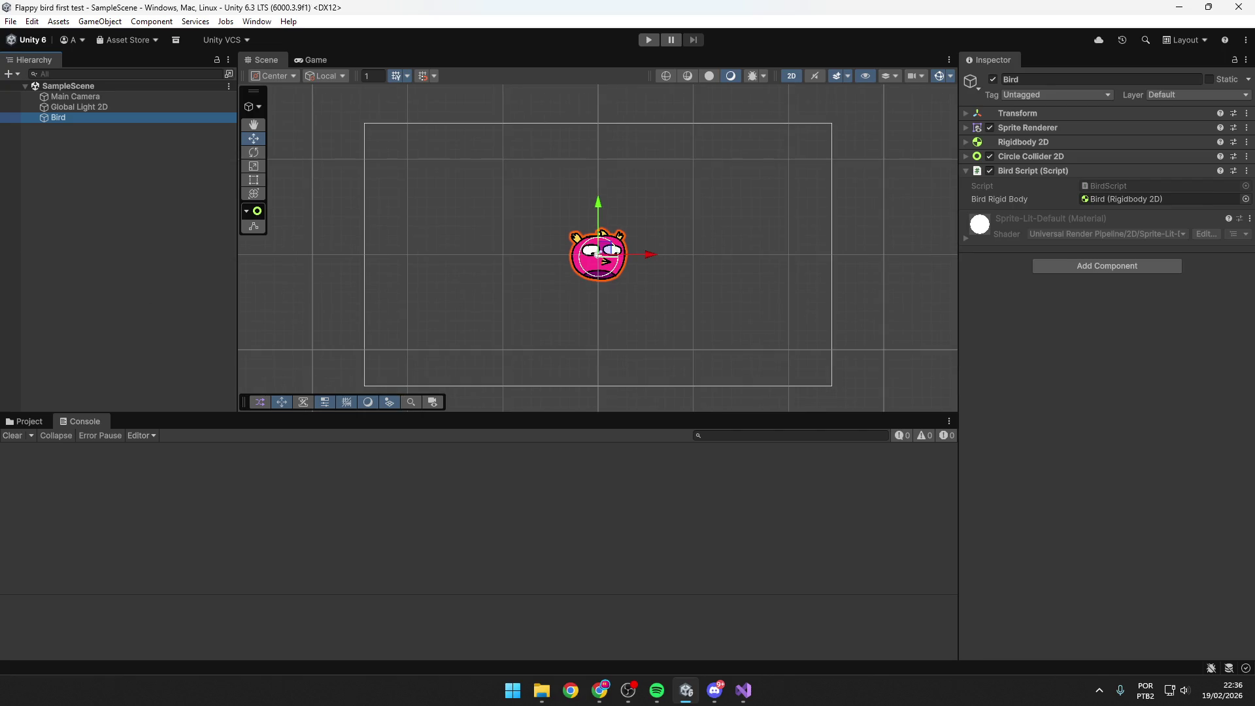
key("alt+Tab")
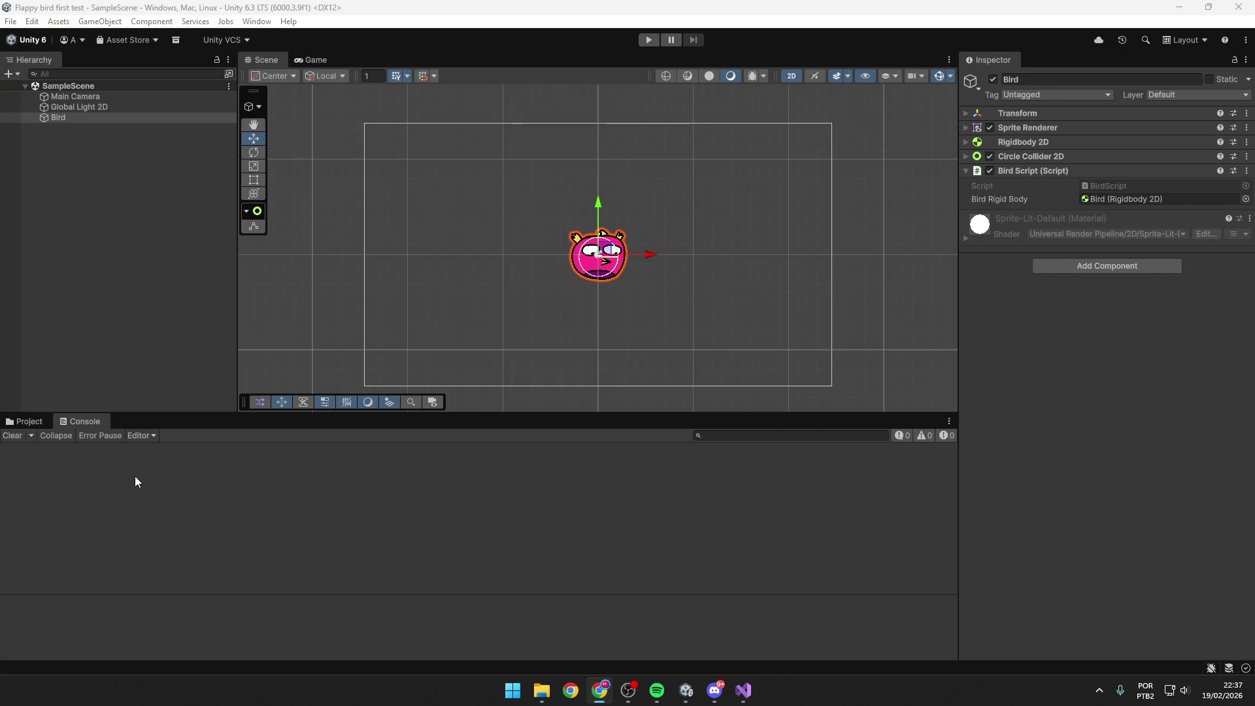
left_click(745, 687)
left_click(404, 302)
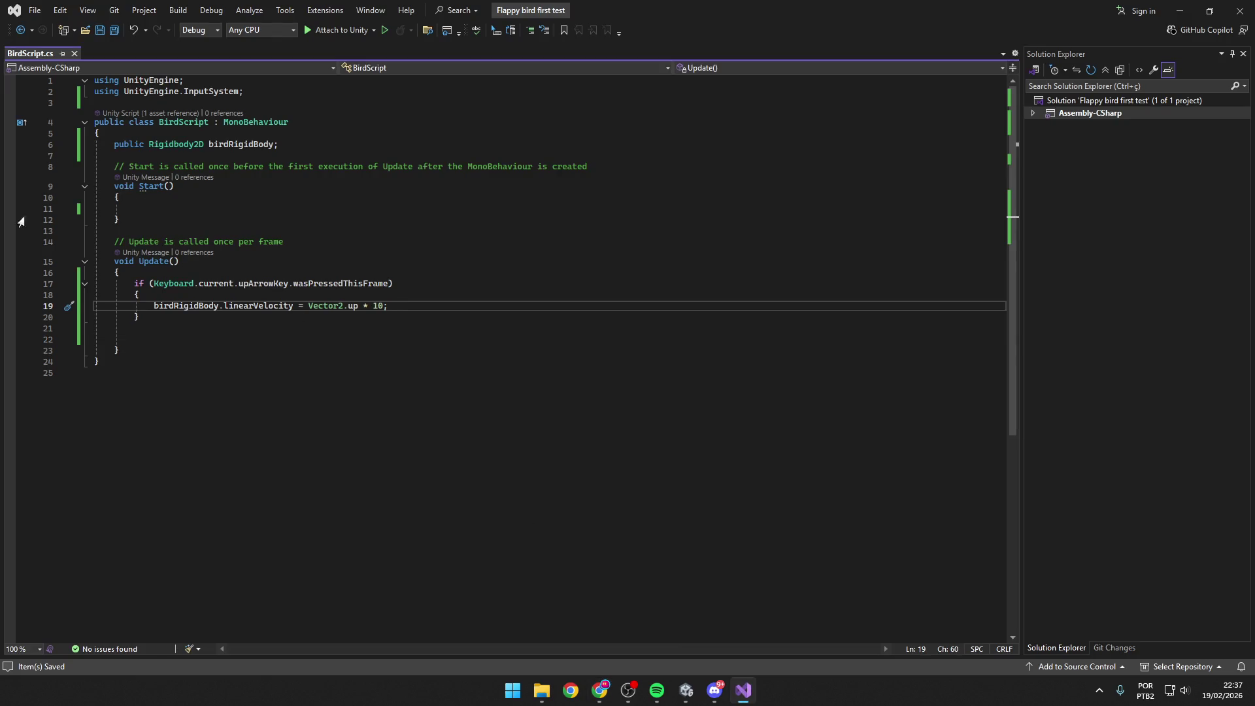
Declare 'public float flapStrength;' below the birdRigidBody field and save BirdScript.cs.
left_click(174, 186)
left_click(349, 149)
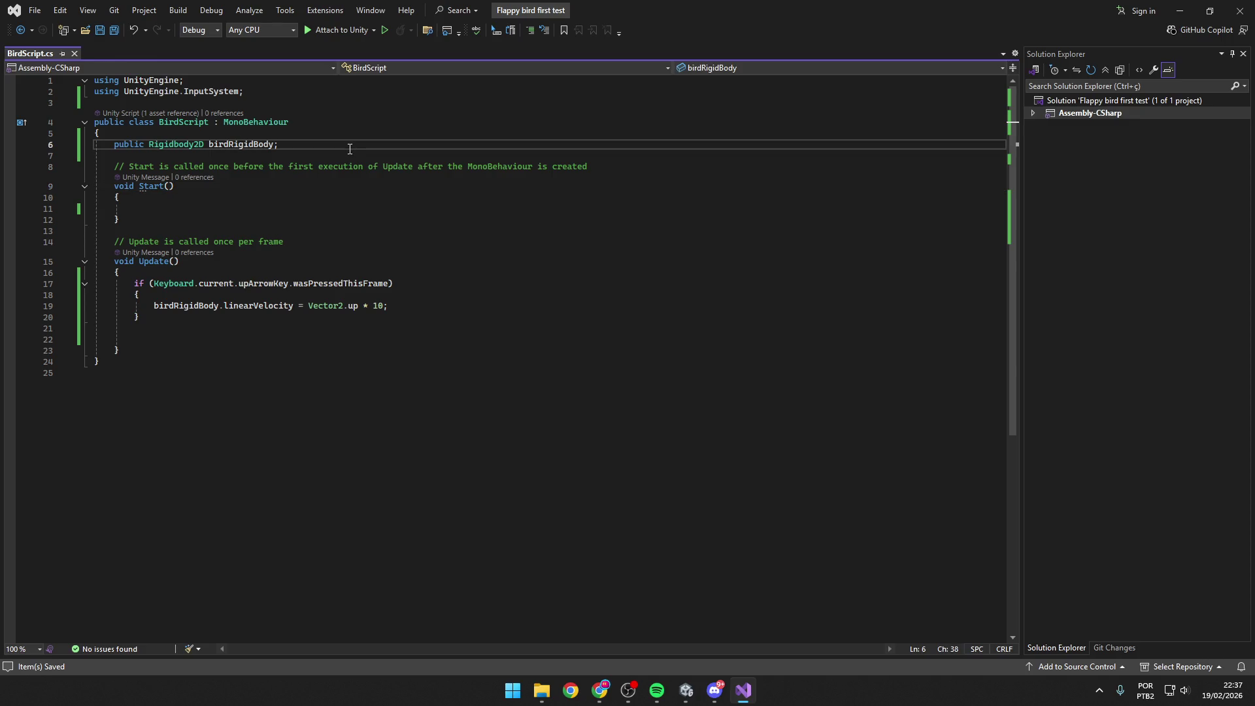
key("Return")
type("public")
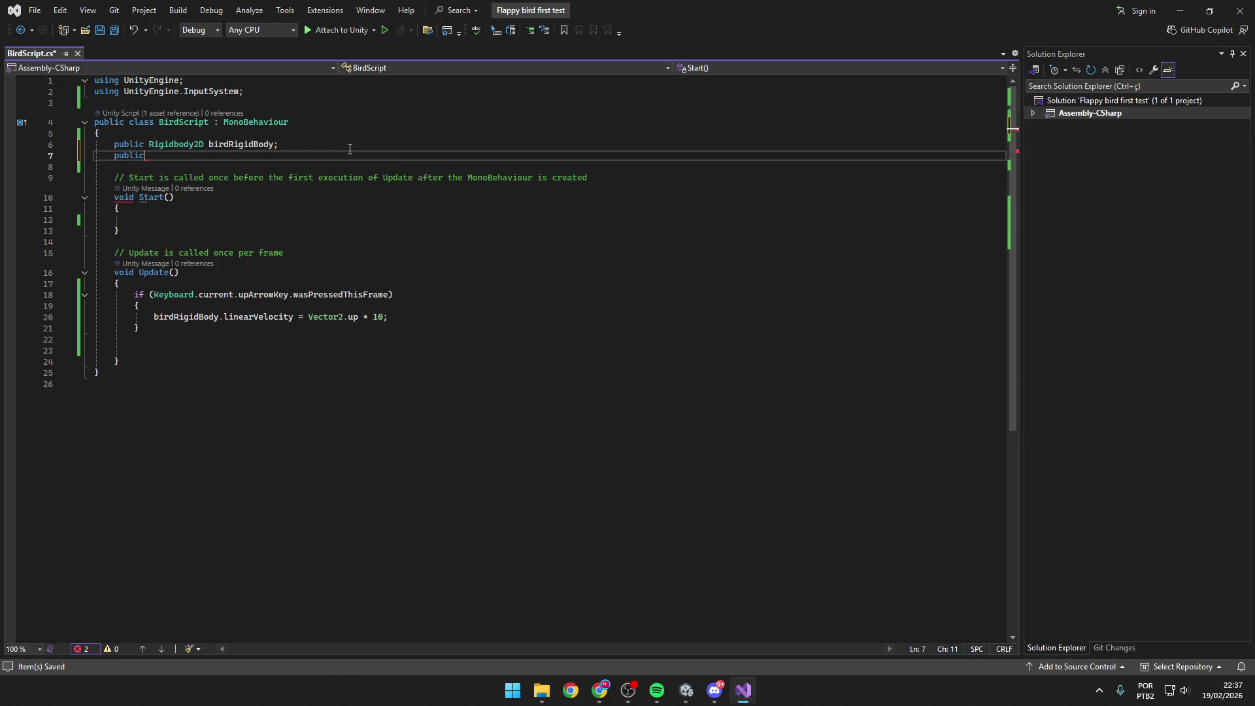
type(" float")
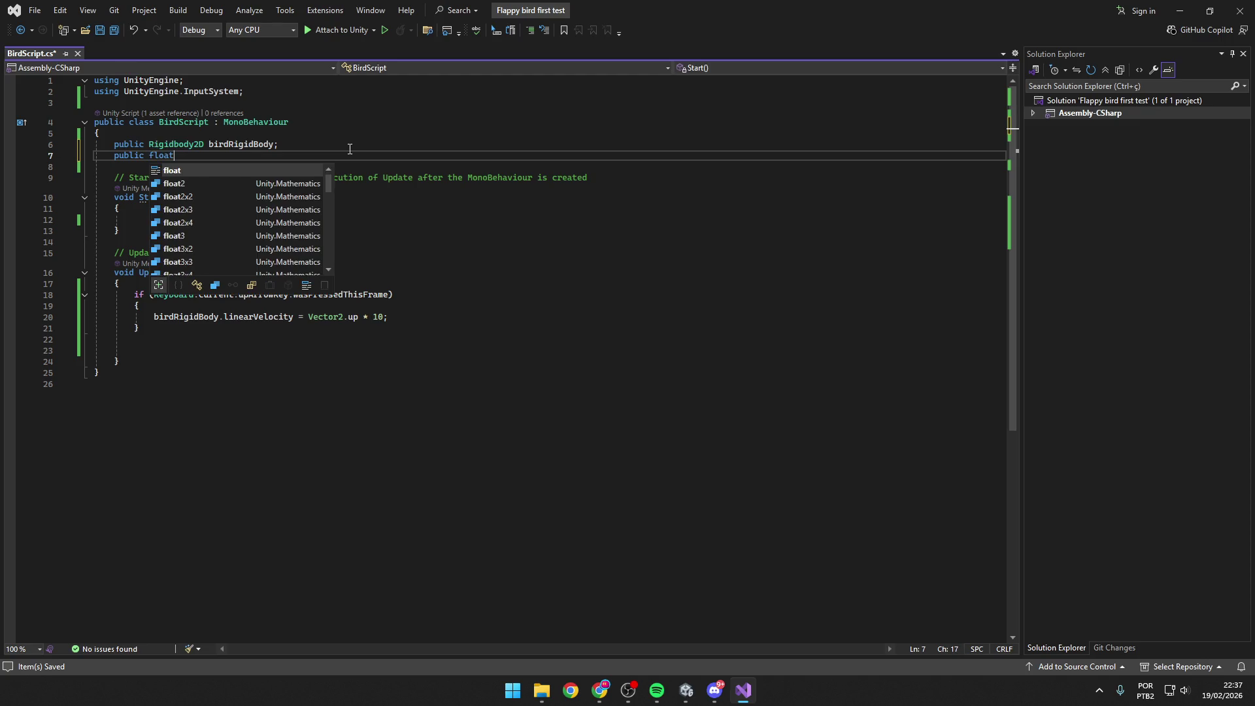
key("Escape")
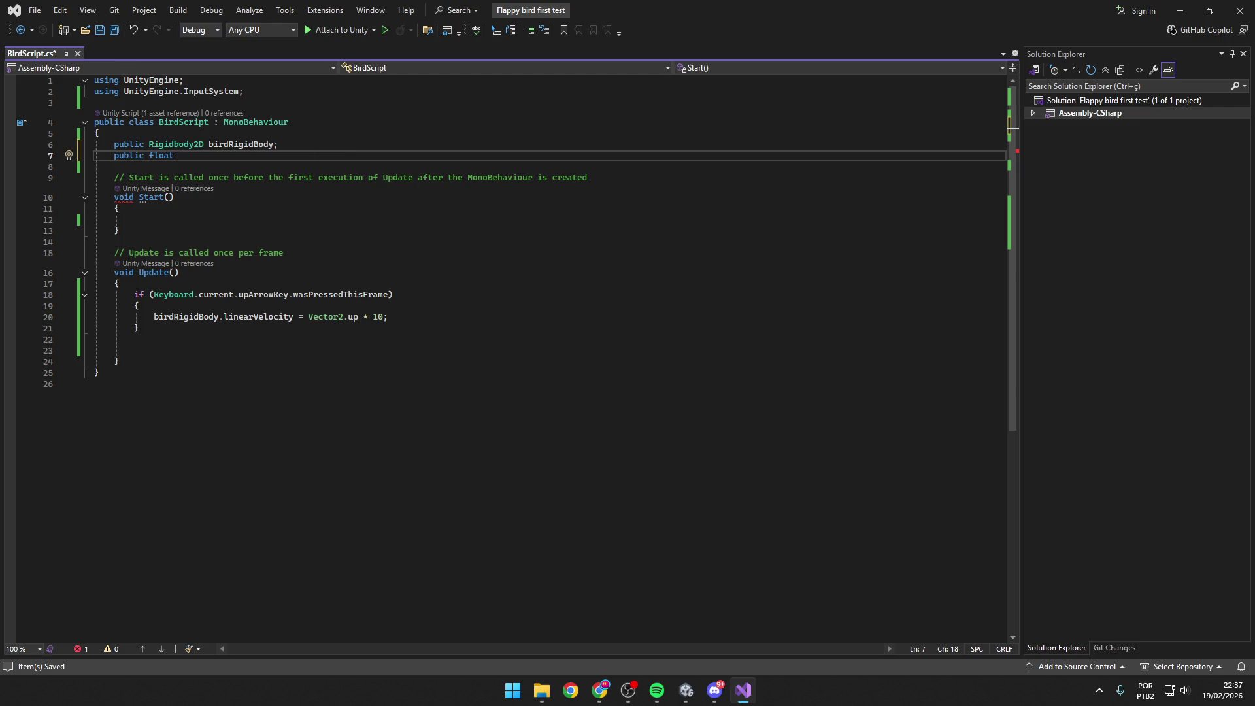
key("alt+Tab")
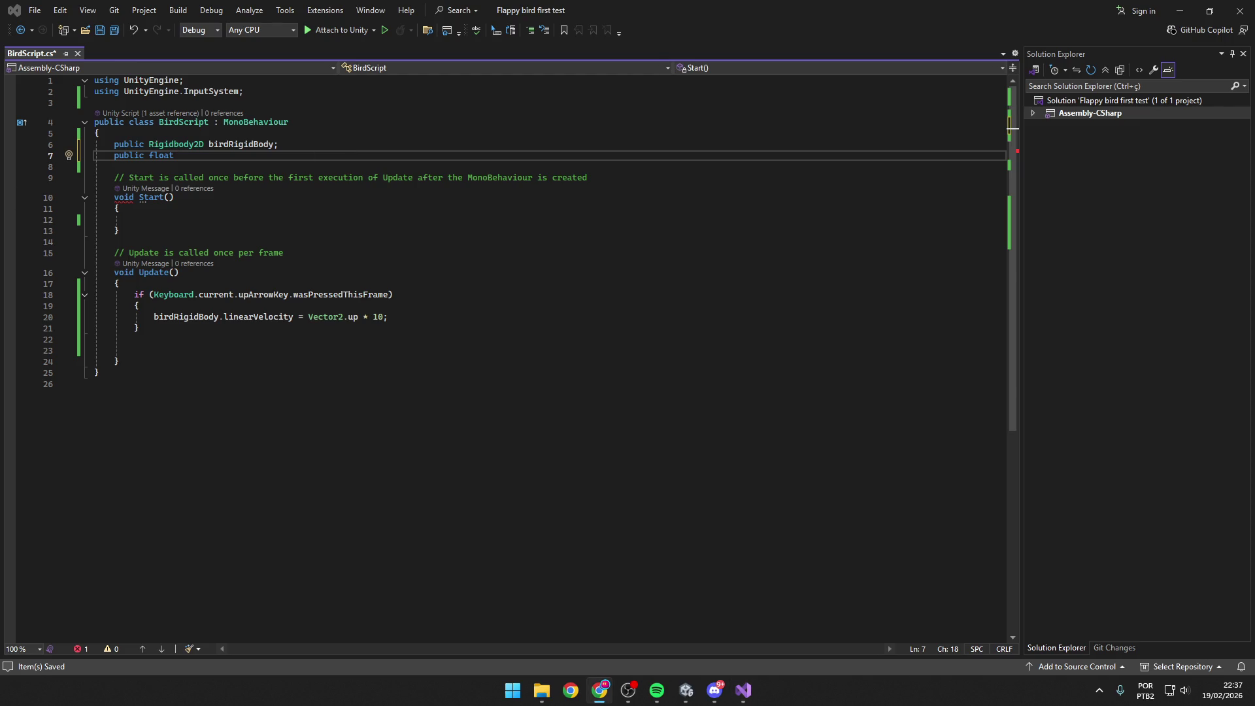
key("alt+Tab")
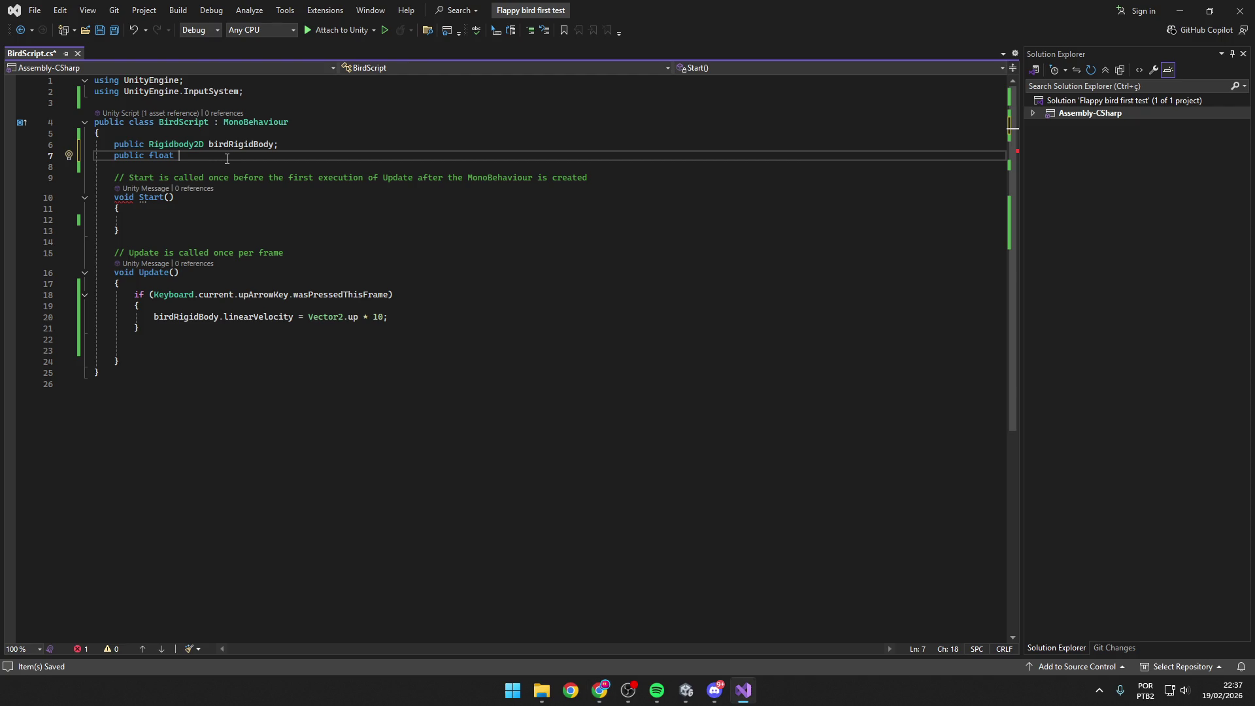
type("flapStre")
type("ngth")
type(";")
key("ctrl+s")
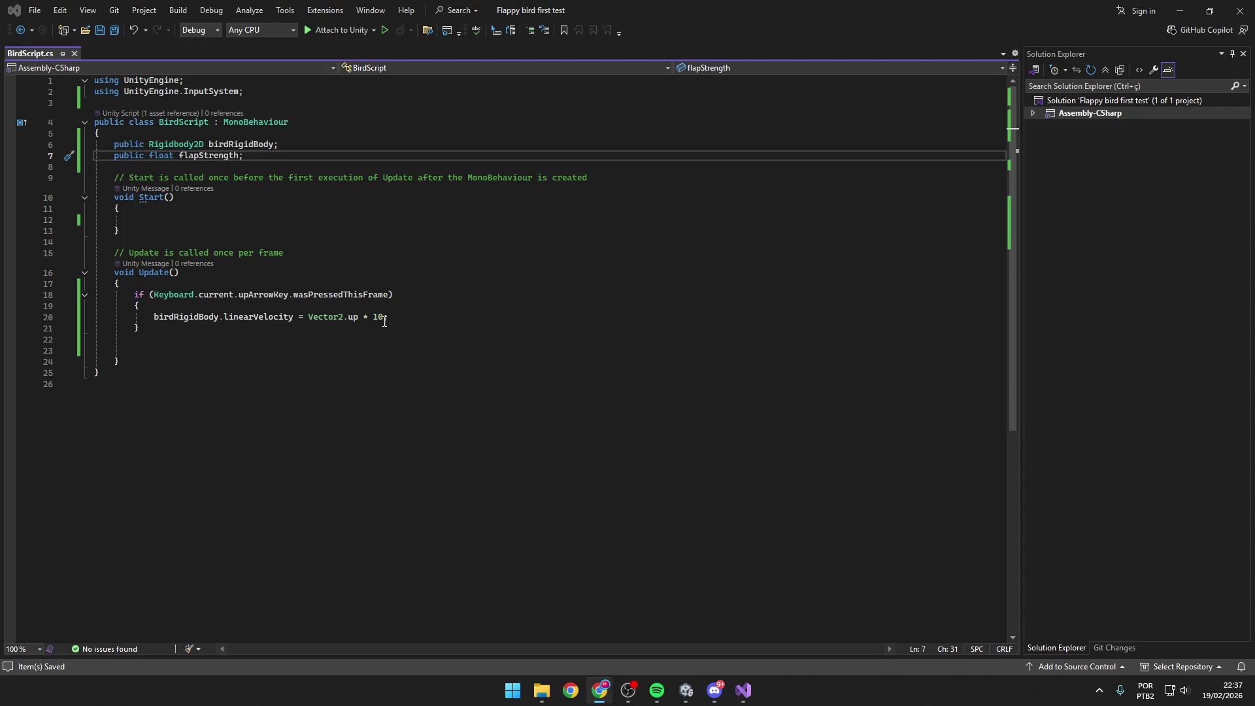
Replace the hard-coded 10 in Vector2.up * 10 with flapStrength and save the script.
mouse_move(387, 317)
left_mouse_down()
mouse_move(361, 320)
mouse_move(388, 318)
left_mouse_up()
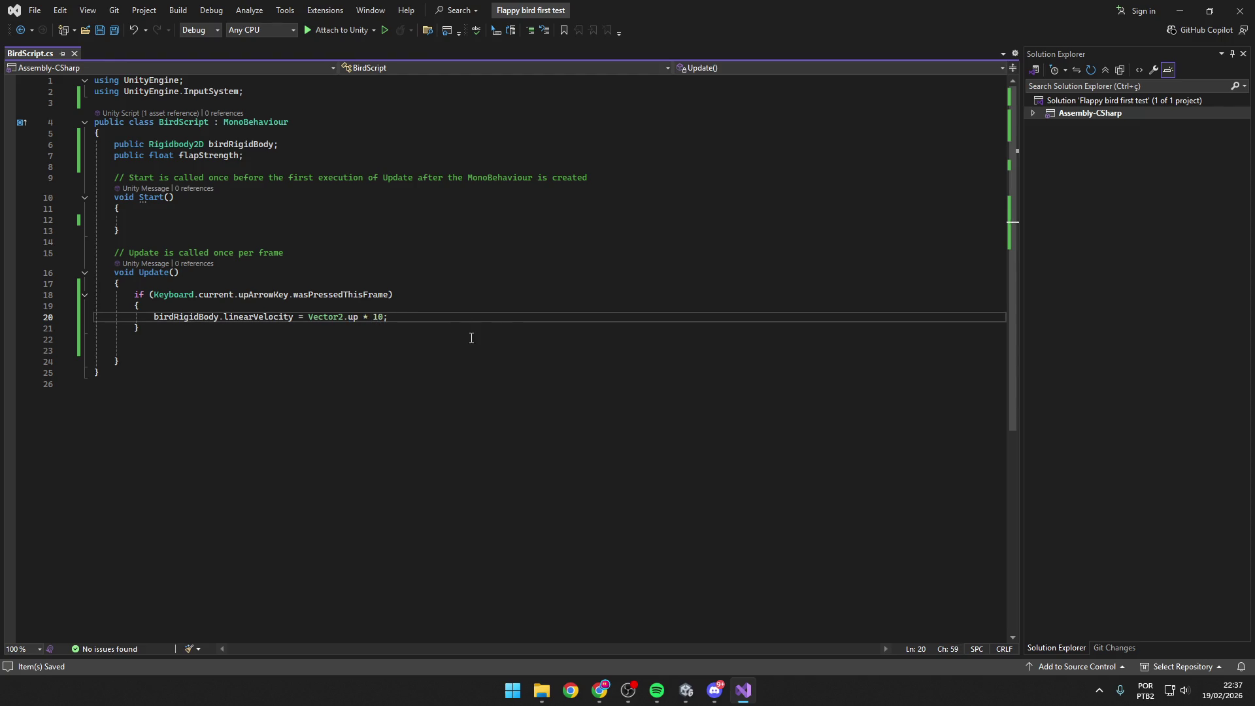
key("BackSpace")
key("BackSpace")
type("flap")
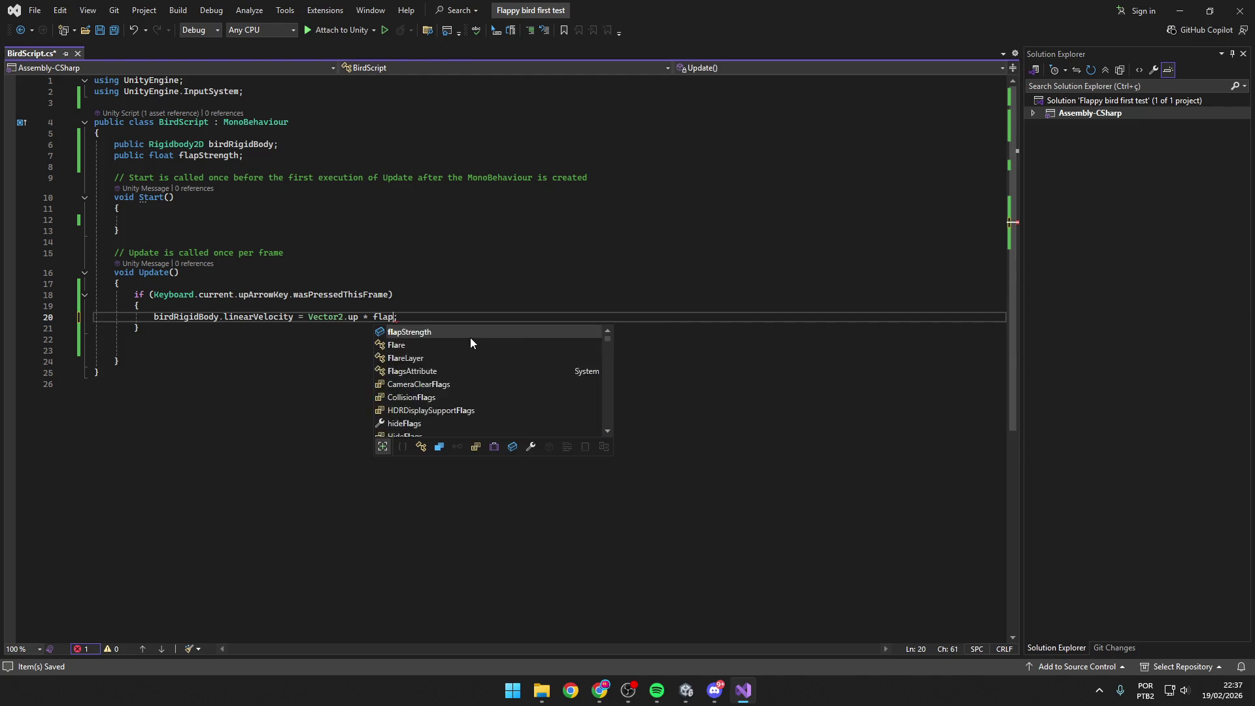
key("Tab")
key("ctrl+s")
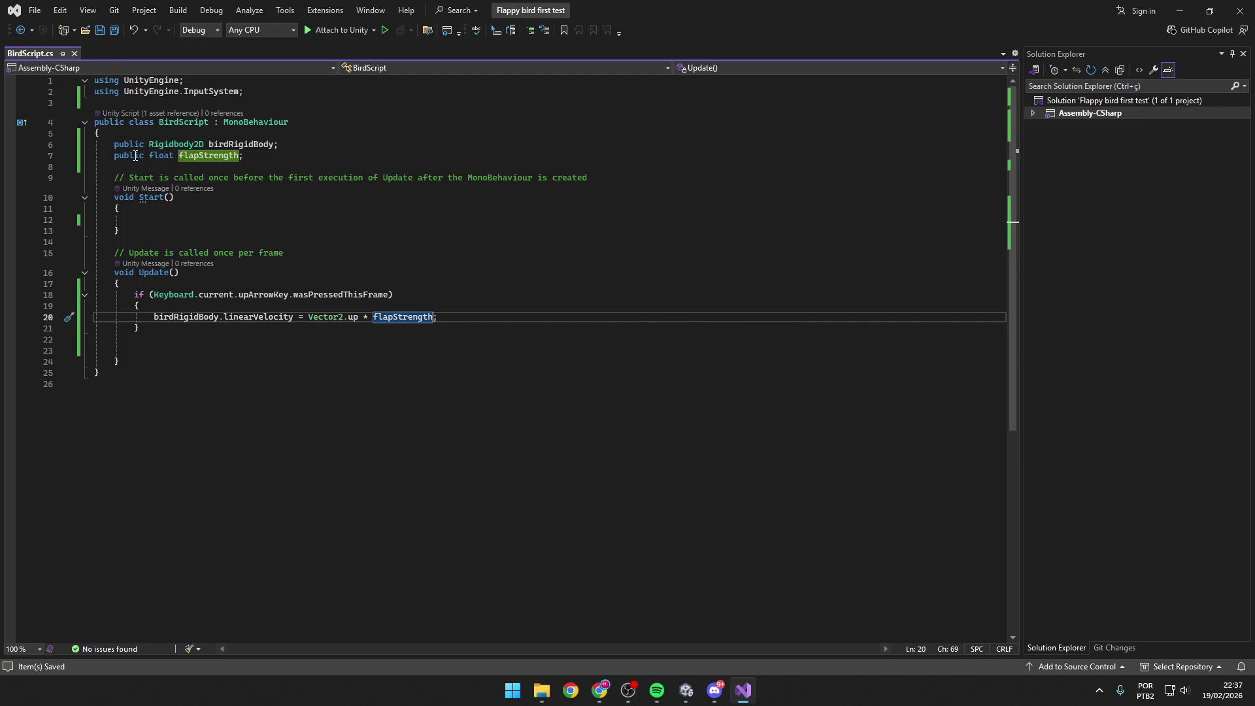
left_click(458, 318)
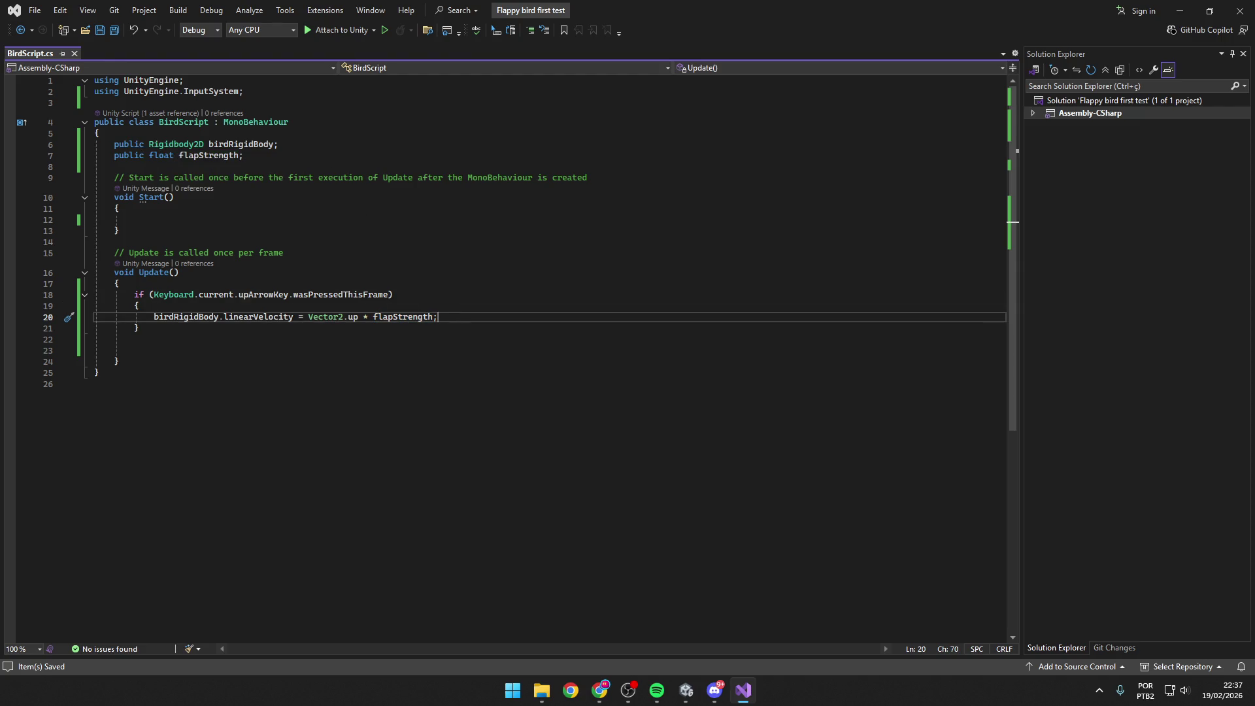
left_click(685, 690)
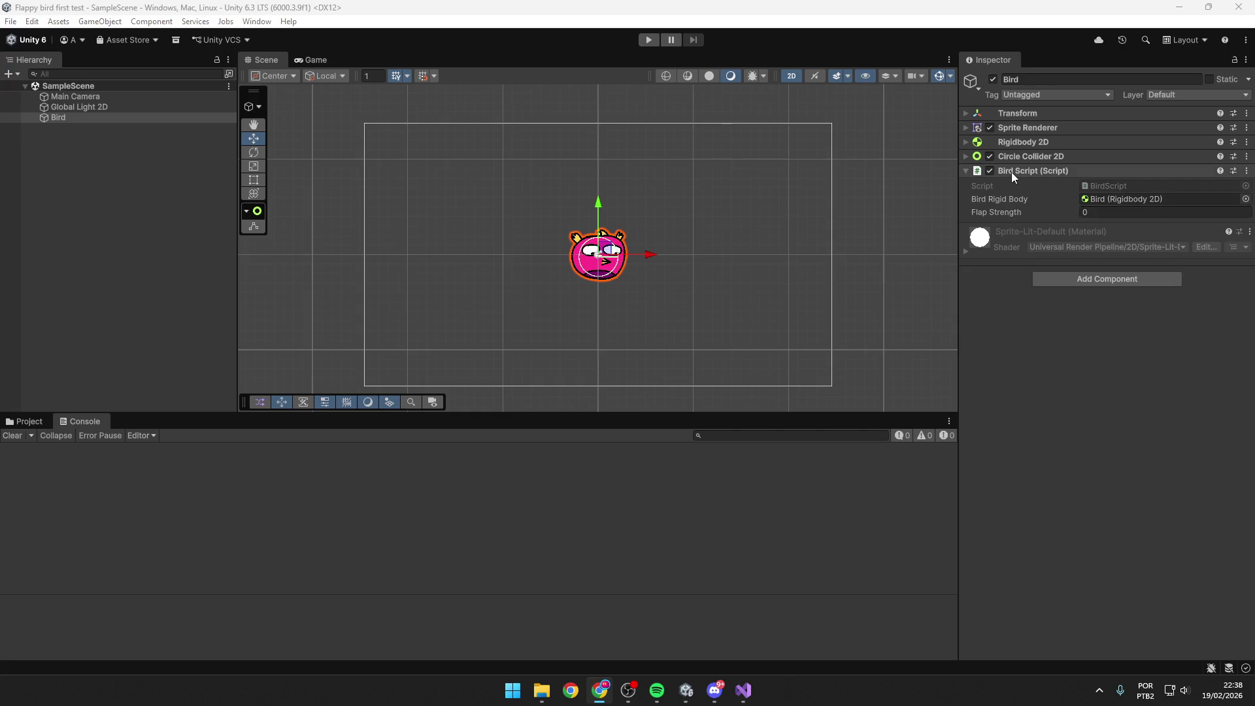
Undo an accidental edit and reselect the Bird in the Hierarchy.
left_click(995, 211)
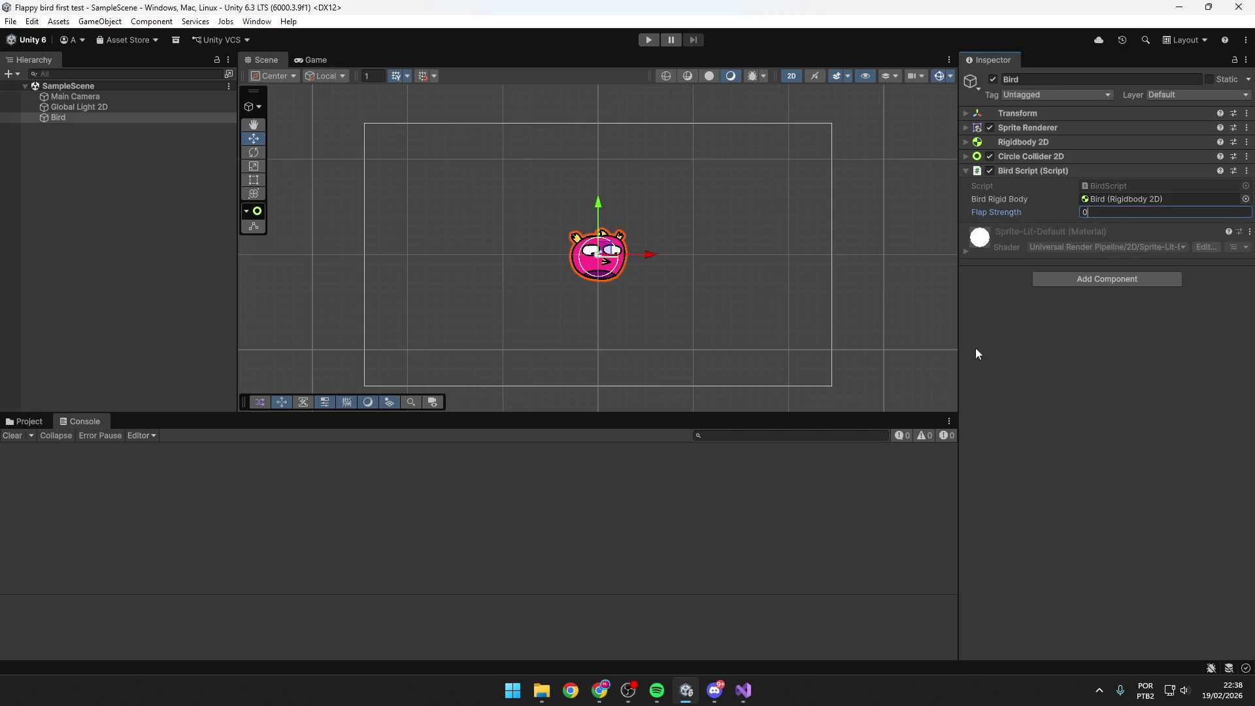
left_click(743, 690)
left_click(686, 690)
key("ctrl+z")
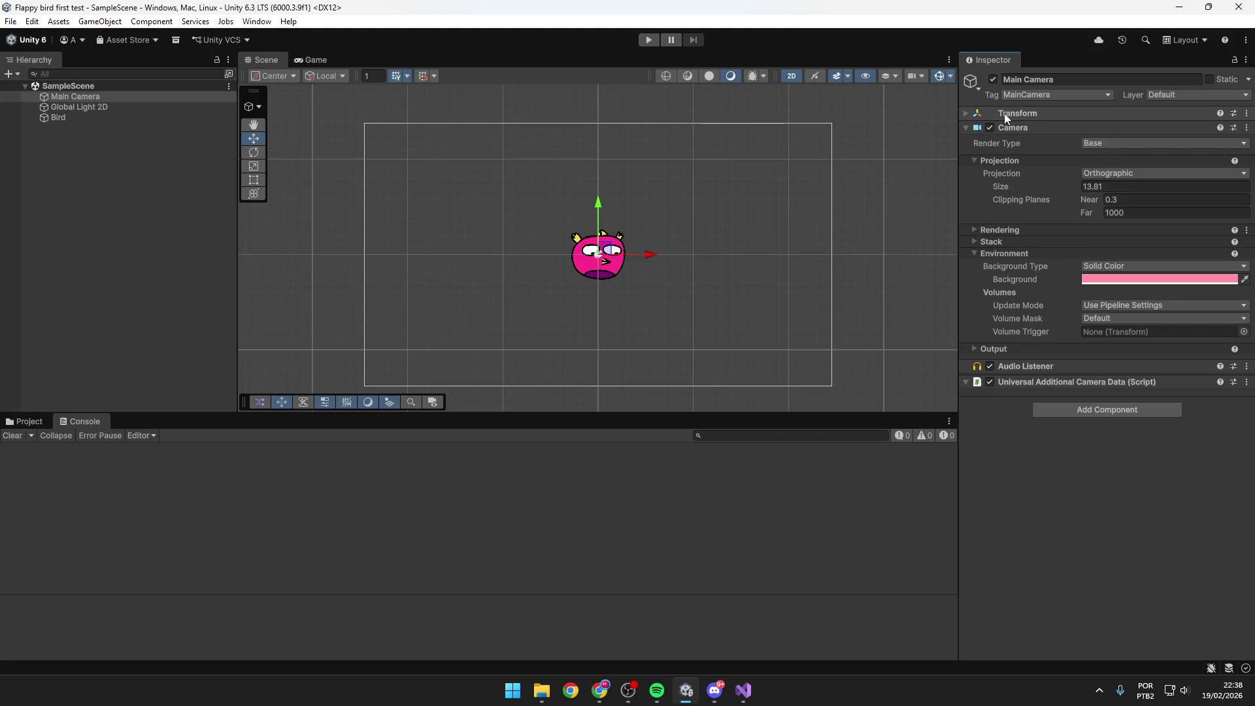
left_click(78, 117)
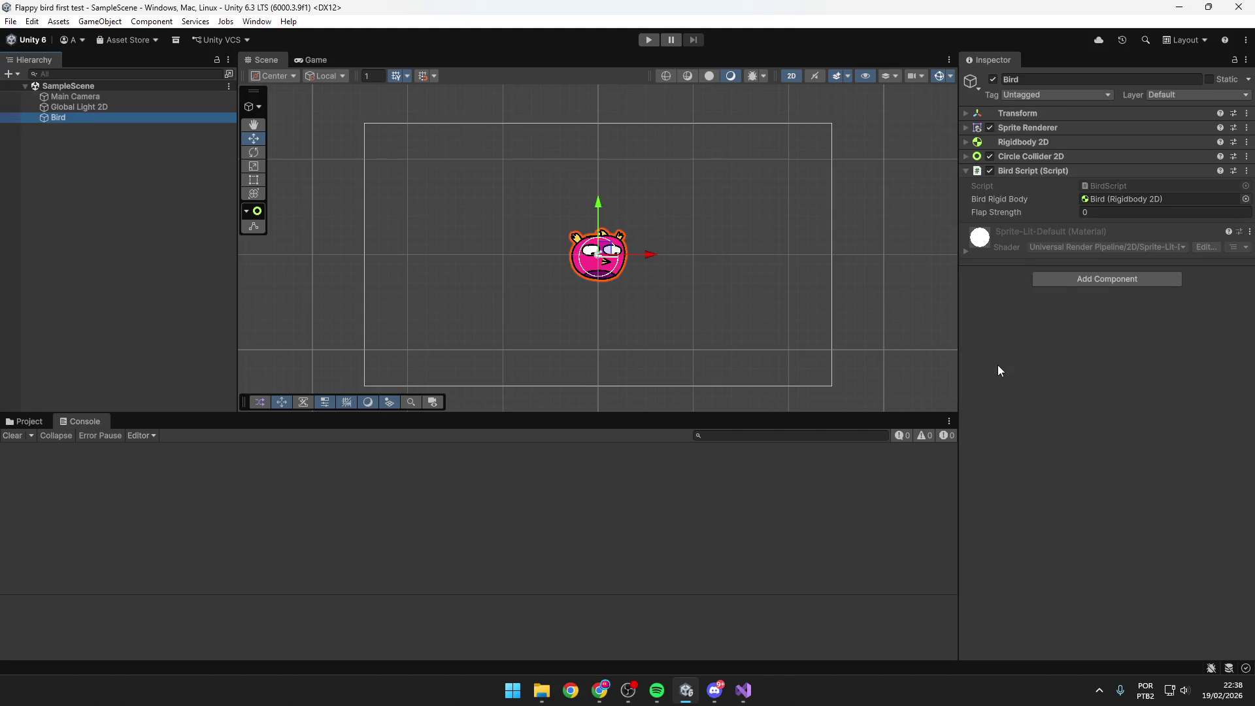
Enter 12 as the Bird Script's Flap Strength and start a play-test.
left_click(1096, 212)
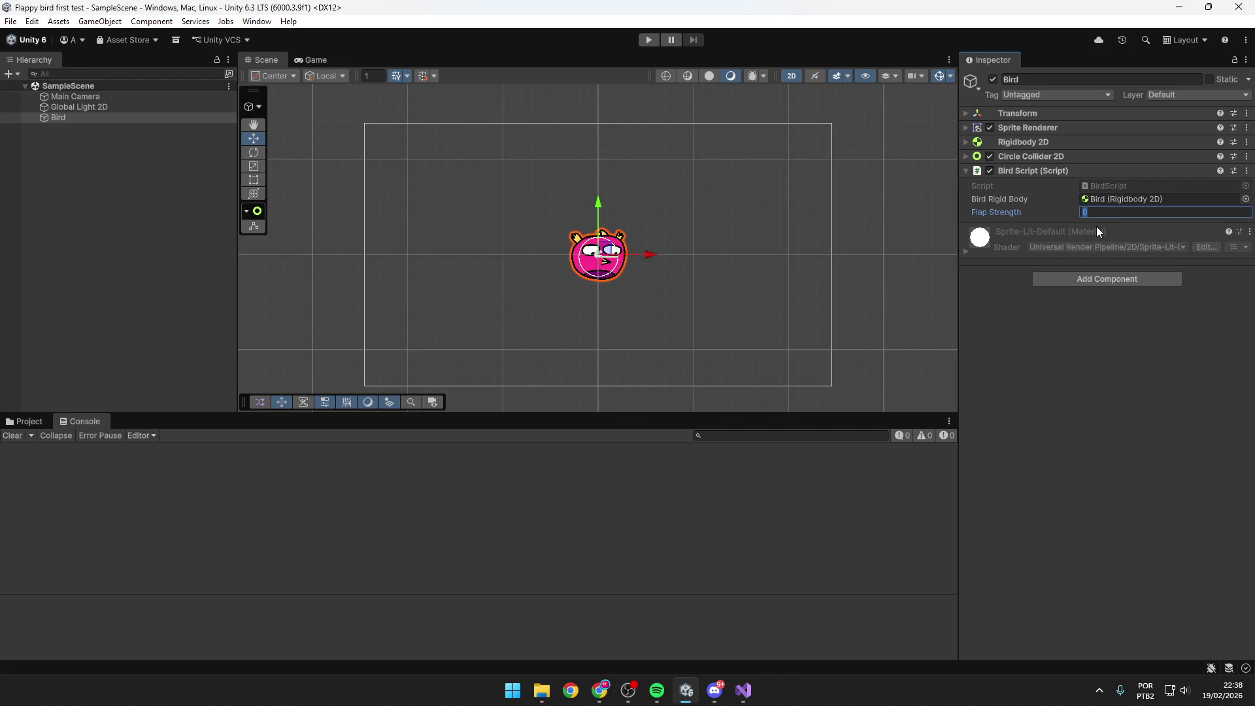
type("12")
key("Return")
left_click(648, 40)
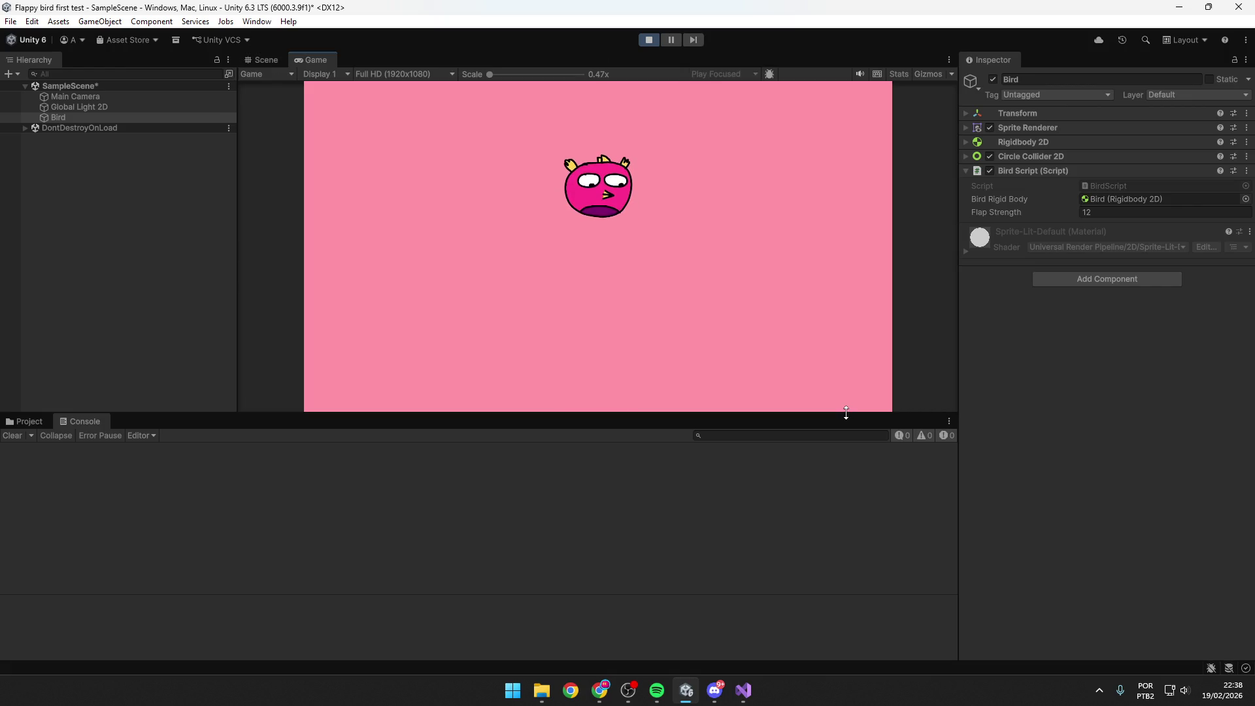
Flap once at strength 12, stop the play-test, and set Flap Strength to 5.
key("space")
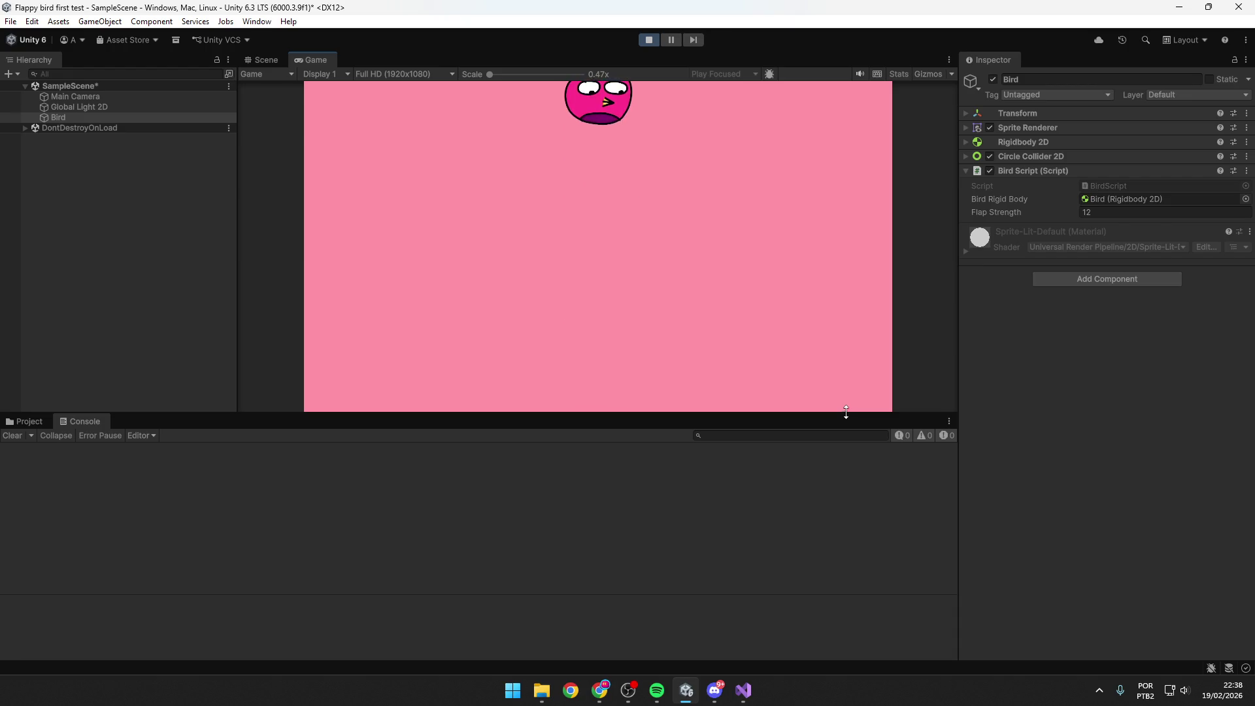
left_click(648, 40)
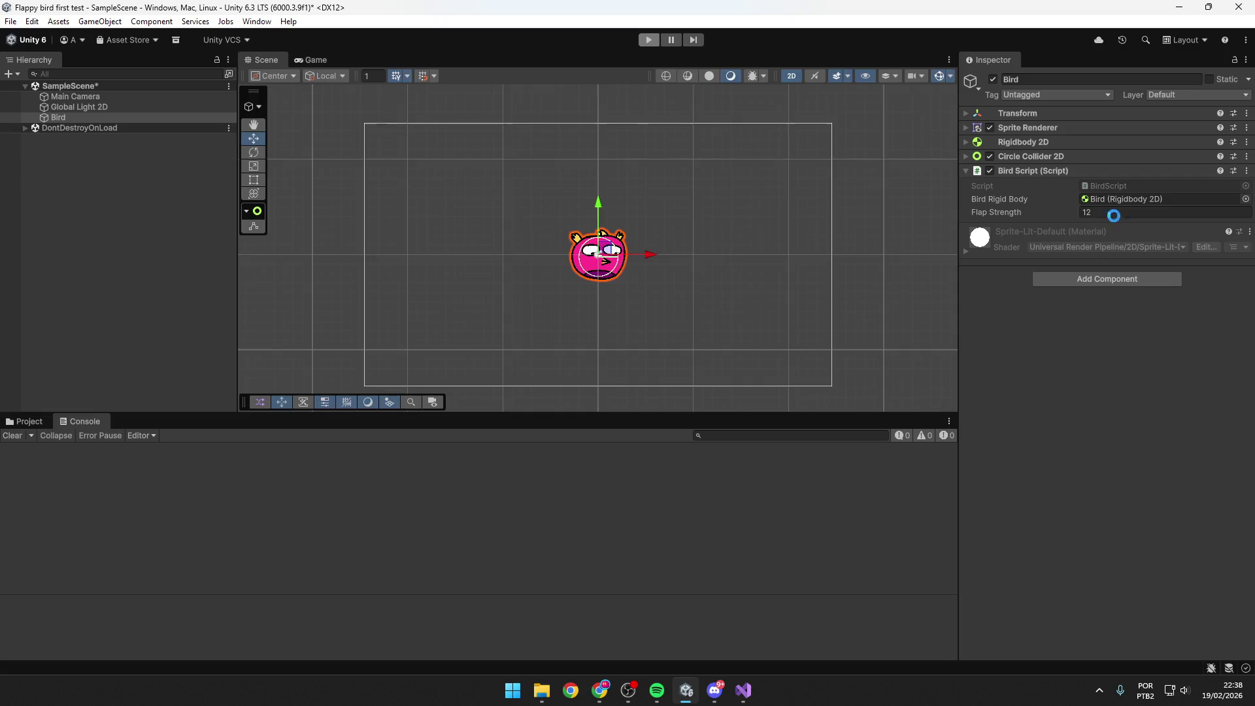
left_click(1112, 213)
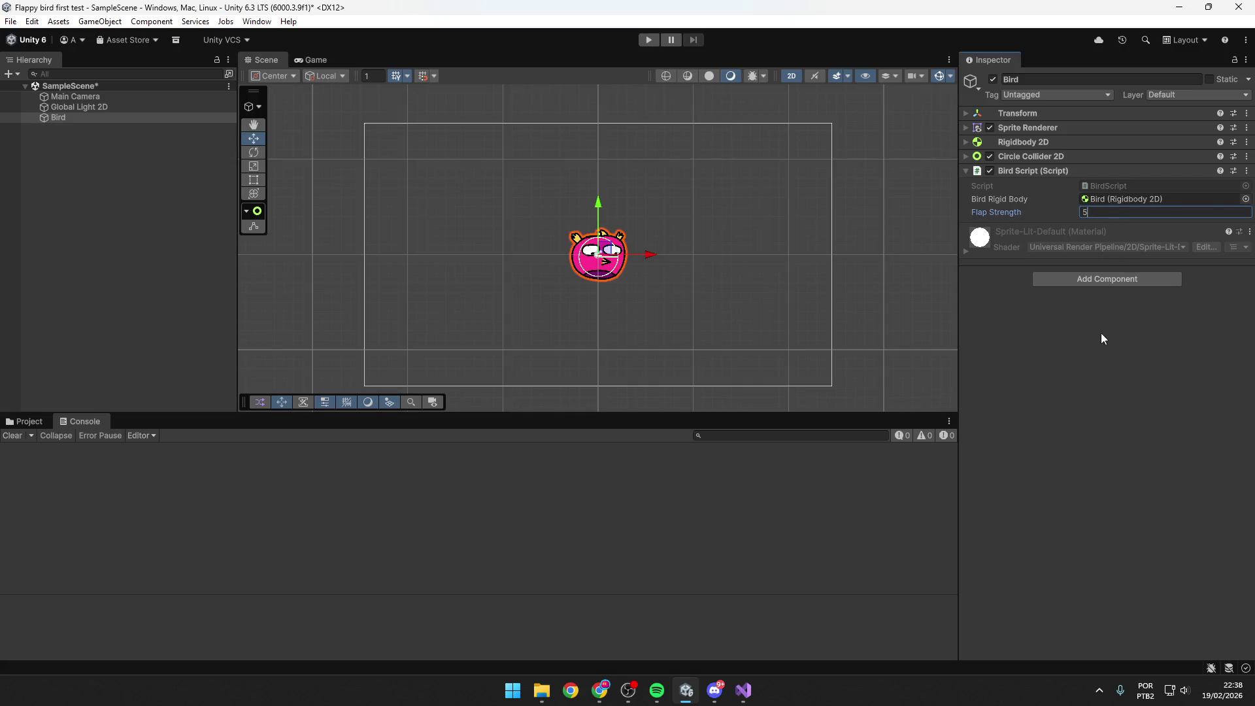
left_click(1117, 398)
Play-test with Flap Strength 5, stop, then set Flap Strength to 10.
left_click(650, 40)
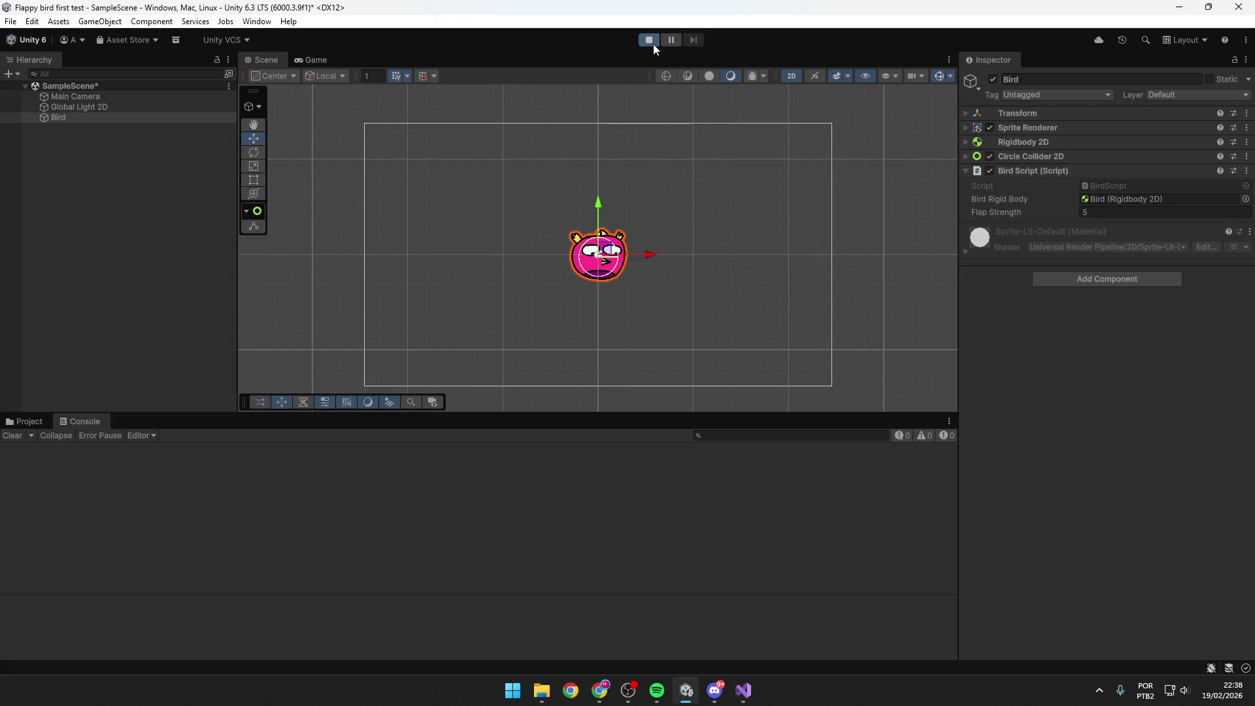
key("space")
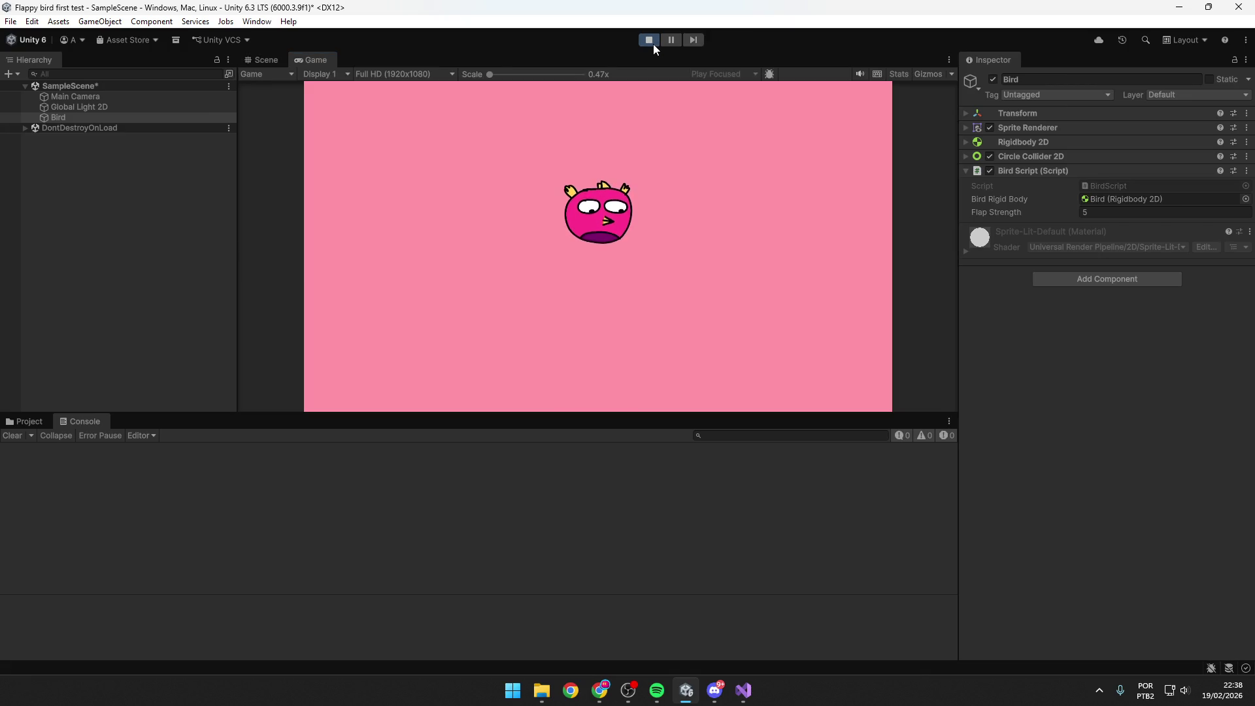
left_click(650, 41)
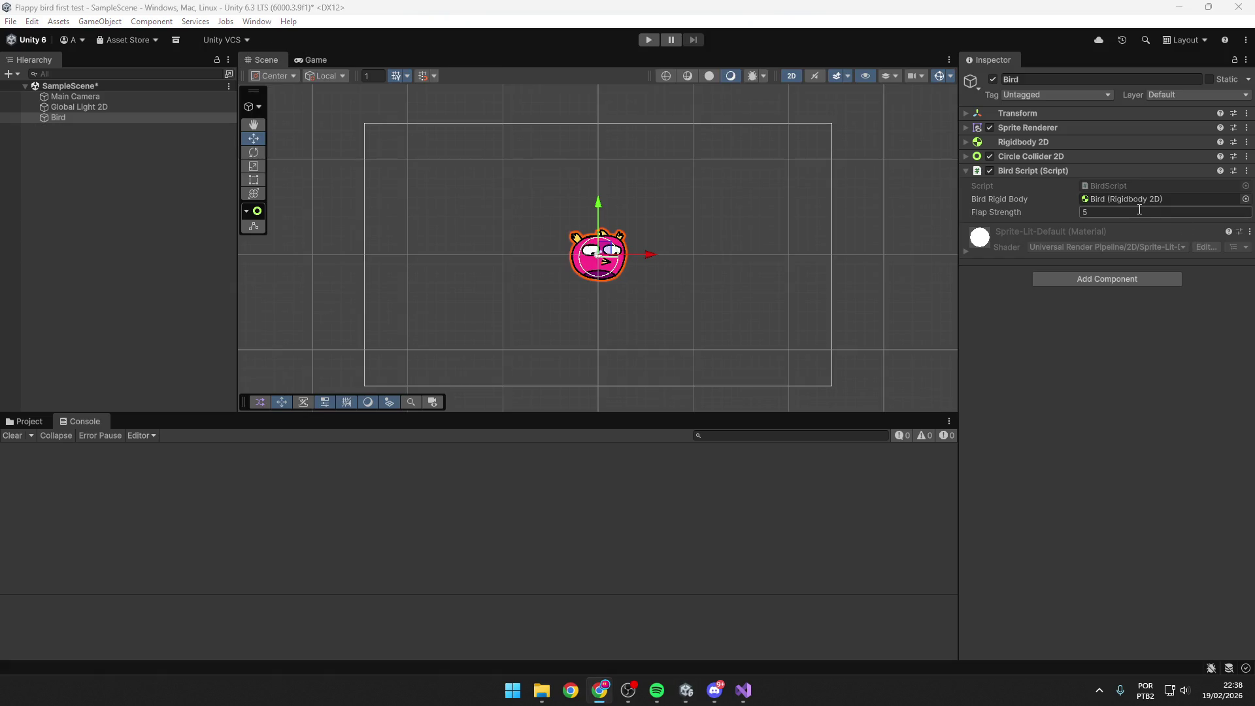
left_click(1138, 210)
type("10")
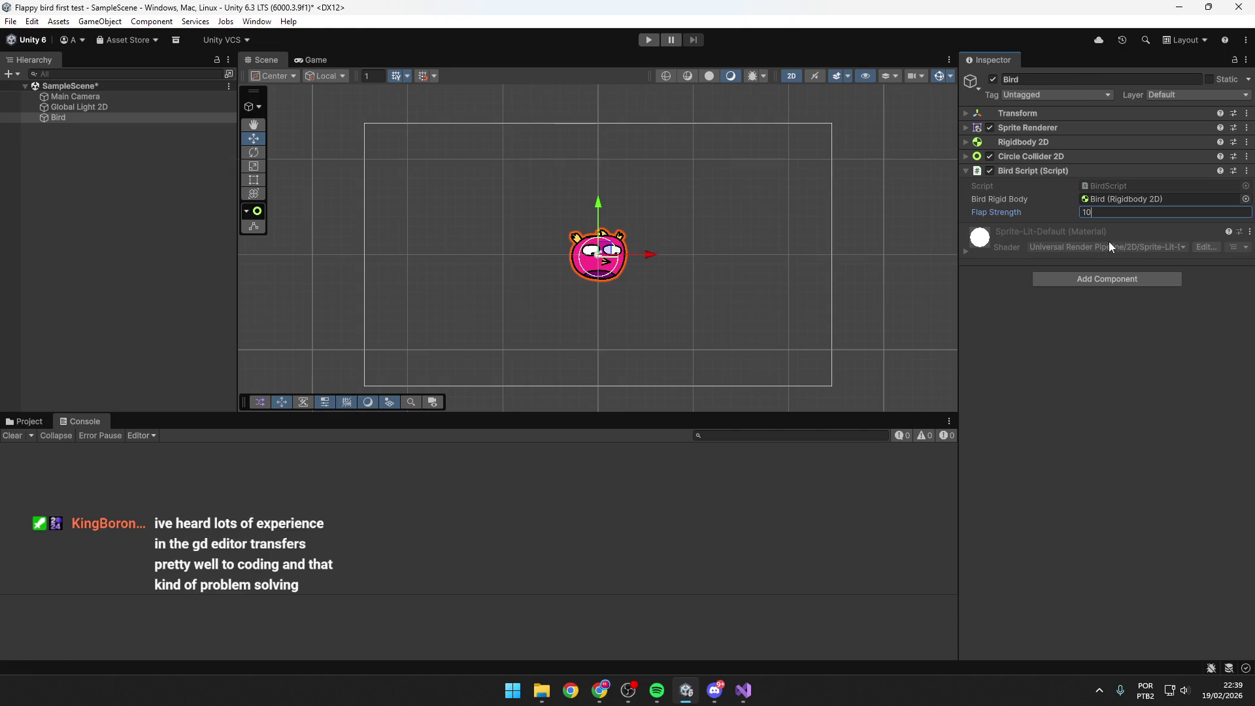
key("alt+Tab")
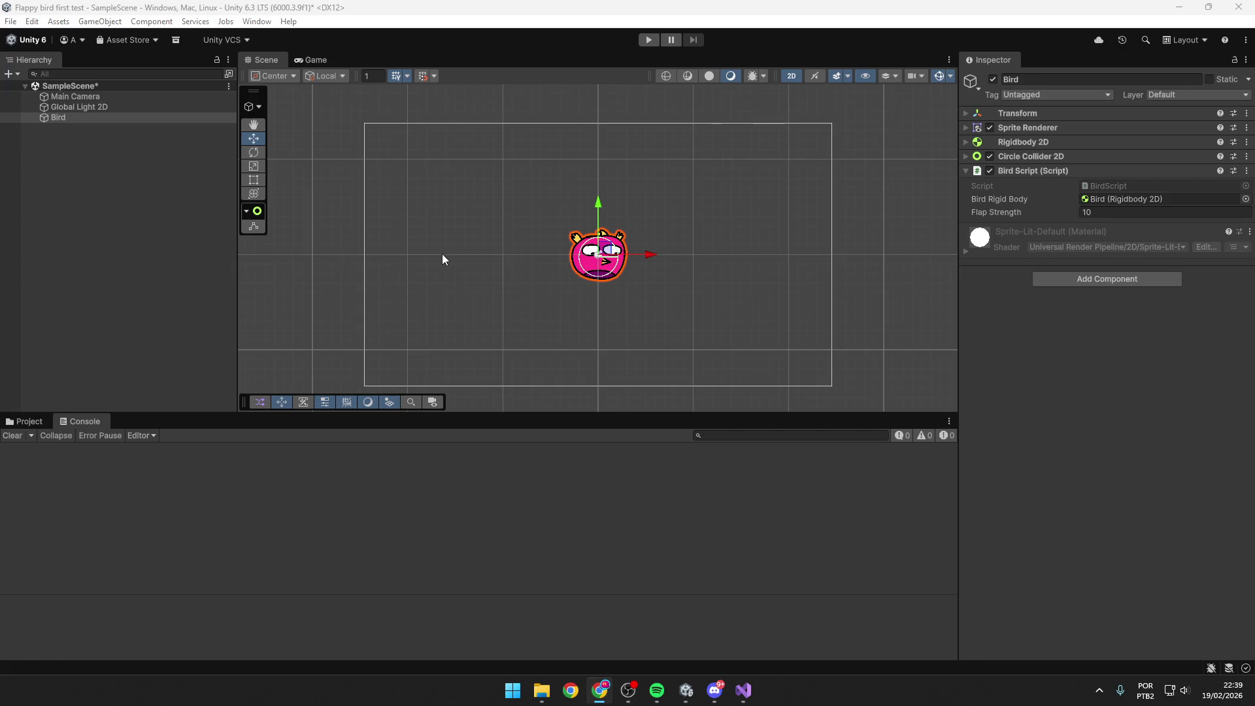
left_click(1115, 213)
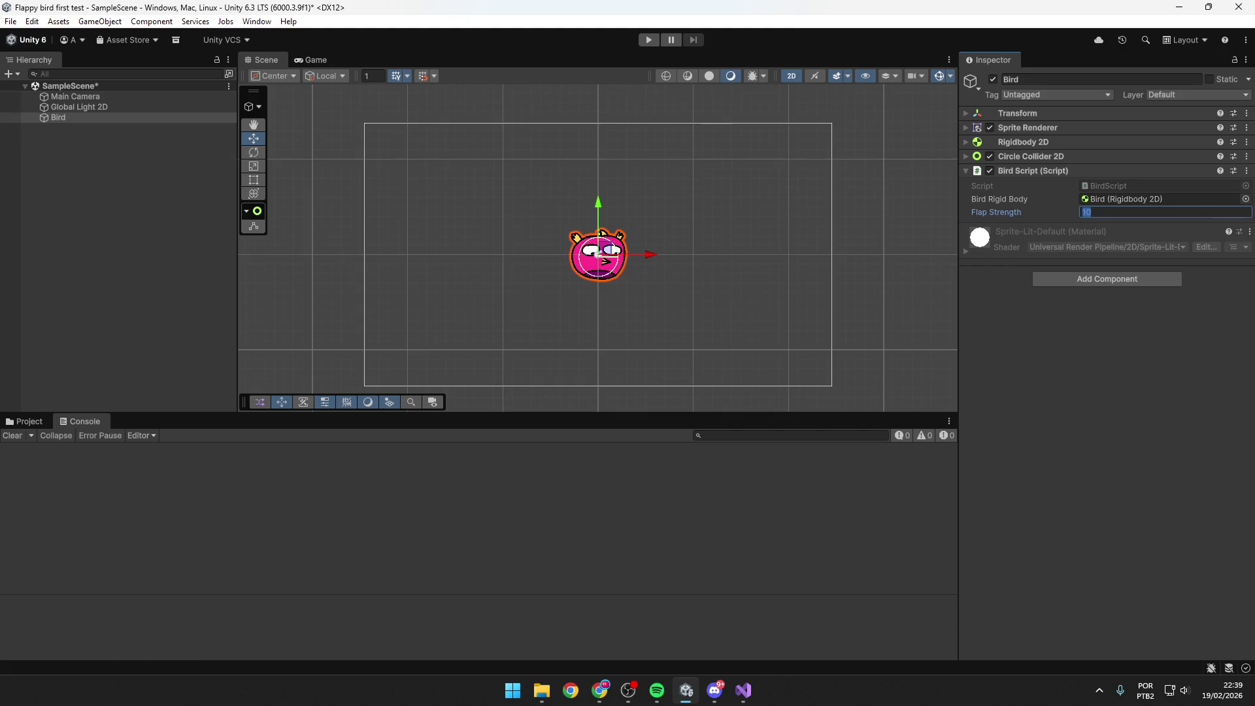
key("alt+Tab")
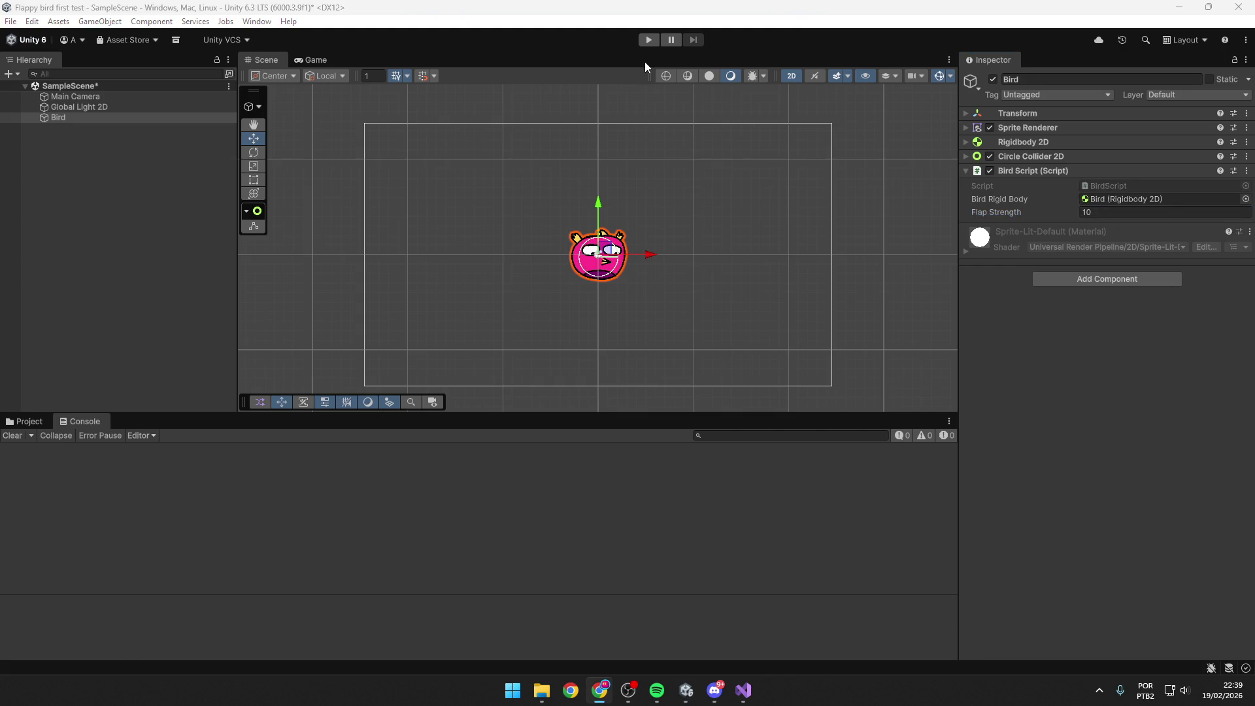
left_click(648, 40)
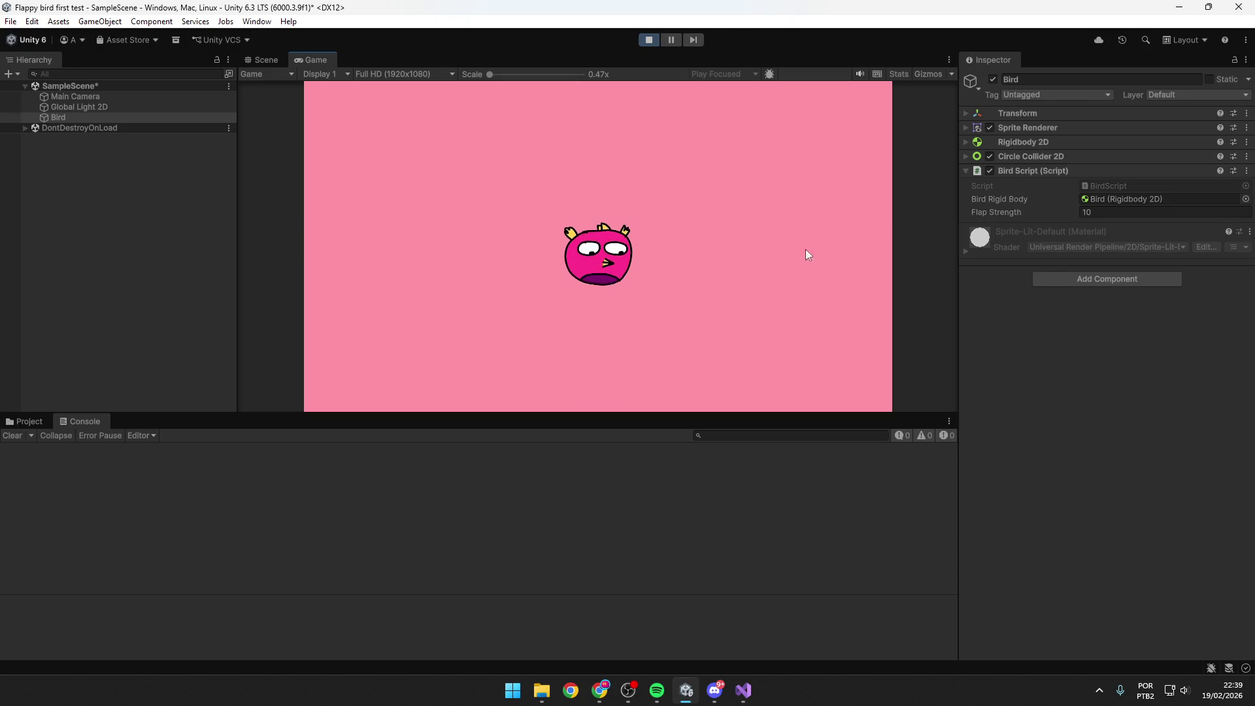
key("space")
double_click(1118, 216)
type("20")
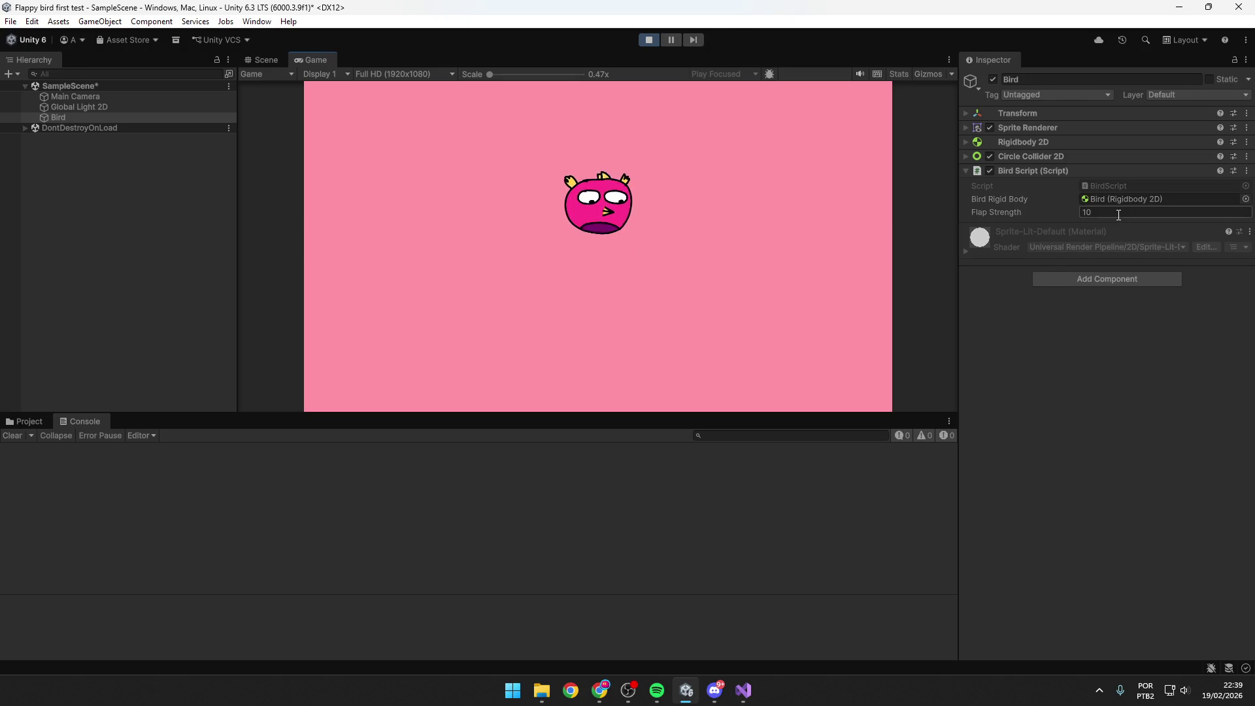
key("Return")
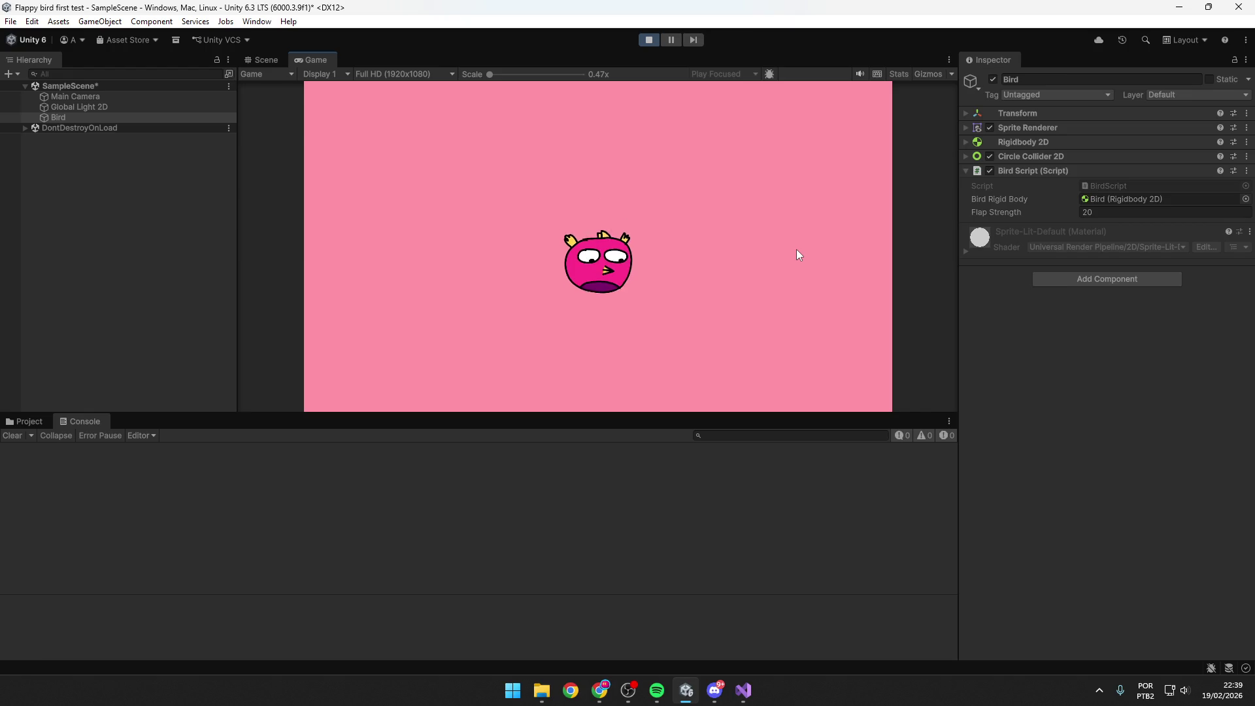
key("space")
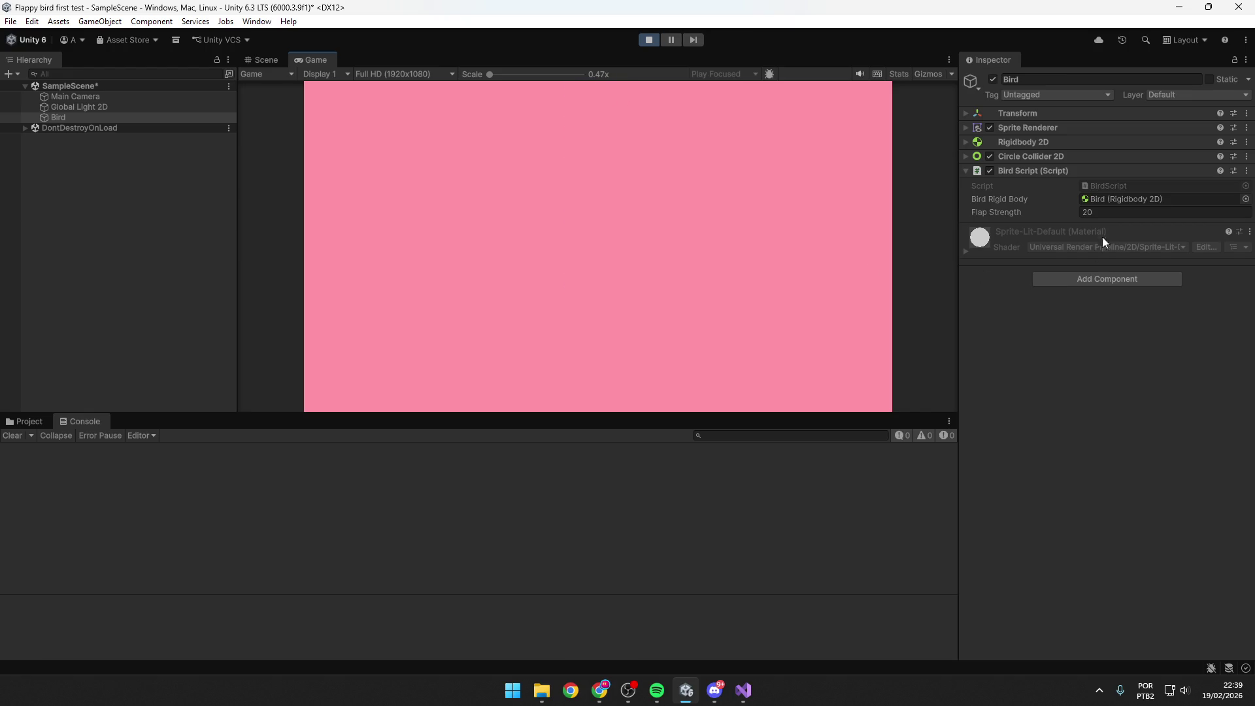
double_click(1098, 212)
left_click(778, 232)
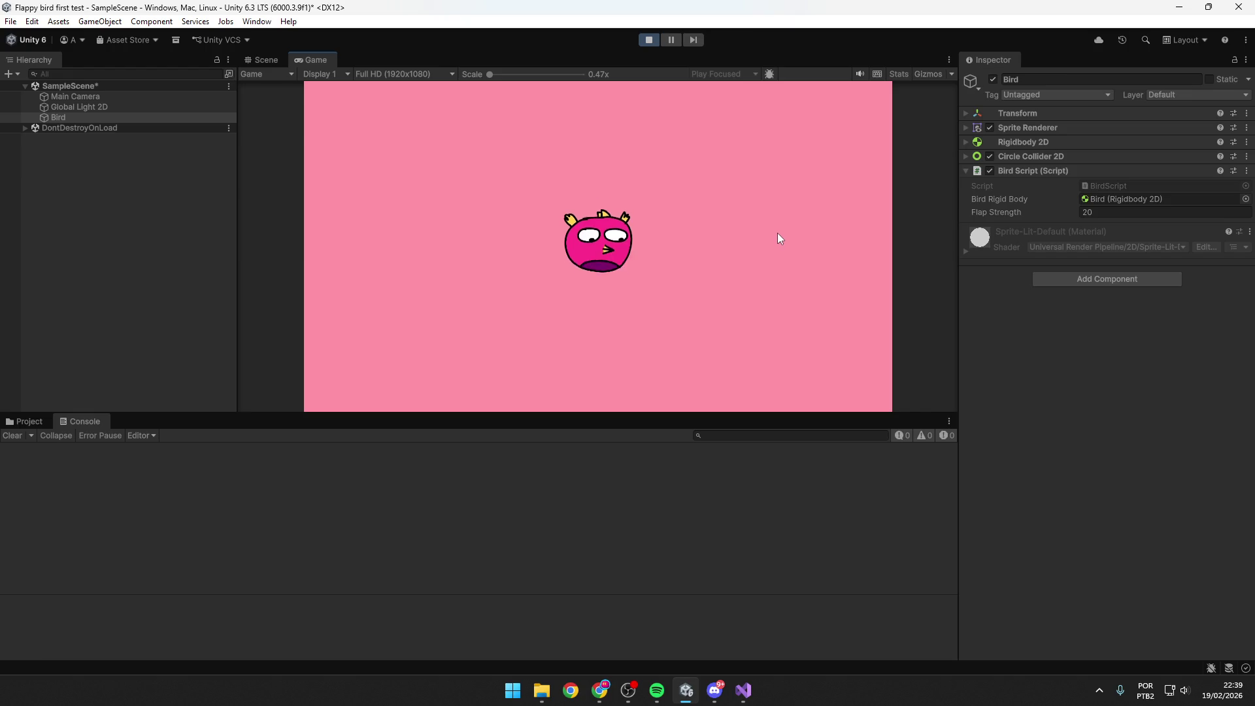
key("space")
double_click(1104, 213)
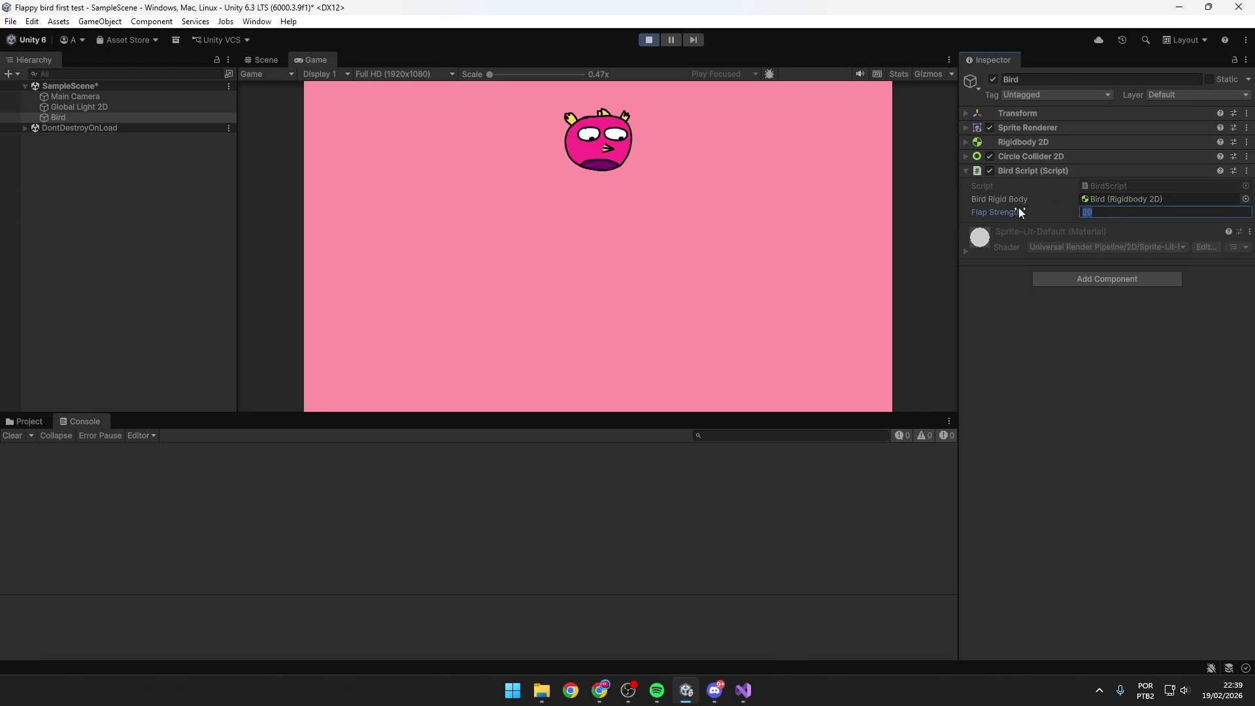
type("12")
left_click(847, 253)
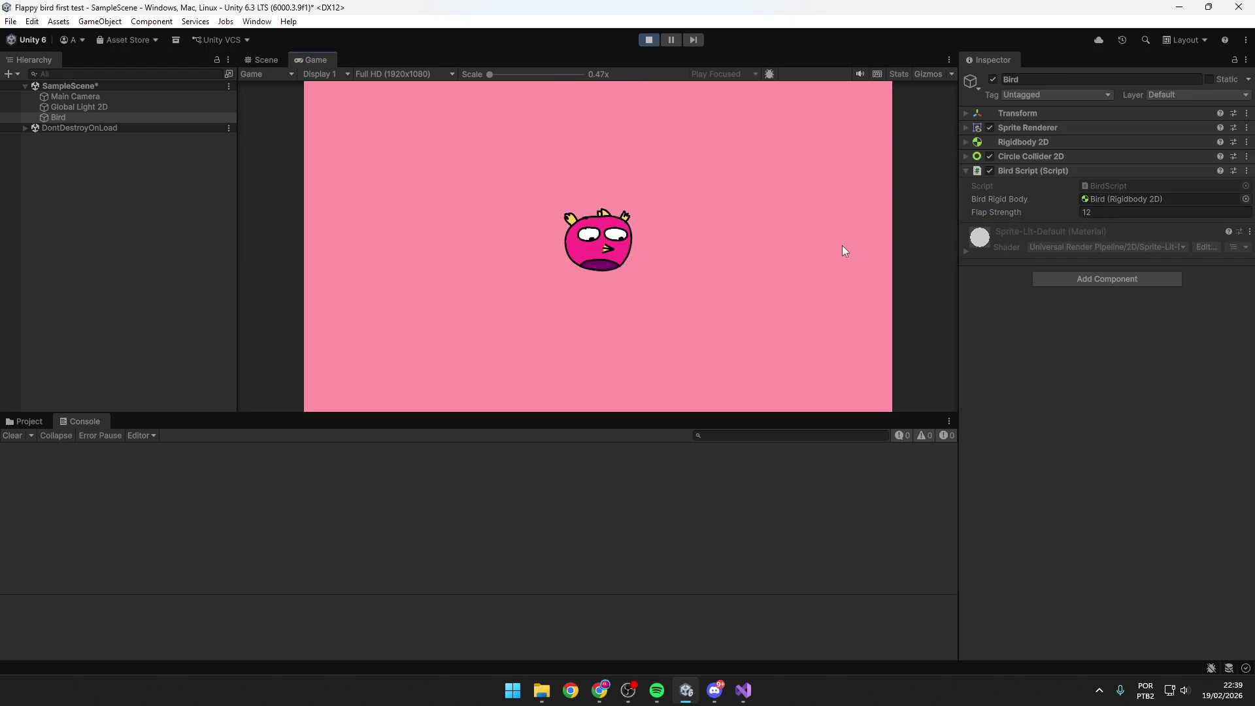
key("space")
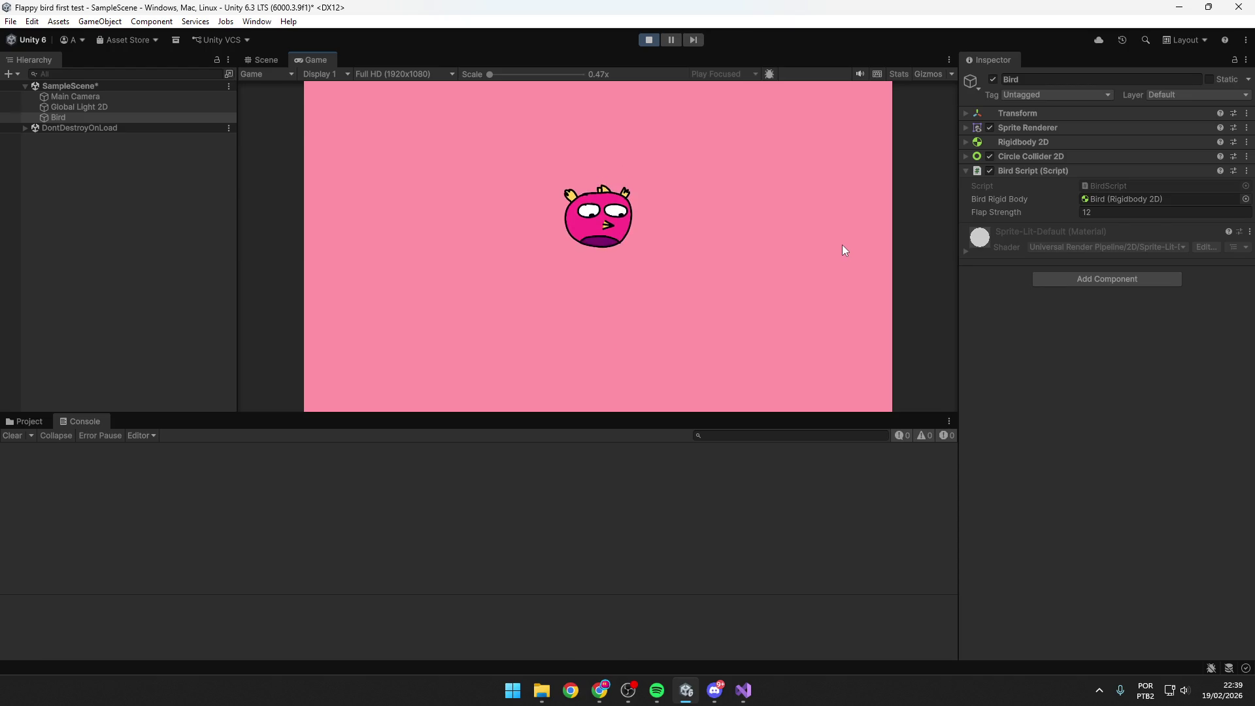
key("space")
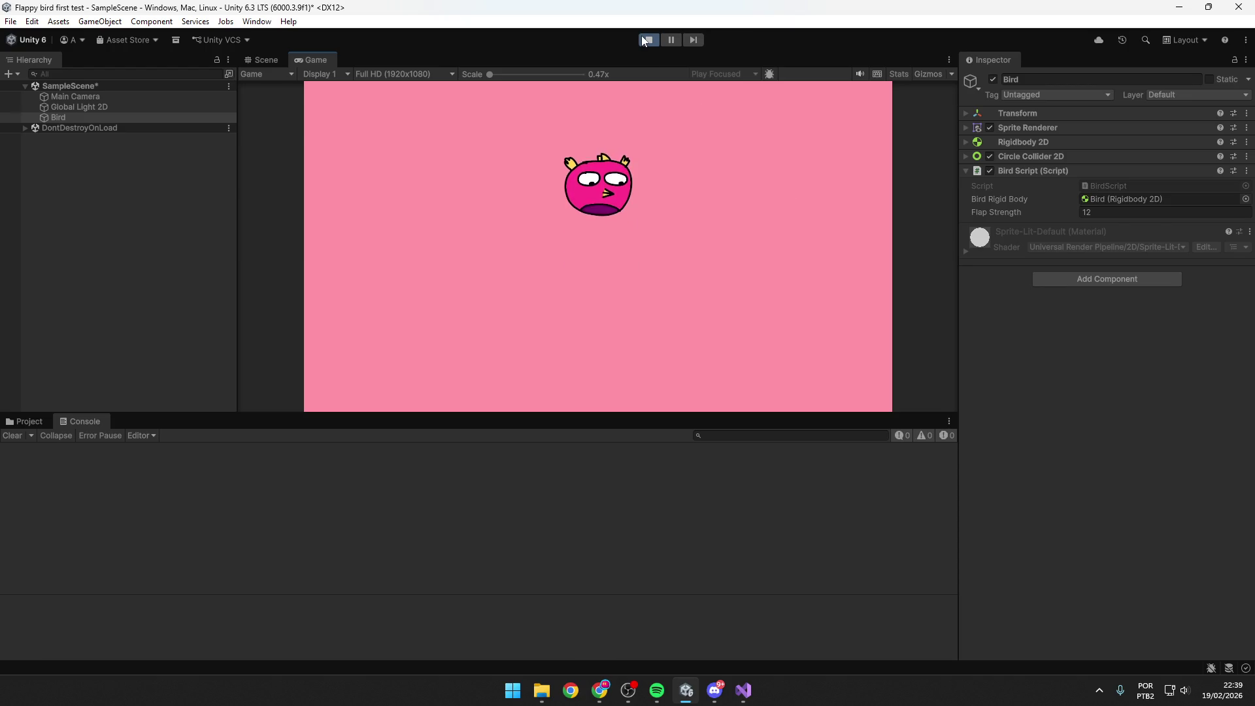
left_click(642, 37)
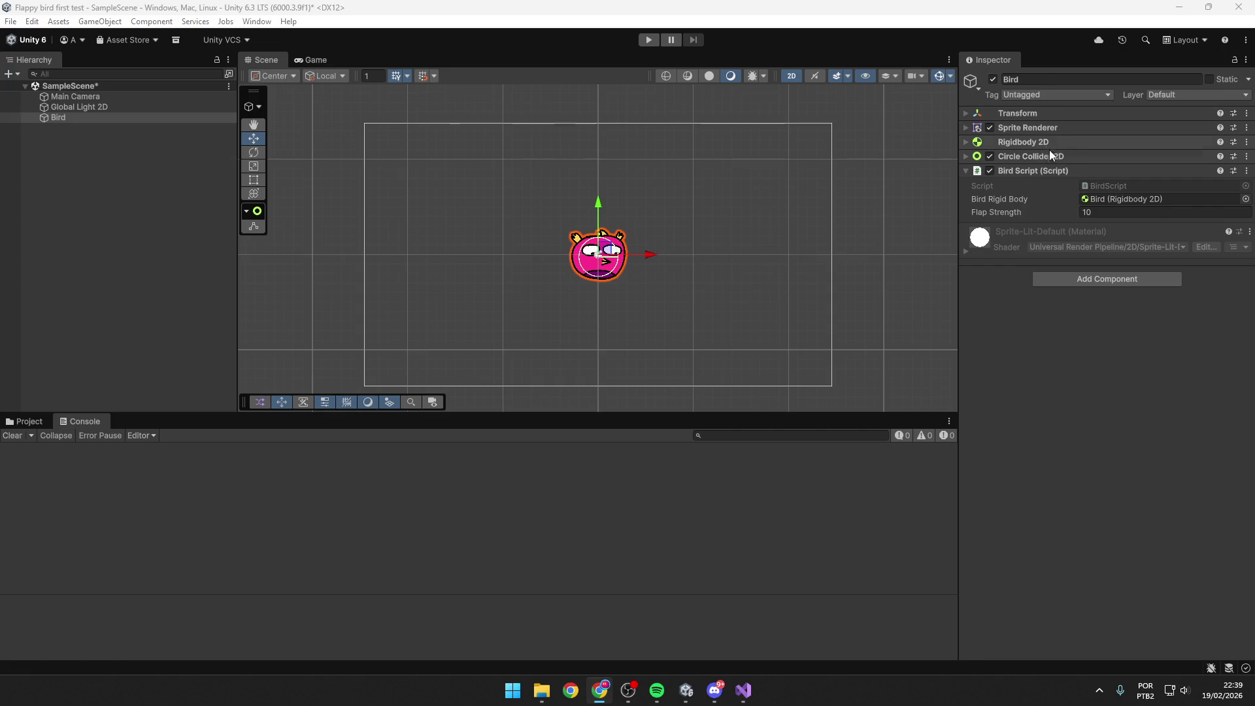
left_click(1009, 143)
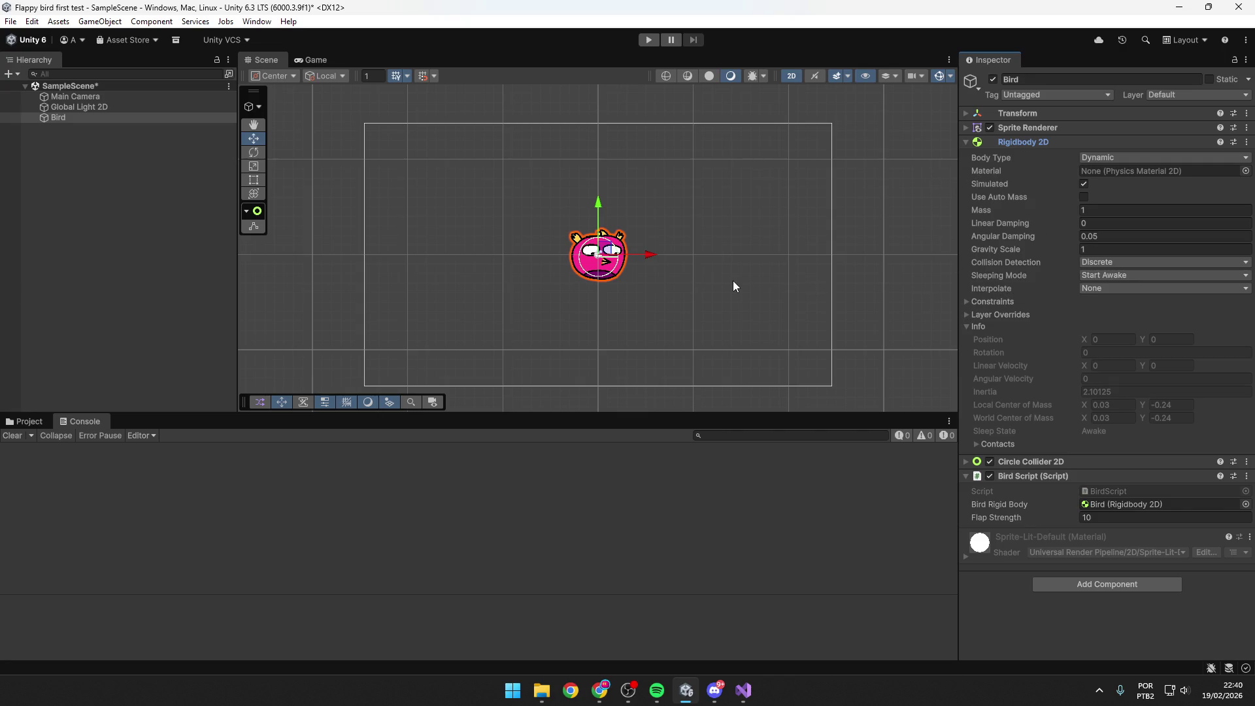
Replace the Rigidbody 2D Gravity Scale with 3 and hit Play to test it.
left_click(1102, 249)
type("2")
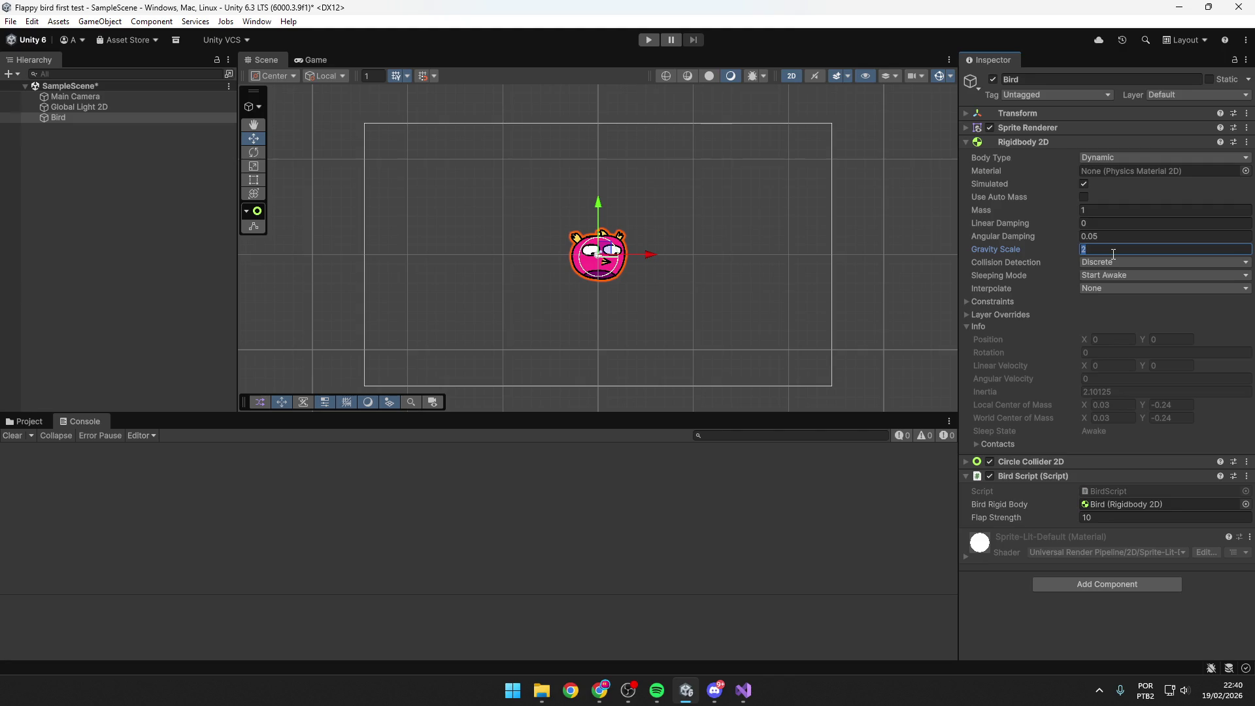
type("3")
left_click(648, 39)
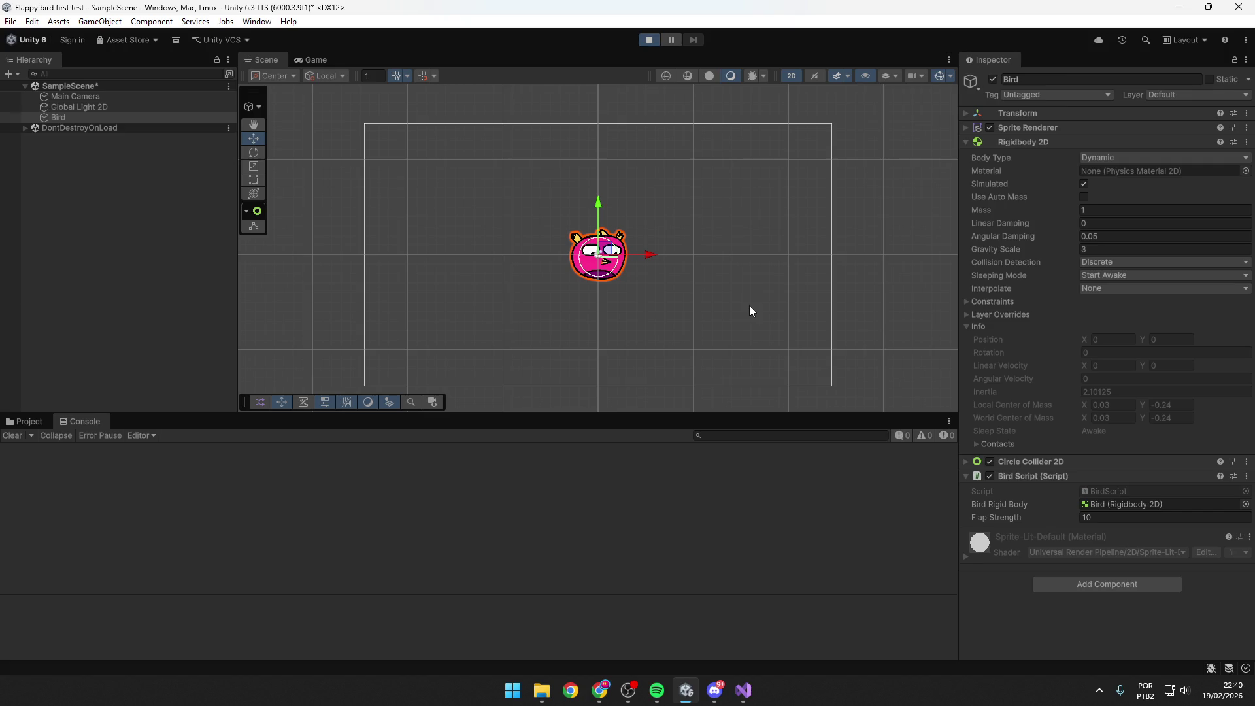
Flap three times at Gravity Scale 3, collapse Rigidbody 2D, and try Flap Strength 20.
key("space")
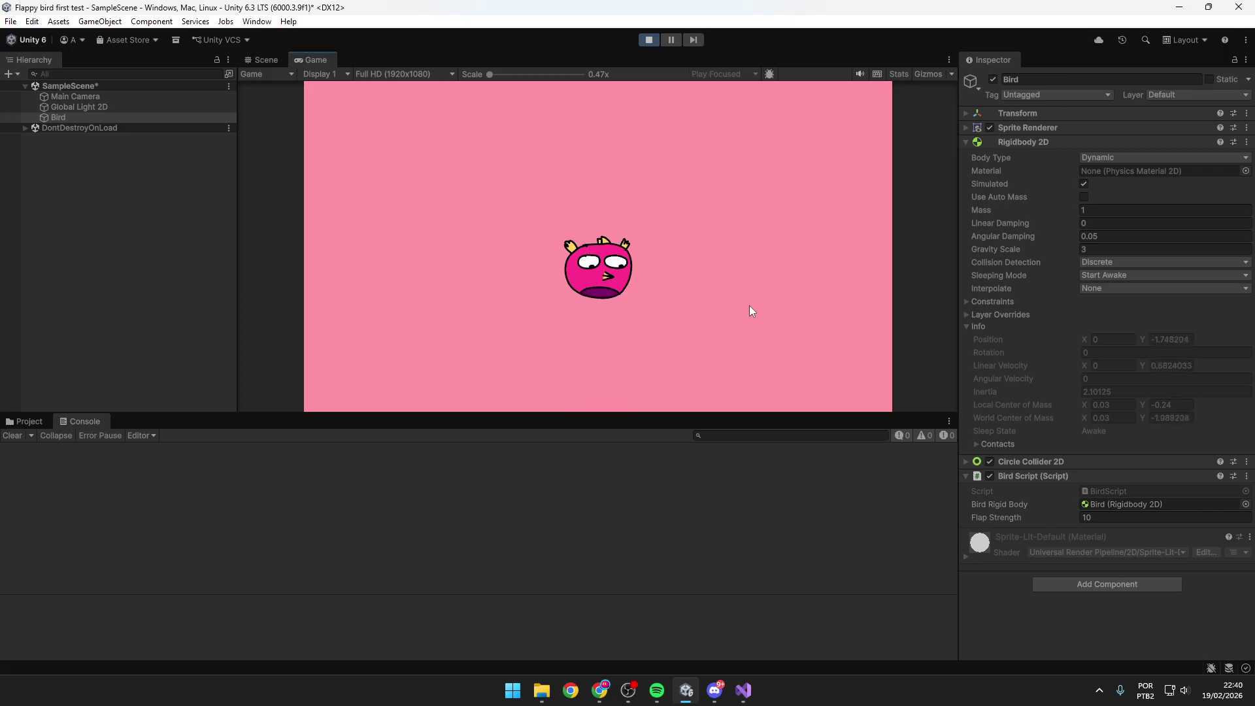
key("space")
key("space")
key("space")
key("space")
key("space")
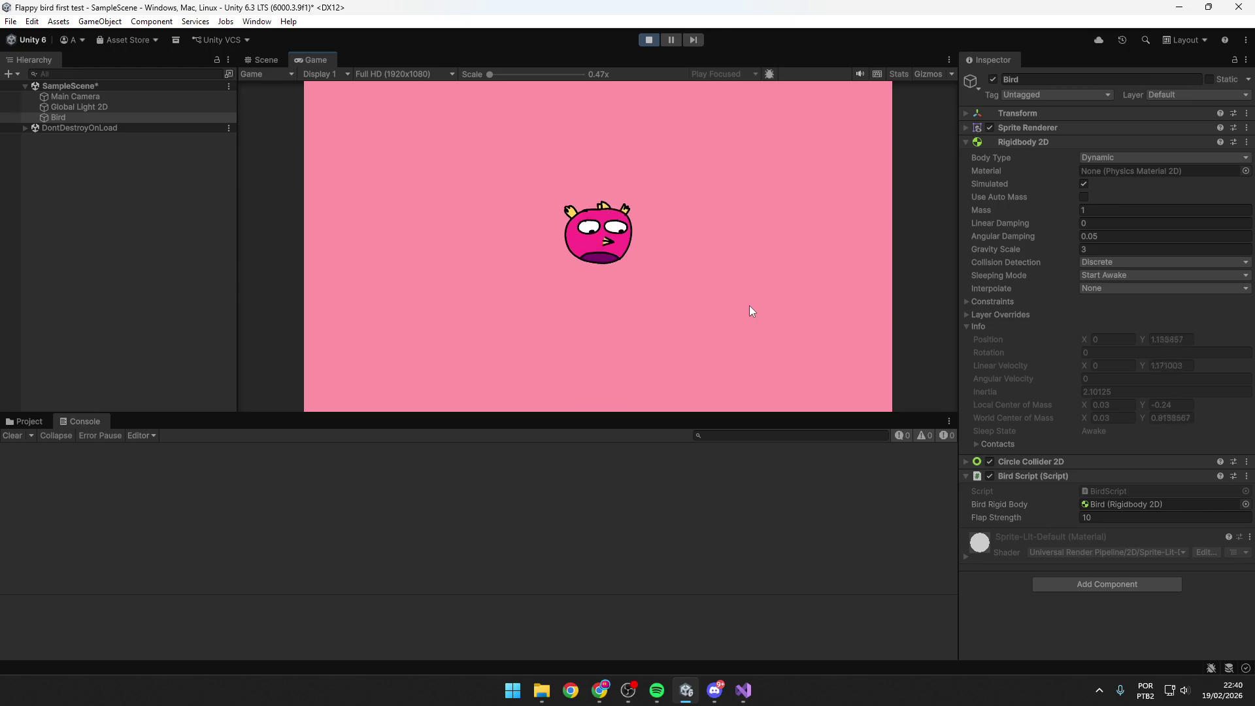
key("space")
key("space")
key("space")
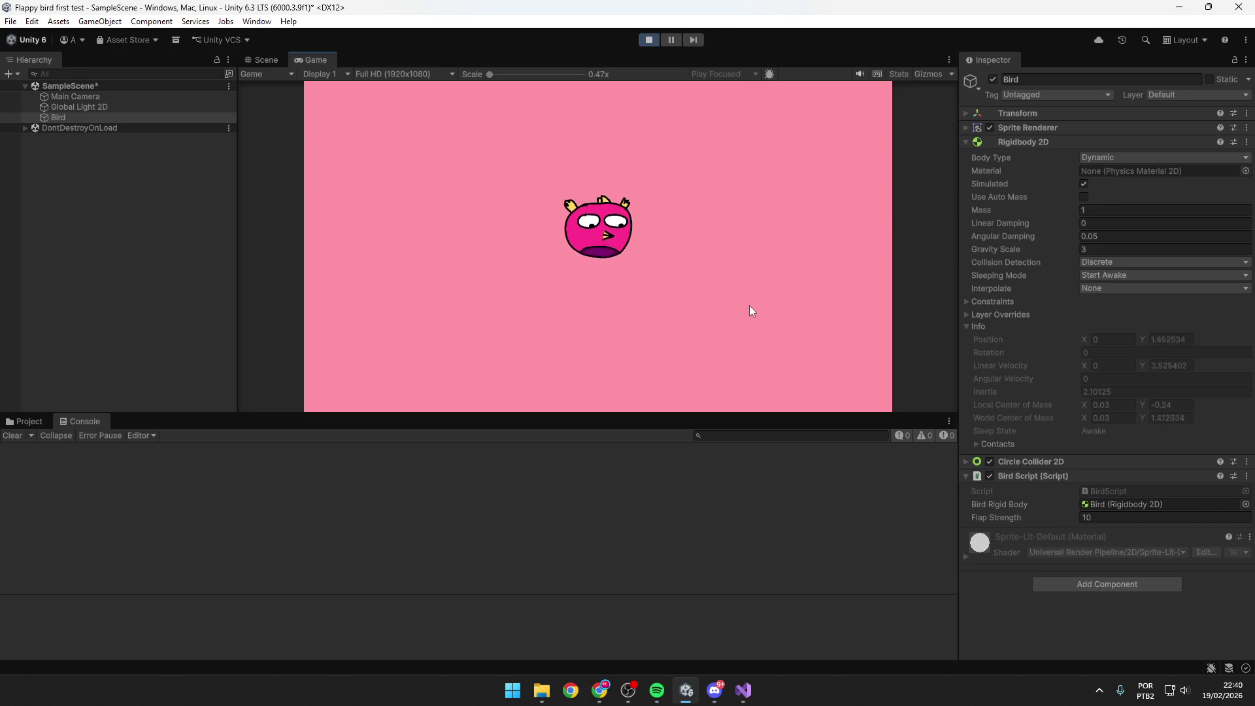
left_click(970, 143)
left_click(1106, 213)
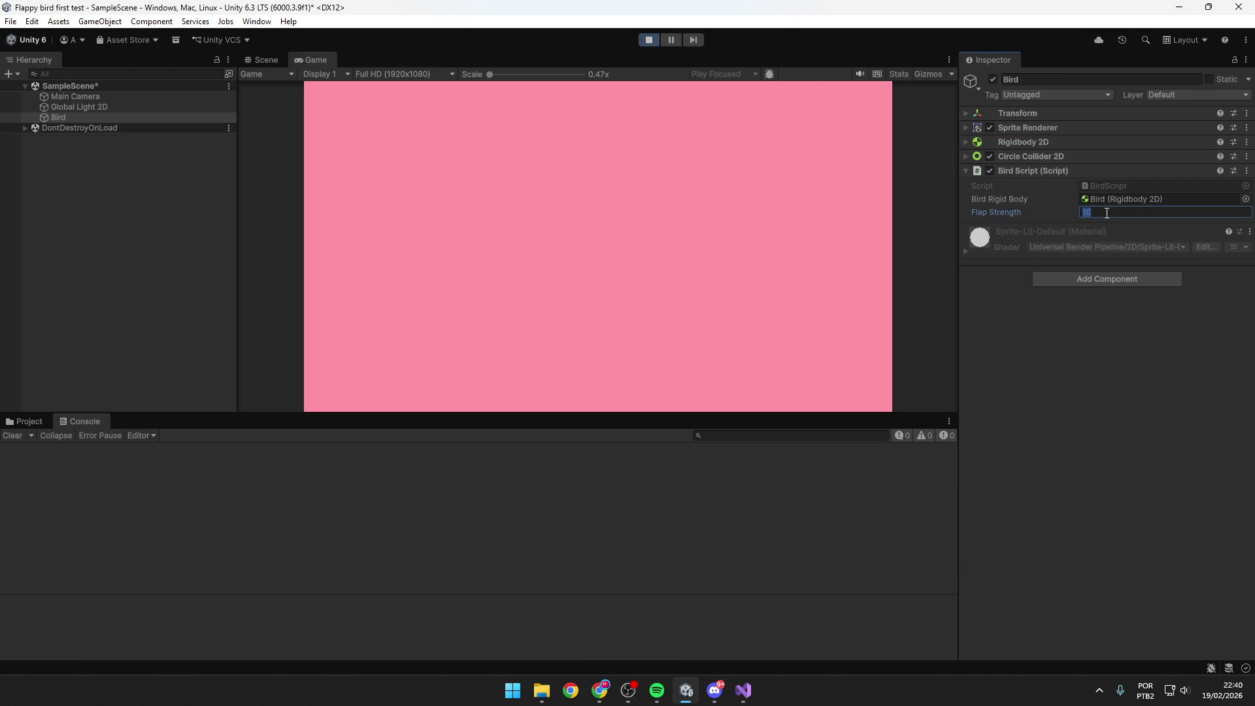
type("20")
left_click(774, 288)
left_click(650, 40)
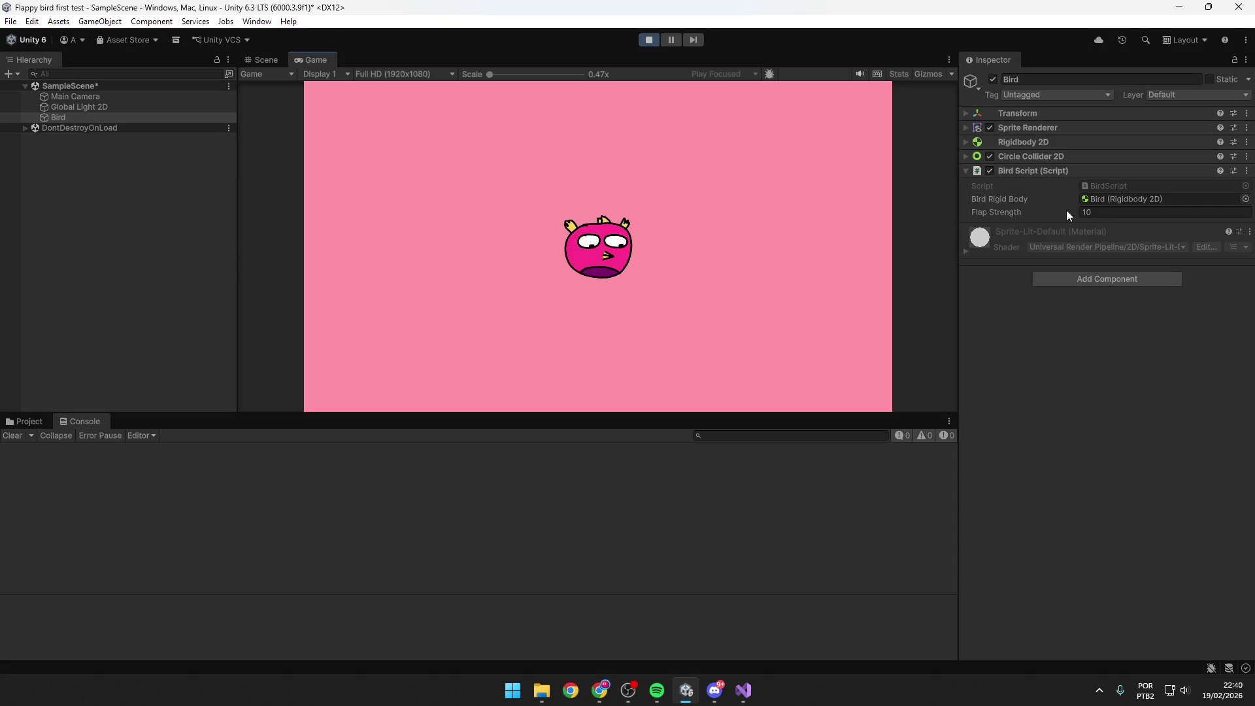
Set Flap Strength to 20 in play mode, flap four times, then stop the play-test.
left_click(1065, 210)
type("20")
key("Return")
left_click(676, 256)
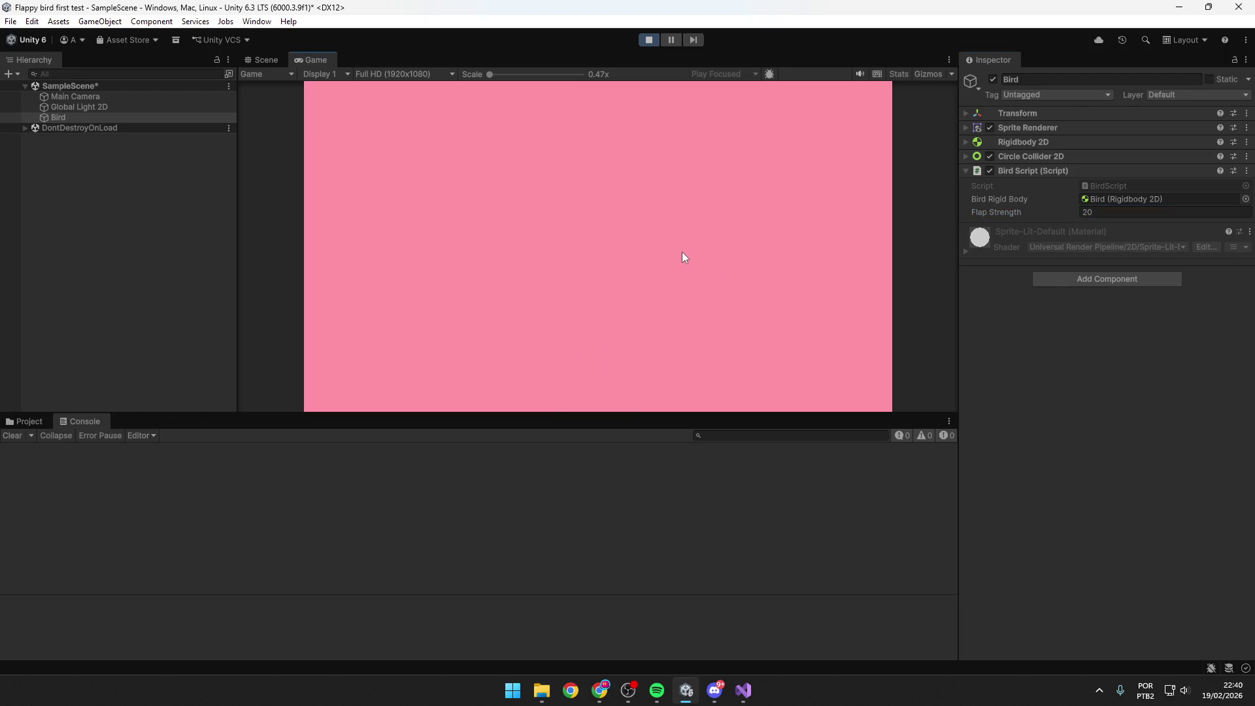
key("space")
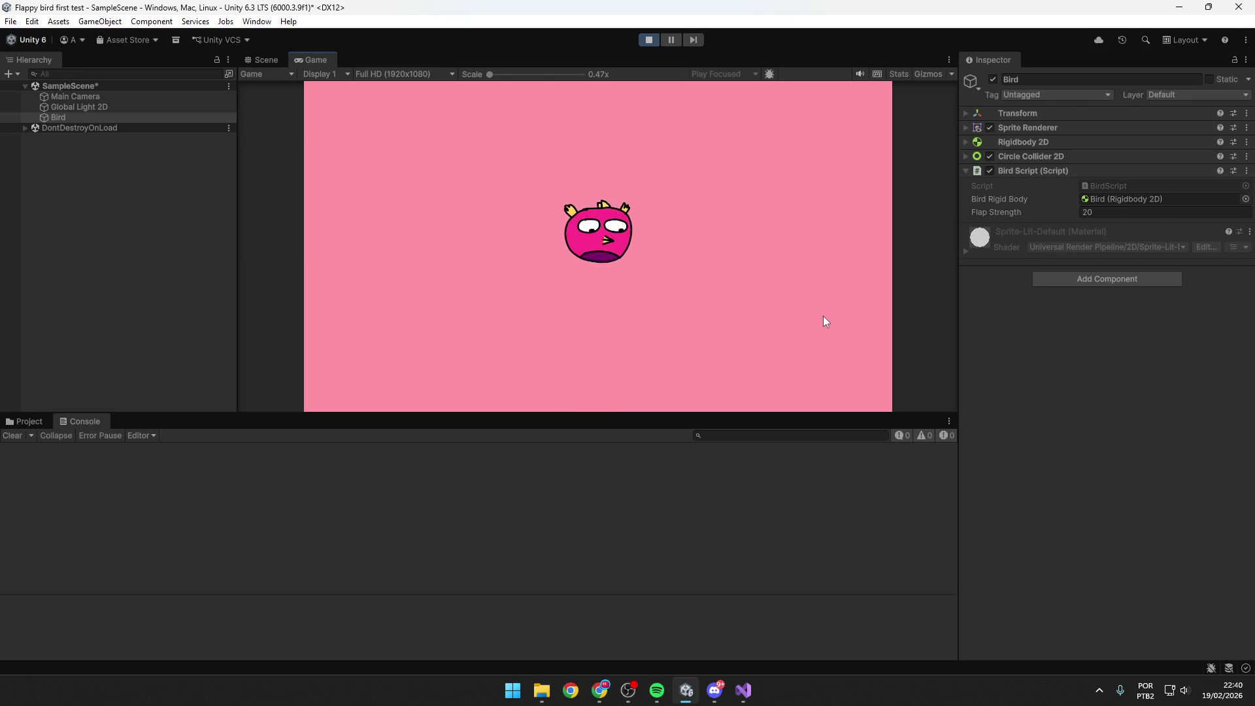
key("space")
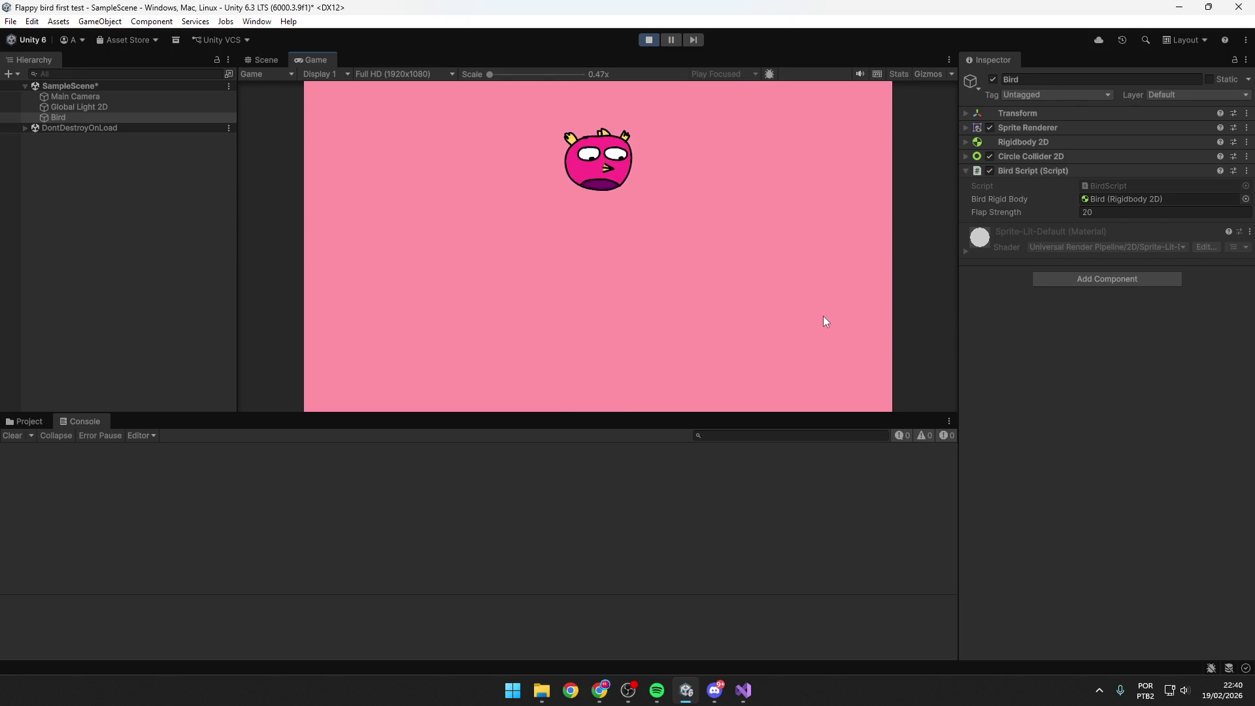
key("space")
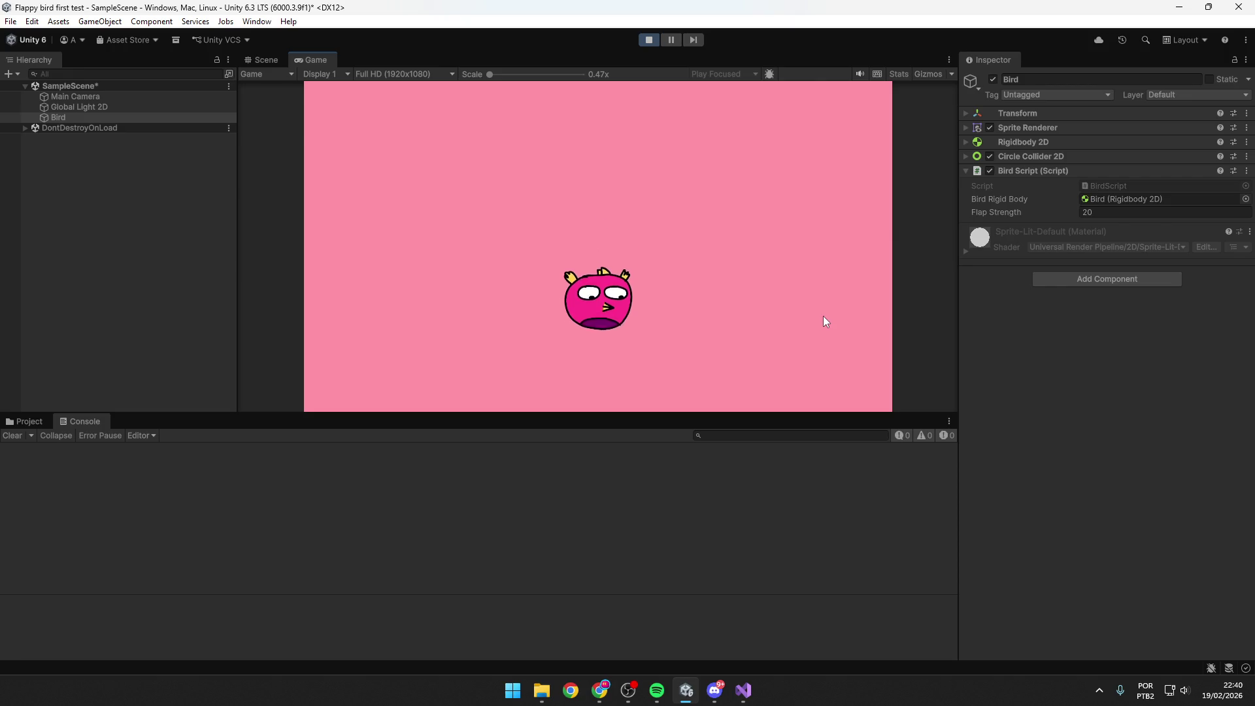
key("space")
key("space")
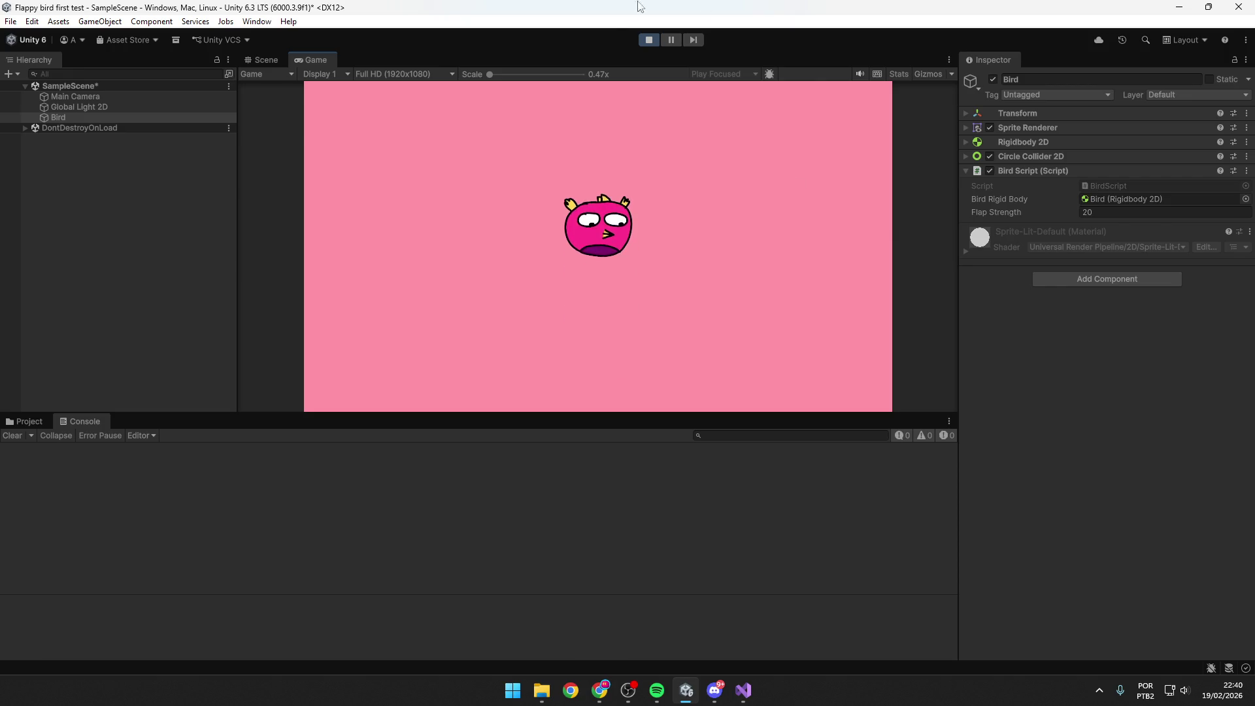
left_click(649, 39)
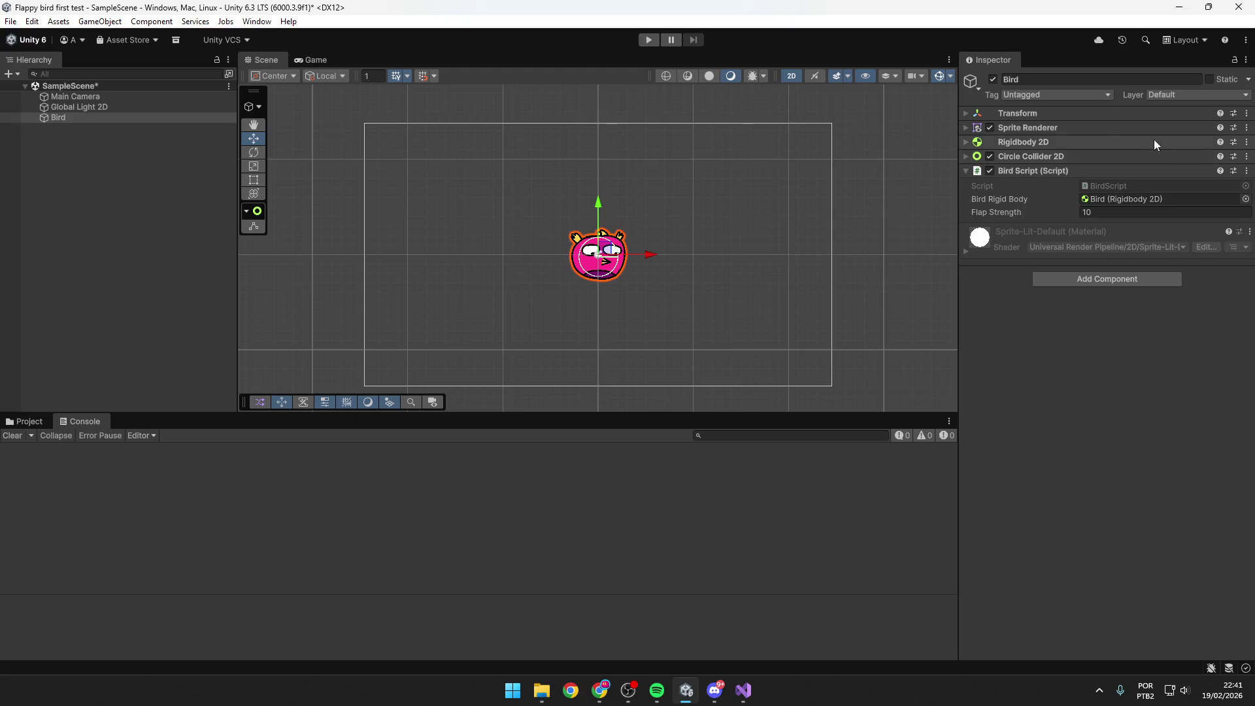
Expand Rigidbody 2D and set the Bird's Gravity Scale to 4.5.
left_click(1021, 142)
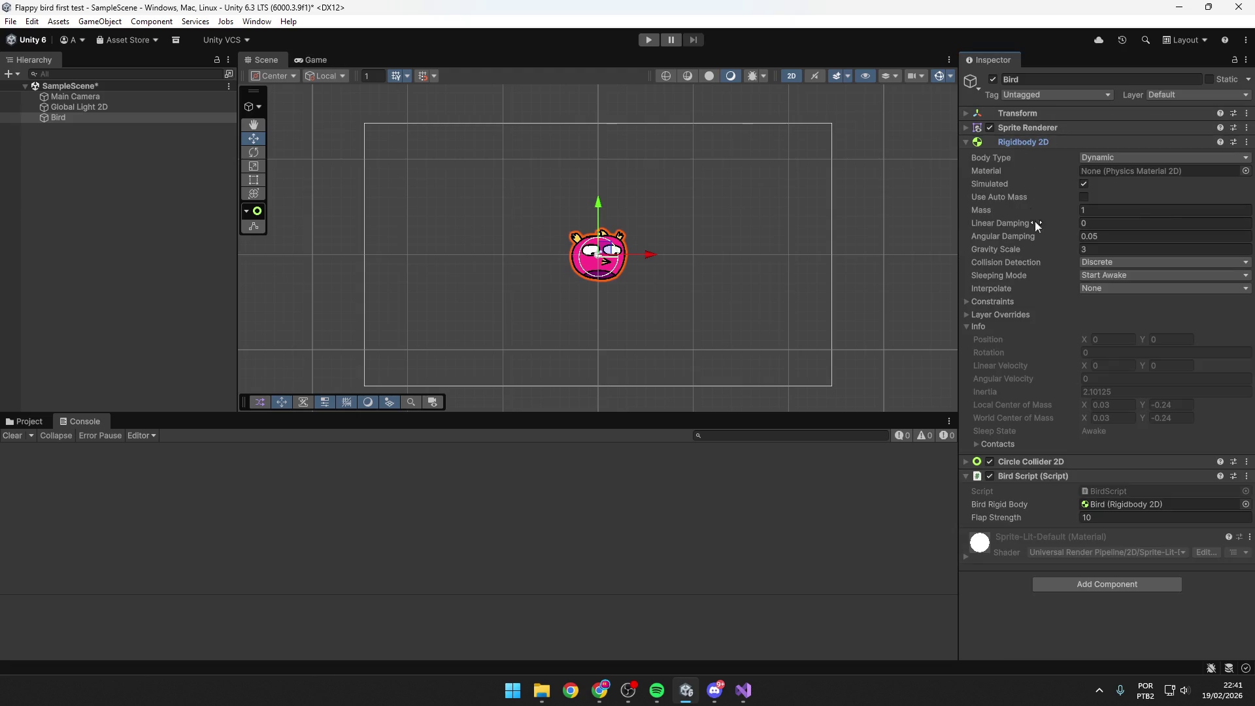
left_click(1099, 248)
type("4.")
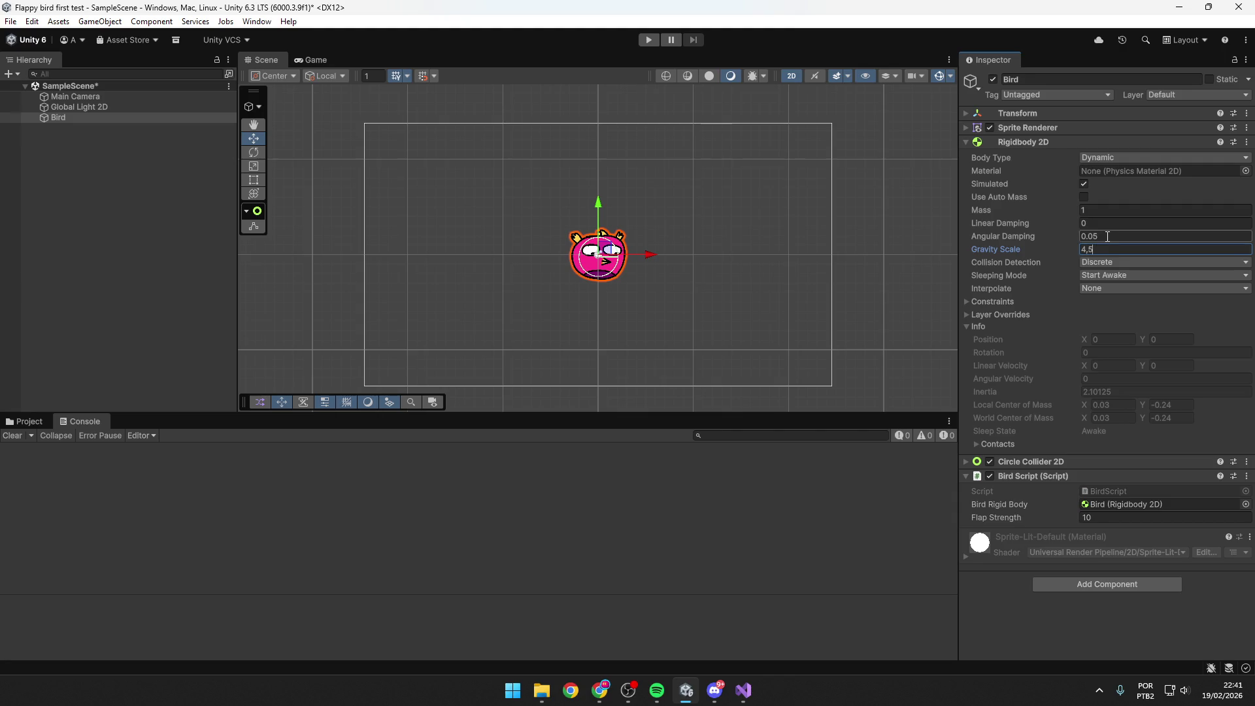
key("BackSpace")
key("BackSpace")
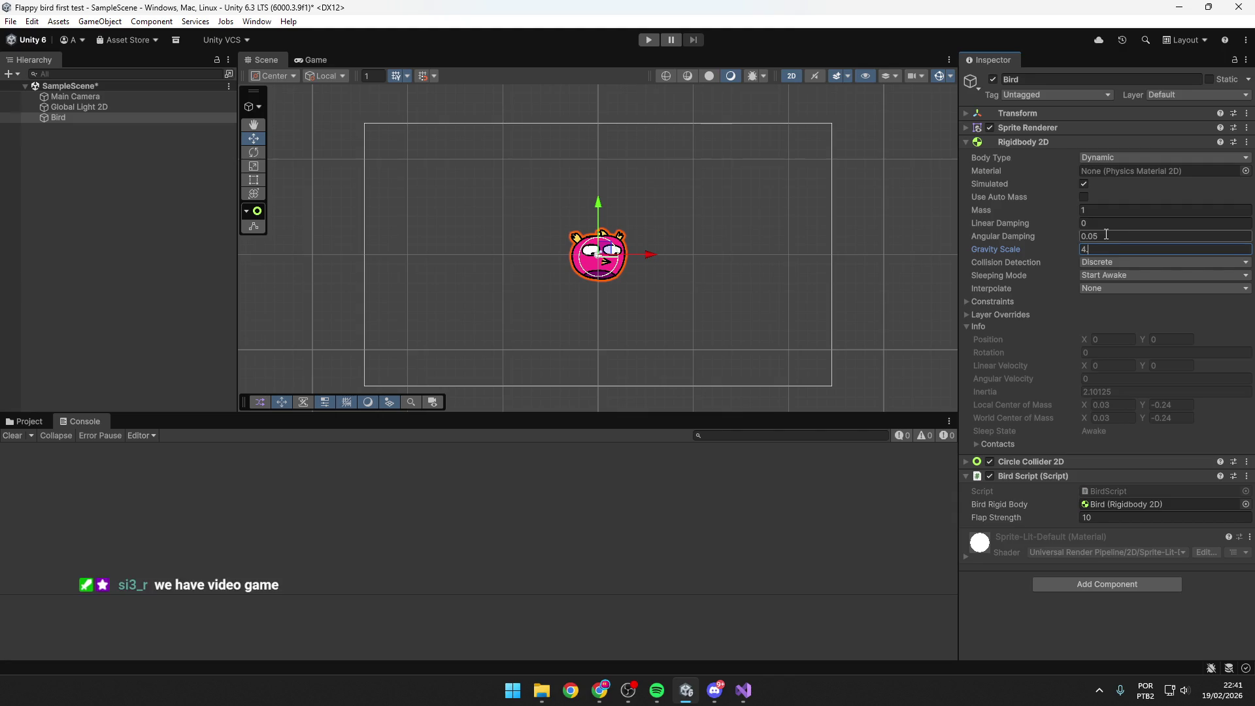
type(".5")
key("Return")
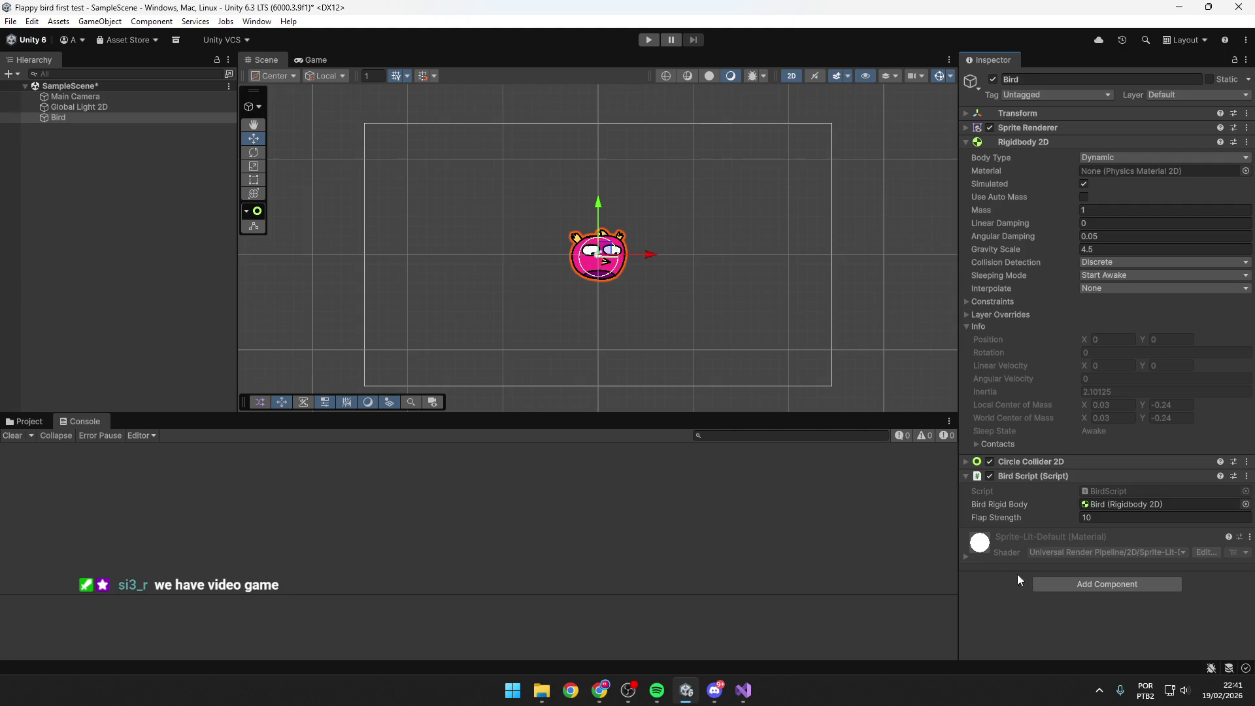
Play-test in the Game view at Gravity Scale 4.5, trying Flap Strength 20 mid-run.
left_click(312, 60)
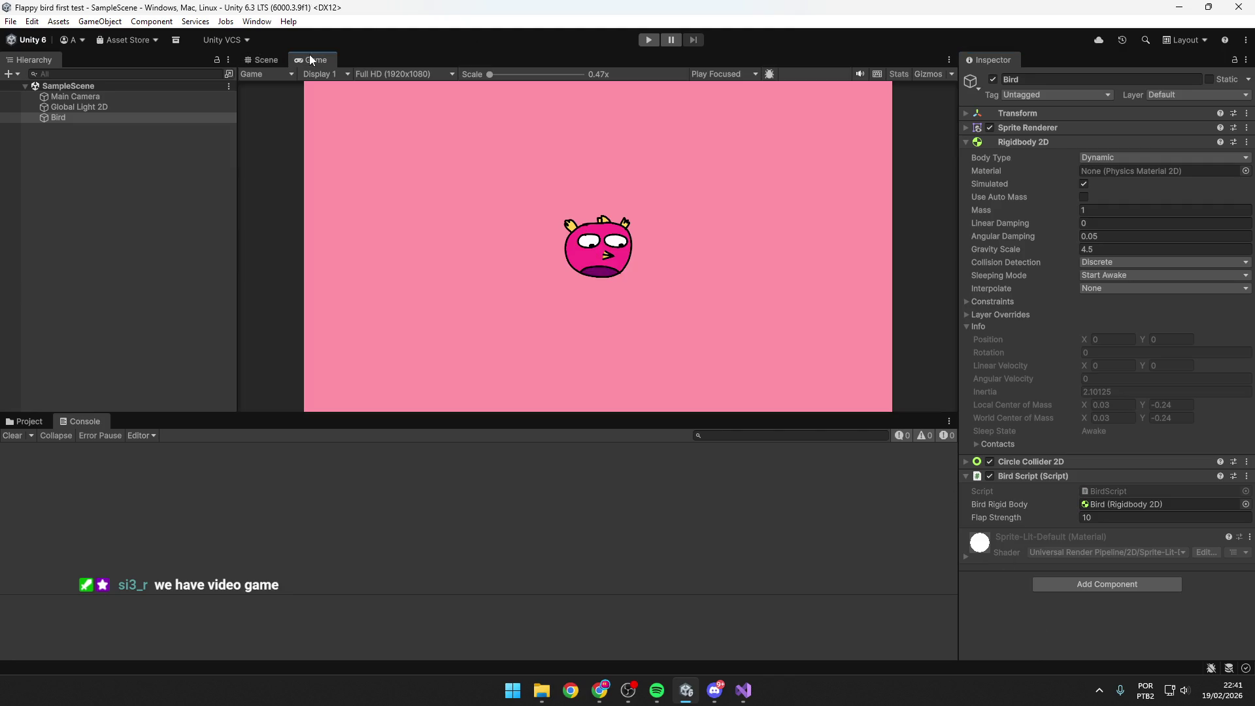
left_click(647, 40)
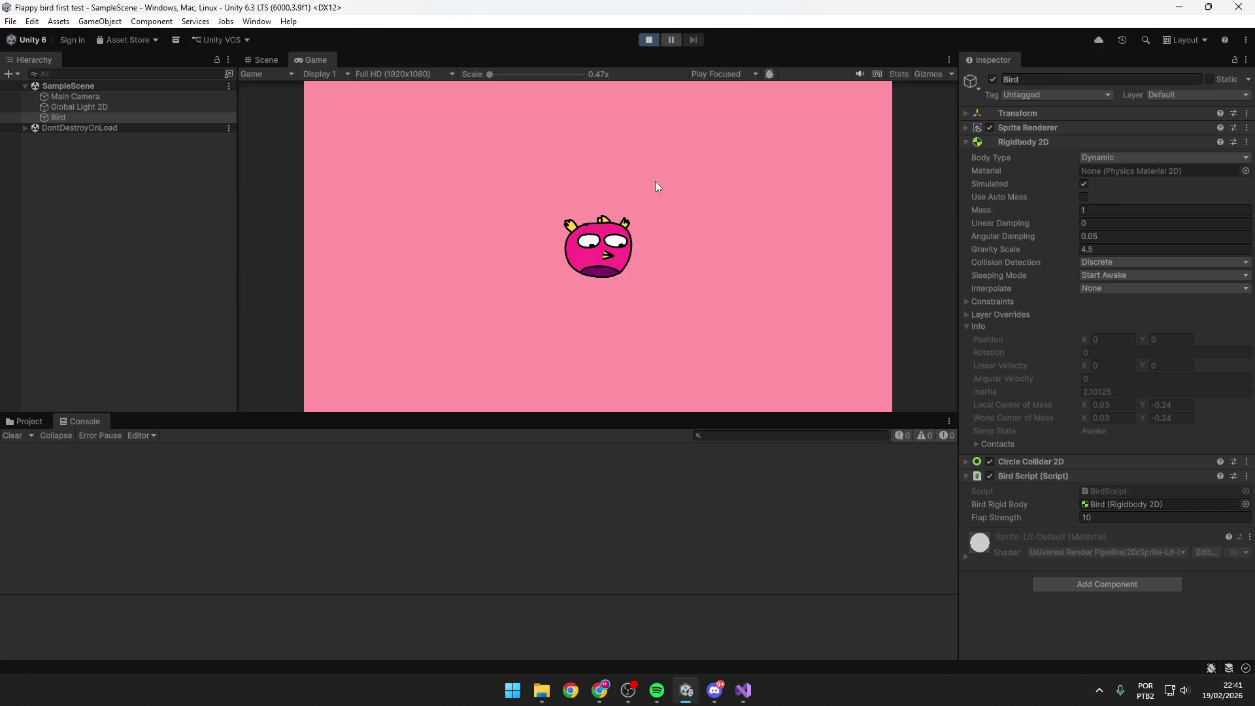
key("space")
key("space")
key("space")
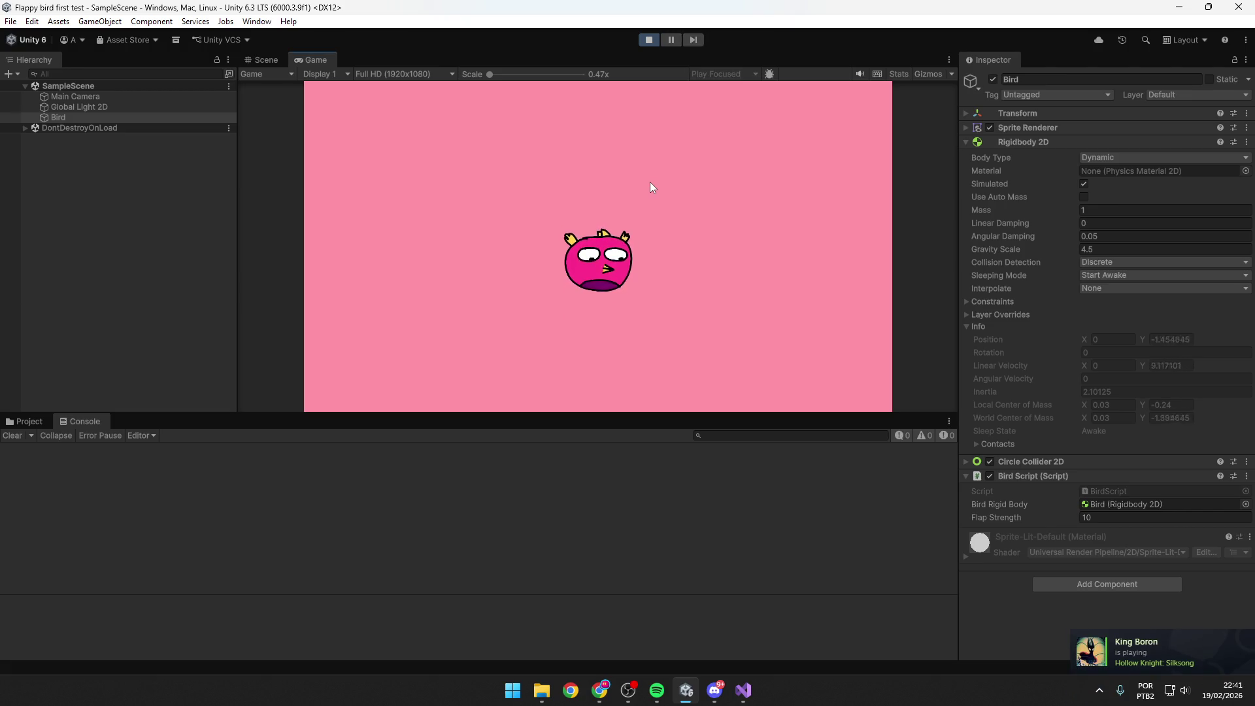
key("space")
key("space")
key("space")
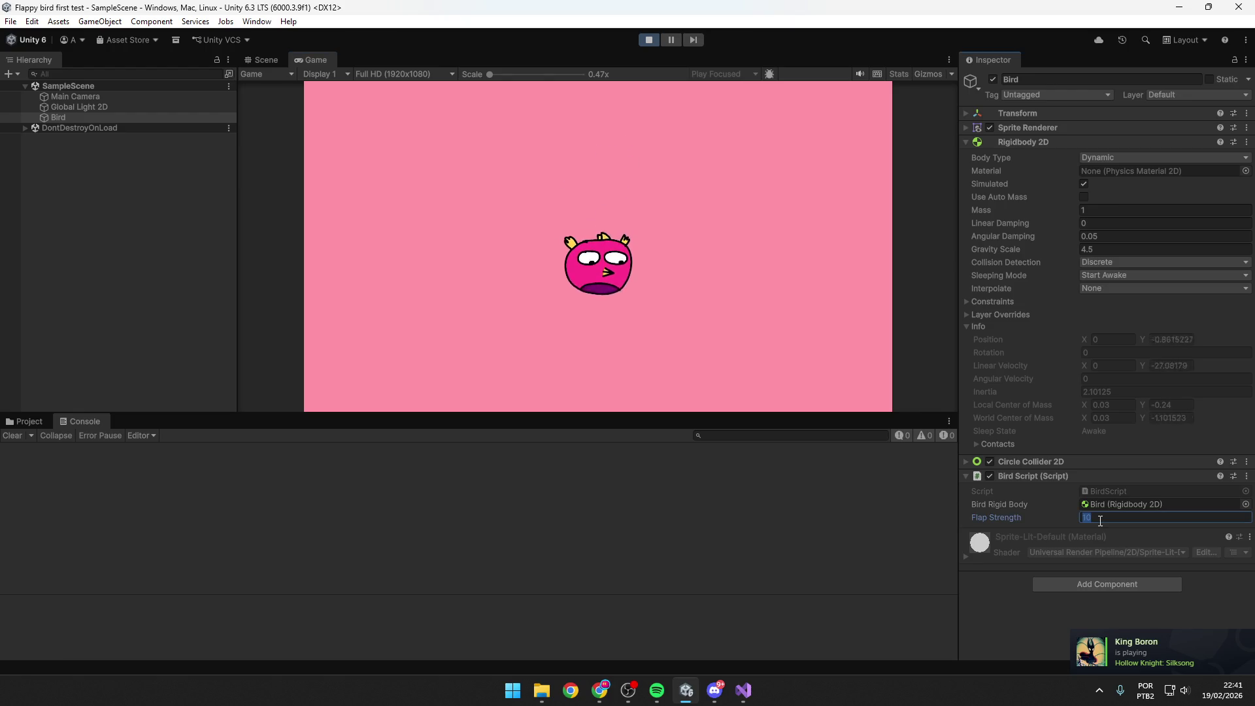
double_click(1099, 517)
type("20")
left_click(669, 270)
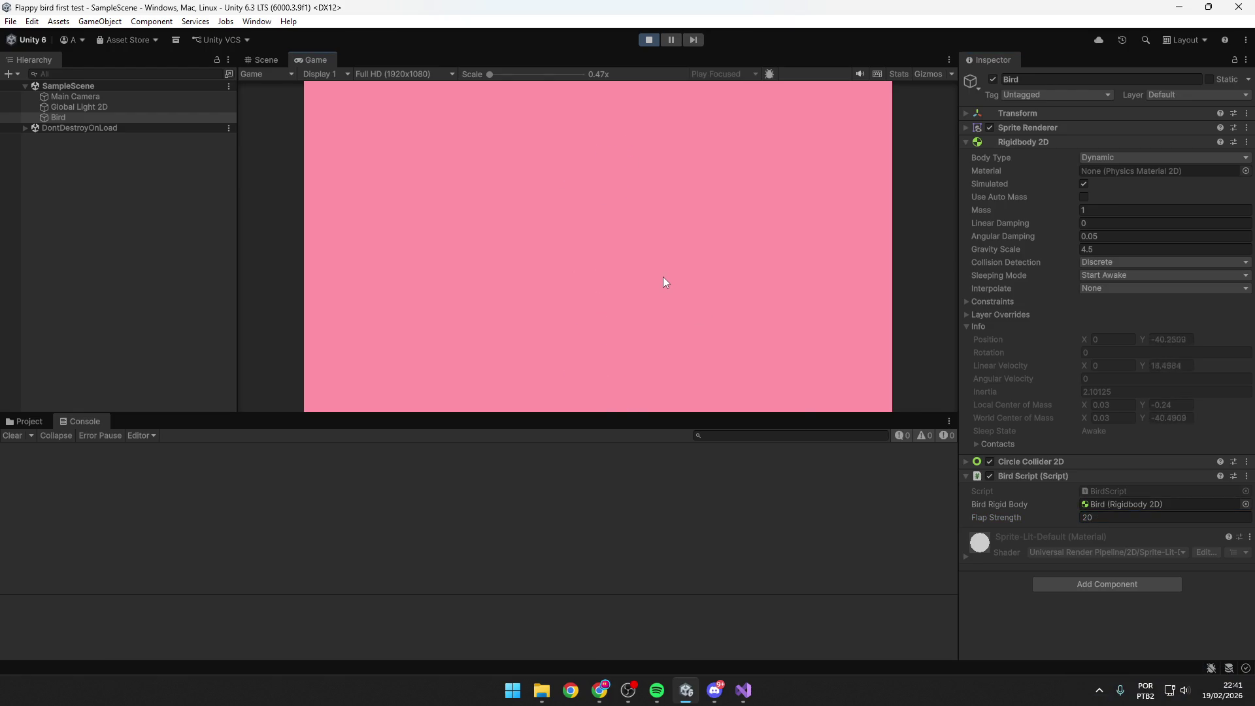
key("space")
key("space")
key("space")
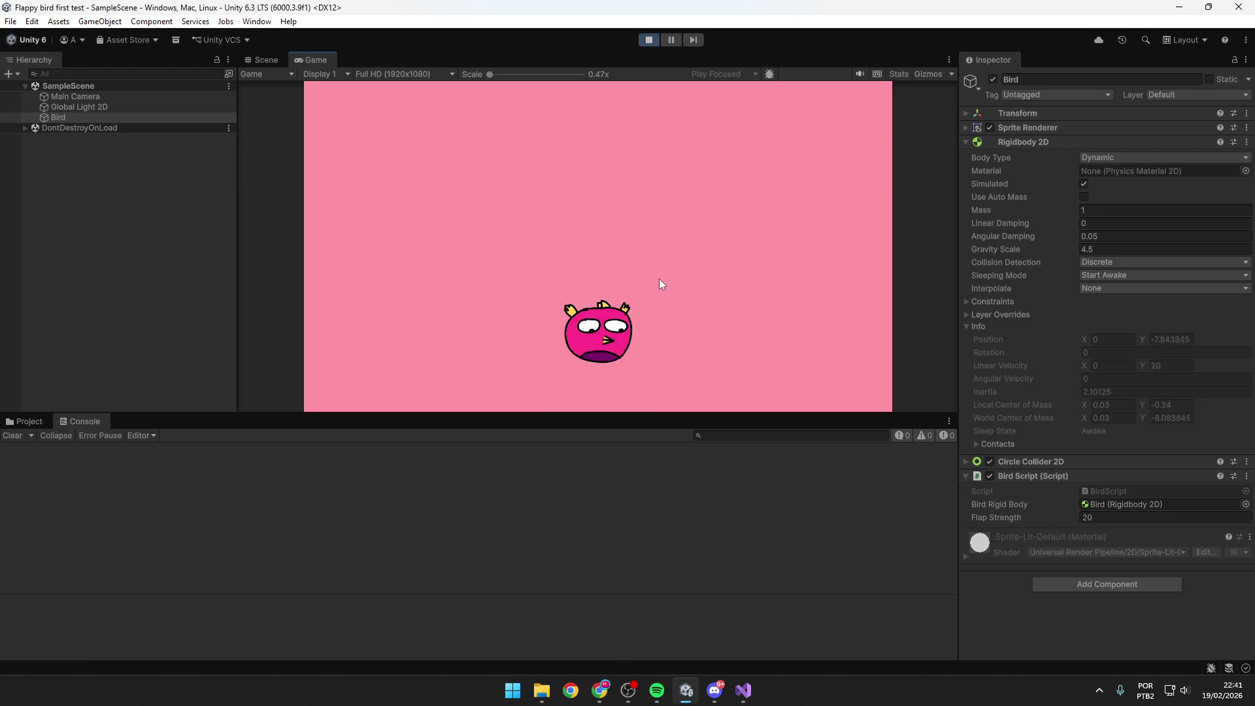
key("space")
key("space")
key("space")
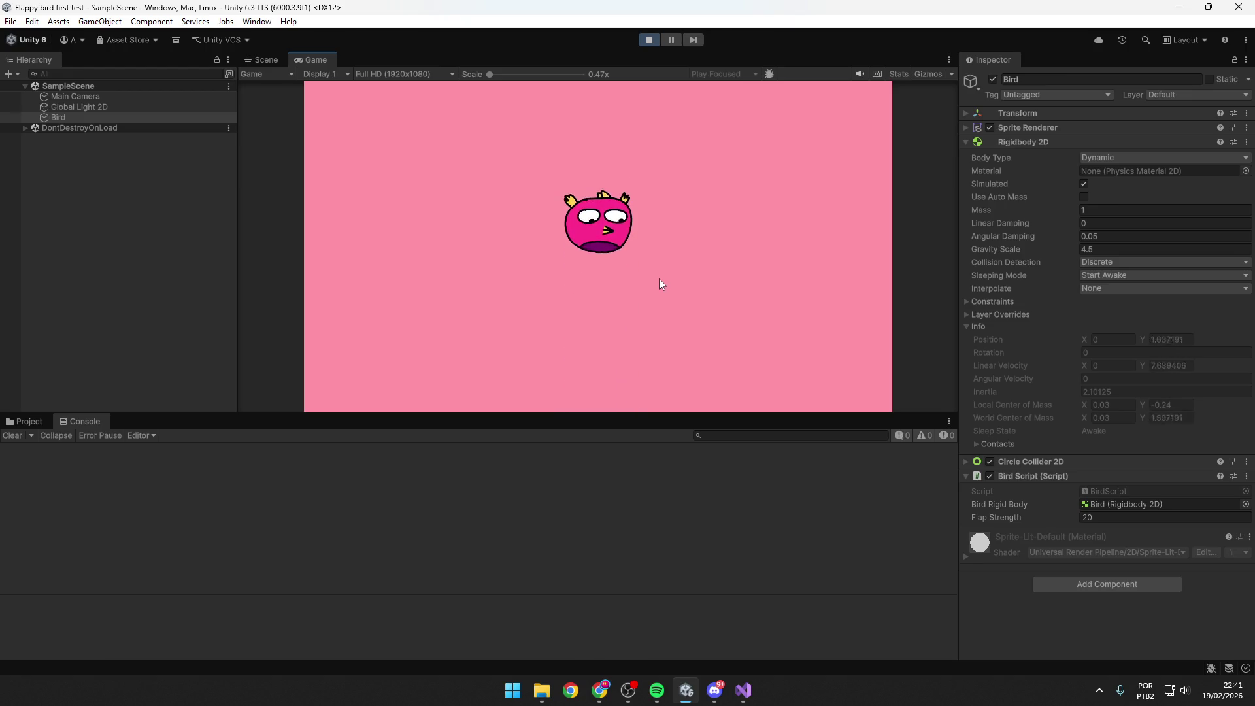
key("space")
key("space")
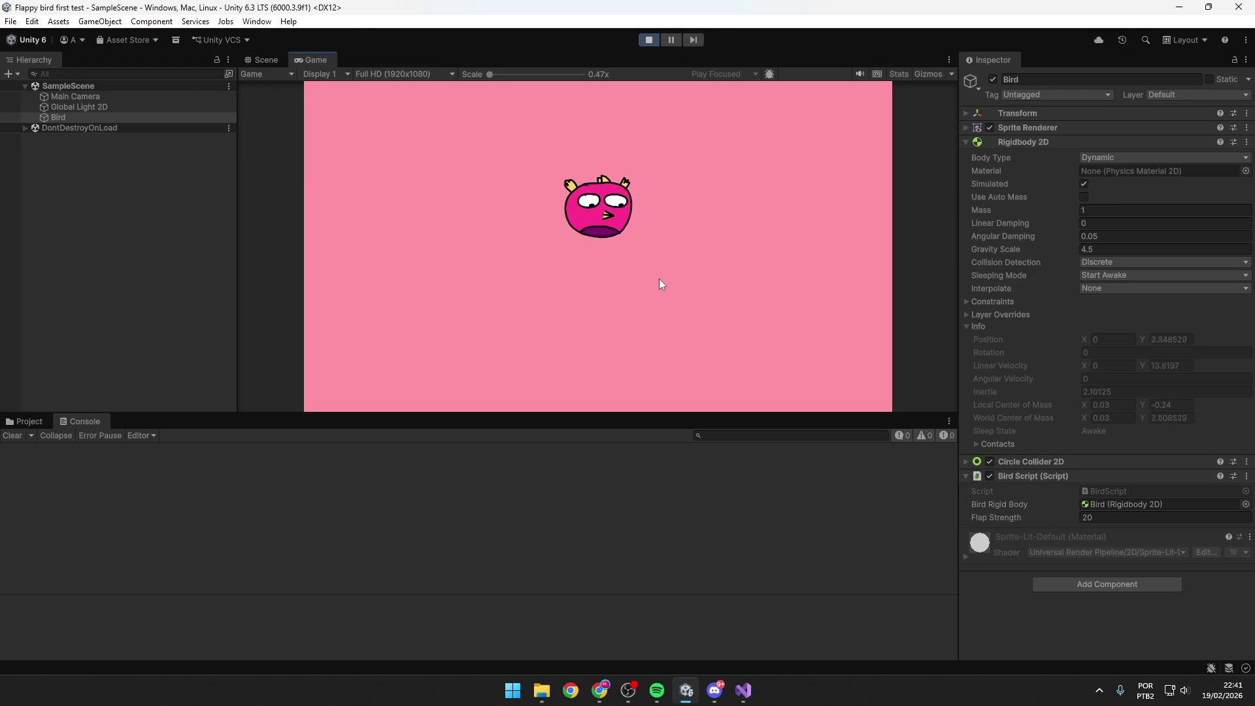
key("space")
key("space")
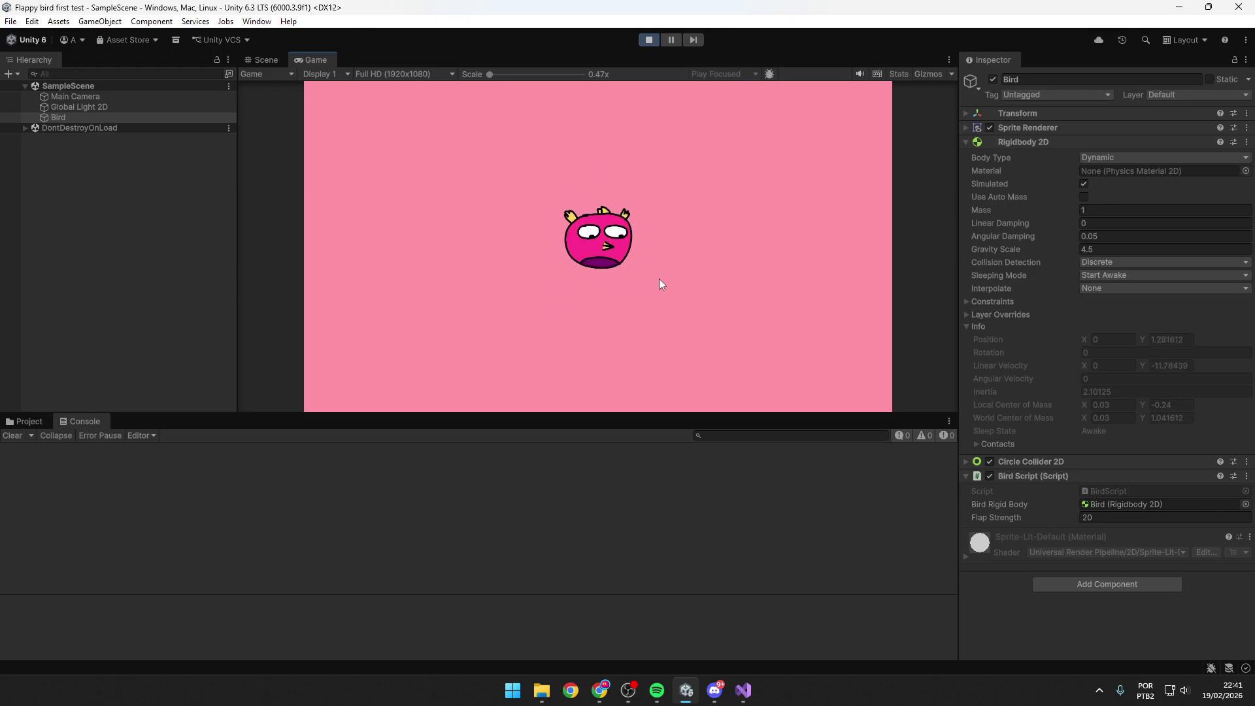
key("space")
key("space")
key("space")
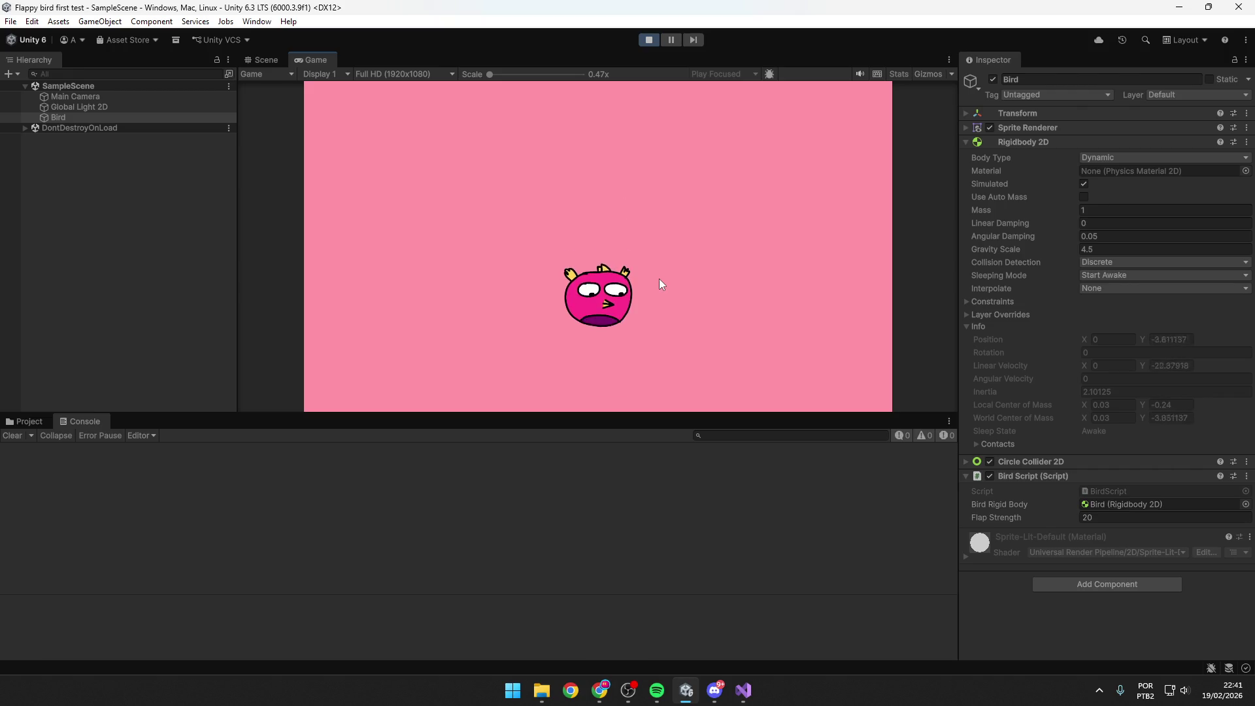
key("space")
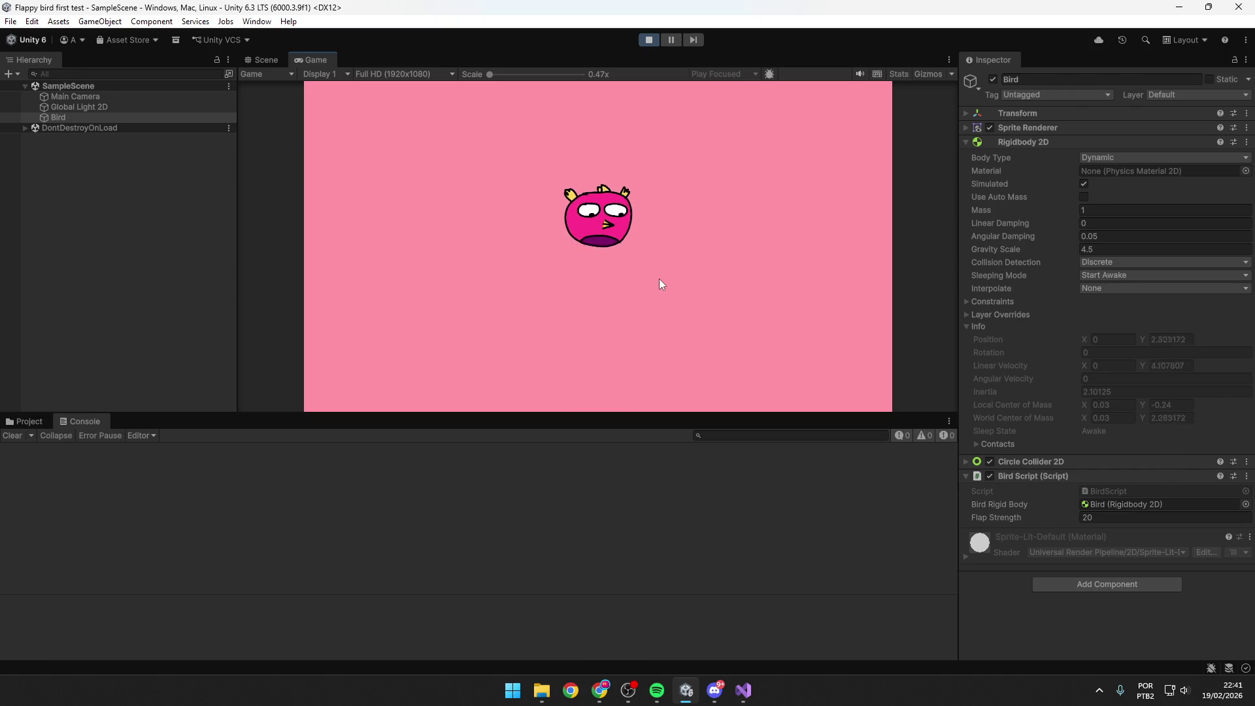
Stop, restart the play-test with Ctrl+P, flap three times, and stop again.
left_click(1119, 250)
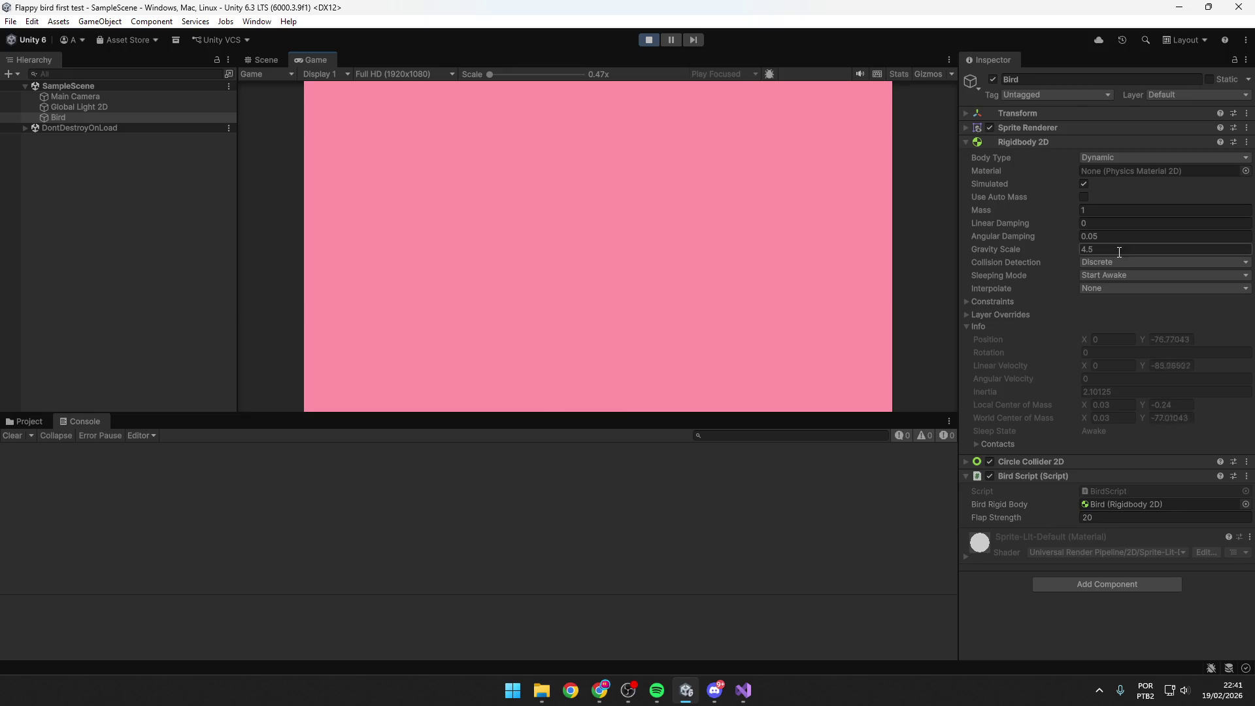
type("5")
left_click(645, 40)
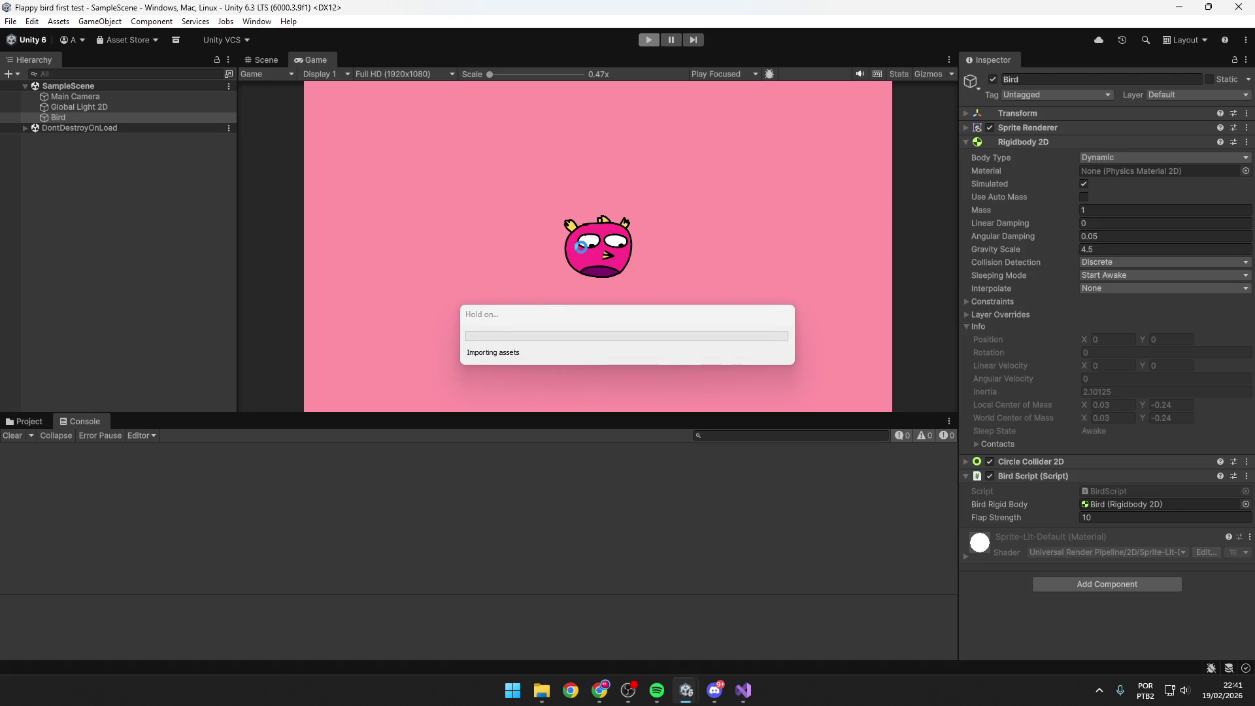
key("ctrl+p")
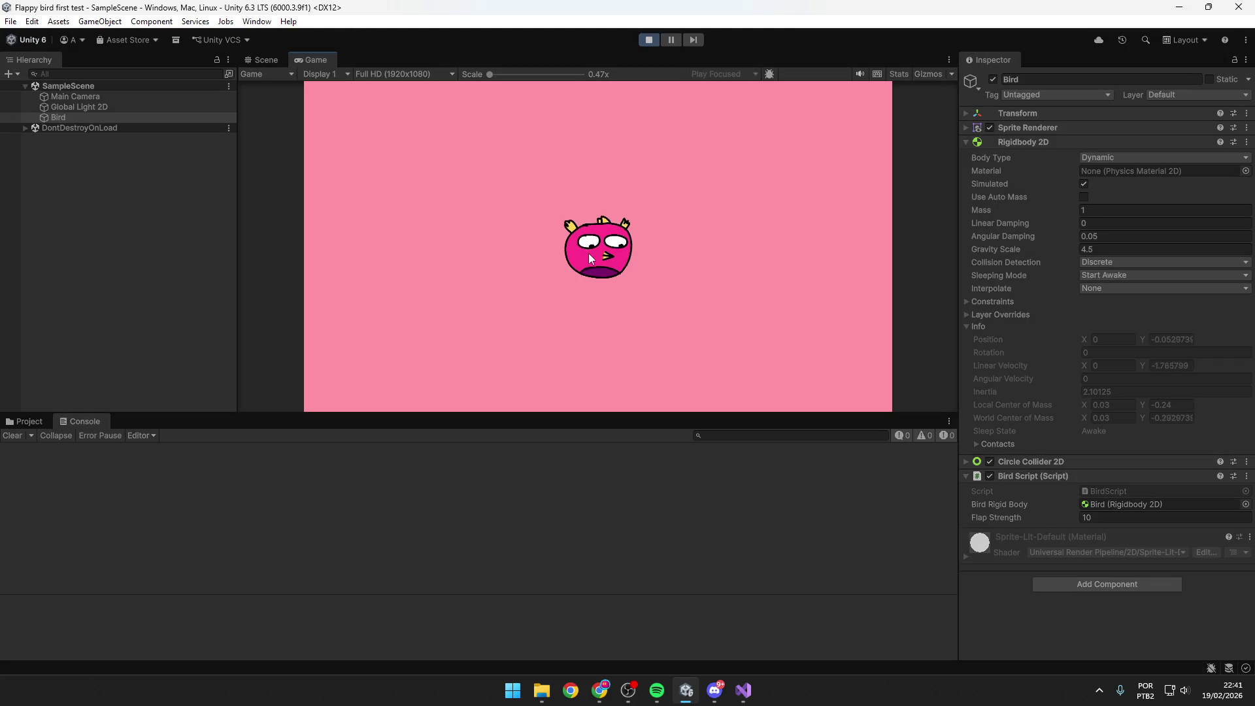
key("space")
key("space")
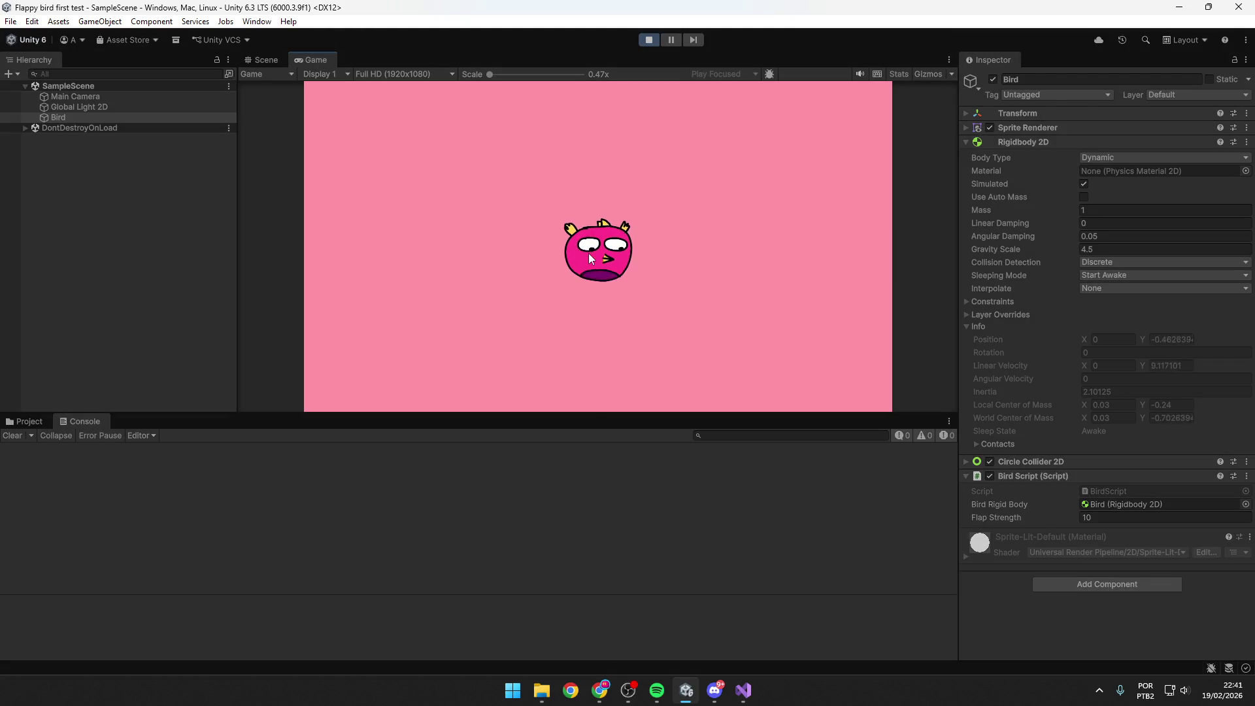
key("space")
key("space")
key("space")
key("space")
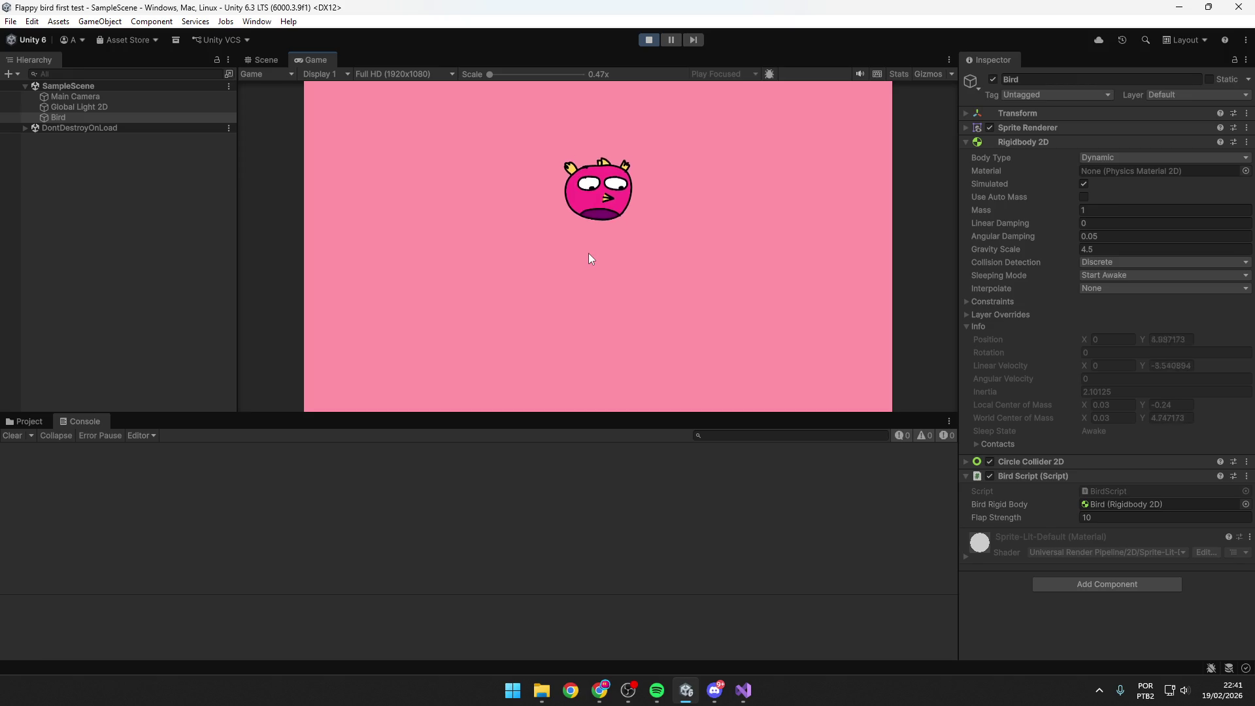
key("space")
left_click(648, 39)
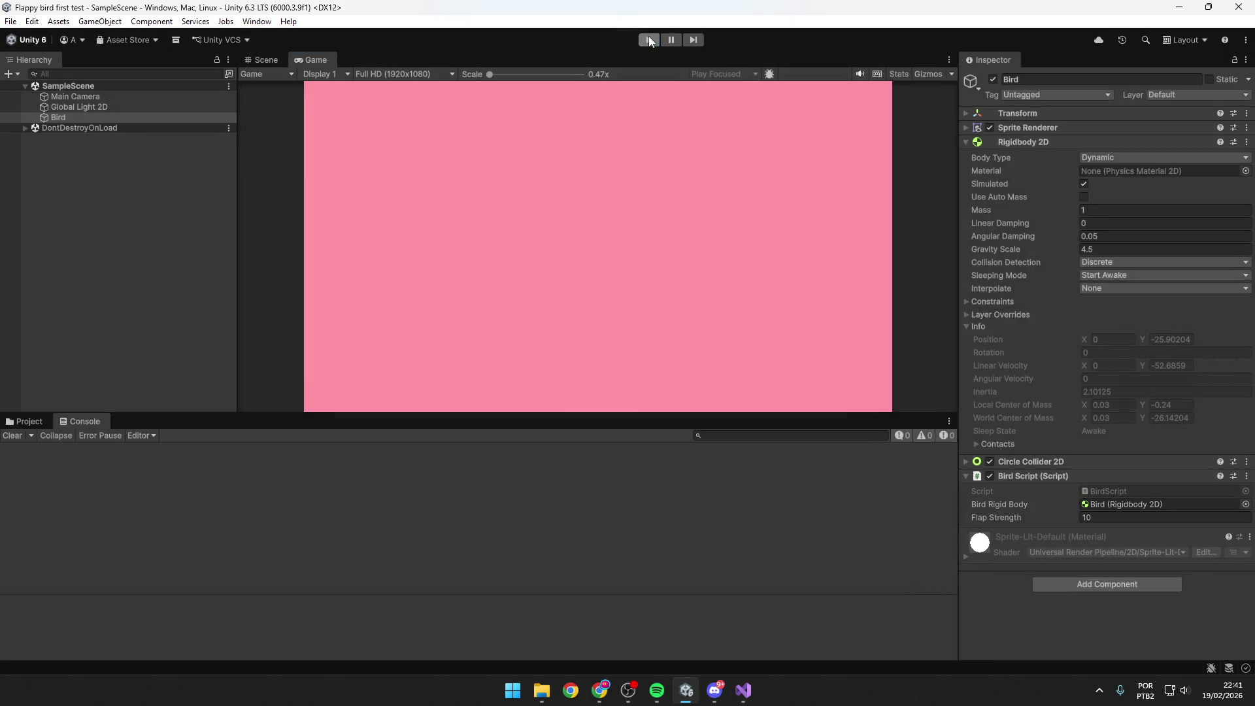
Set Flap Strength 20 and Gravity Scale 5, then play-test with three flaps and stop.
left_click(1105, 517)
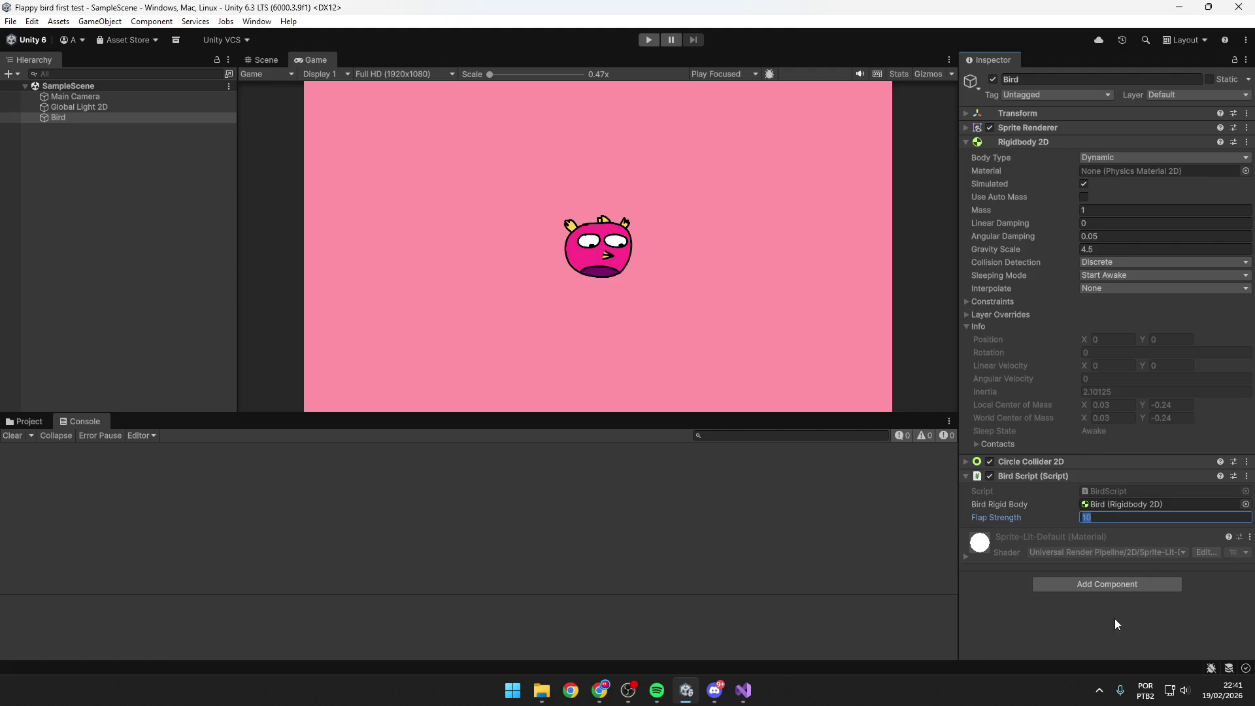
type("20")
key("Return")
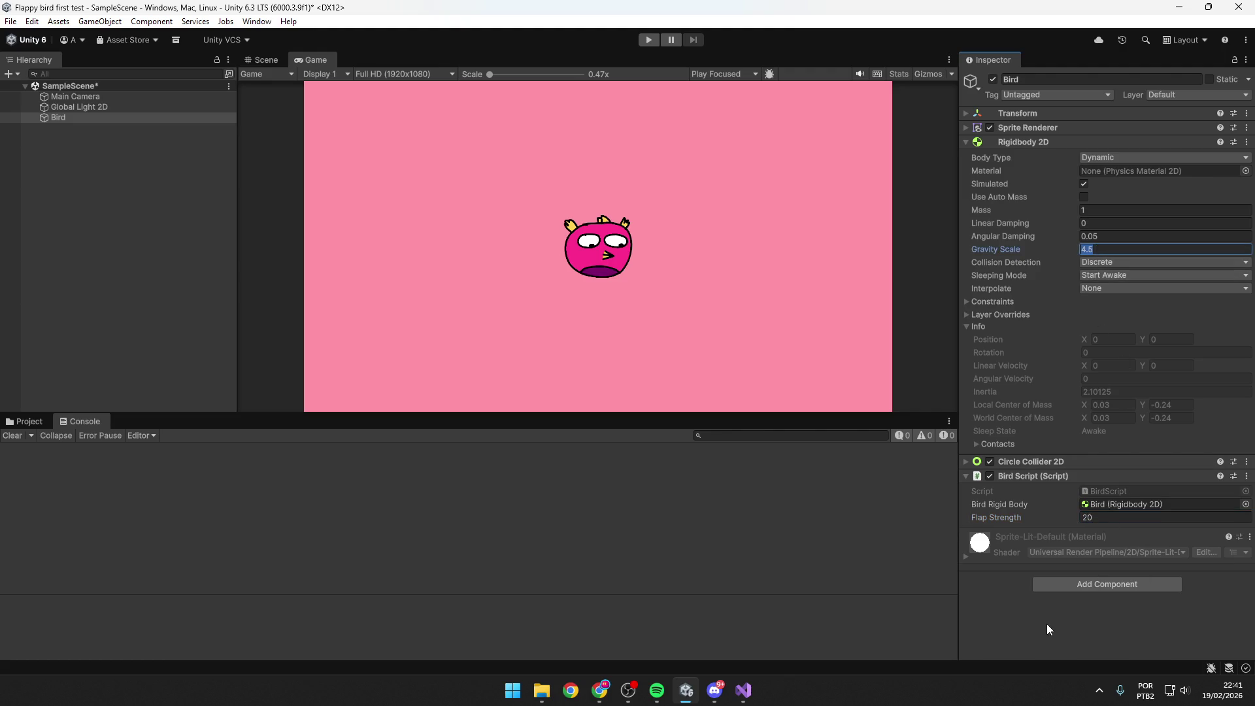
type("5")
key("Return")
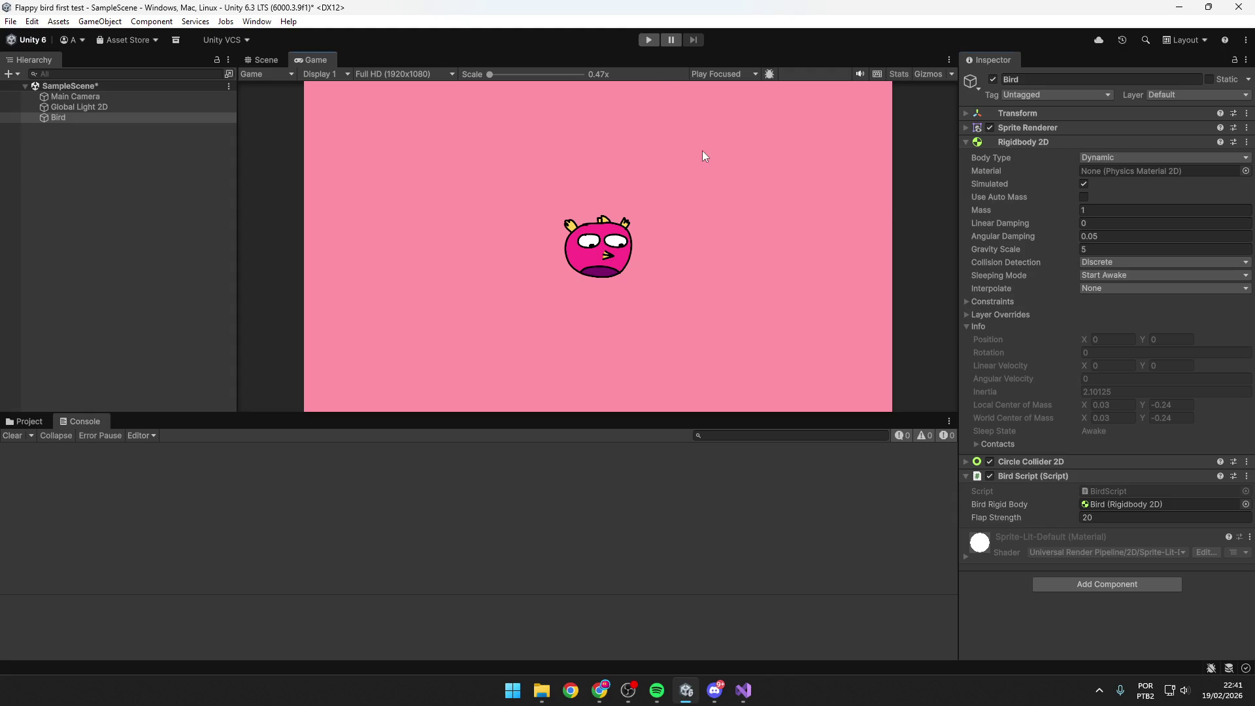
key("ctrl+p")
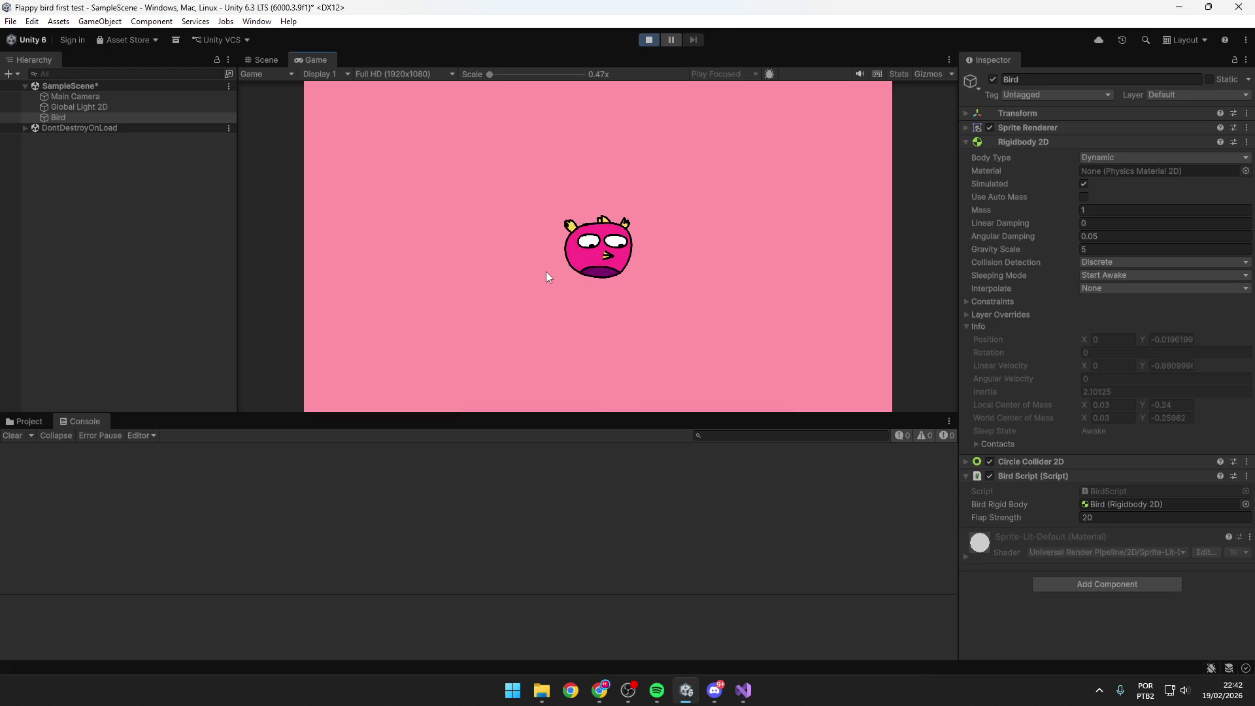
key("space")
key("space")
key("space")
key("space")
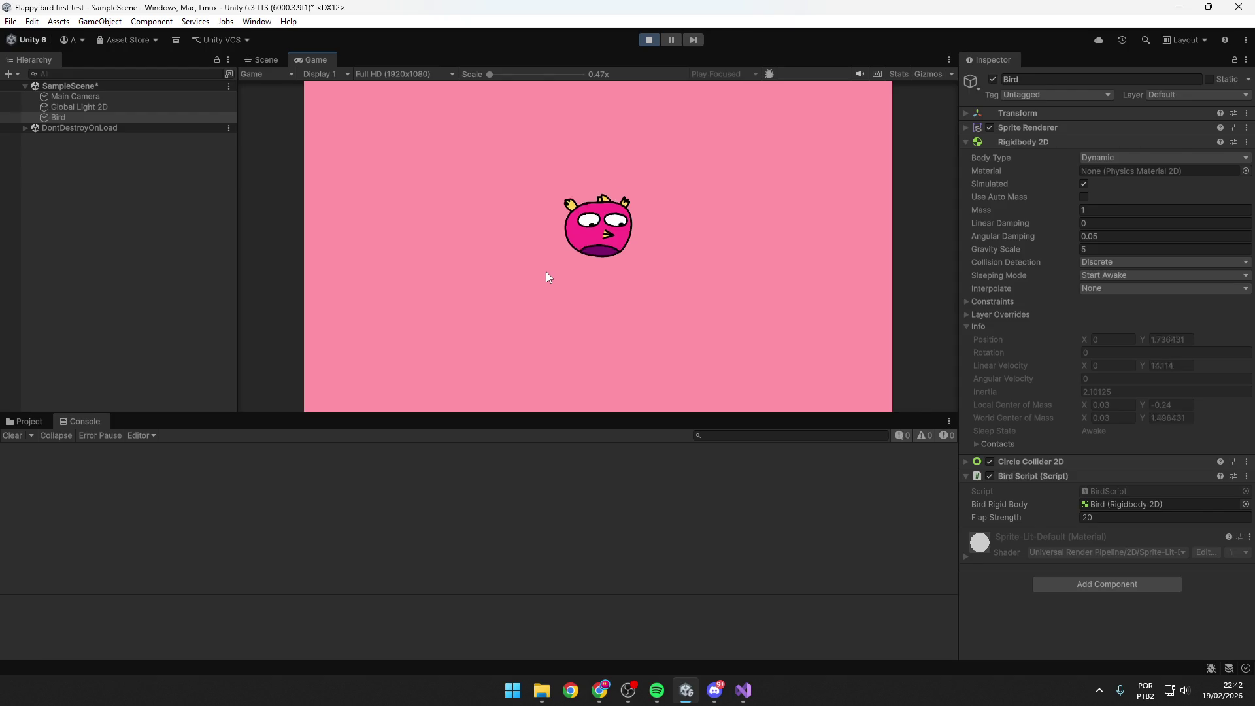
key("space")
key("space")
key("space")
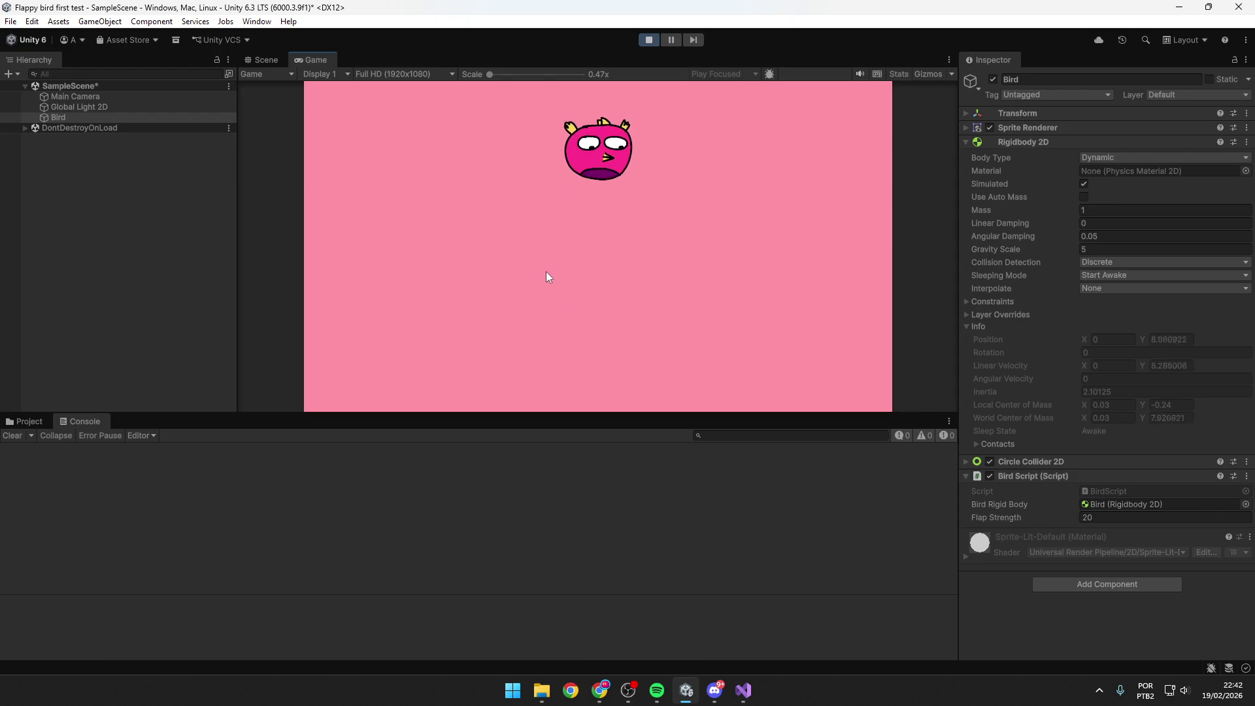
key("space")
key("space")
key("space")
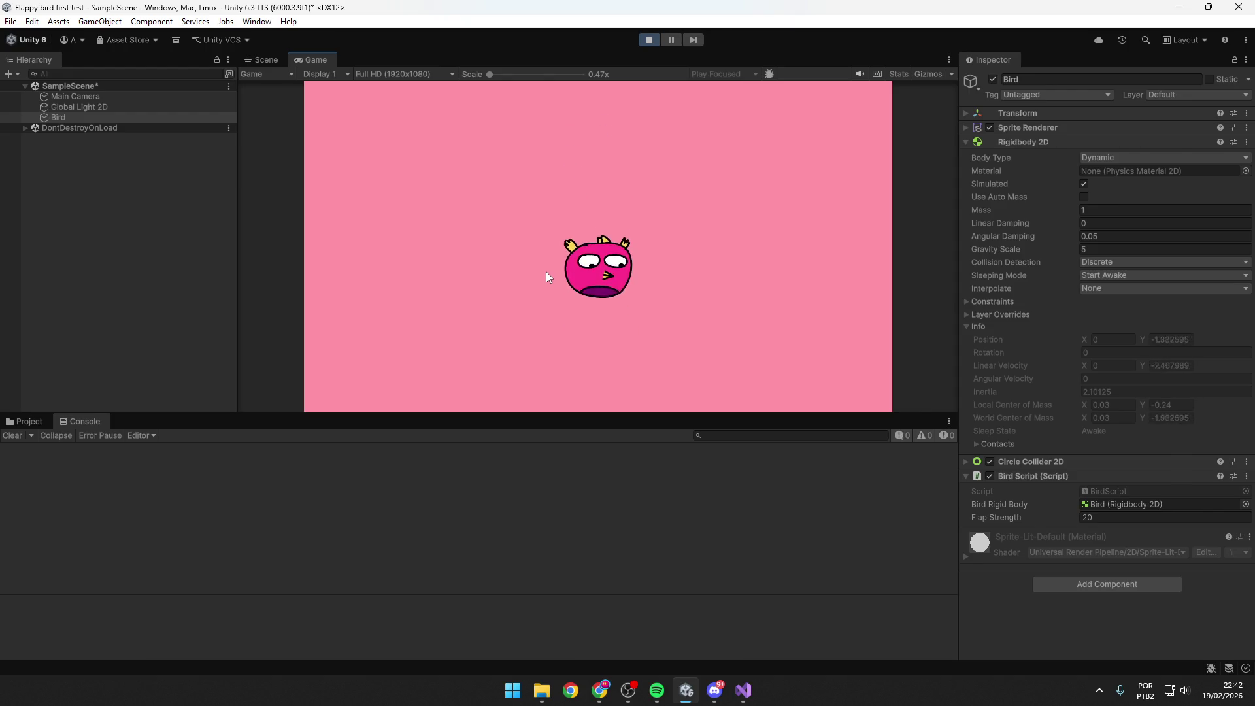
left_click(648, 39)
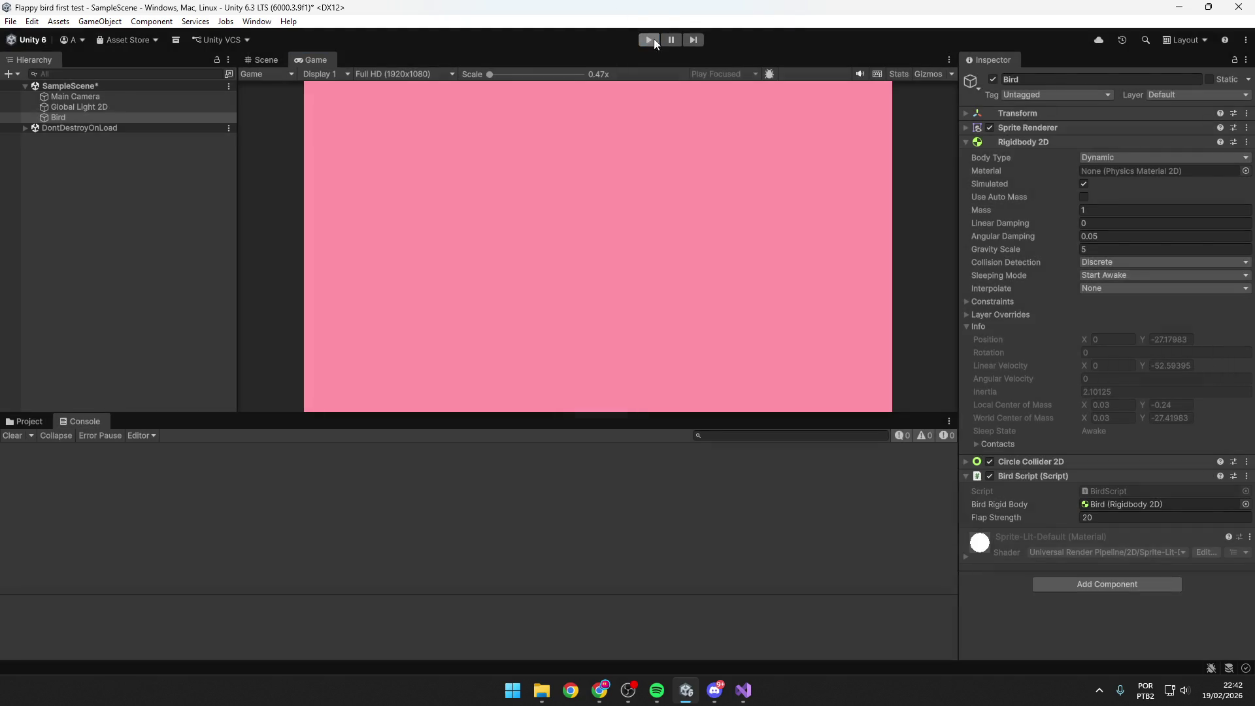
Change the Bird's Gravity Scale to 6 and Flap Strength to 22.
left_click(1103, 247)
type("6")
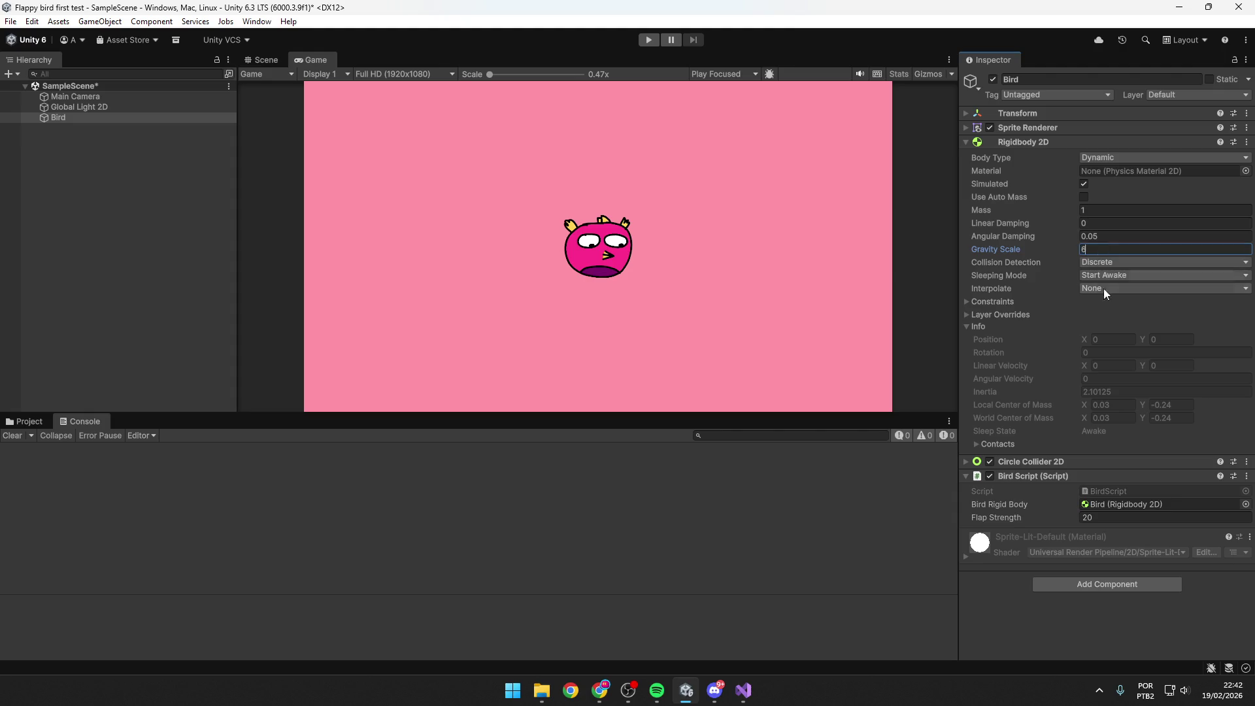
left_click(1098, 518)
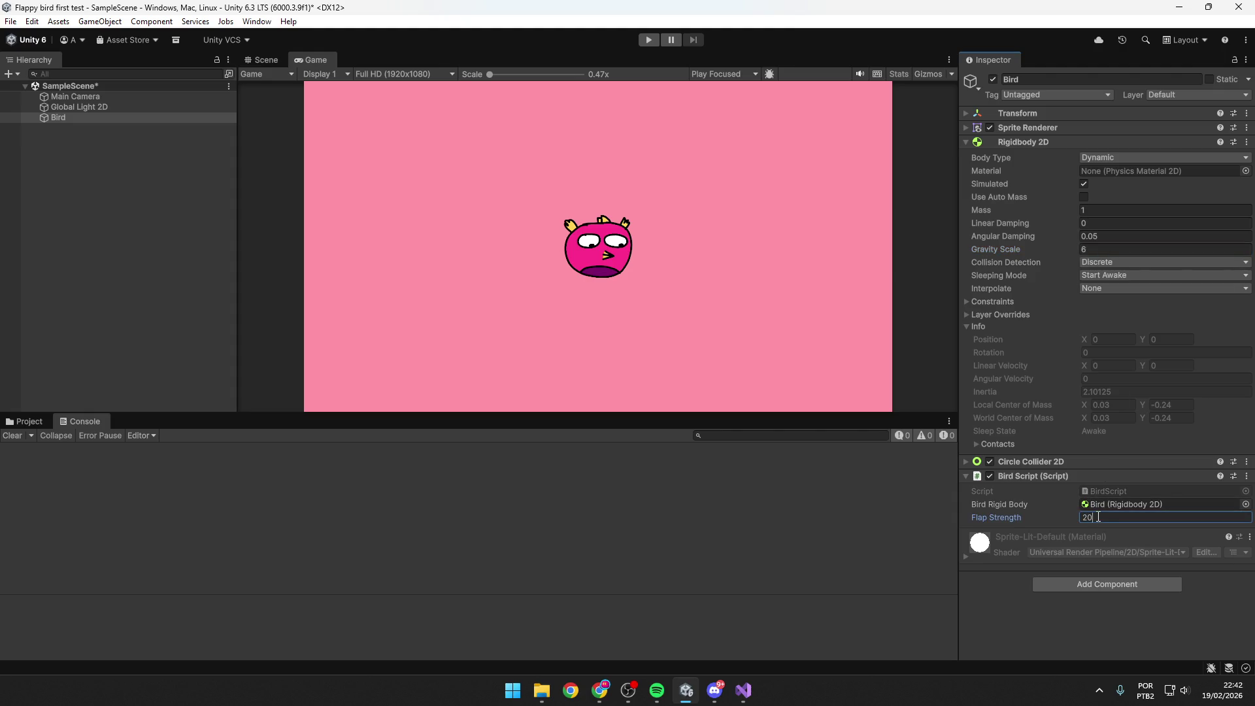
type("22")
left_click(925, 343)
Play-test at Gravity Scale 6 and Flap Strength 22 with repeated flaps, stop, then switch to Chrome.
left_click(655, 43)
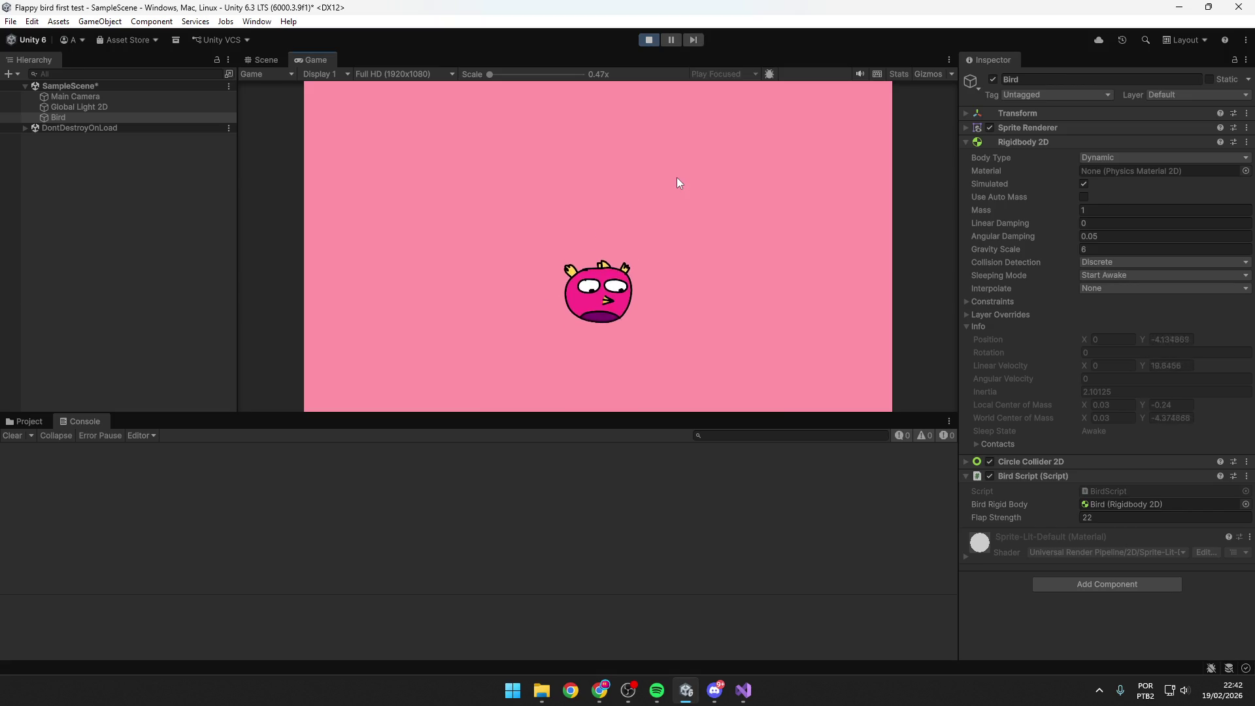
key("space")
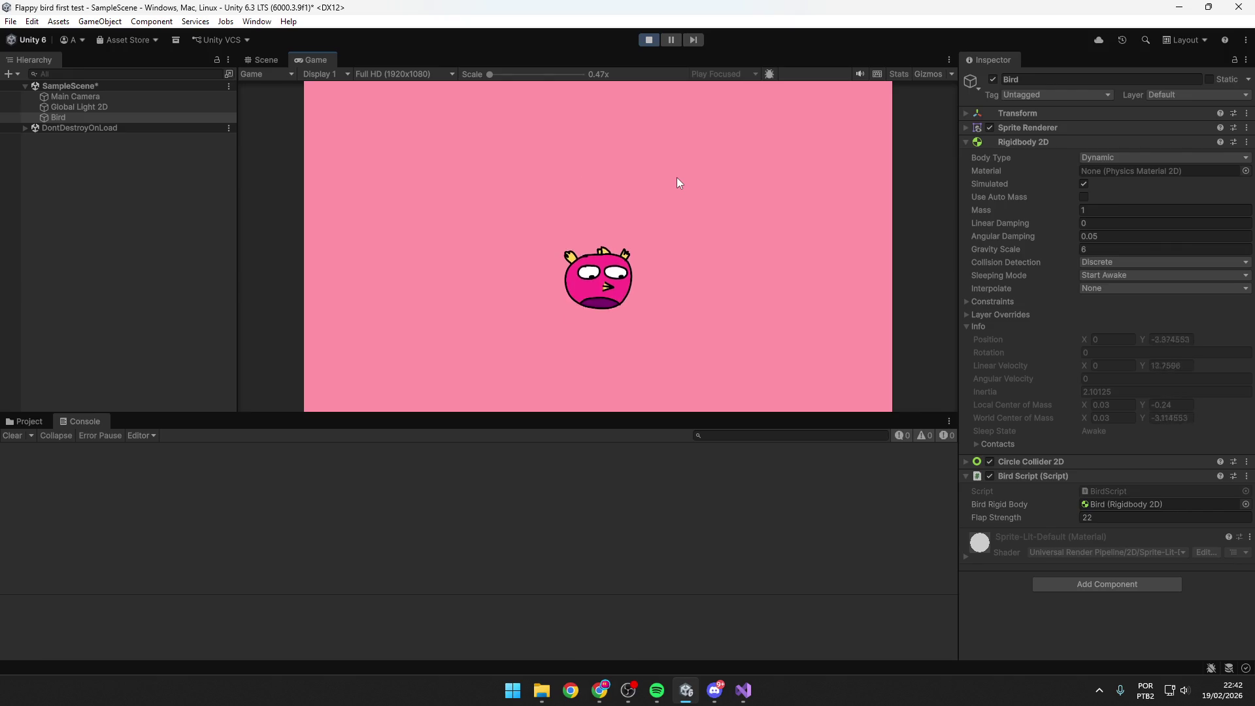
key("space")
key("space")
key("space")
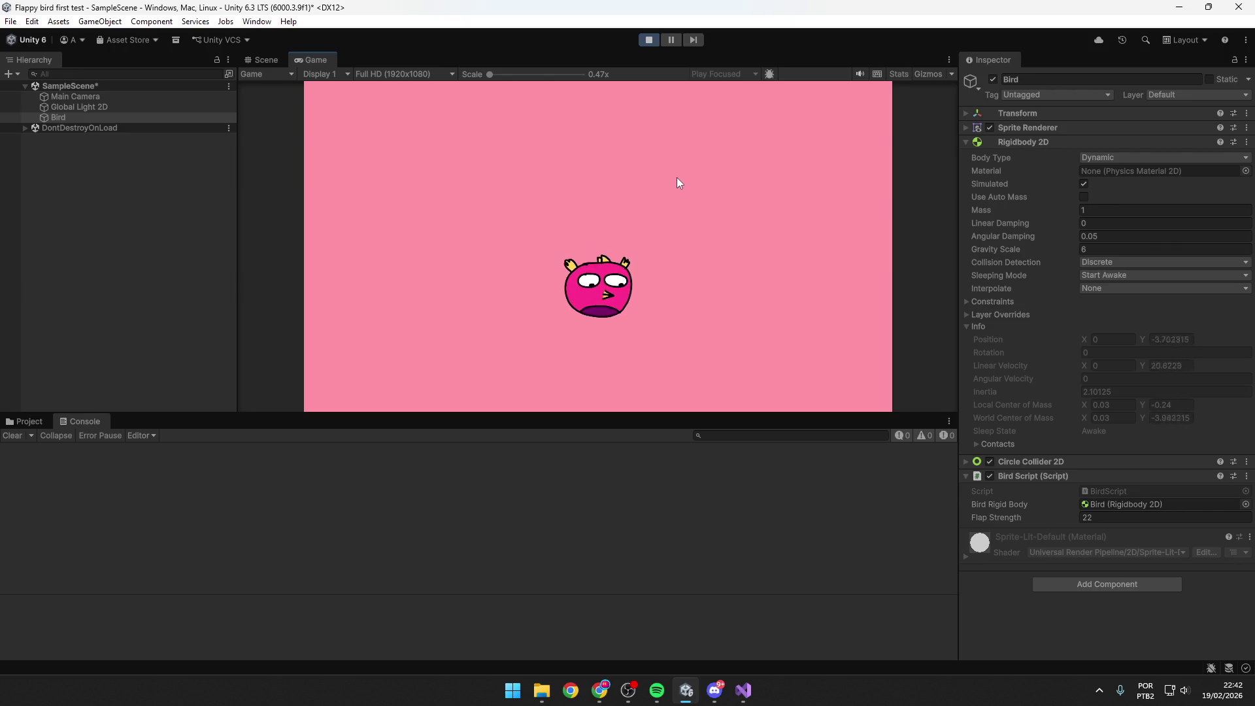
key("space")
key("space")
key("space")
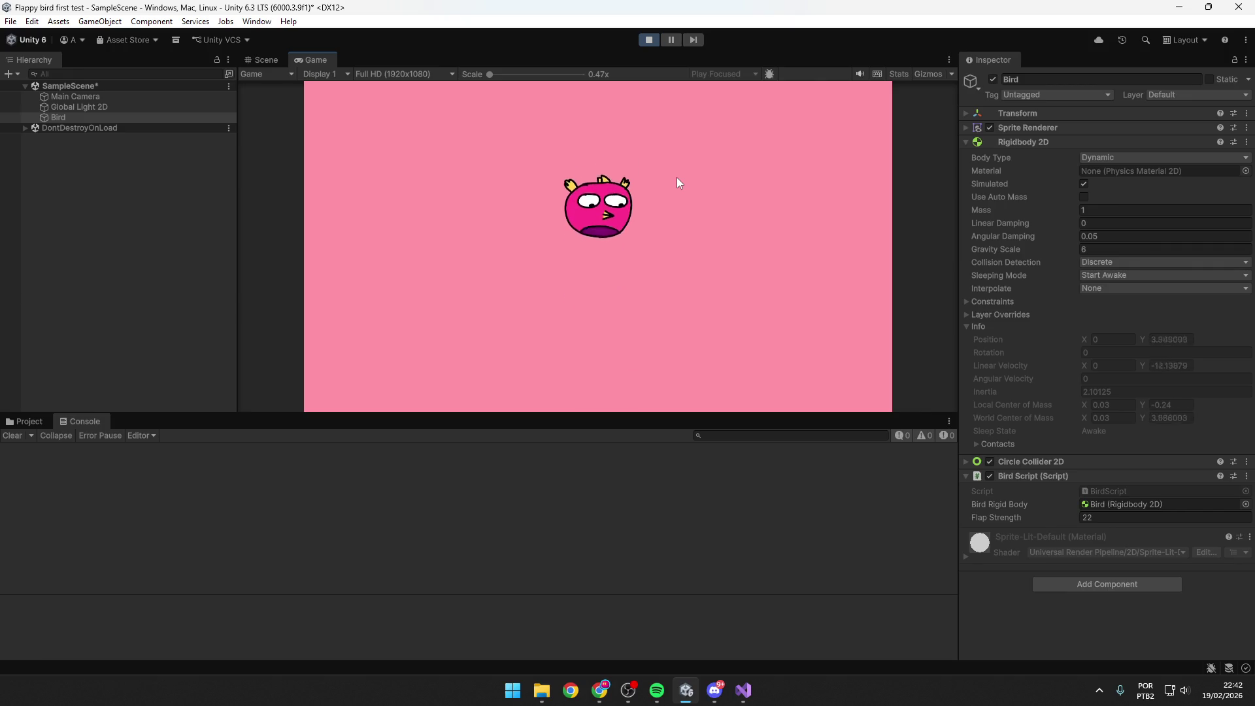
key("space")
key("space")
key("space")
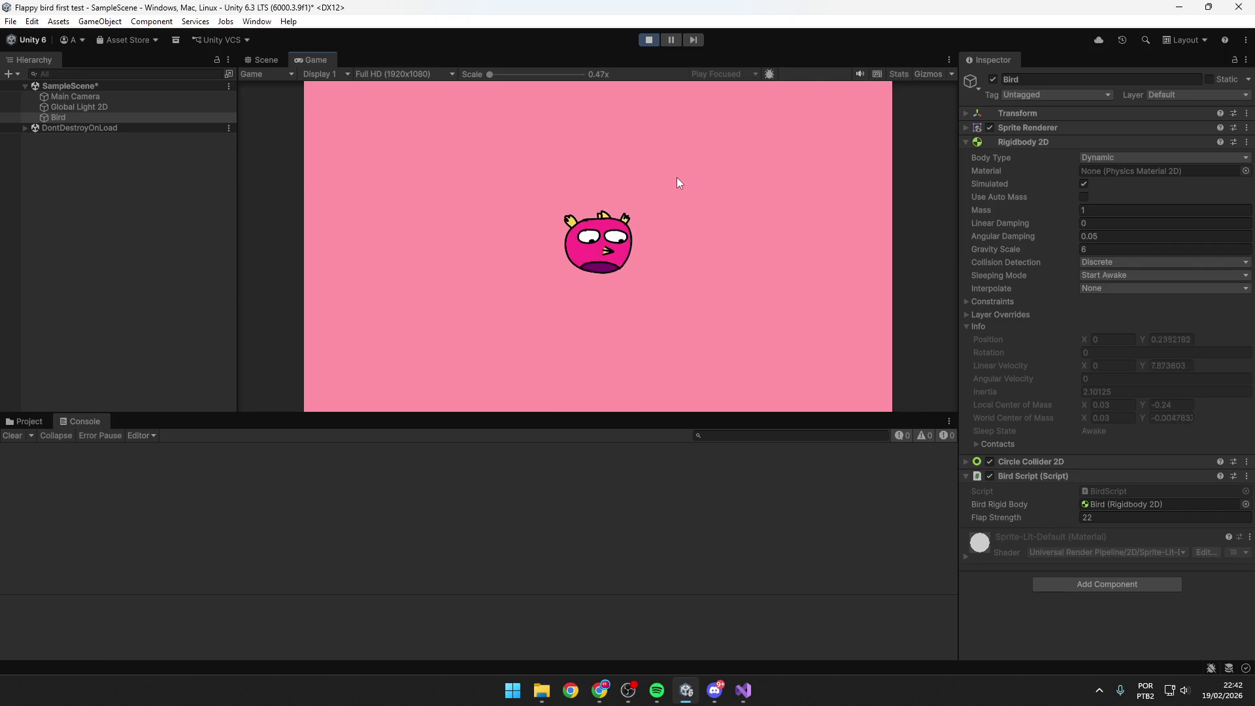
key("space")
key("space")
key("space")
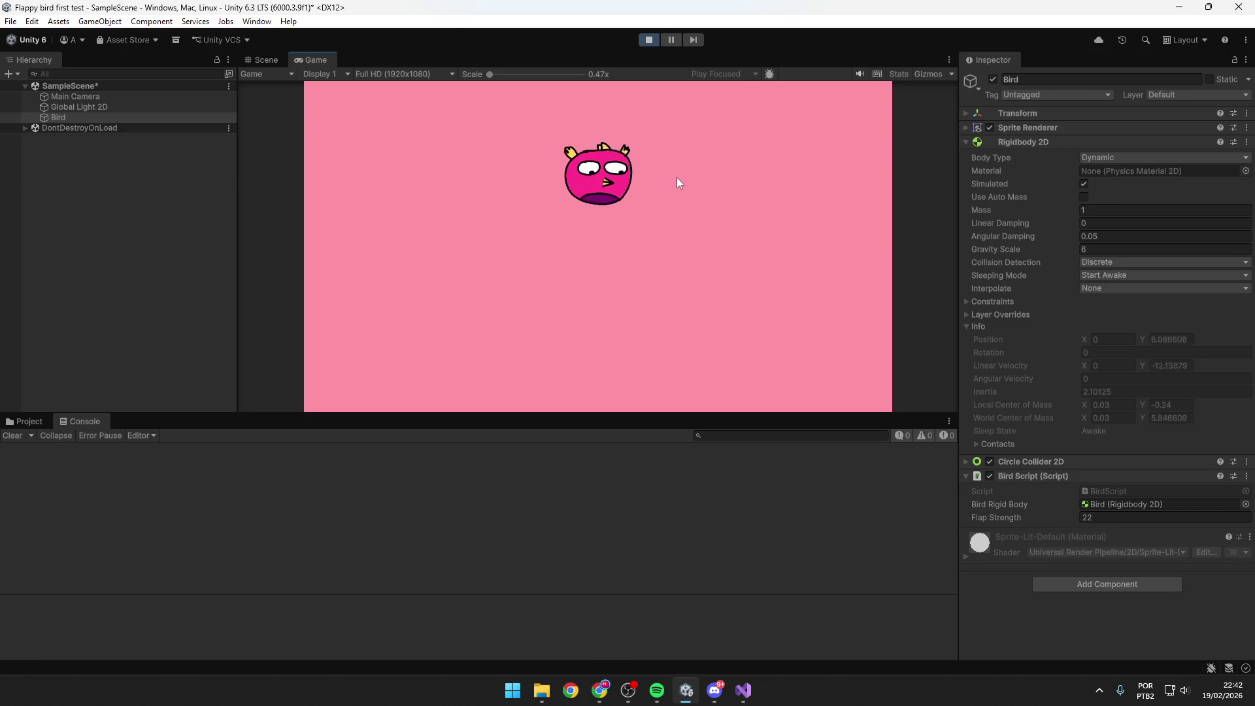
key("space")
key("space")
key("space")
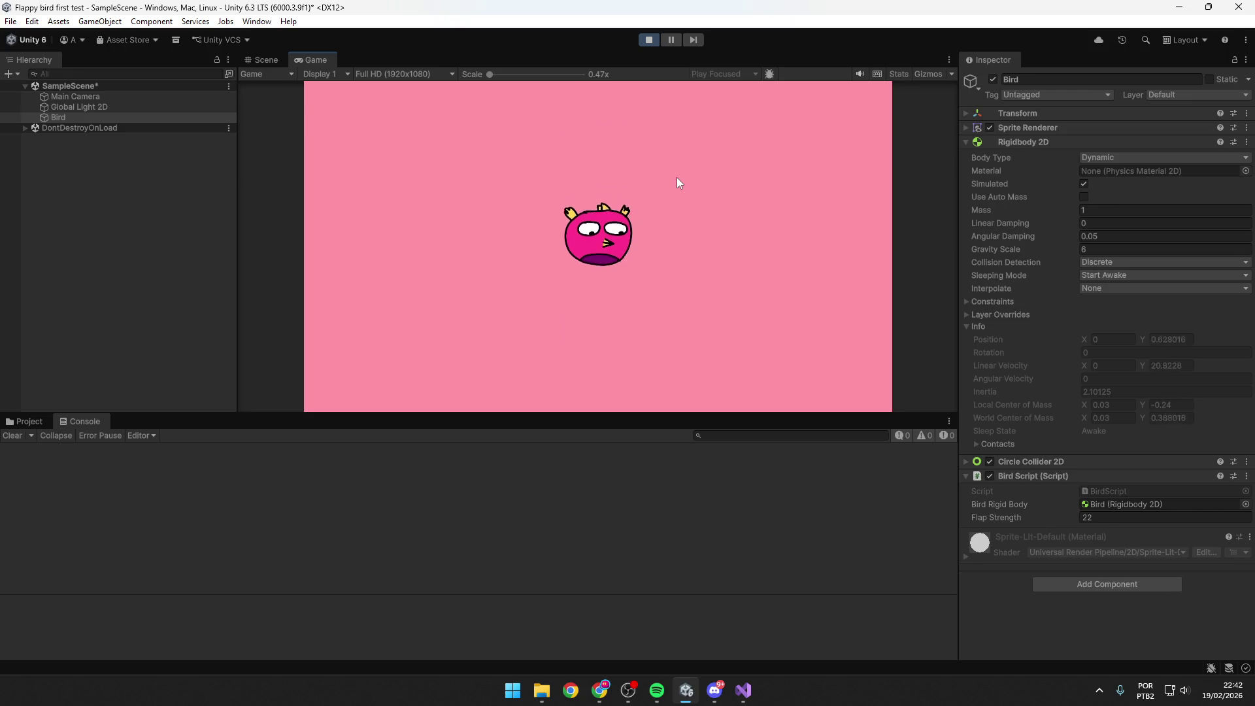
key("space")
key("space")
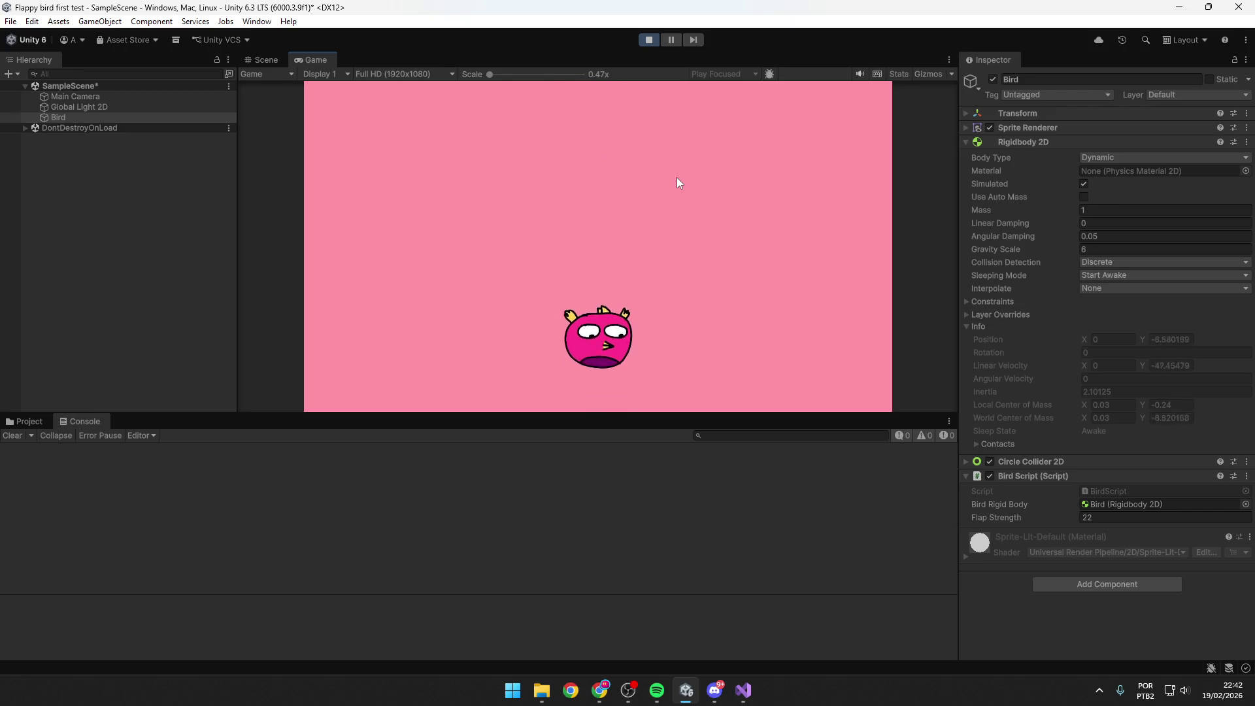
key("space")
key("space")
key("space")
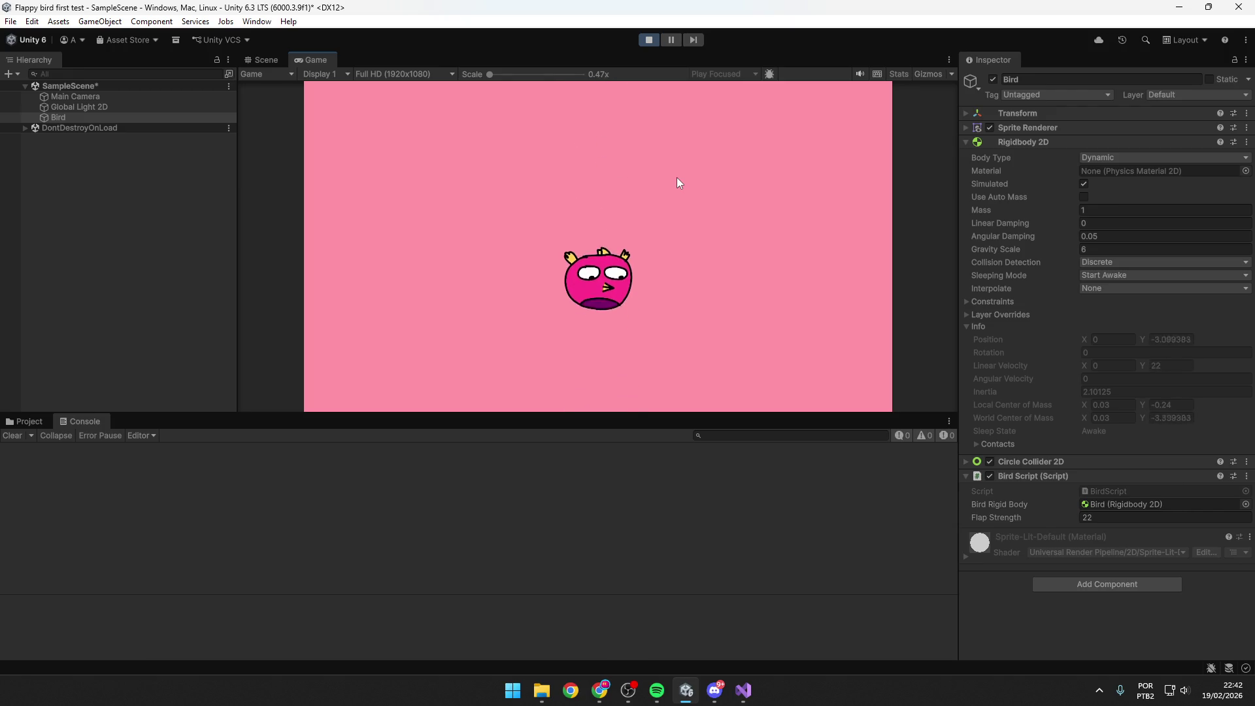
key("space")
left_click(655, 38)
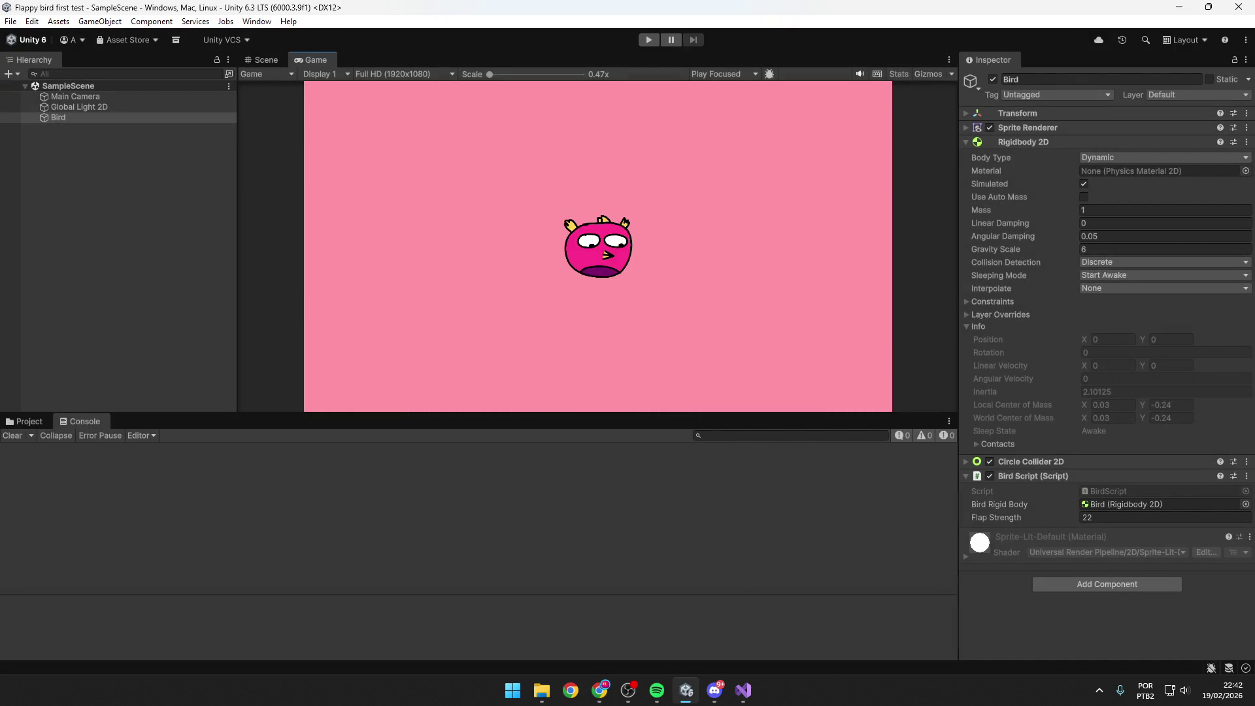
key("alt+Tab")
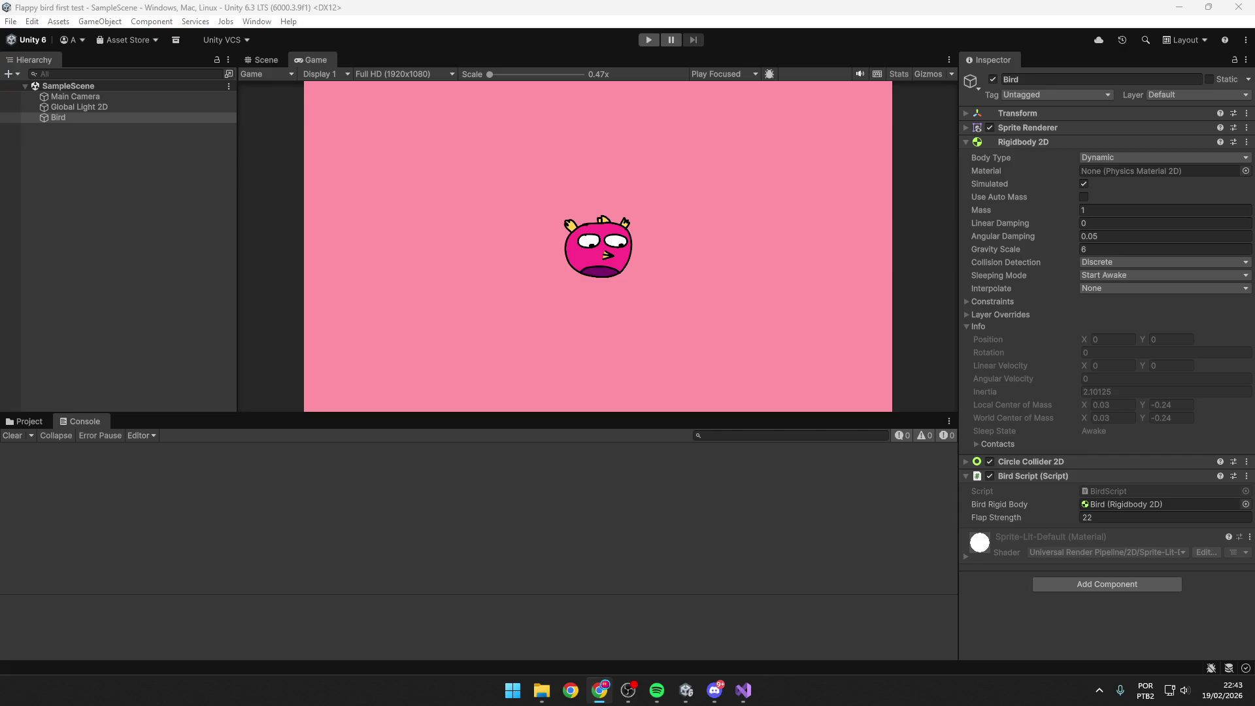
Review BirdScript's flapStrength declaration and Update method in Visual Studio.
left_click(744, 691)
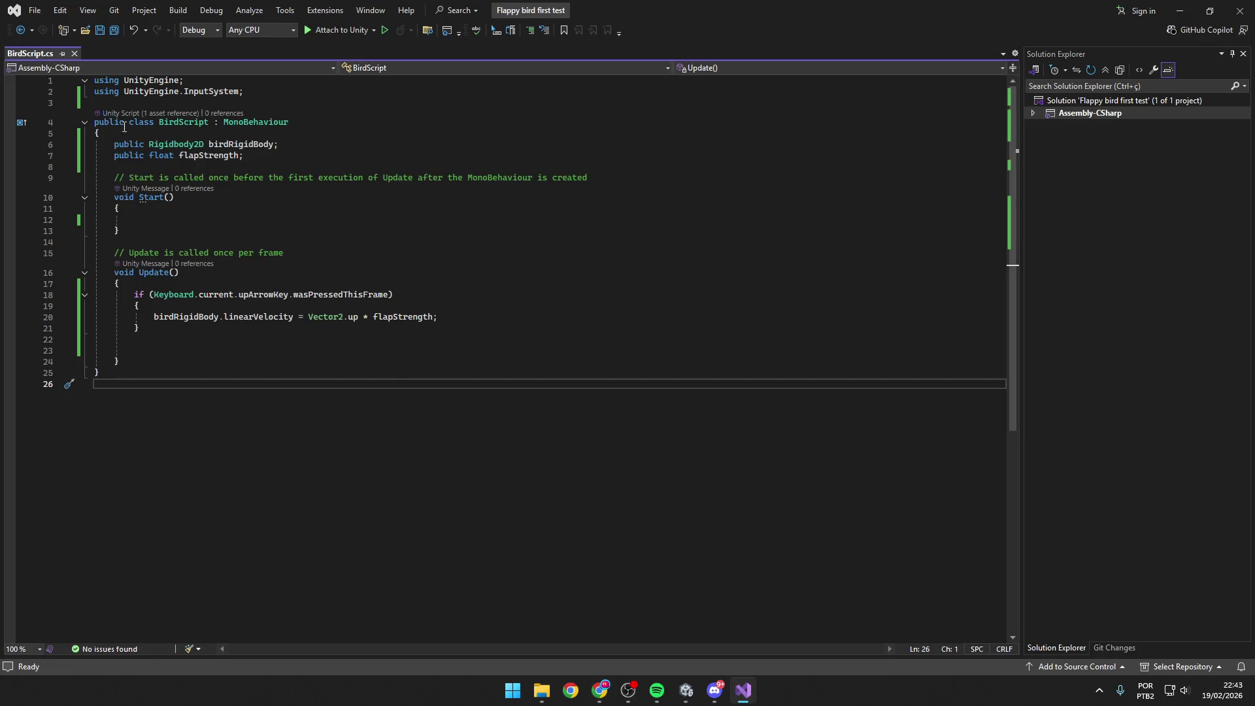
left_click(300, 156)
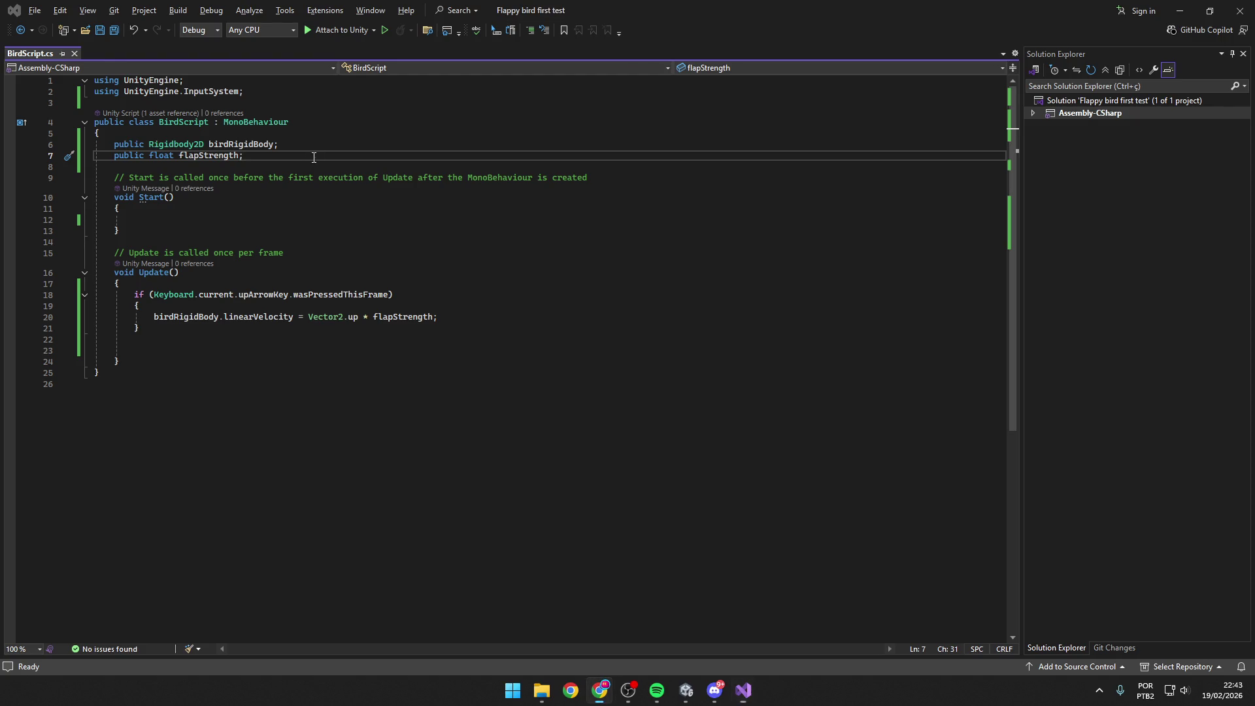
key("alt")
key("alt+Tab")
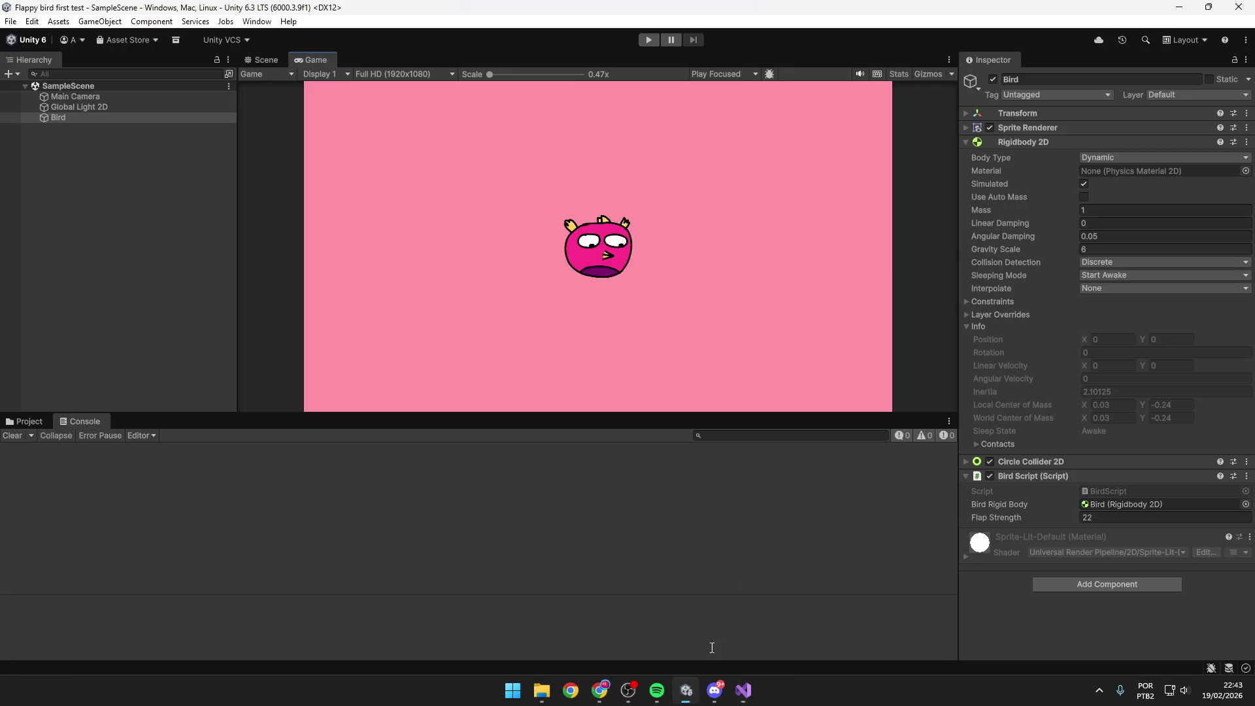
key("alt+Tab")
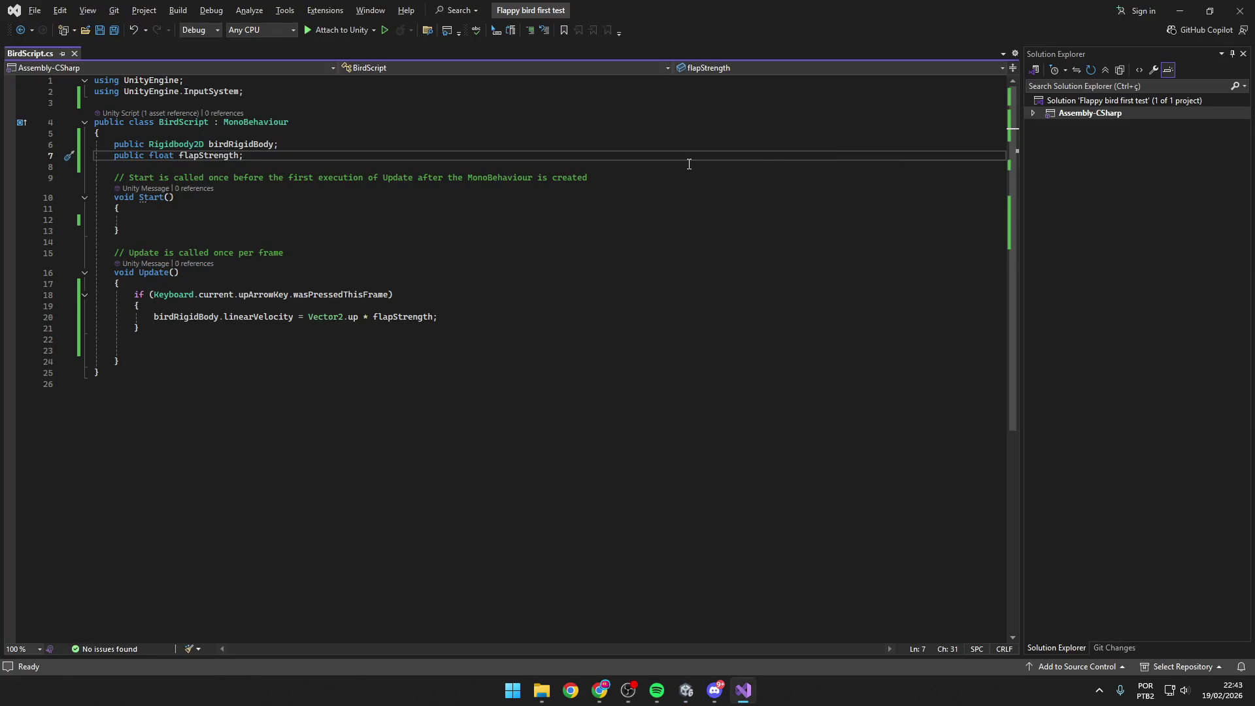
left_click(672, 272)
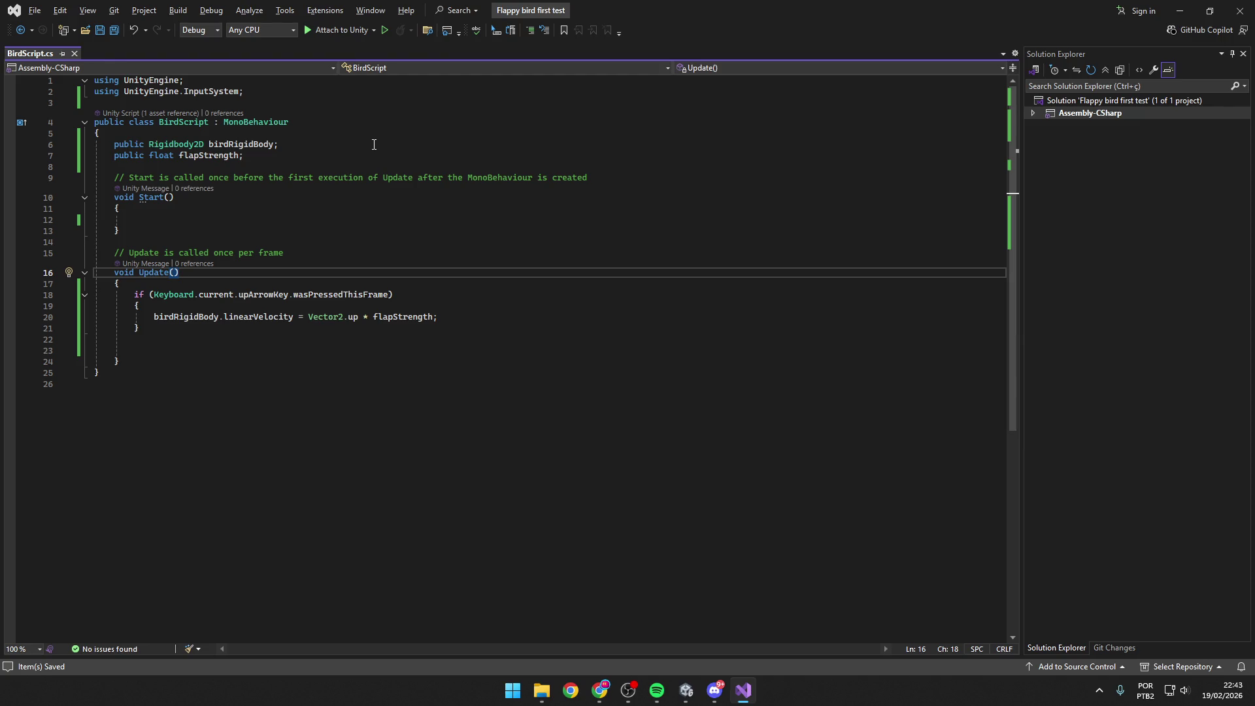
In the Bird's Inspector, fold away Rigidbody 2D and expand Circle Collider 2D.
key("alt+Tab")
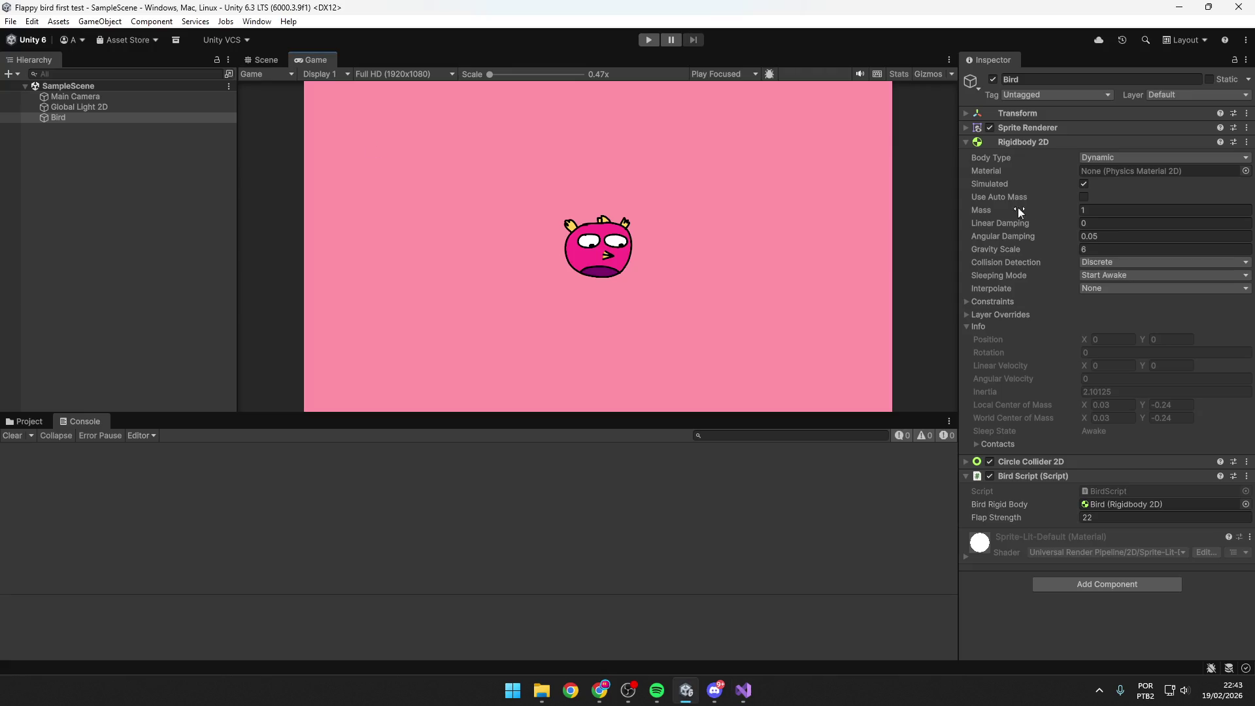
left_click(1005, 143)
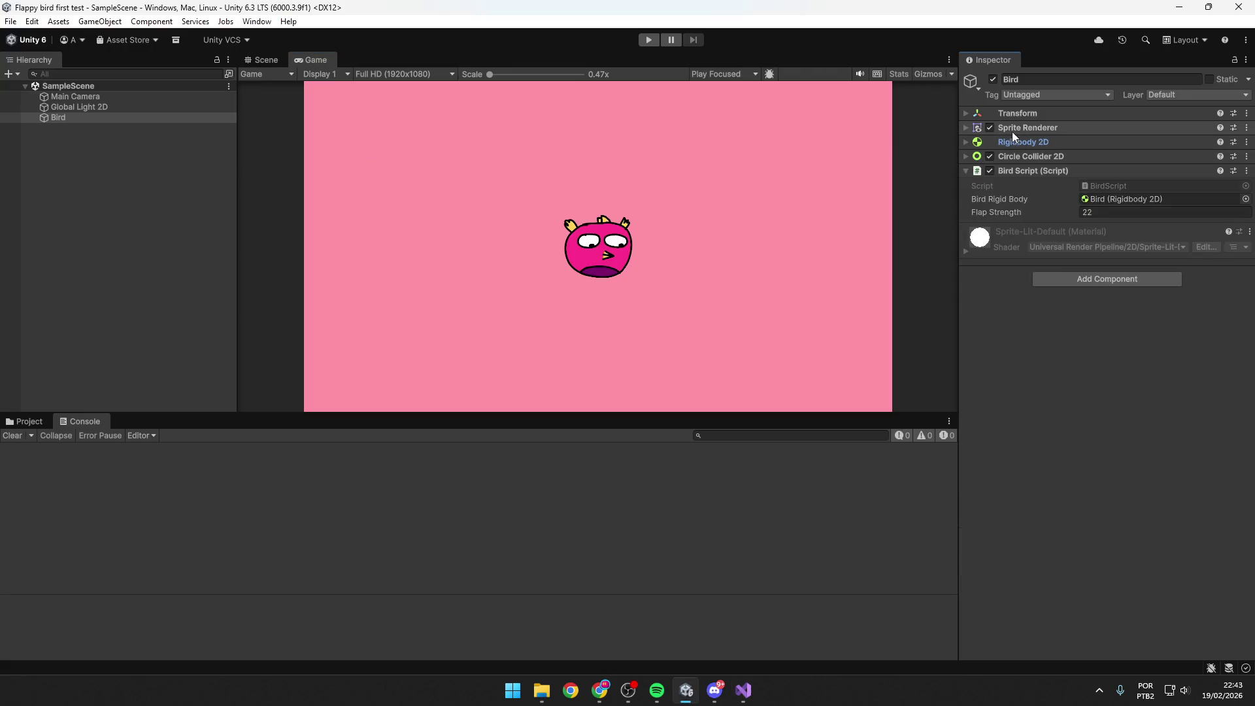
left_click(965, 156)
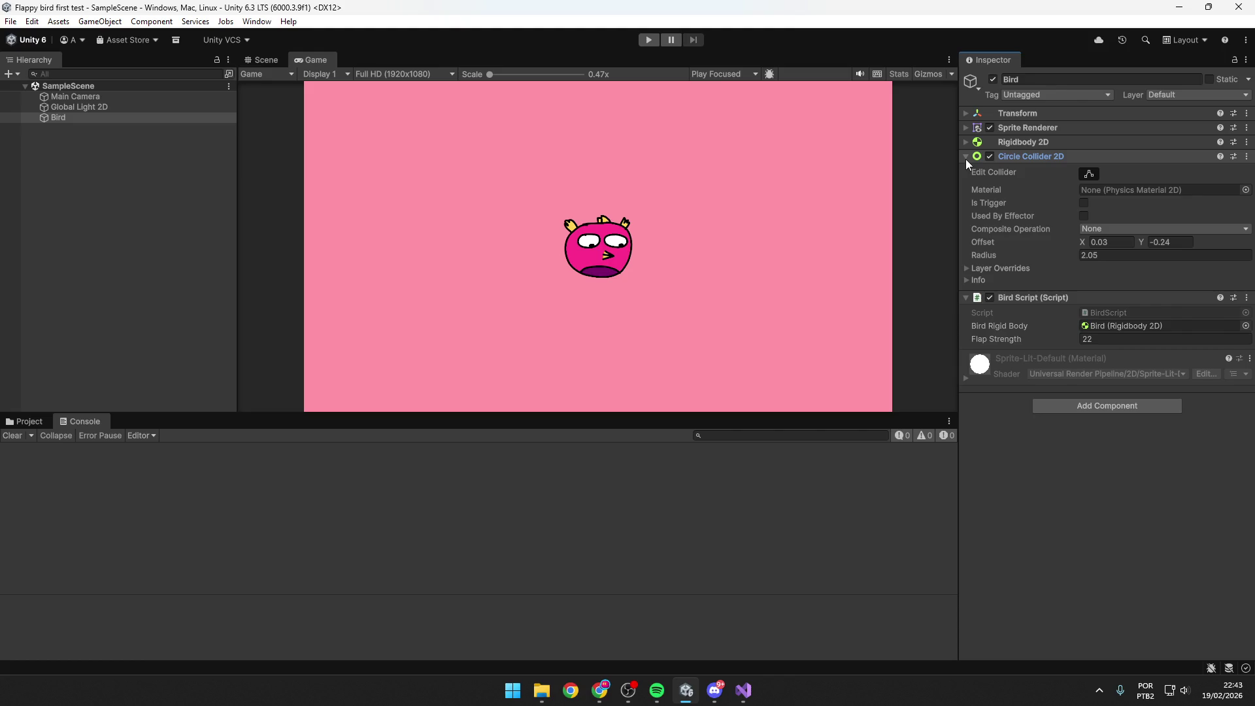
key("alt+Tab")
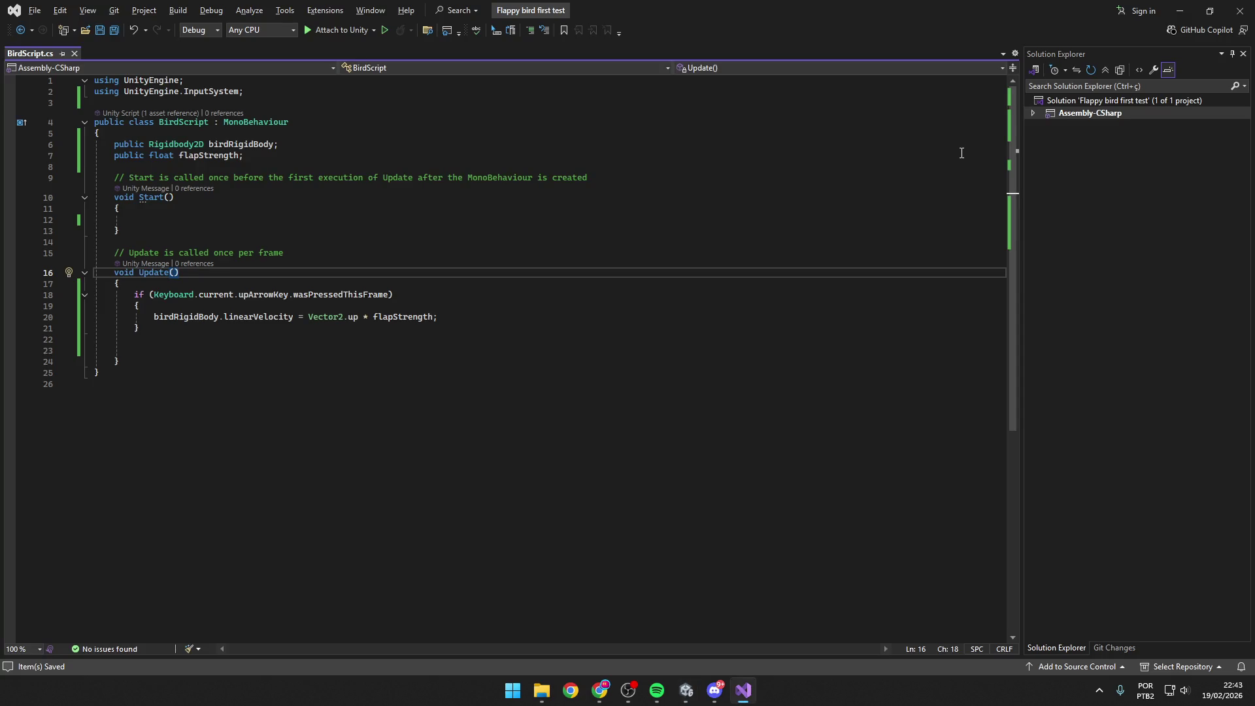
Add 'public Collider2D birdCollider;' below flapStrength and save BirdScript.
left_click(298, 160)
key("Return")
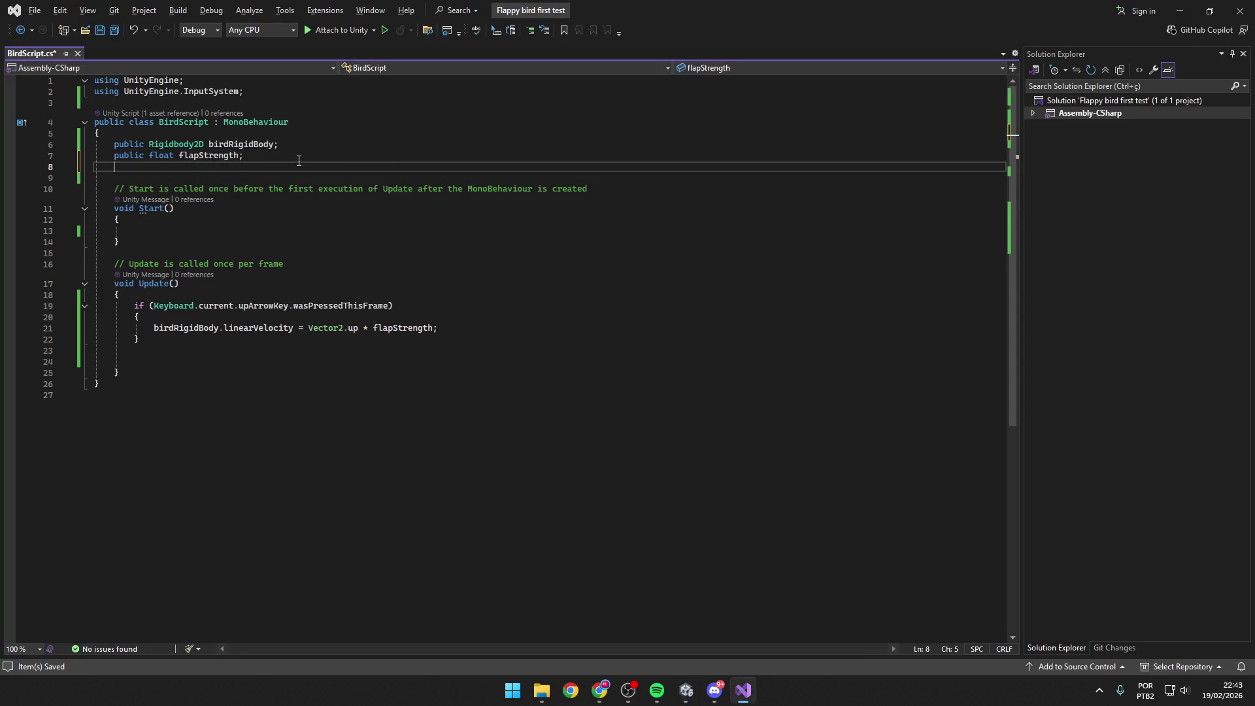
type("public ")
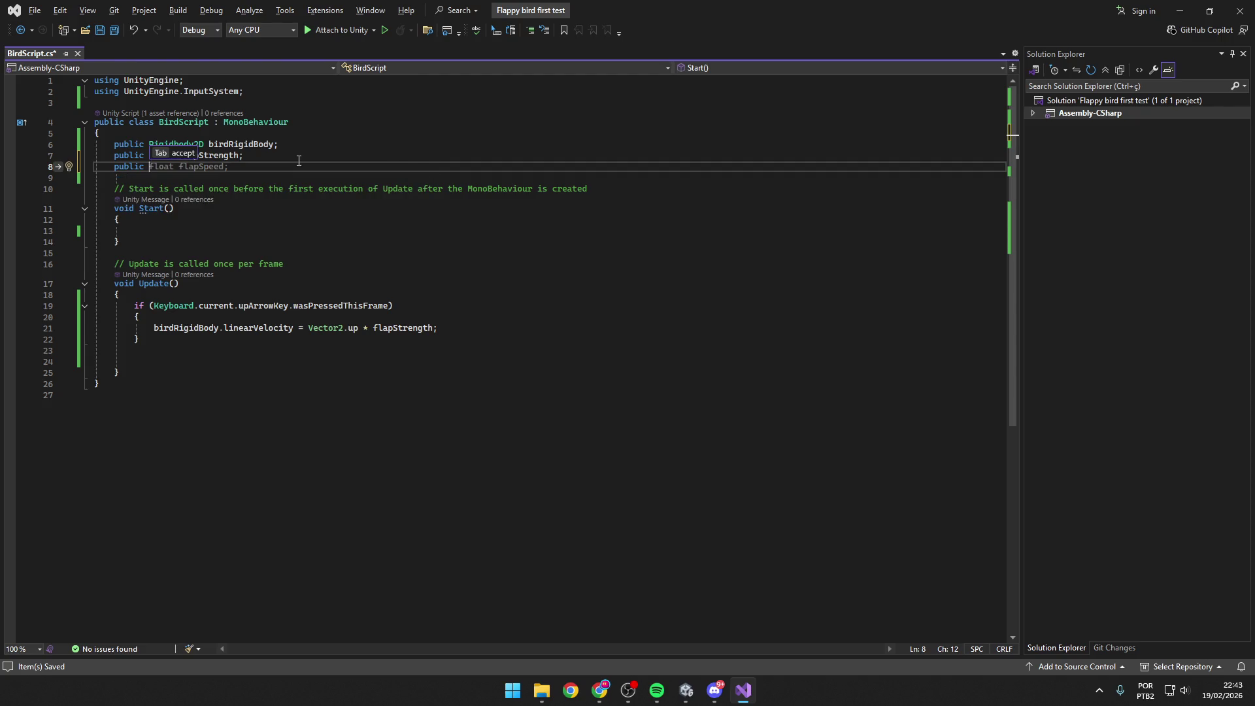
type("Colli")
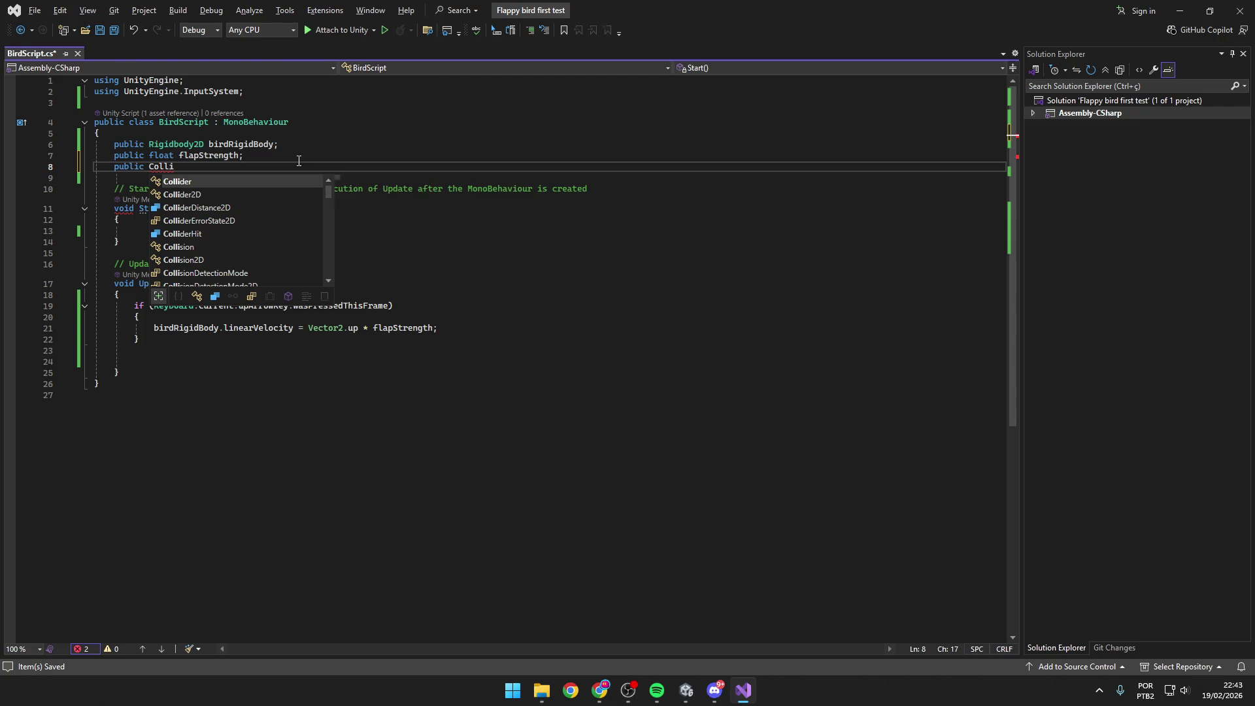
key("Down")
key("Tab")
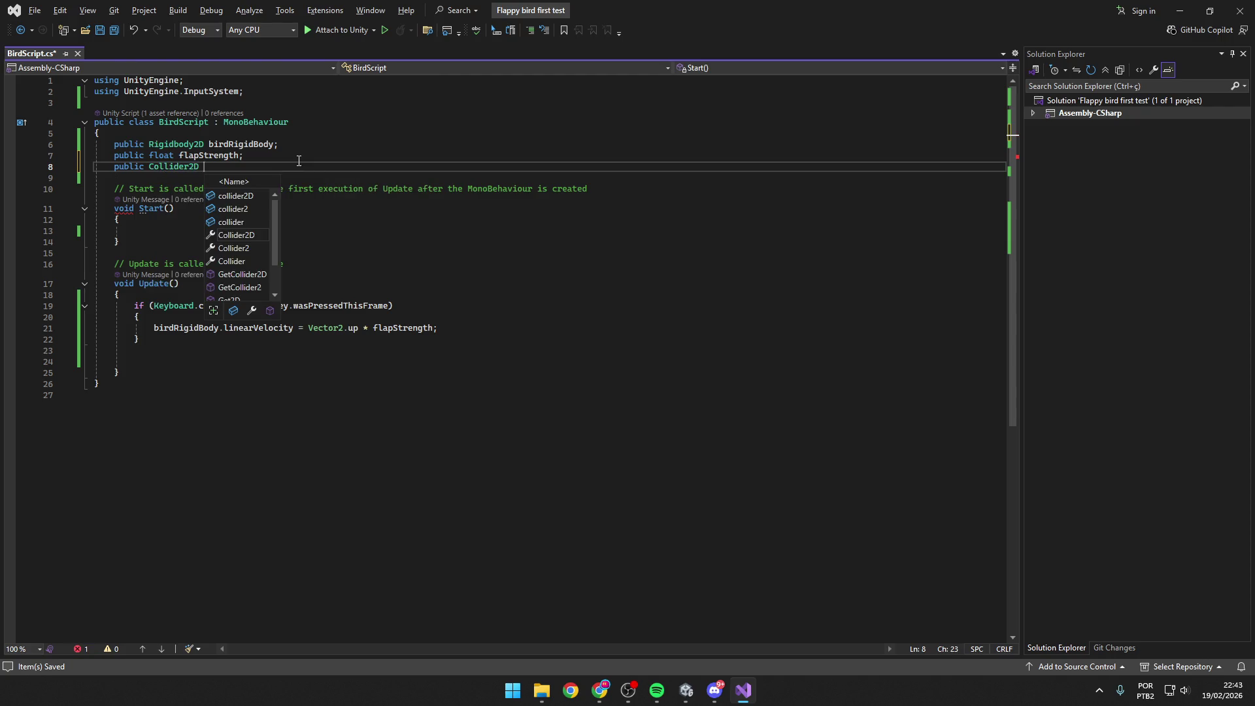
type("bird")
type("Collider;")
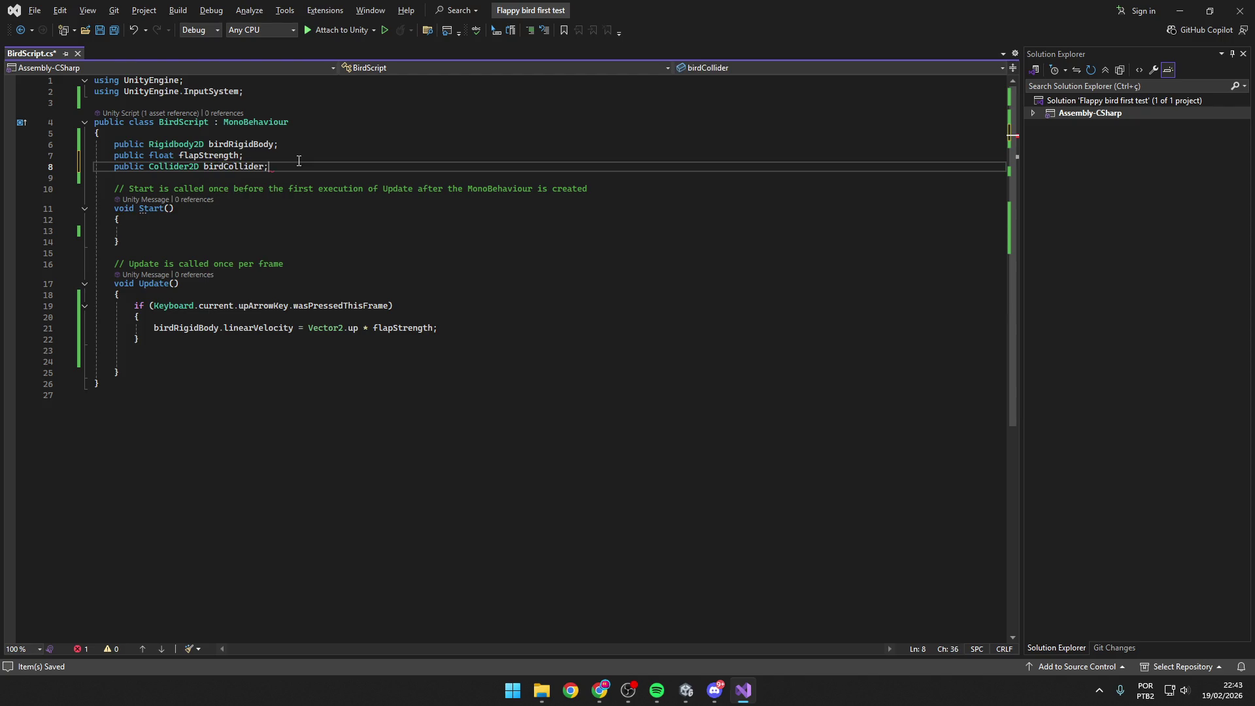
key("ctrl+s")
key("alt+Tab")
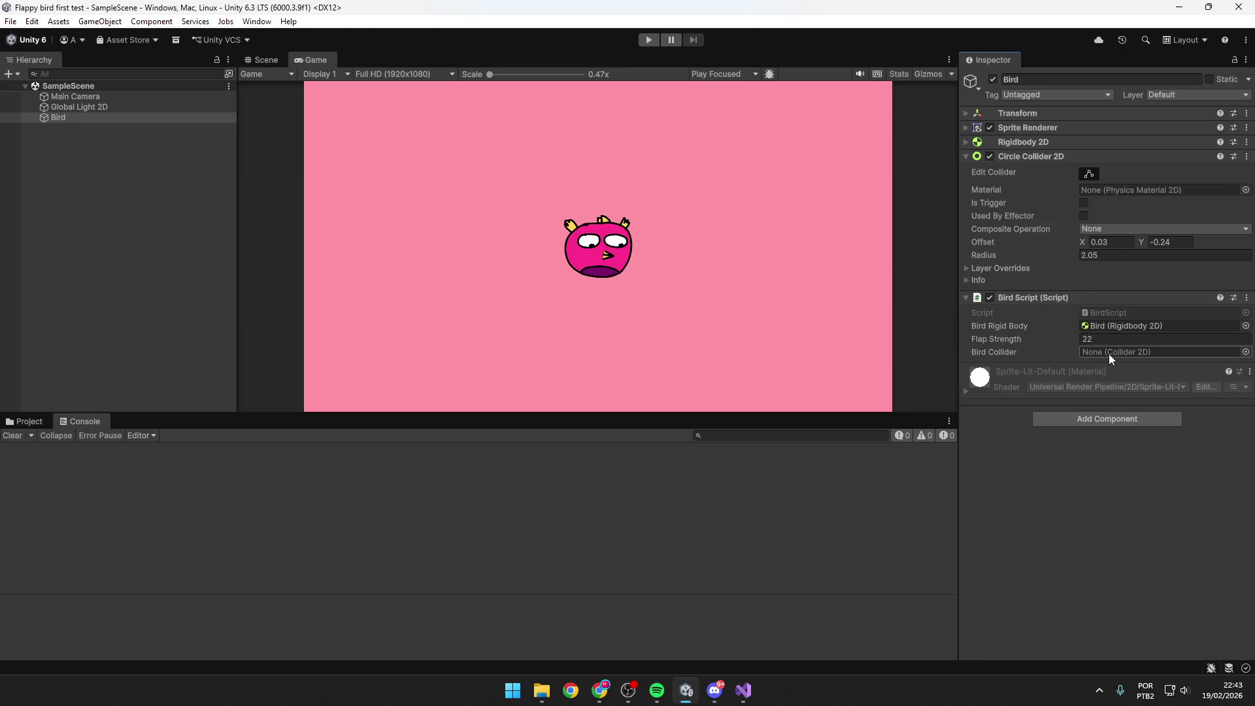
Assign the Bird's Circle Collider 2D to the Bird Script's Bird Collider field.
left_click_drag(1034, 155, 1117, 354)
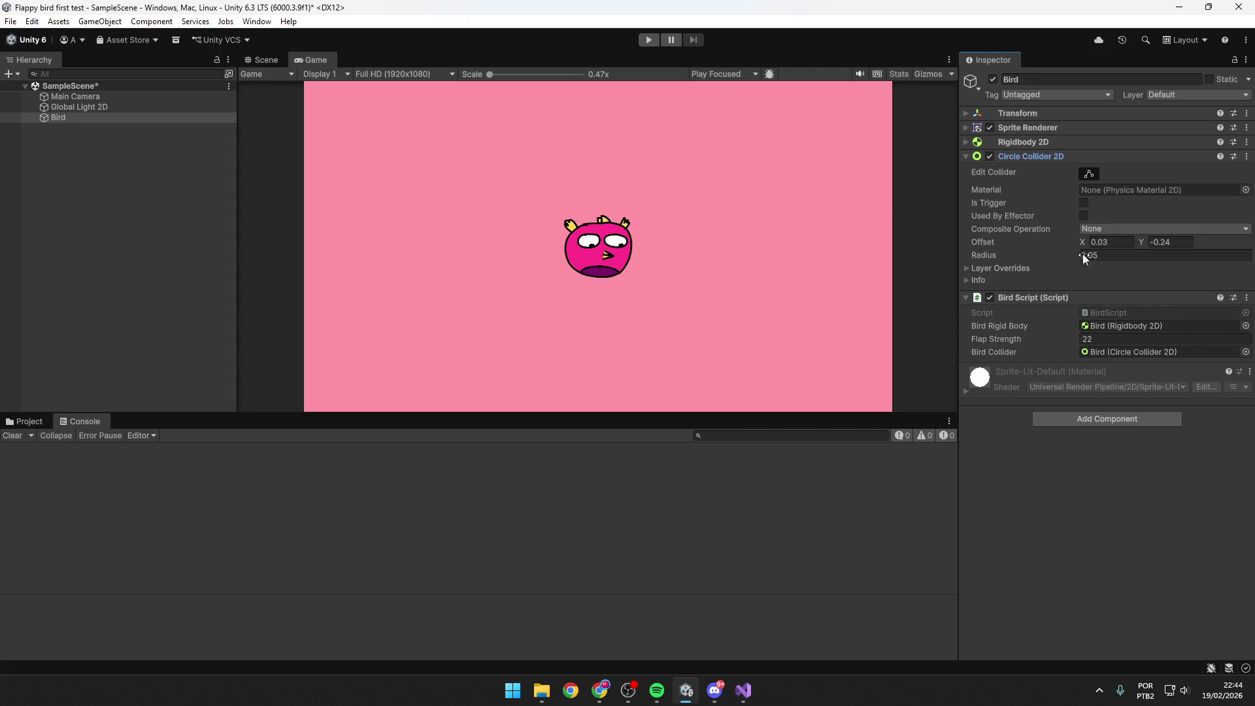
key("alt+Tab")
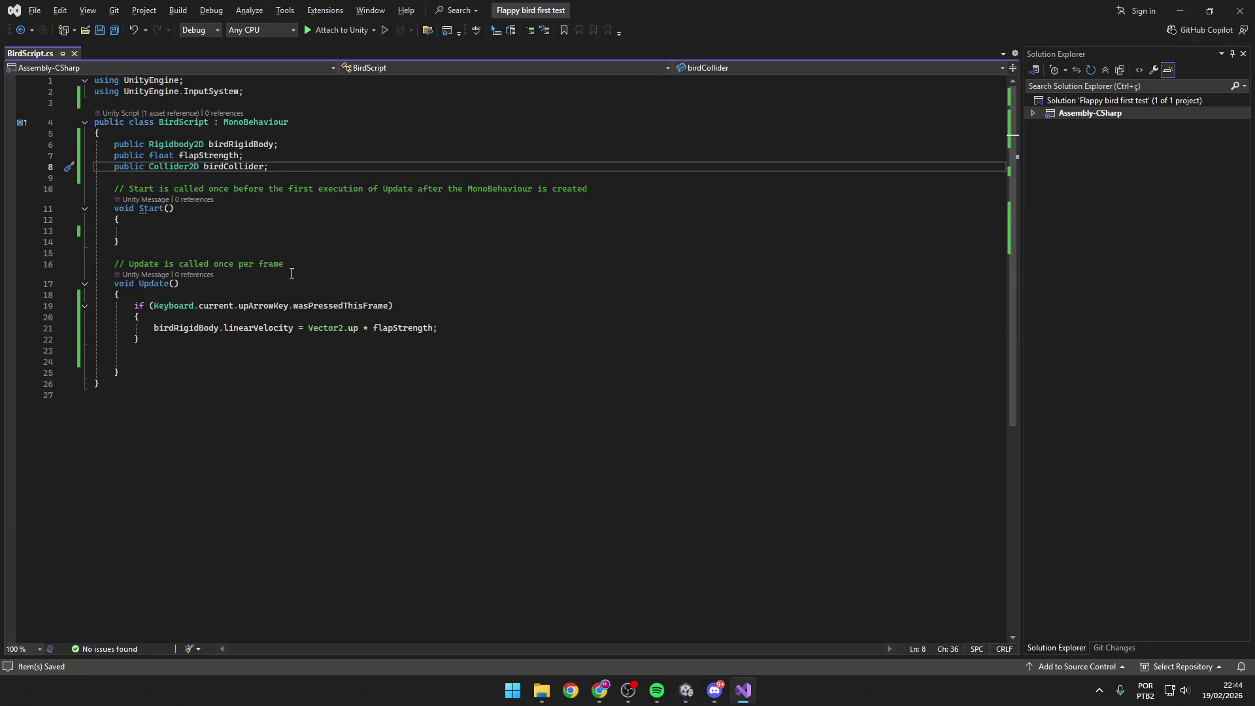
Start writing a birdCollider.get call inside Start(), browsing the member suggestions.
left_click(179, 230)
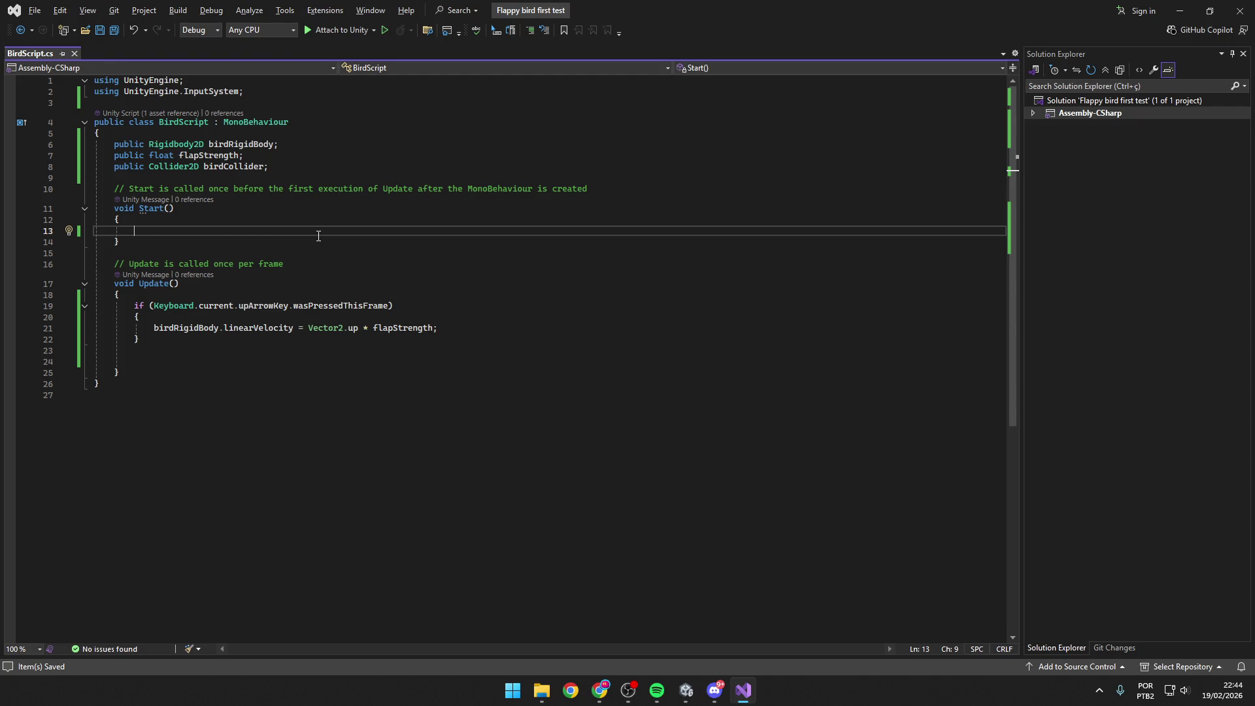
type("birdCollider")
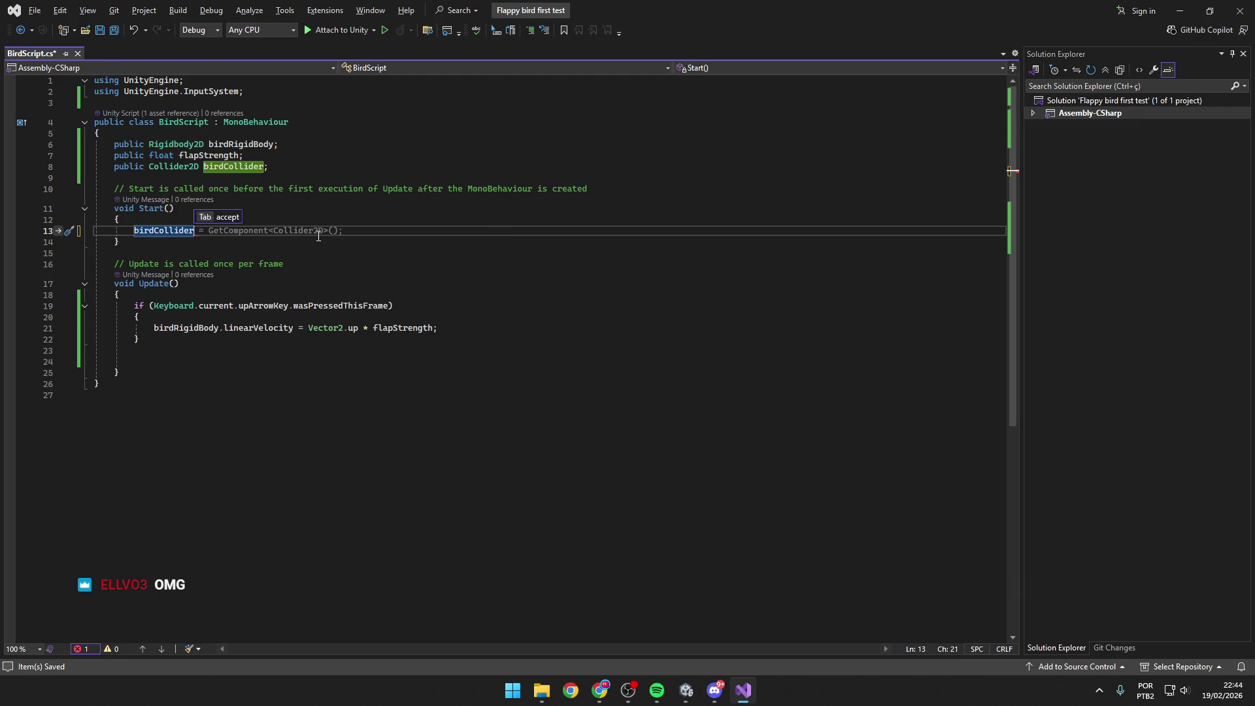
type(".")
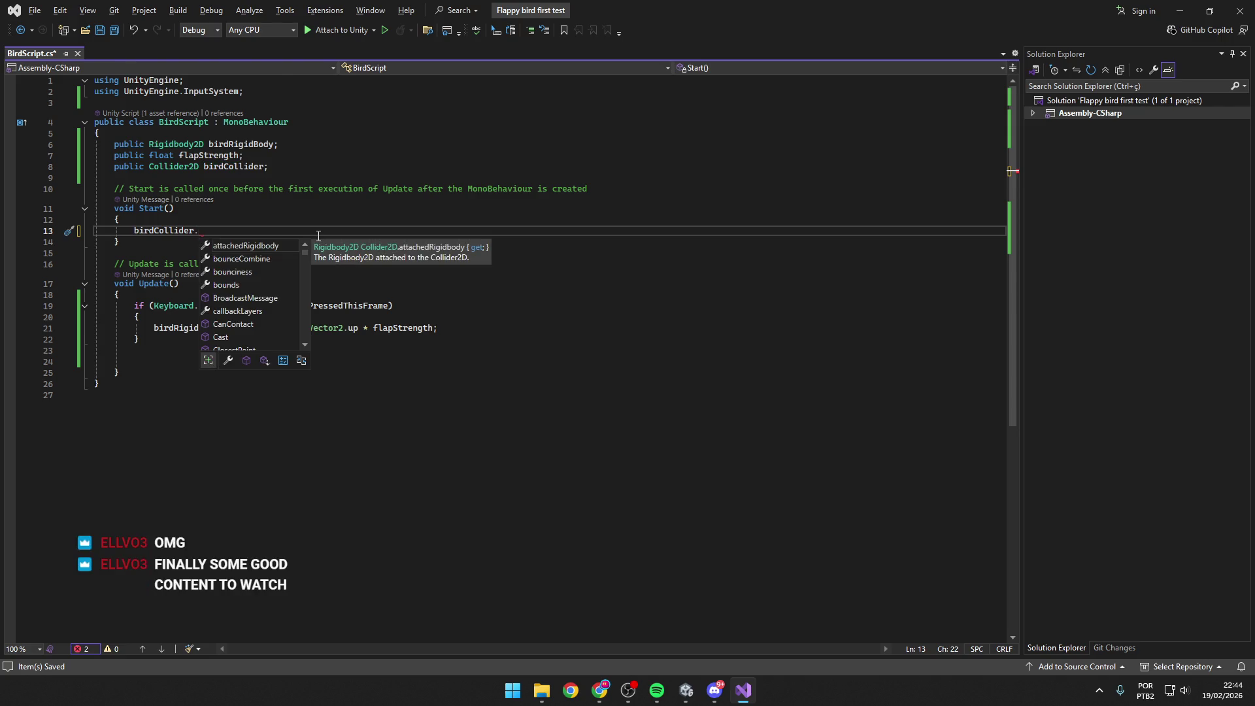
key("alt+Tab")
key("alt+Tab")
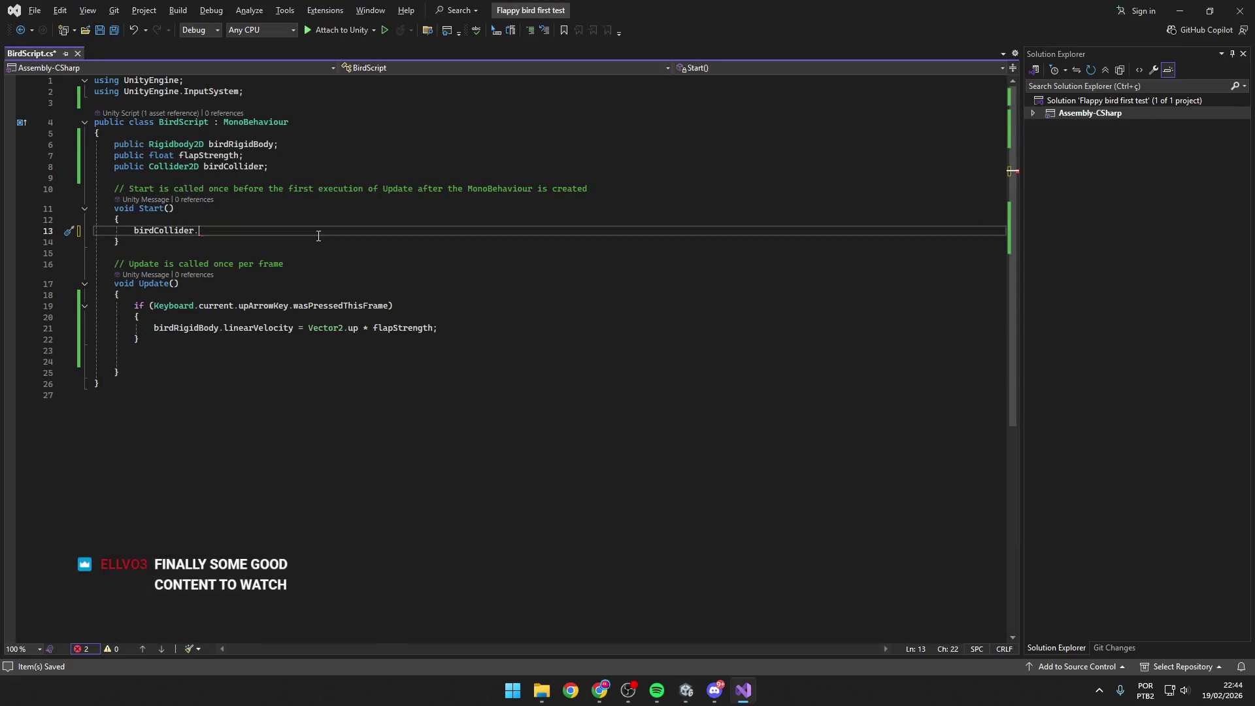
key("alt+Tab")
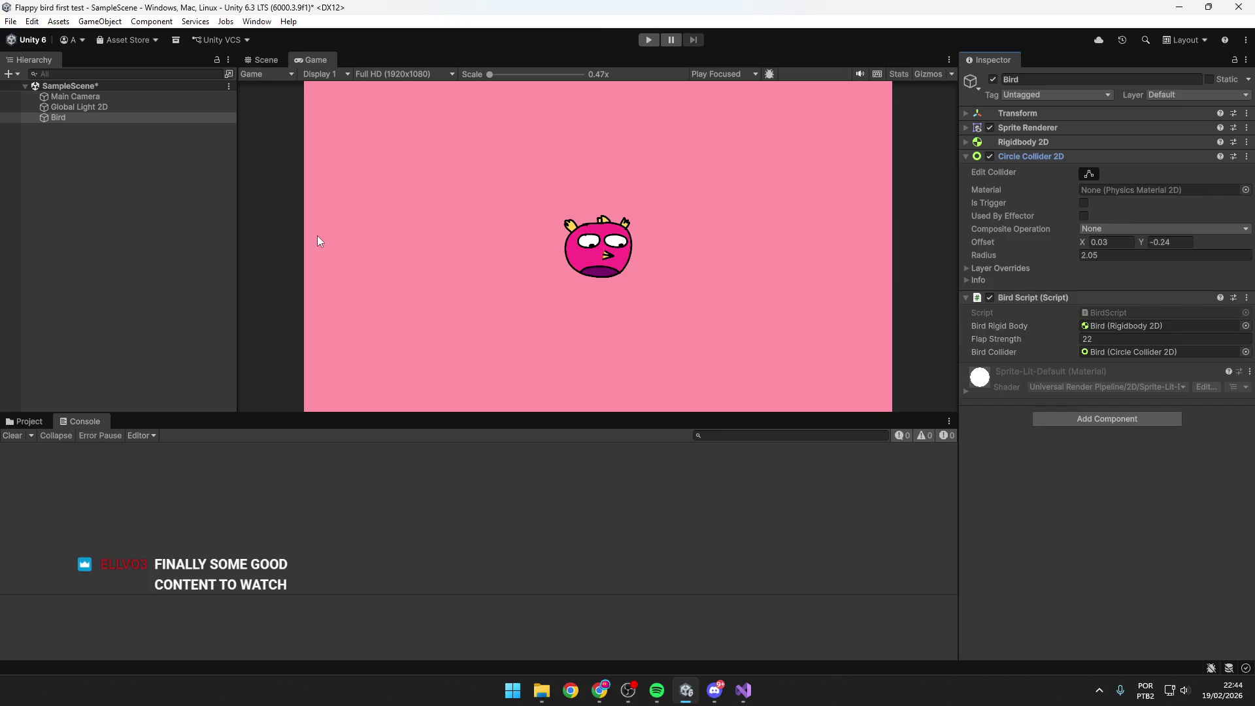
key("alt+Tab")
type("ra")
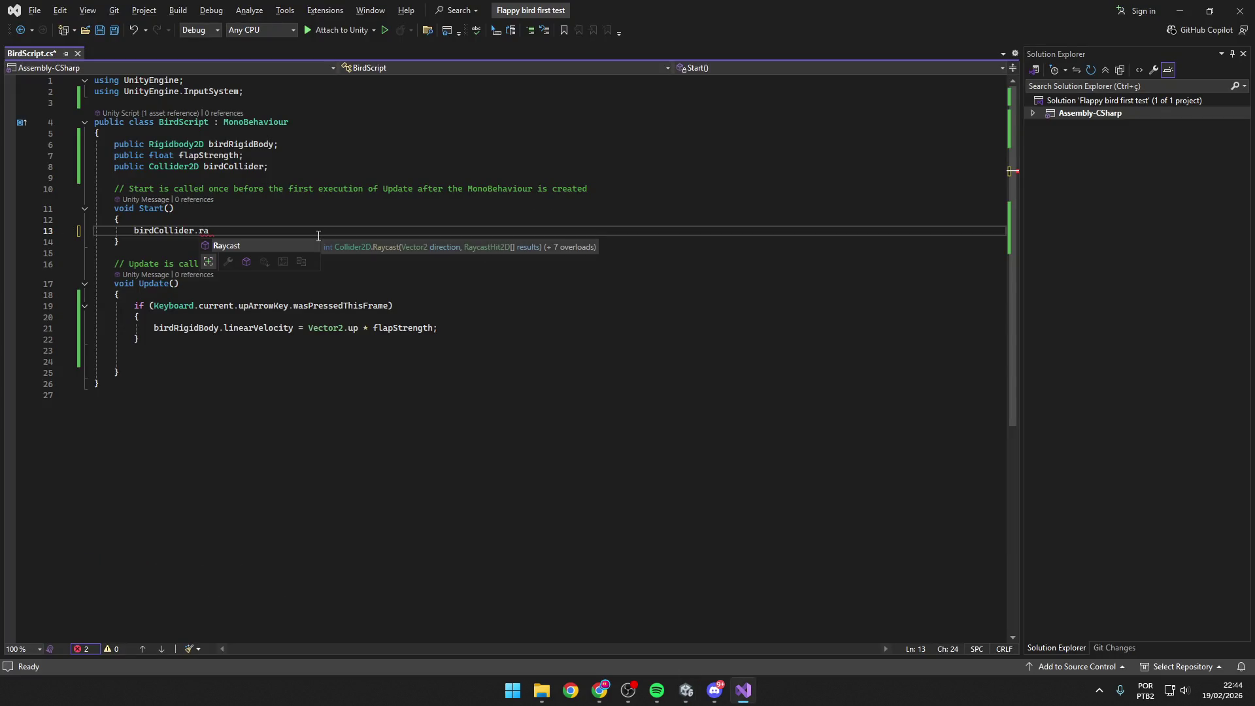
key("BackSpace")
key("BackSpace")
key("BackSpace")
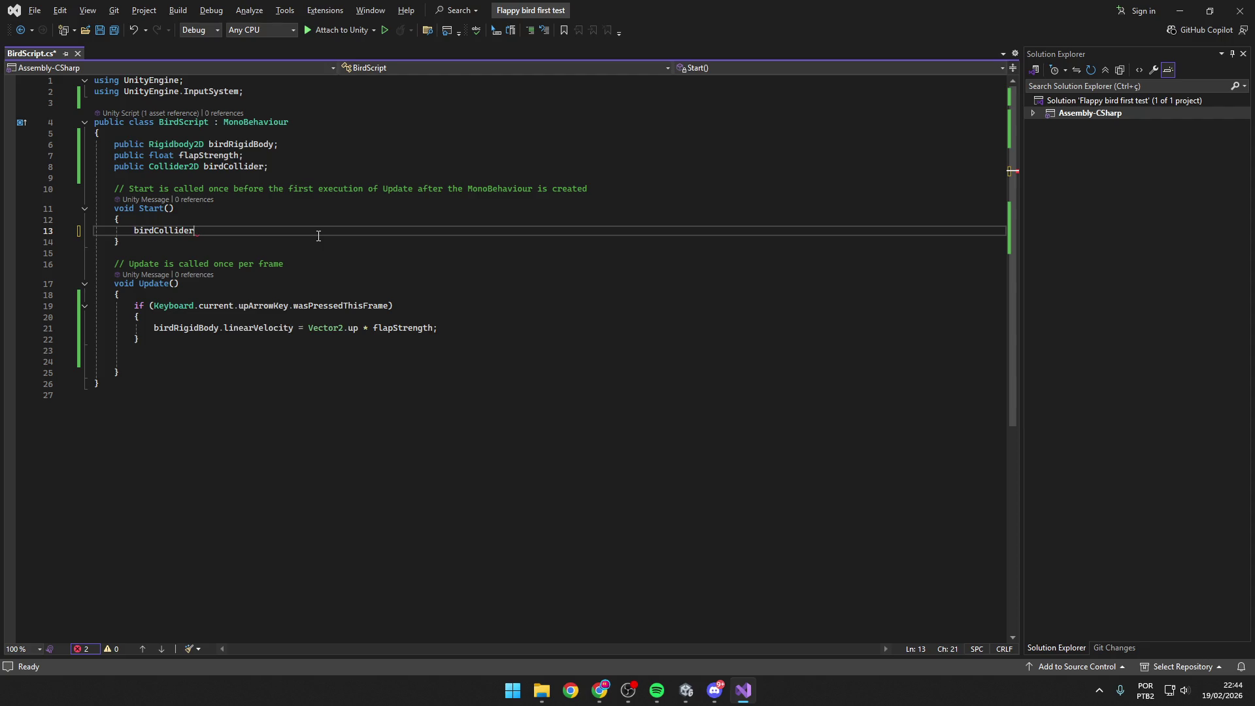
type(".")
scroll(265, 273, "down", 4)
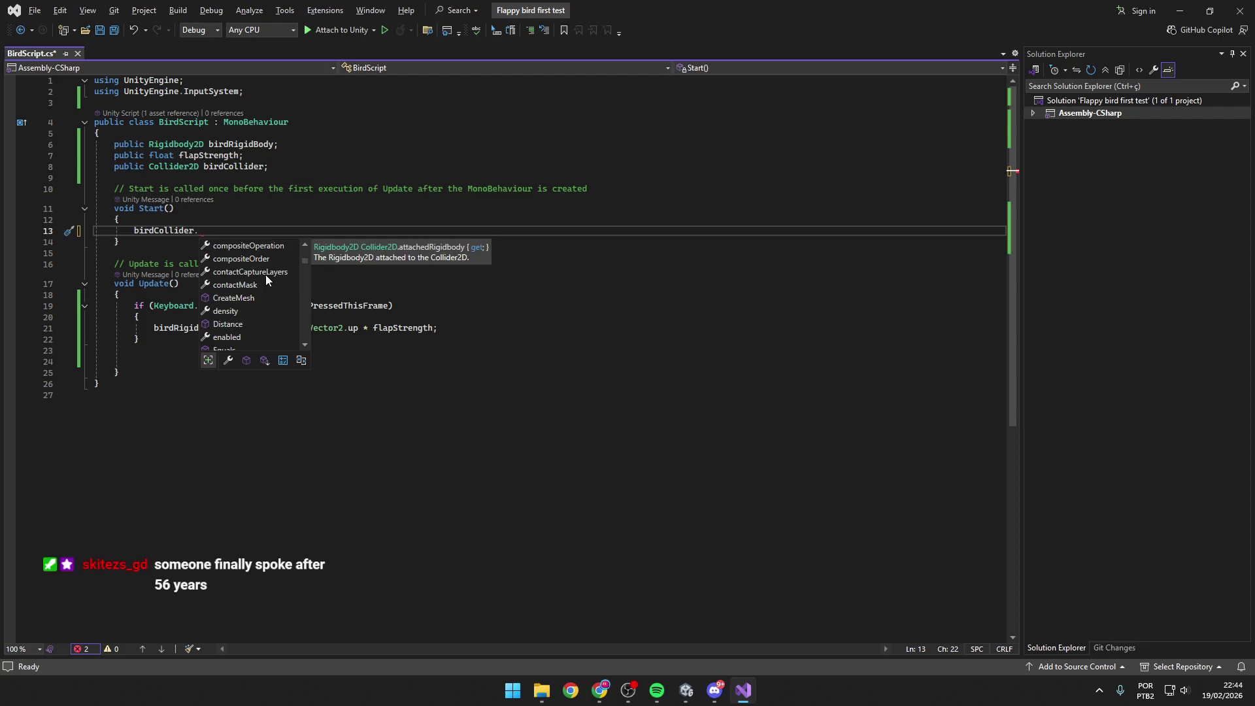
scroll(265, 274, "down", 3)
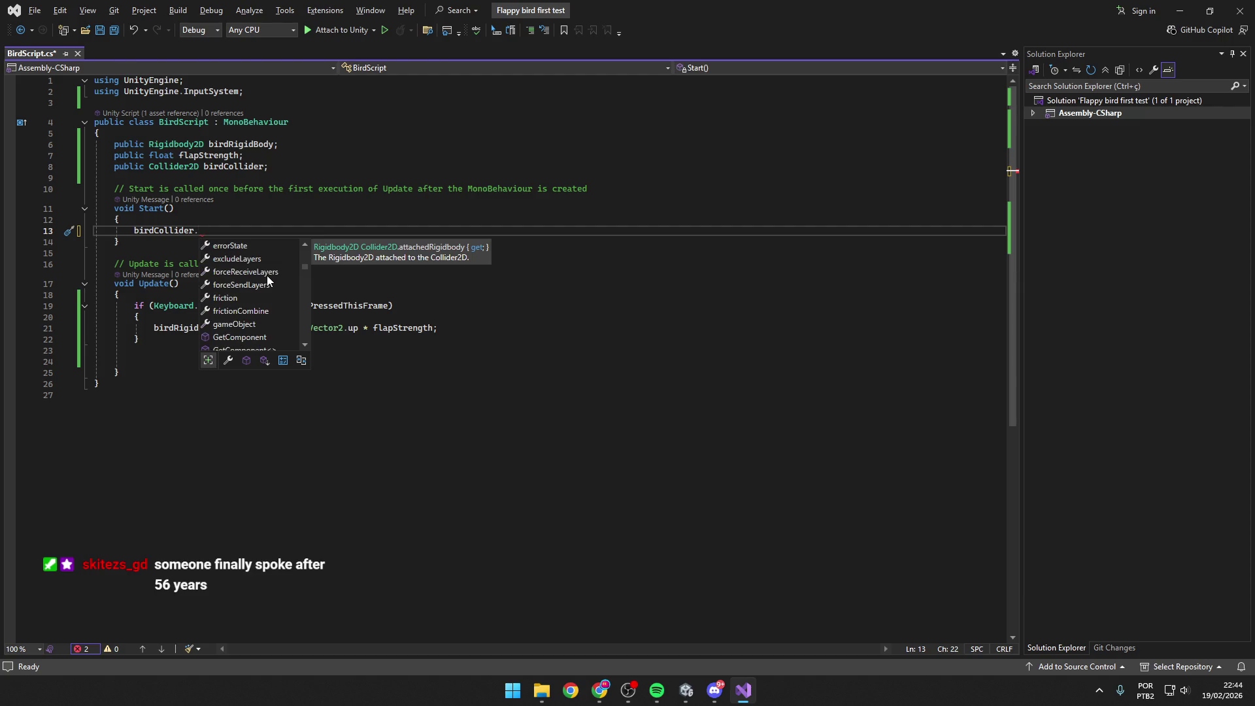
scroll(267, 277, "down", 2)
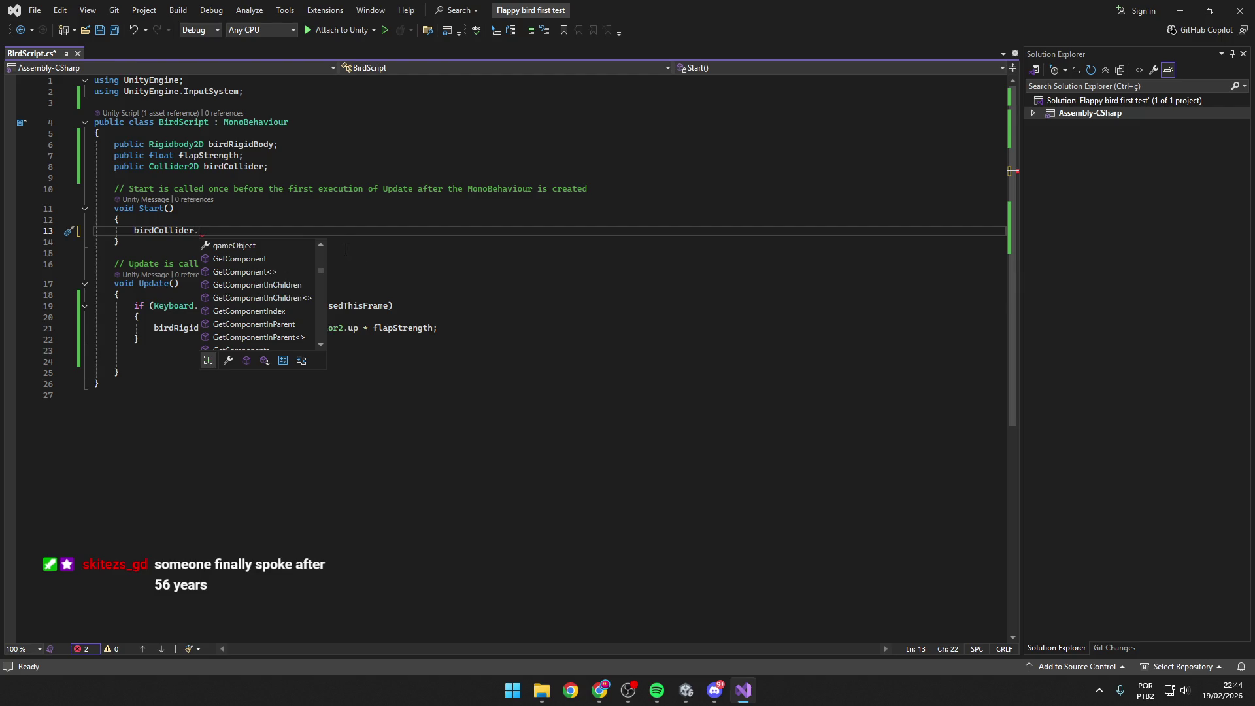
key("ctrl+s")
key("ctrl+z")
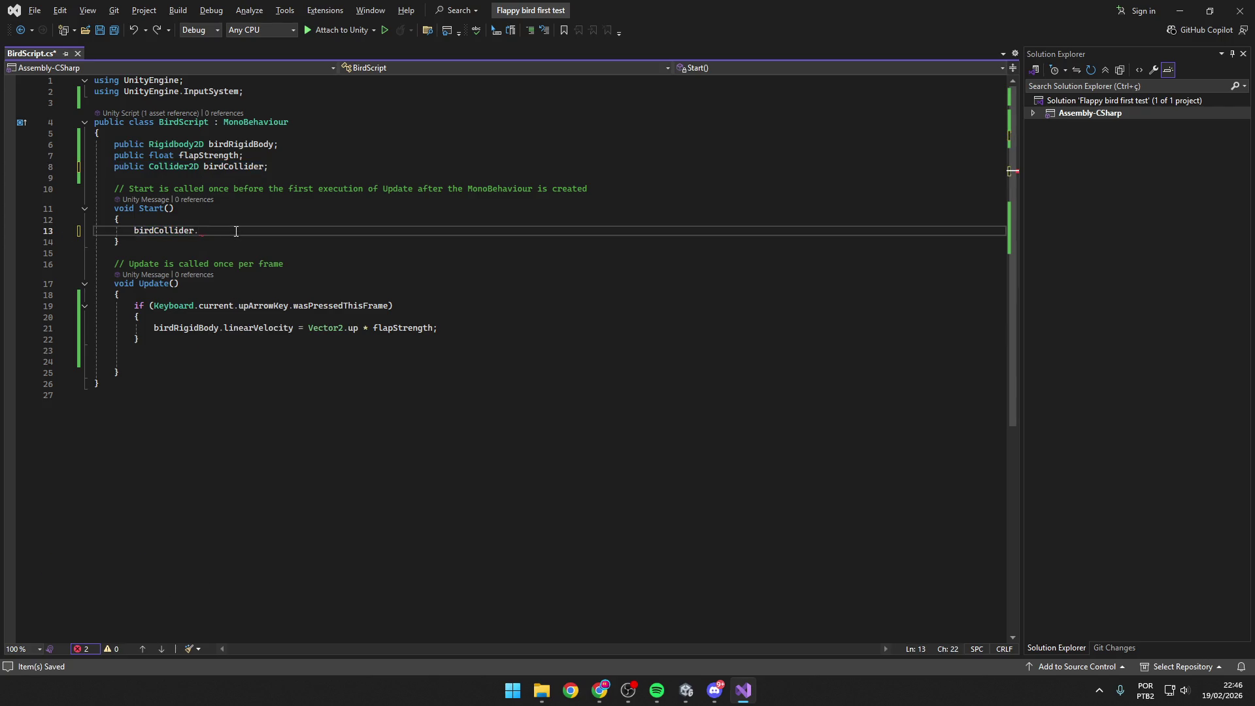
type("get")
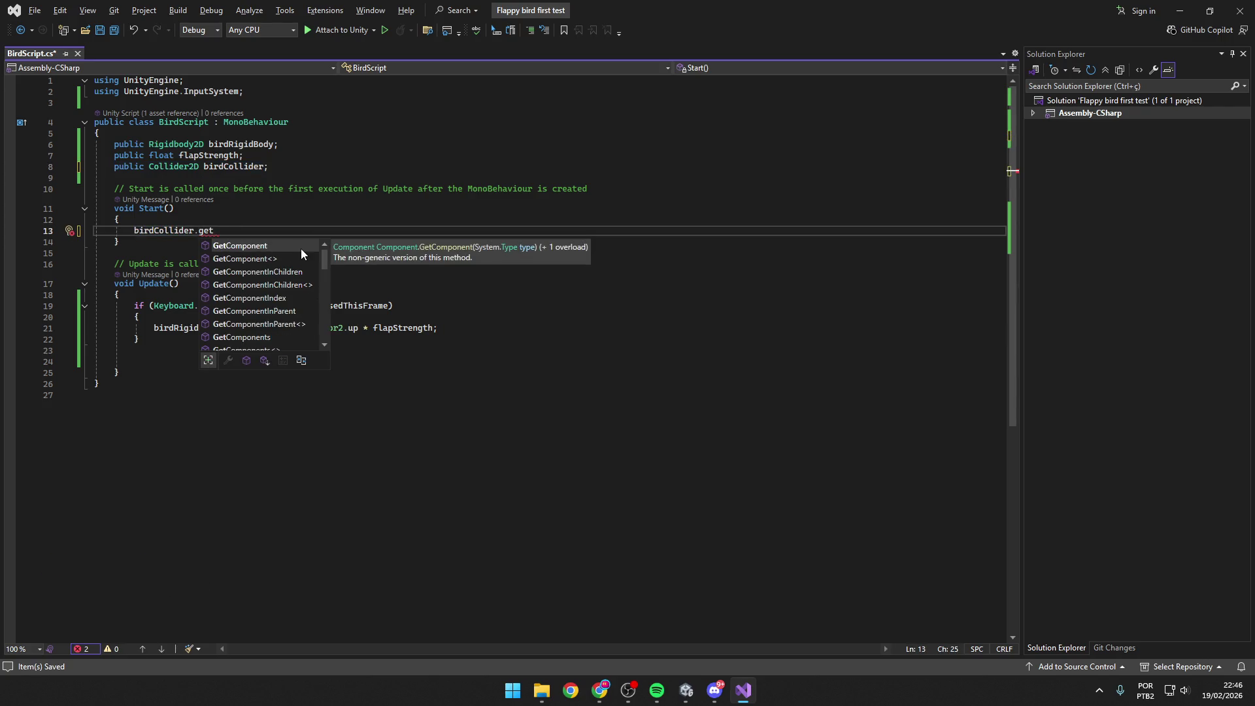
scroll(301, 249, "down", 4)
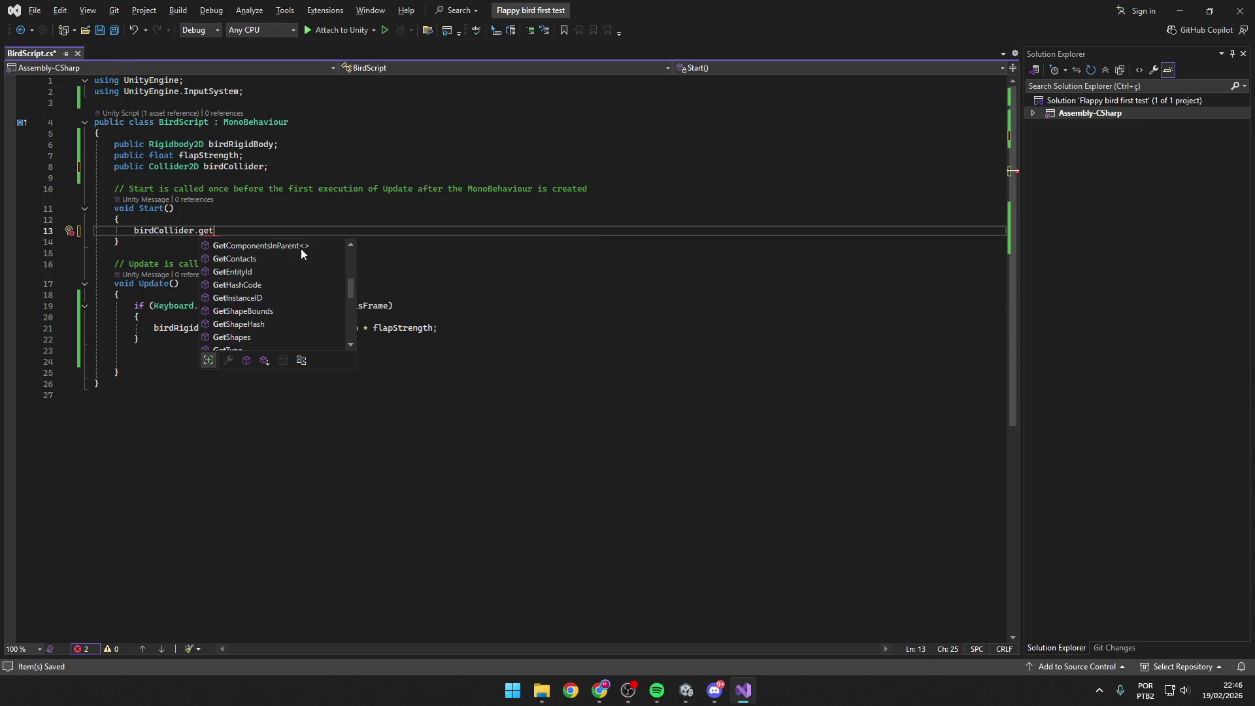
scroll(300, 249, "down", 5)
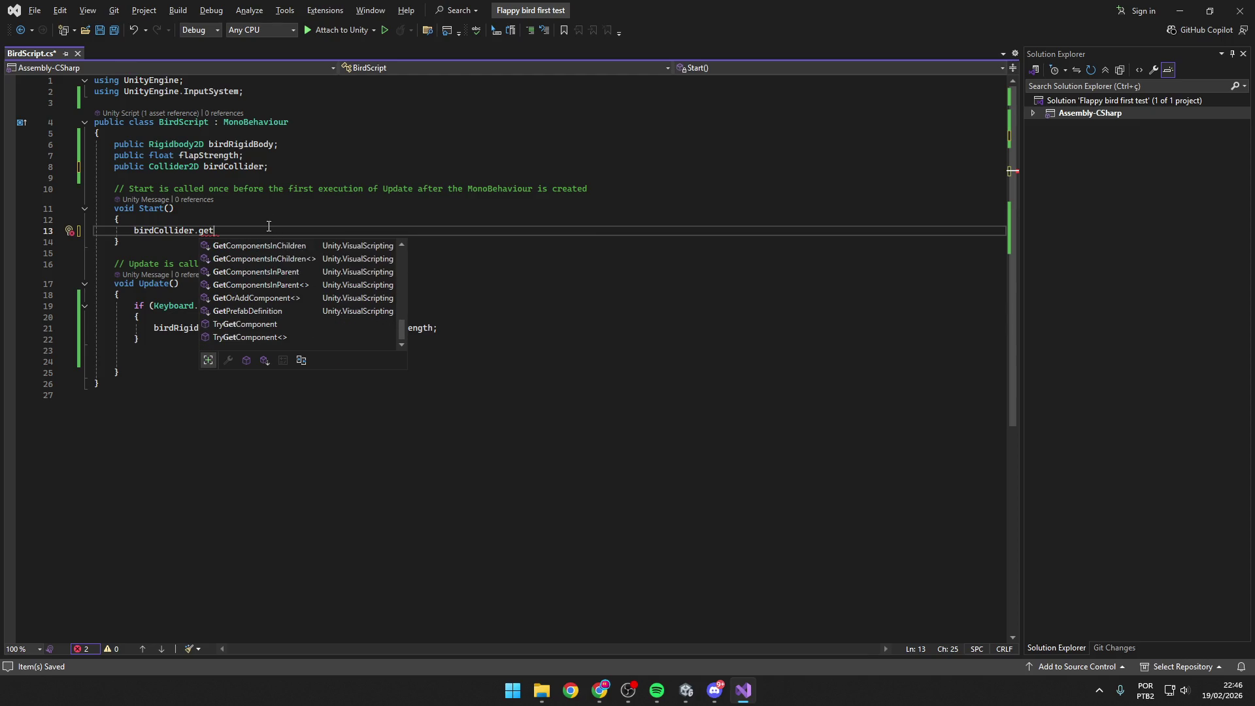
key("Escape")
Delete the unfinished birdCollider line and the birdCollider field declaration, then save BirdScript.
left_click(122, 234)
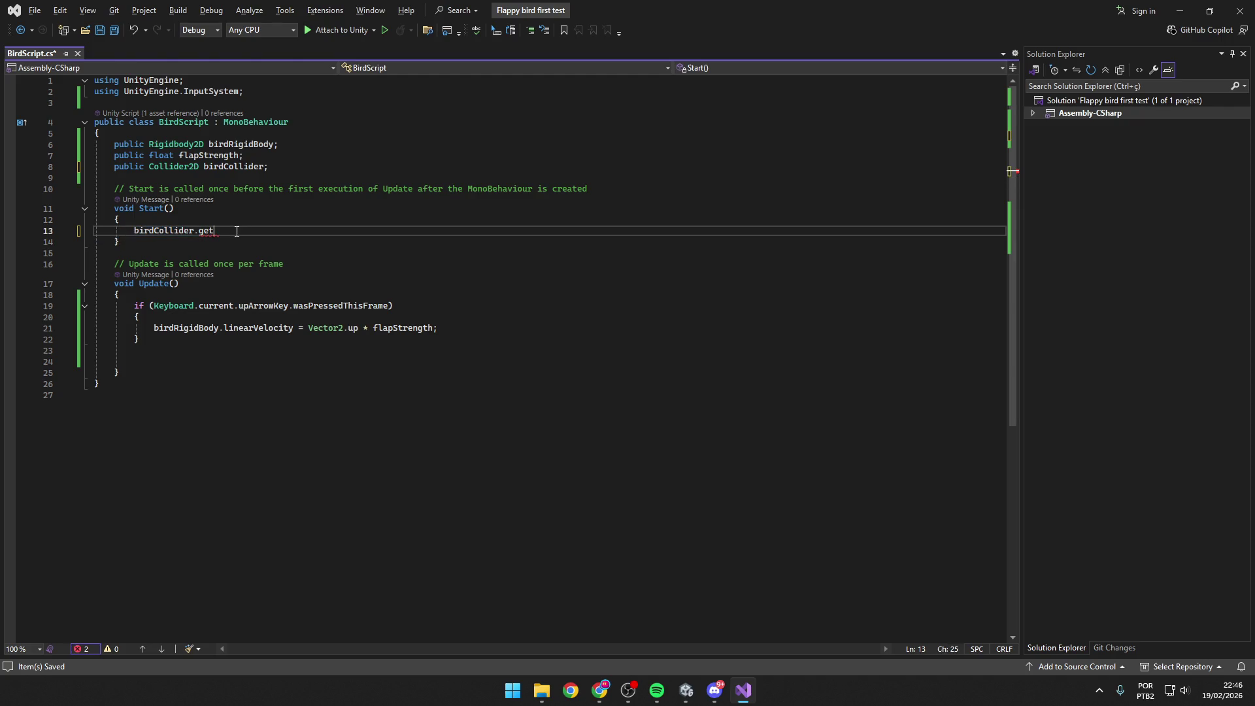
key("shift+End")
key("BackSpace")
left_click_drag(307, 168, 110, 167)
key("BackSpace")
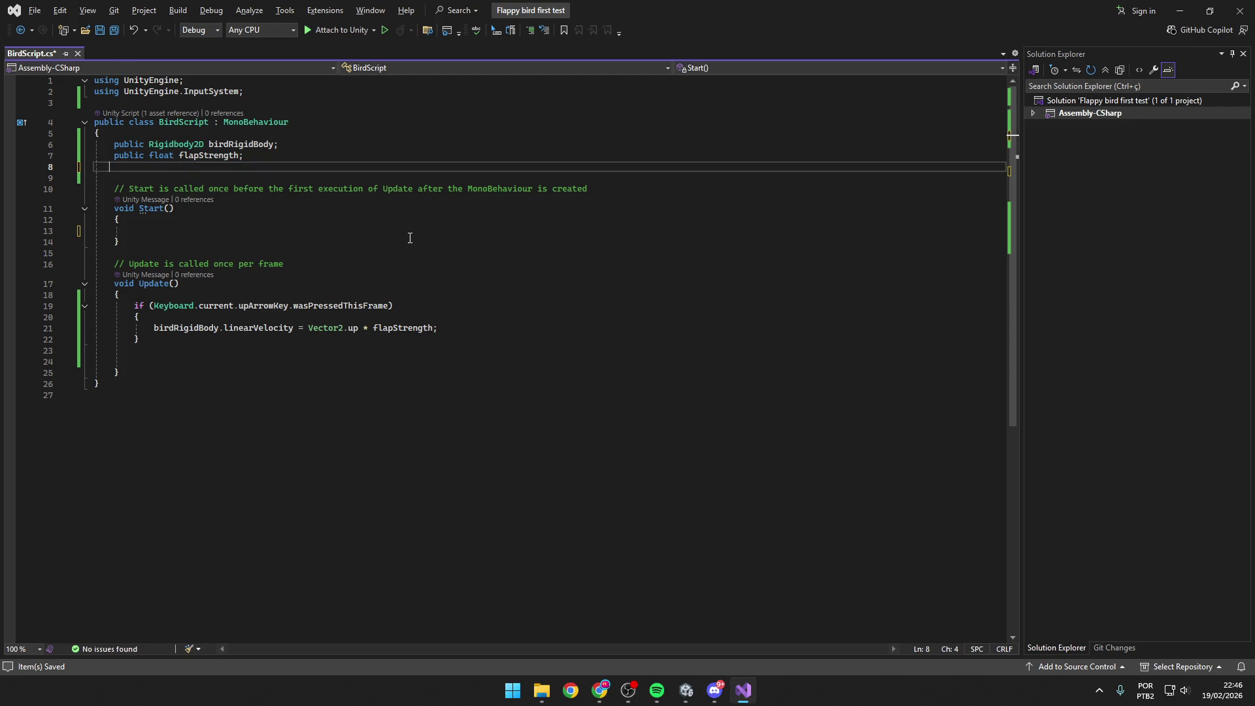
key("ctrl+s")
left_click(397, 233)
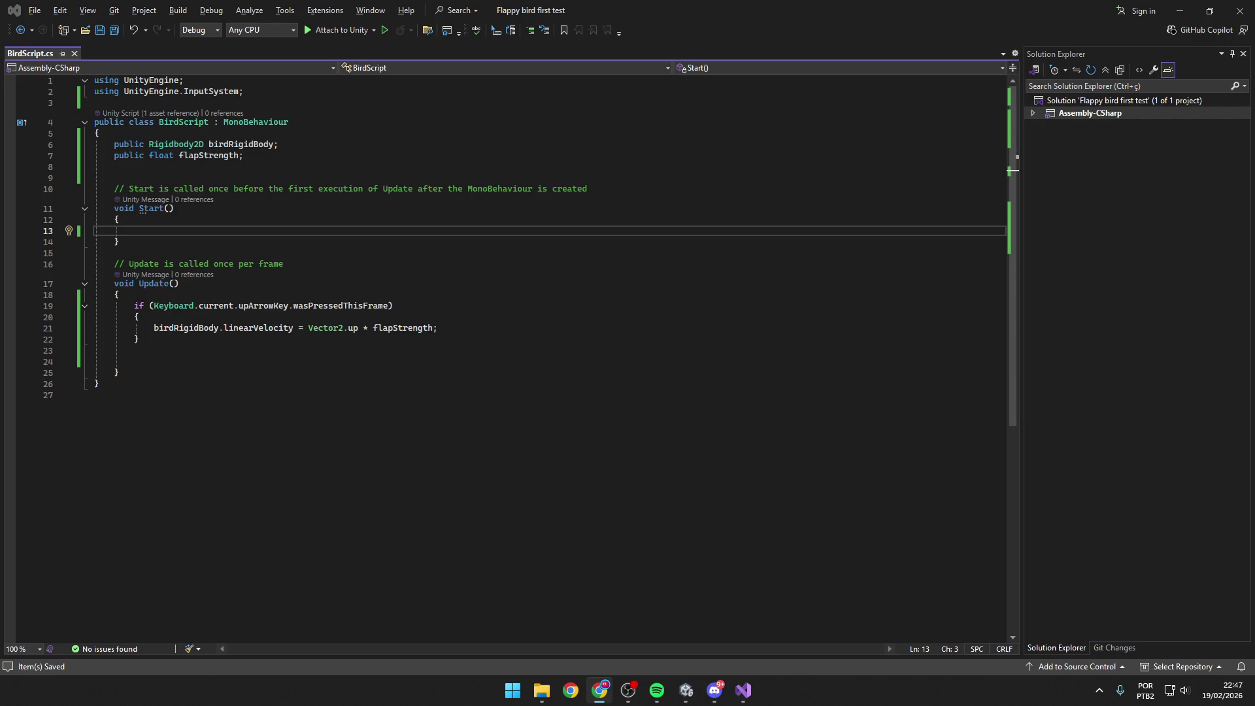
Leave the saved BirdScript unchanged and bring the Unity editor with the Bird forward.
left_click(598, 445)
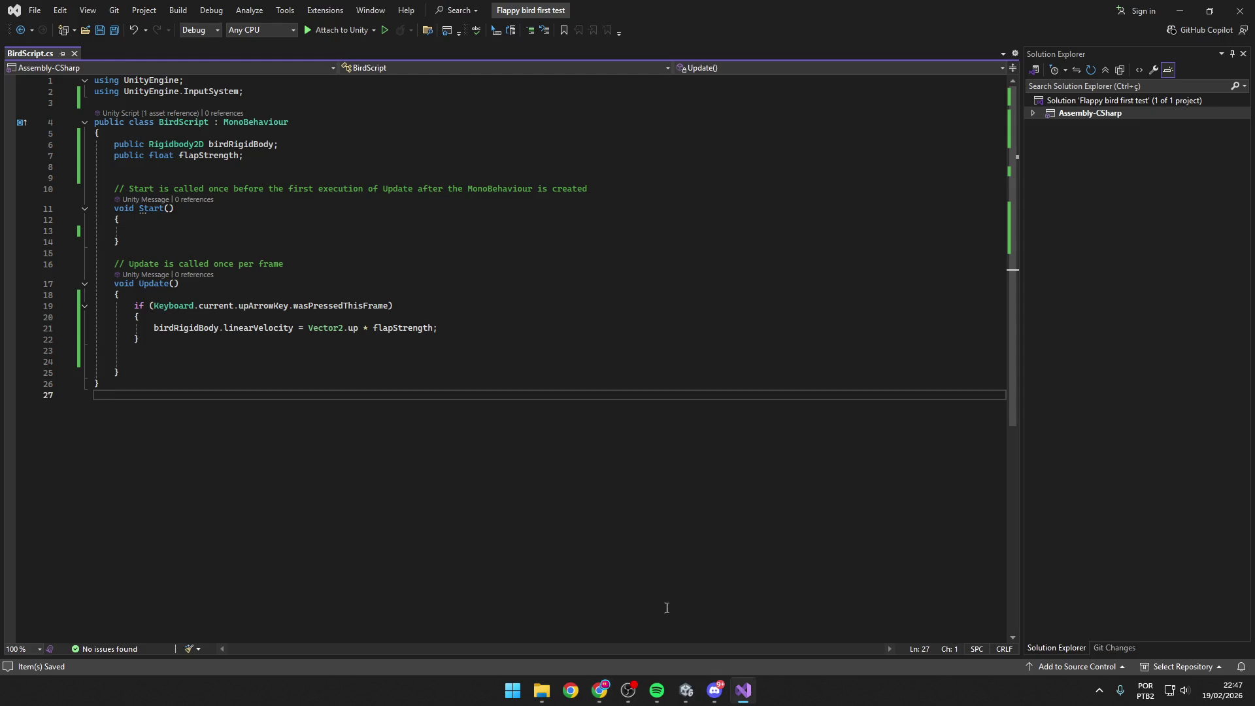
left_click(686, 691)
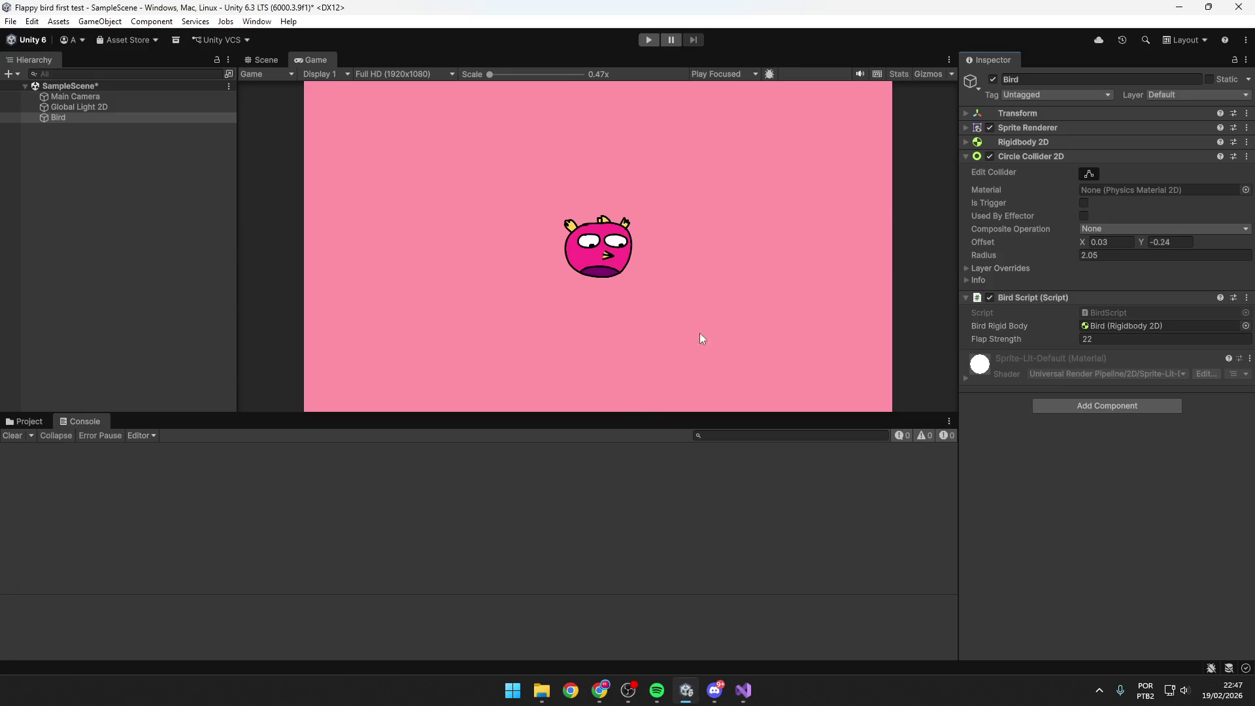
Inspect the Pipe sprite asset, then create an empty scene object named Pipe.
left_click(27, 422)
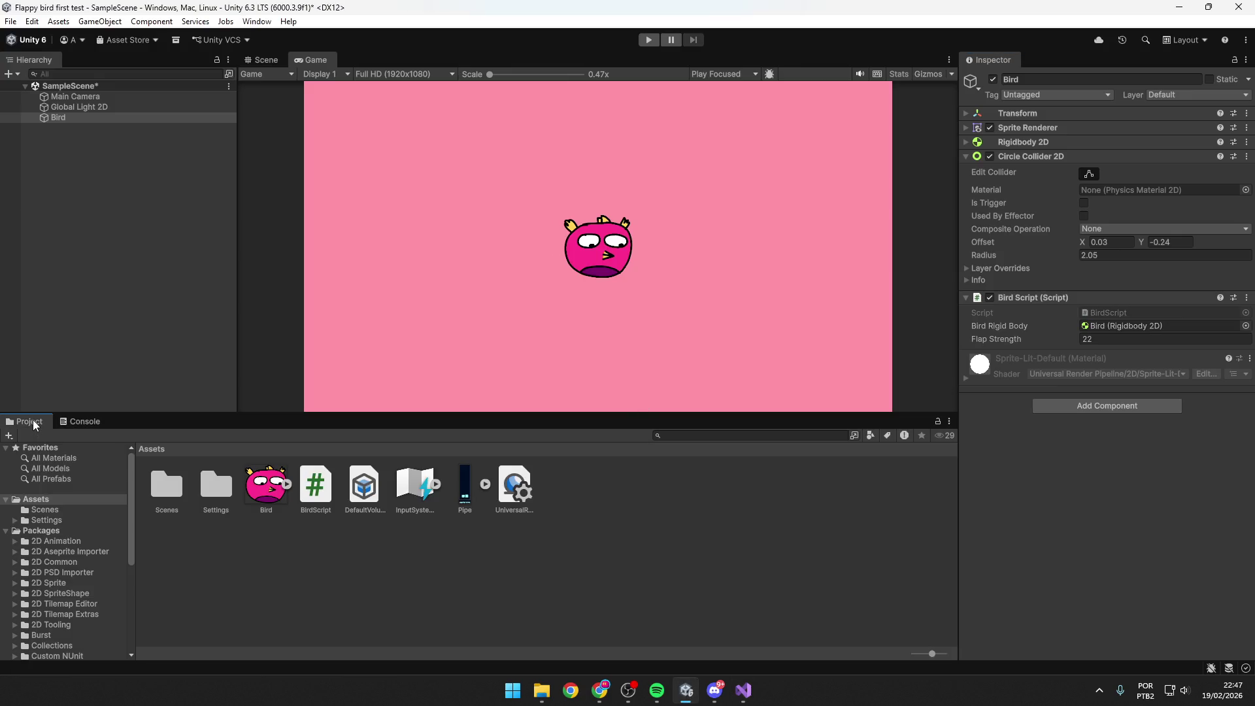
left_click(293, 581)
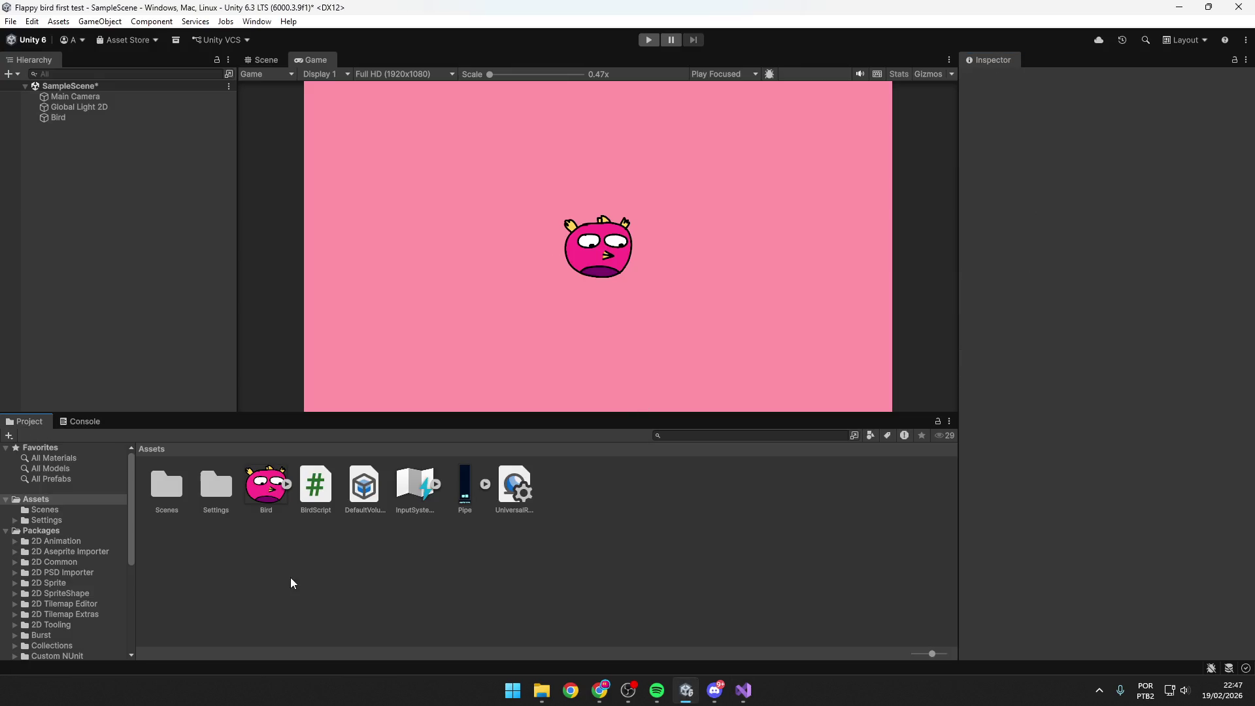
left_click(464, 495)
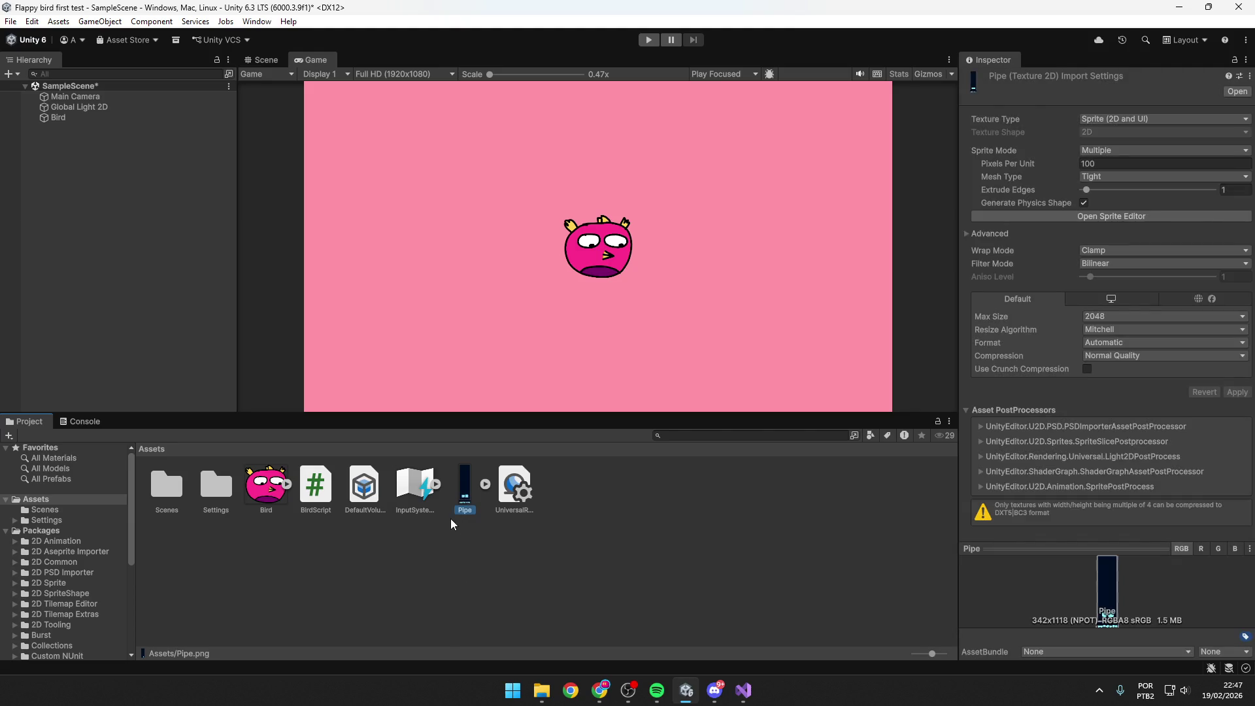
right_click(88, 189)
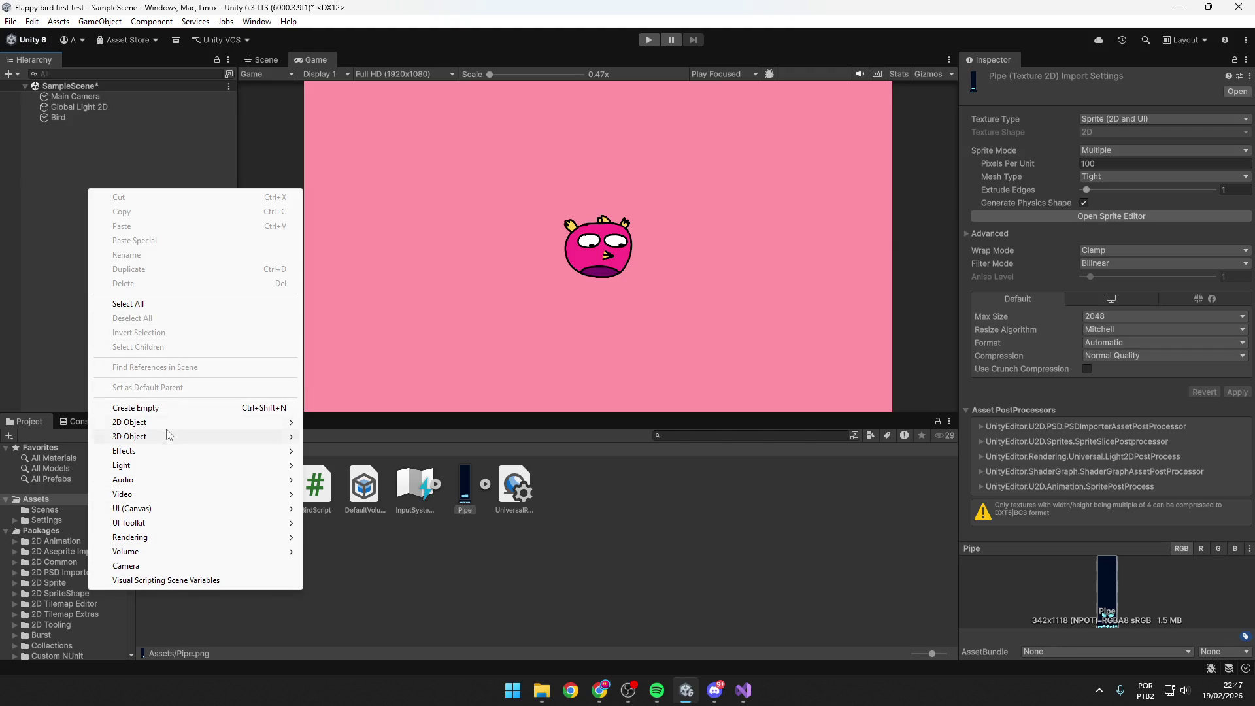
left_click(168, 407)
type("Pipe")
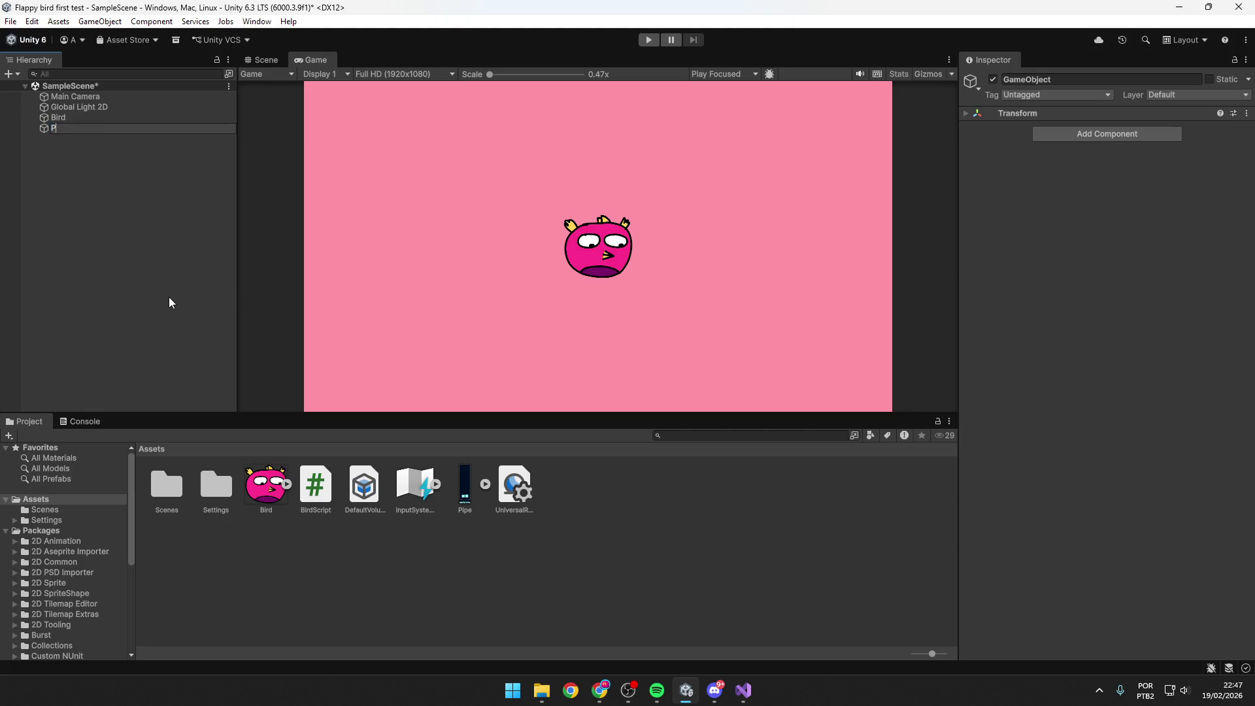
key("Return")
In the Scene view, move Pipe to X -0.04369, Y -0.02.
key("alt+Tab")
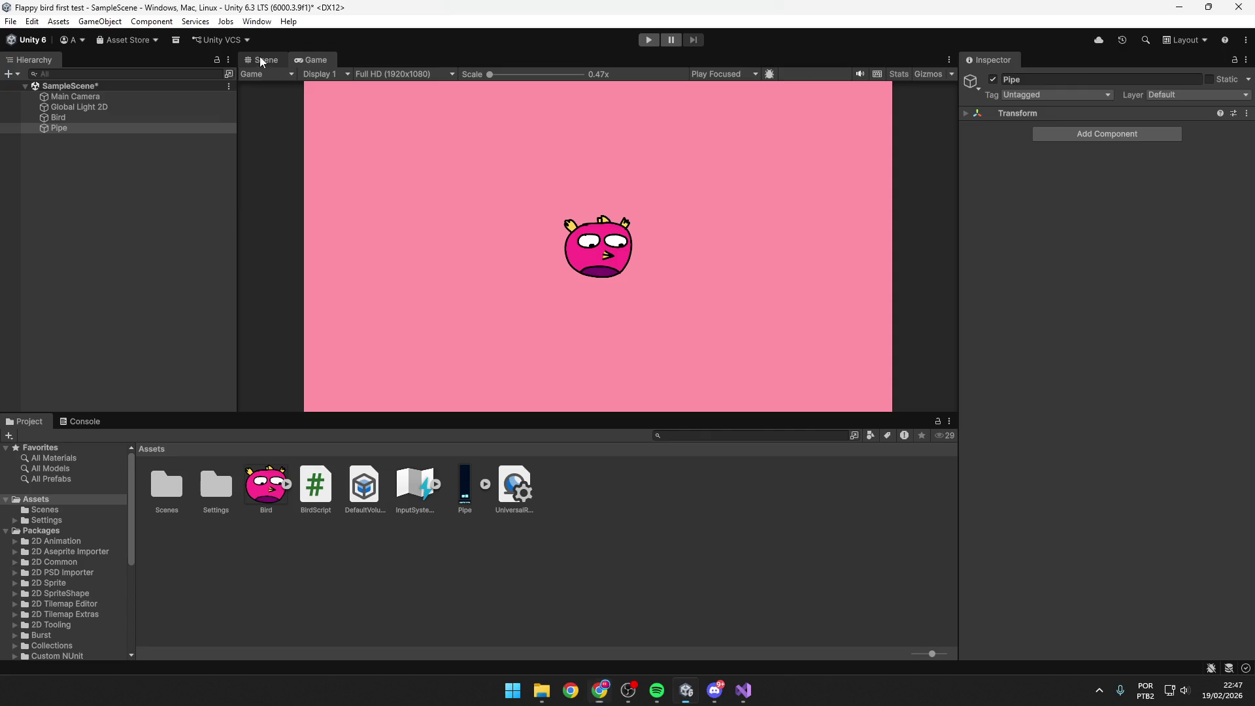
double_click(83, 129)
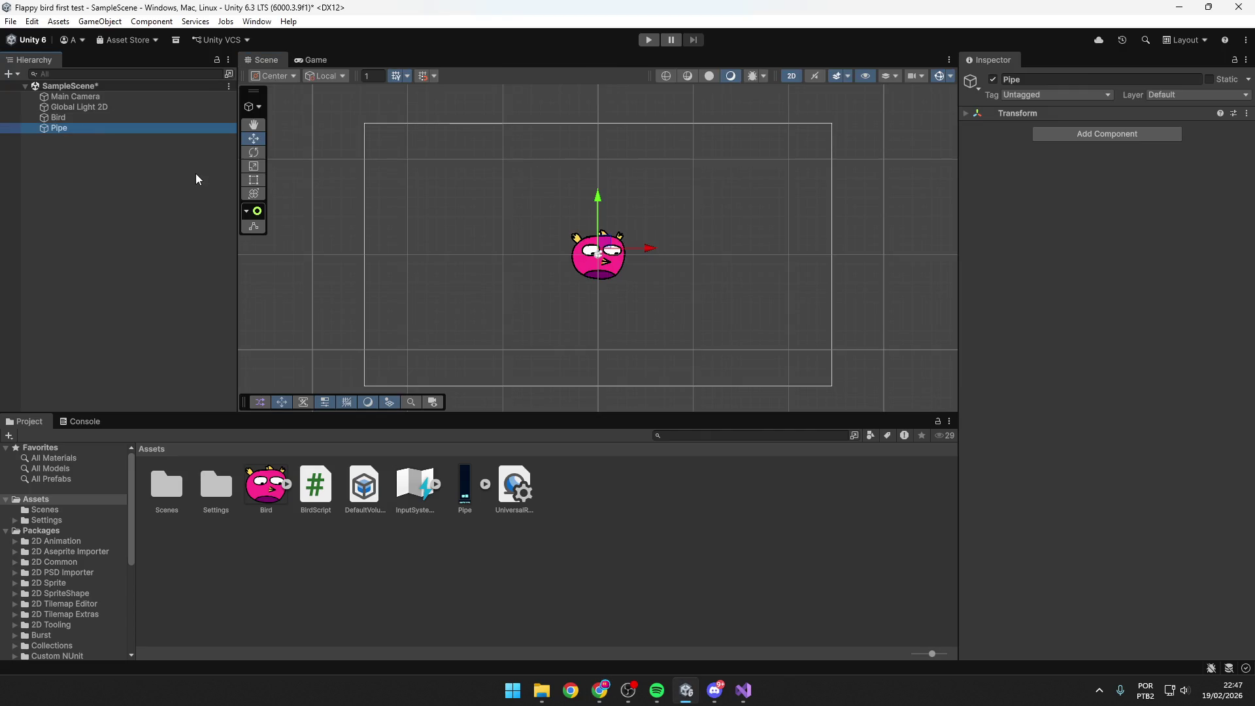
left_click(964, 116)
left_click(964, 115)
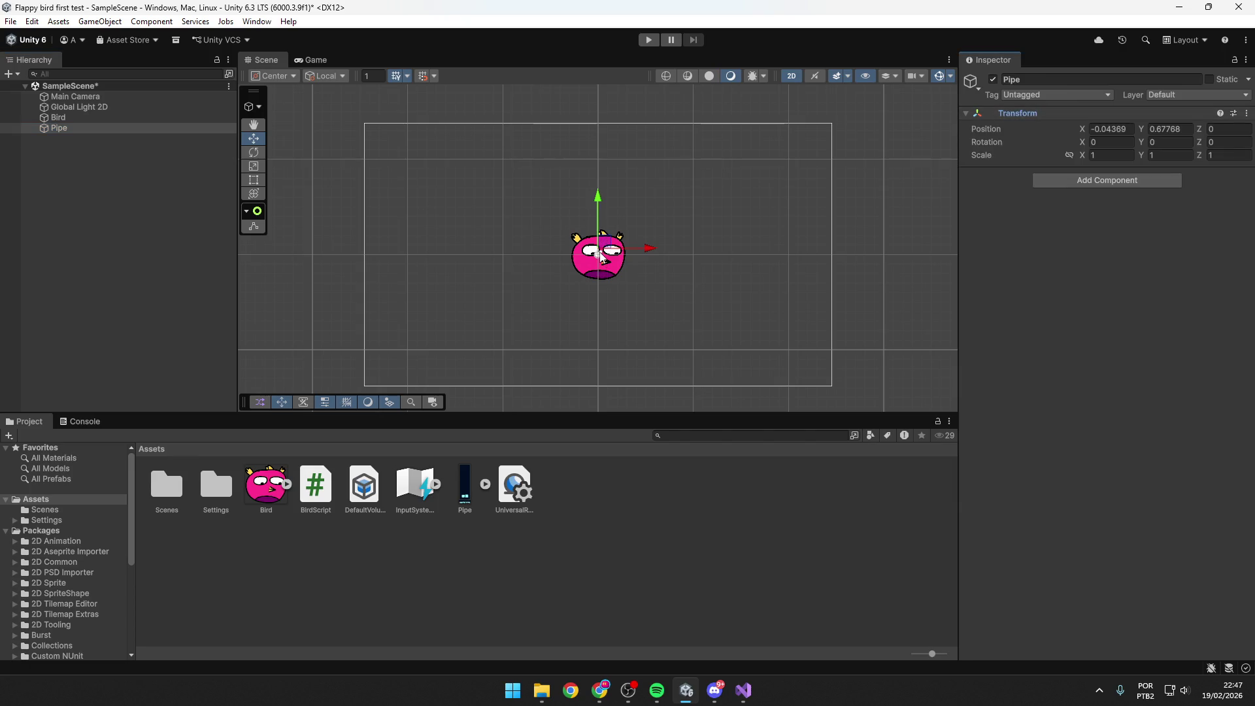
scroll(600, 255, "up", 5)
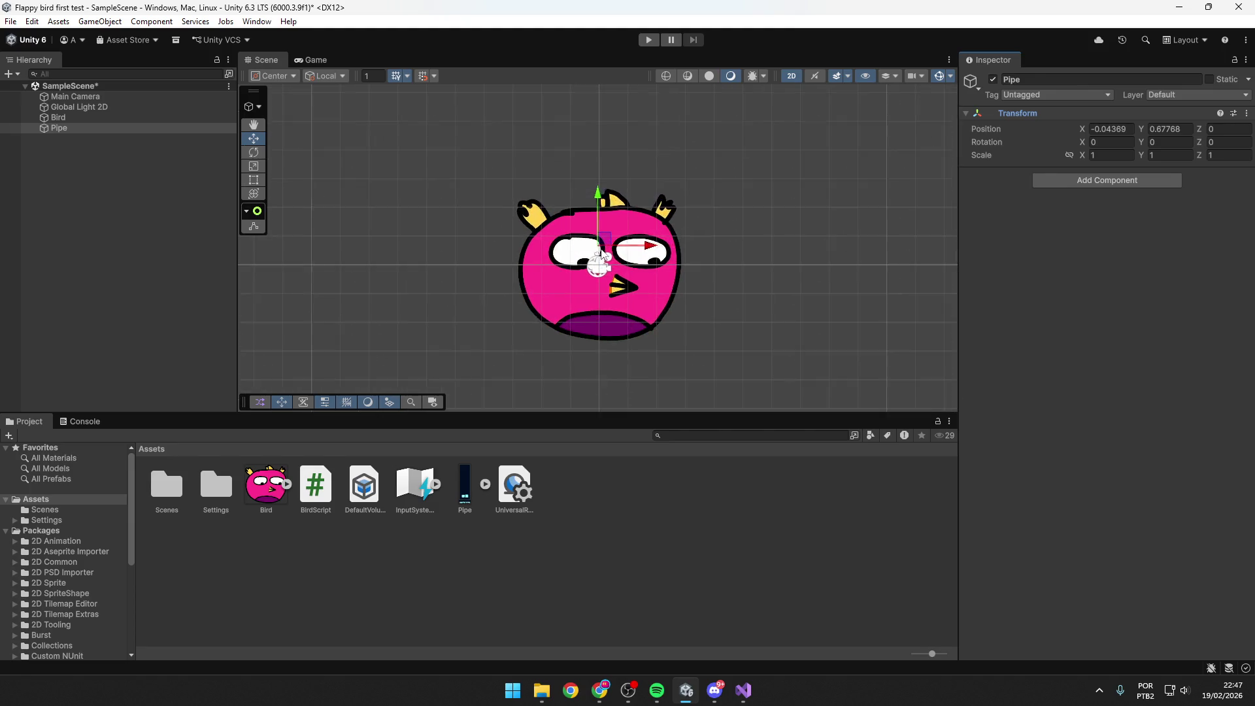
scroll(600, 255, "up", 1)
mouse_move(600, 255)
left_mouse_down()
mouse_move(607, 267)
mouse_move(596, 227)
left_mouse_up()
scroll(596, 227, "down", 3)
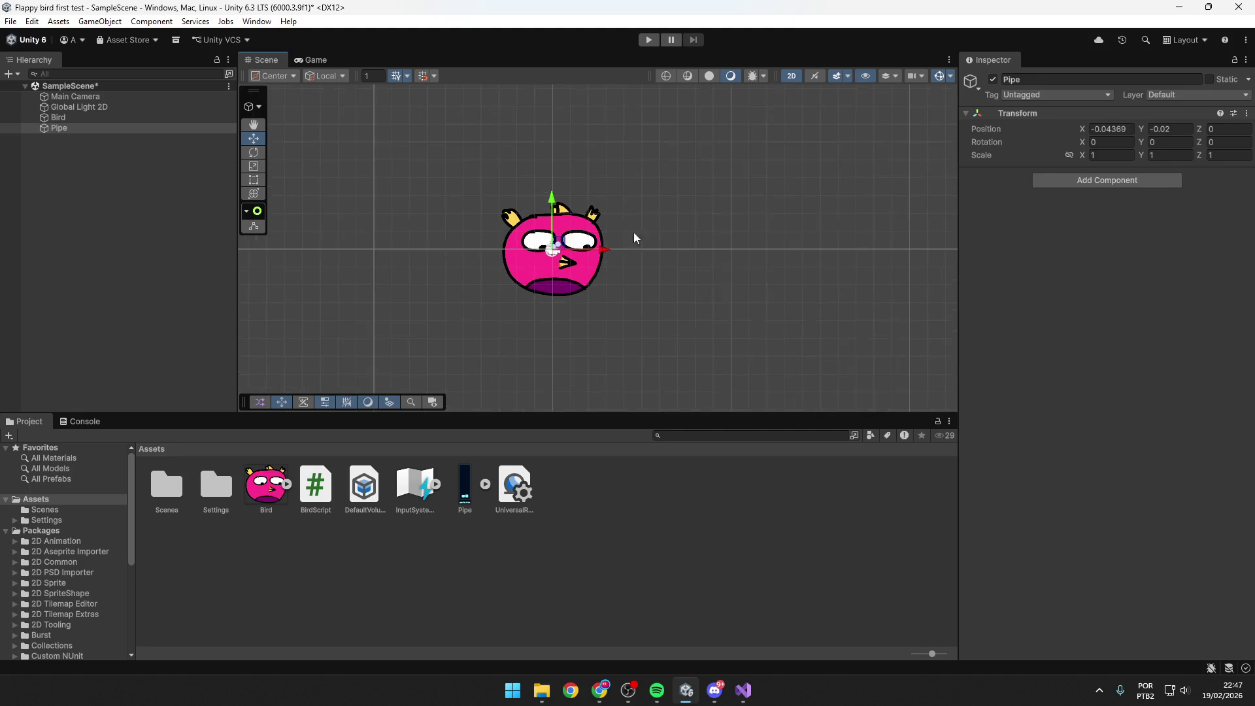
left_click(599, 690)
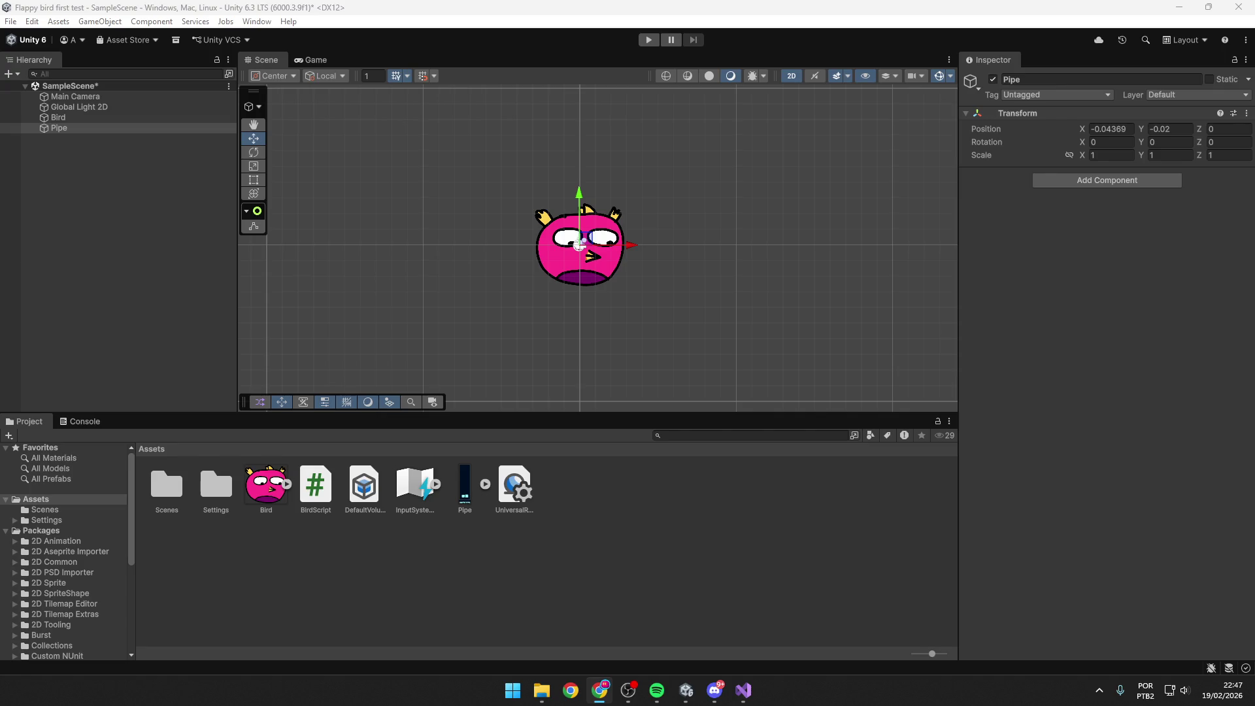
right_click(83, 127)
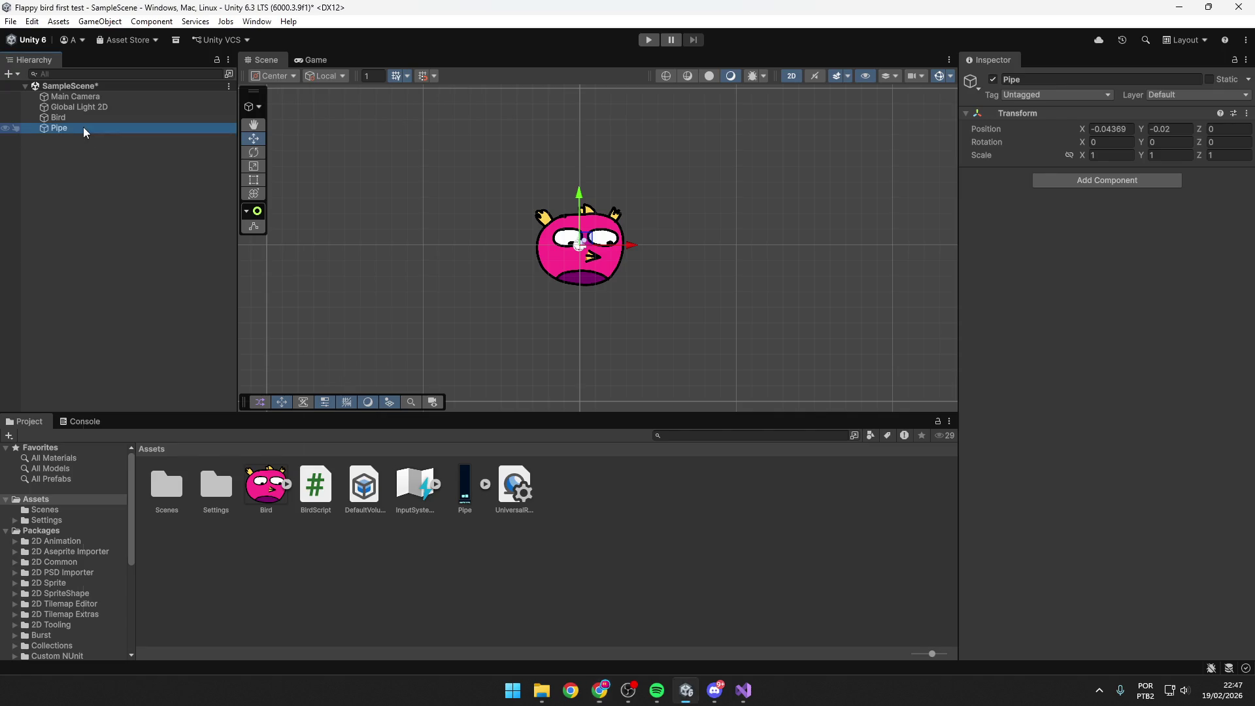
Create an empty child under Pipe and rename it Top Pipe.
left_click(144, 366)
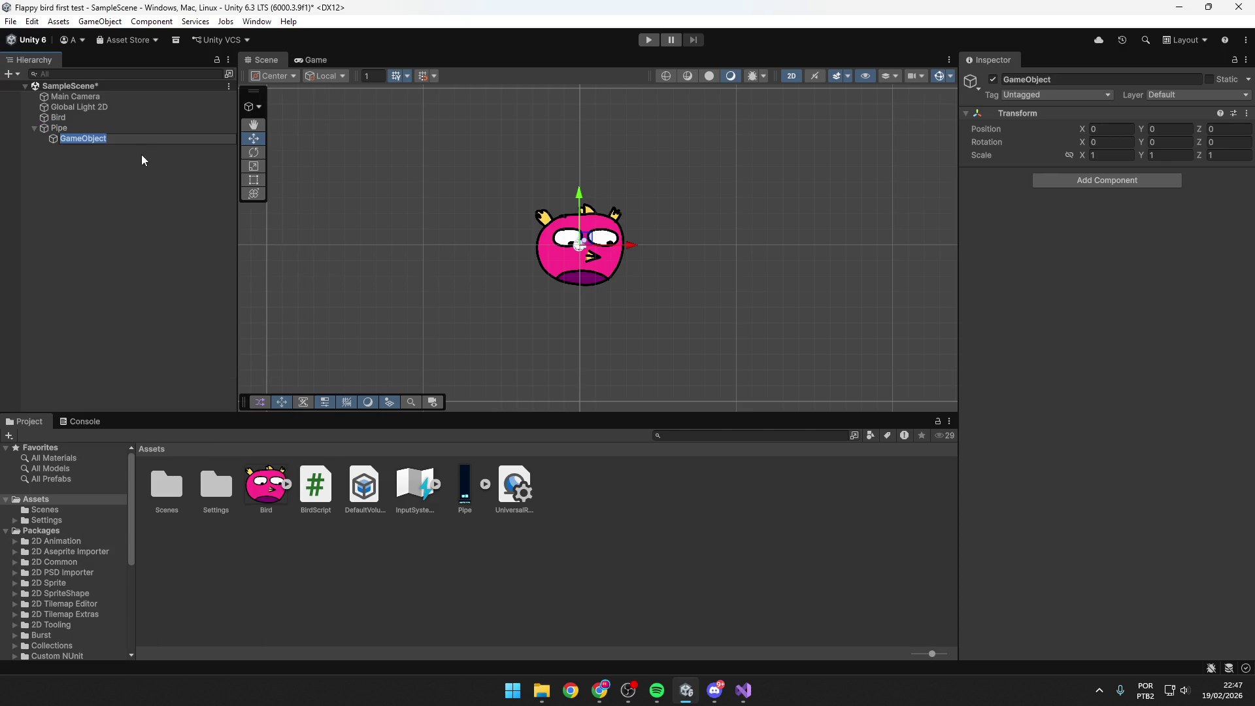
key("alt+Tab")
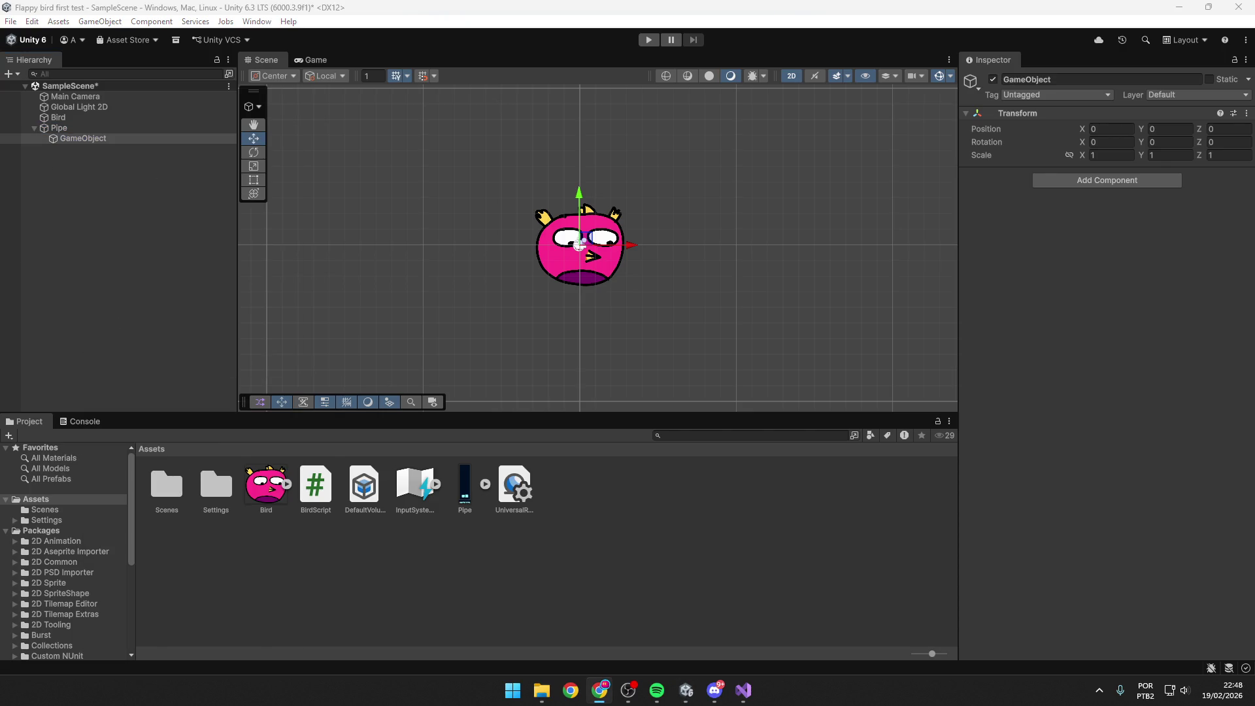
double_click(110, 138)
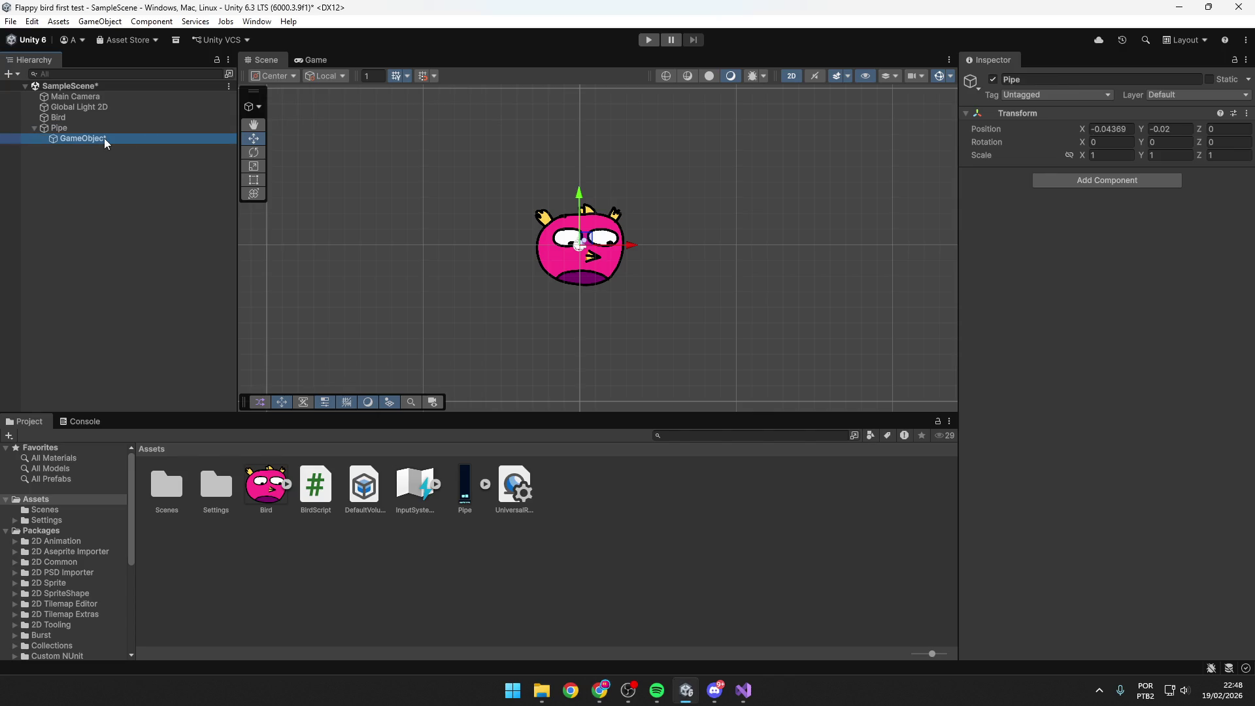
left_click(1069, 79)
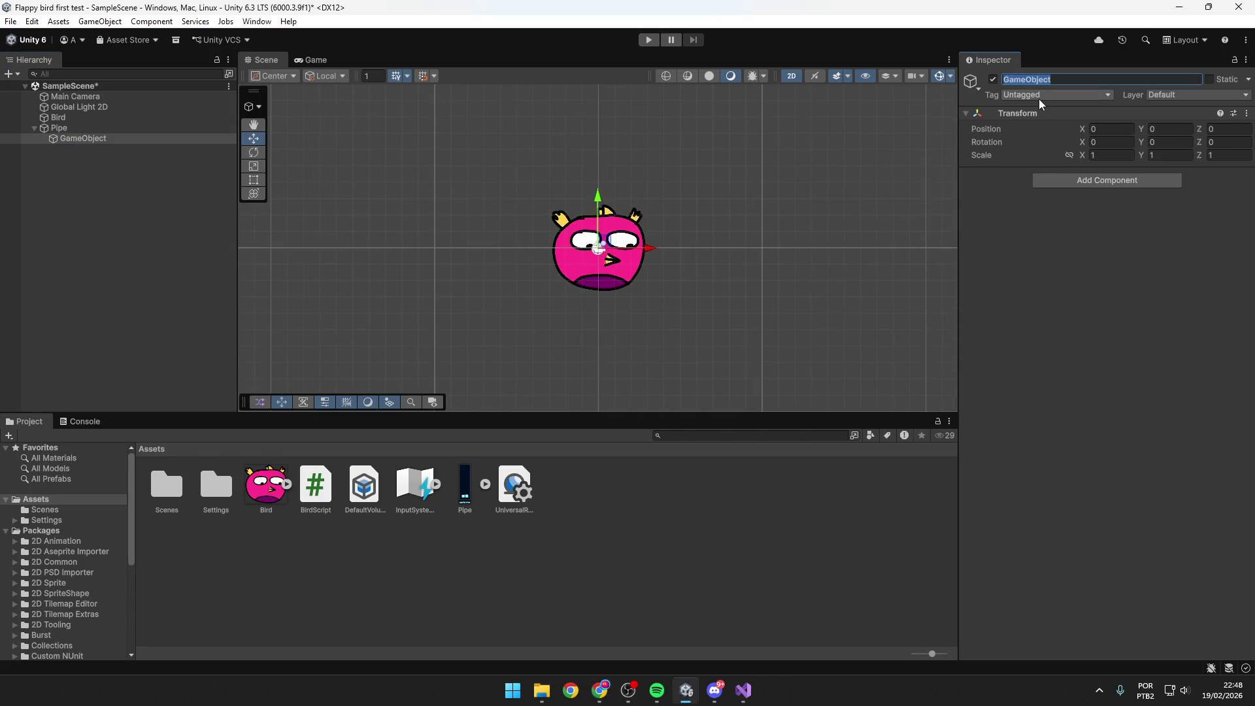
type("Top Pipe")
key("Return")
Check the Pipe and Top Pipe transforms, leaving Top Pipe selected.
key("alt+Tab")
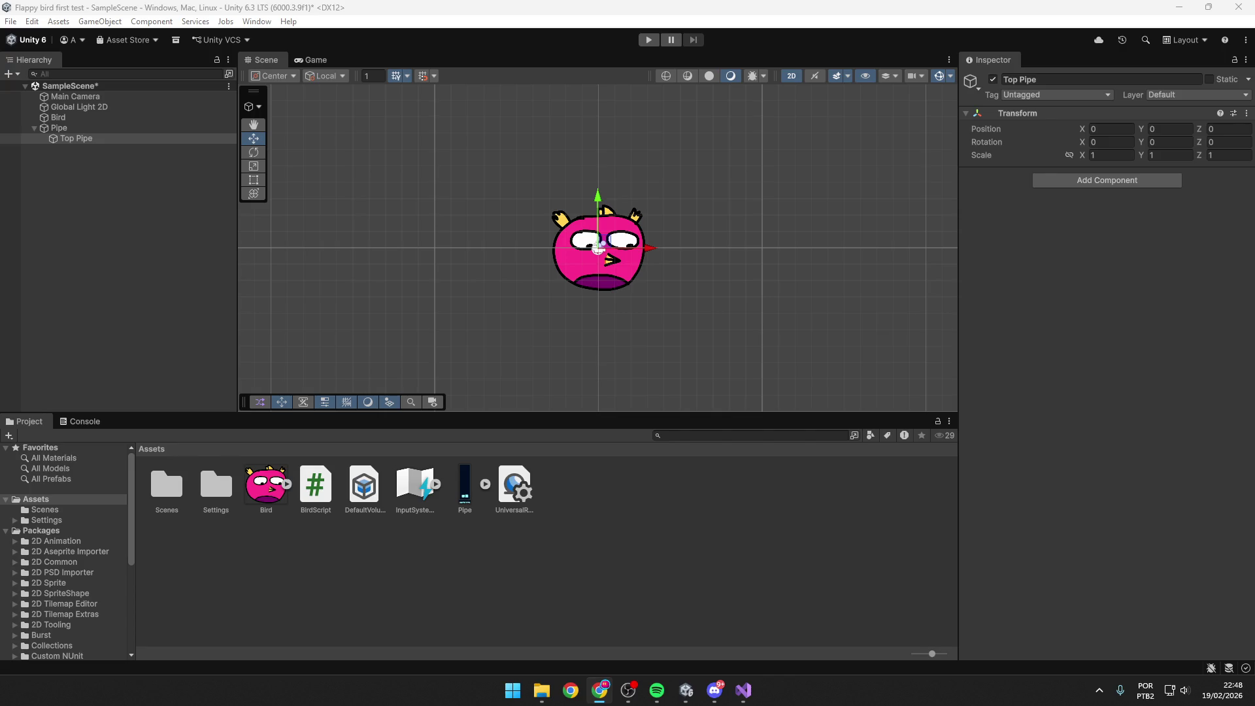
left_click(78, 138)
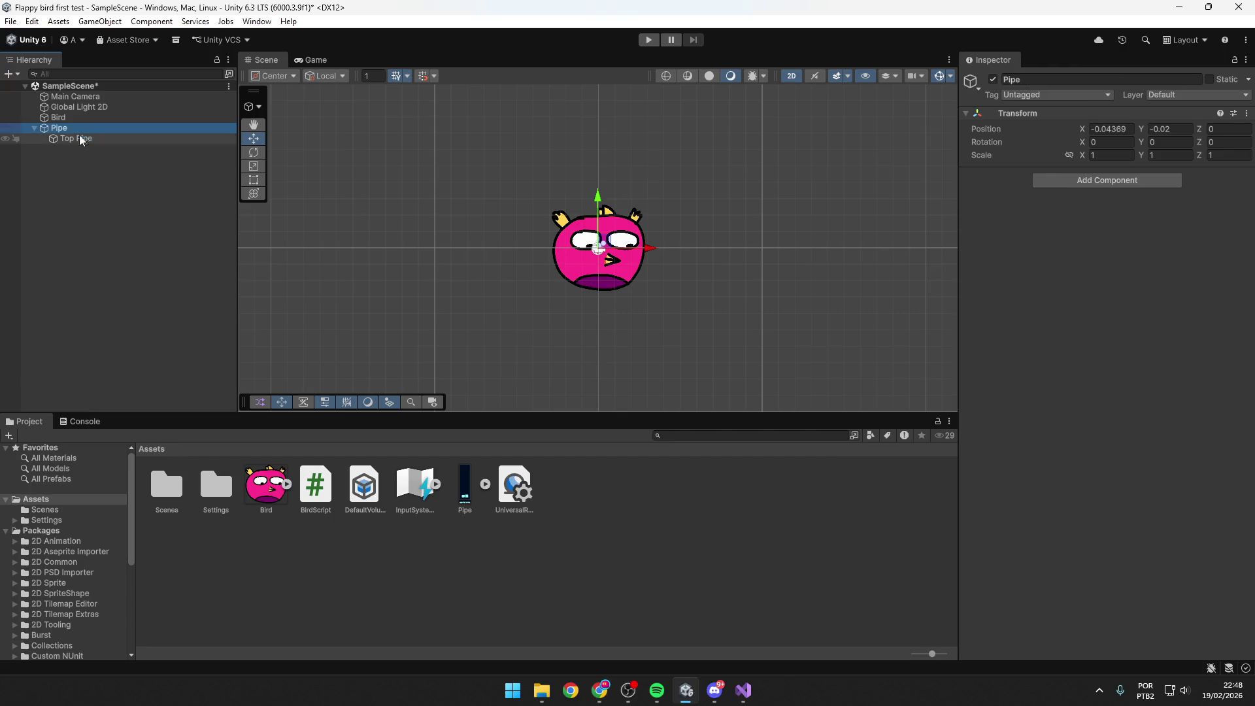
left_click(67, 129)
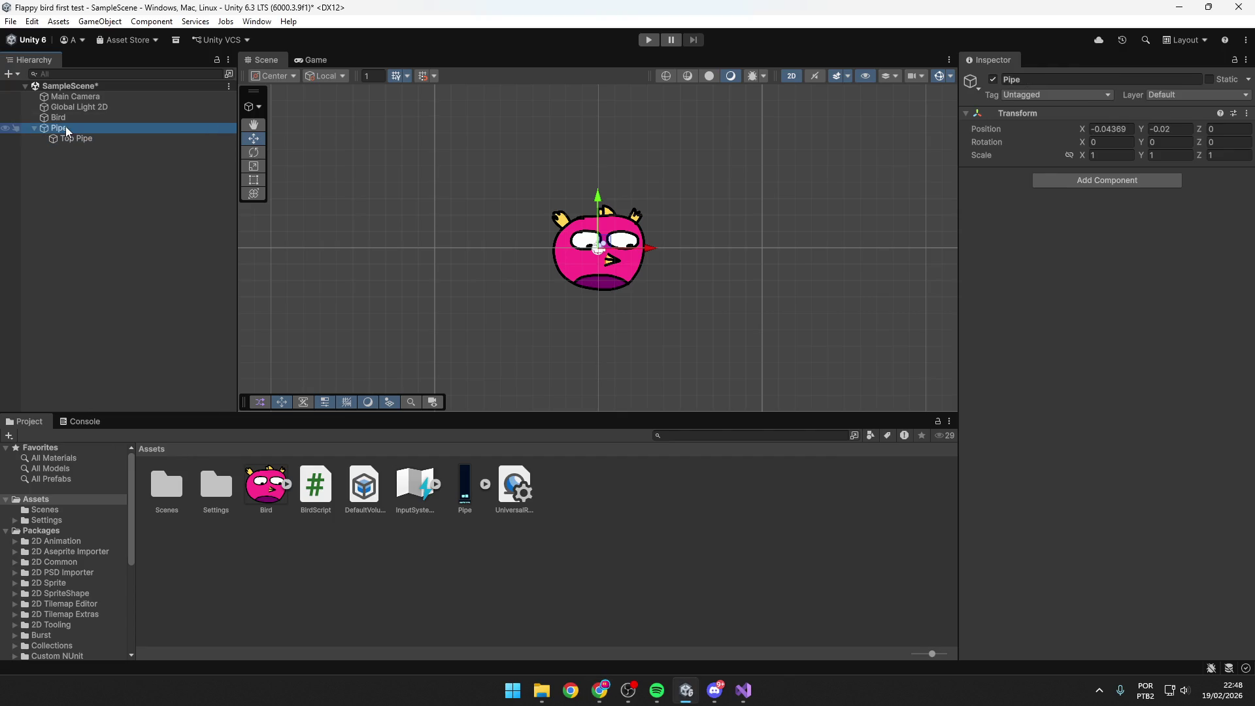
left_click(1110, 129)
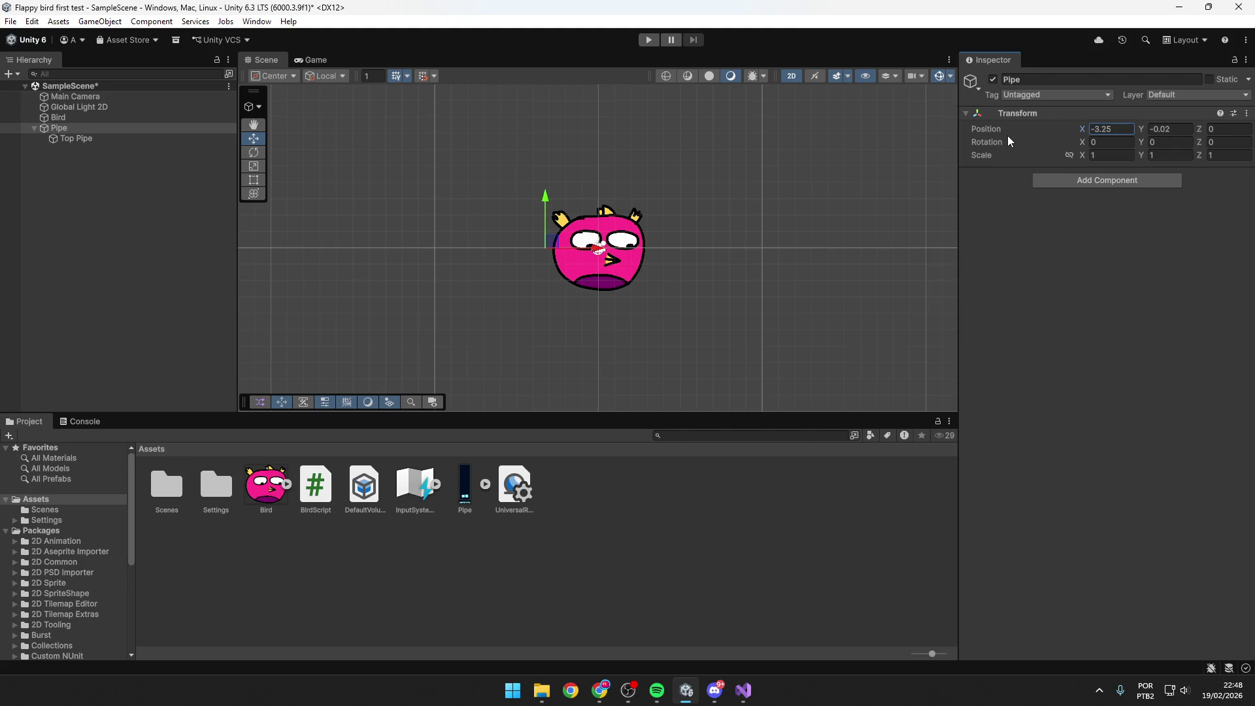
key("alt+Tab")
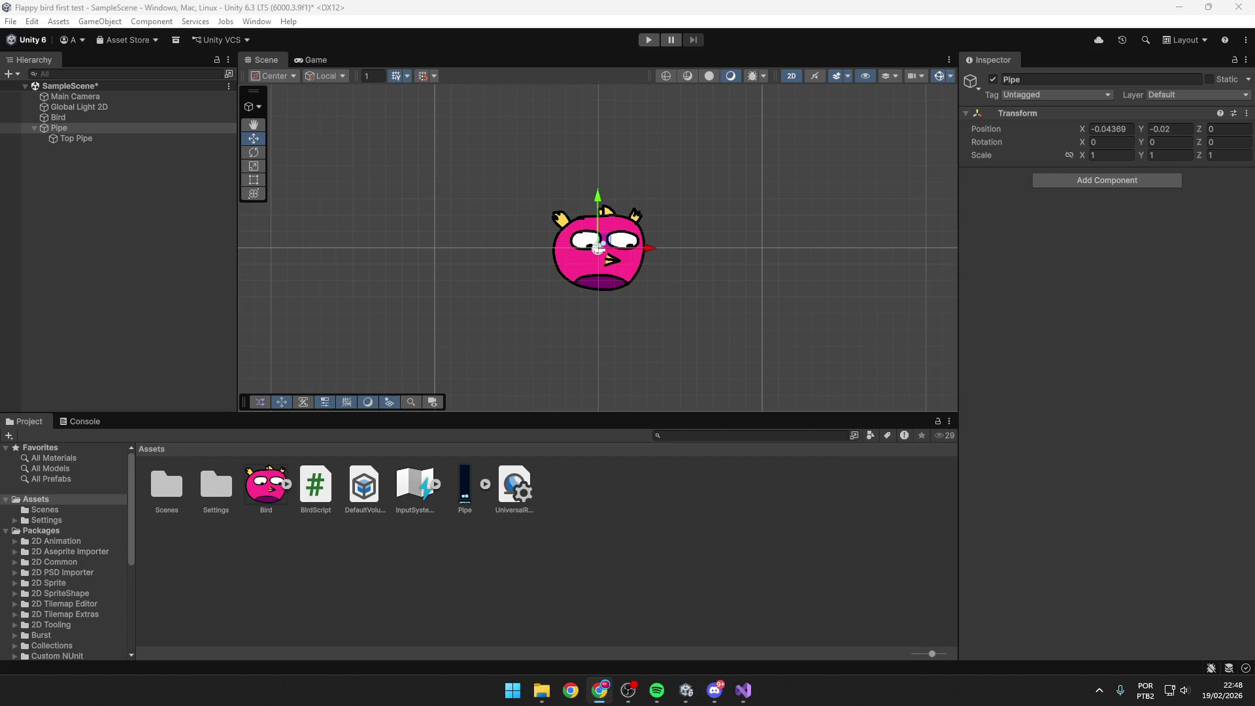
left_click(1002, 260)
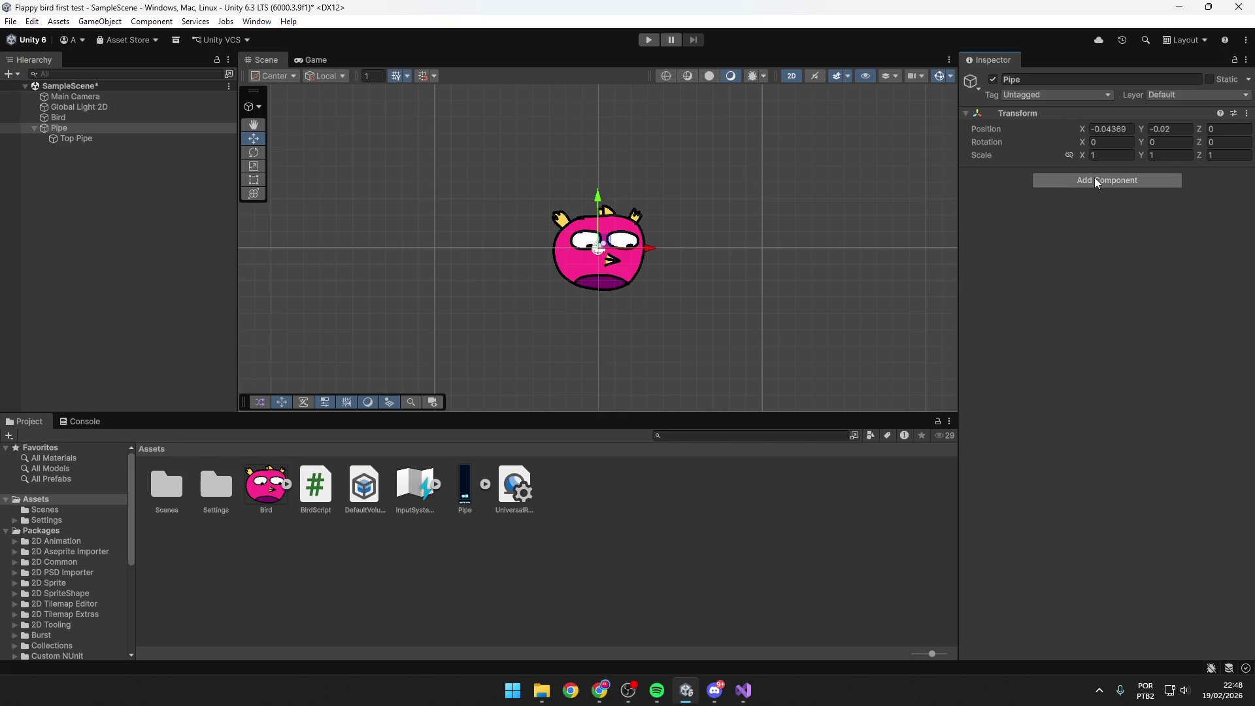
left_click(121, 140)
Add a Rendering > Sprite Renderer component to Top Pipe.
left_click(1106, 180)
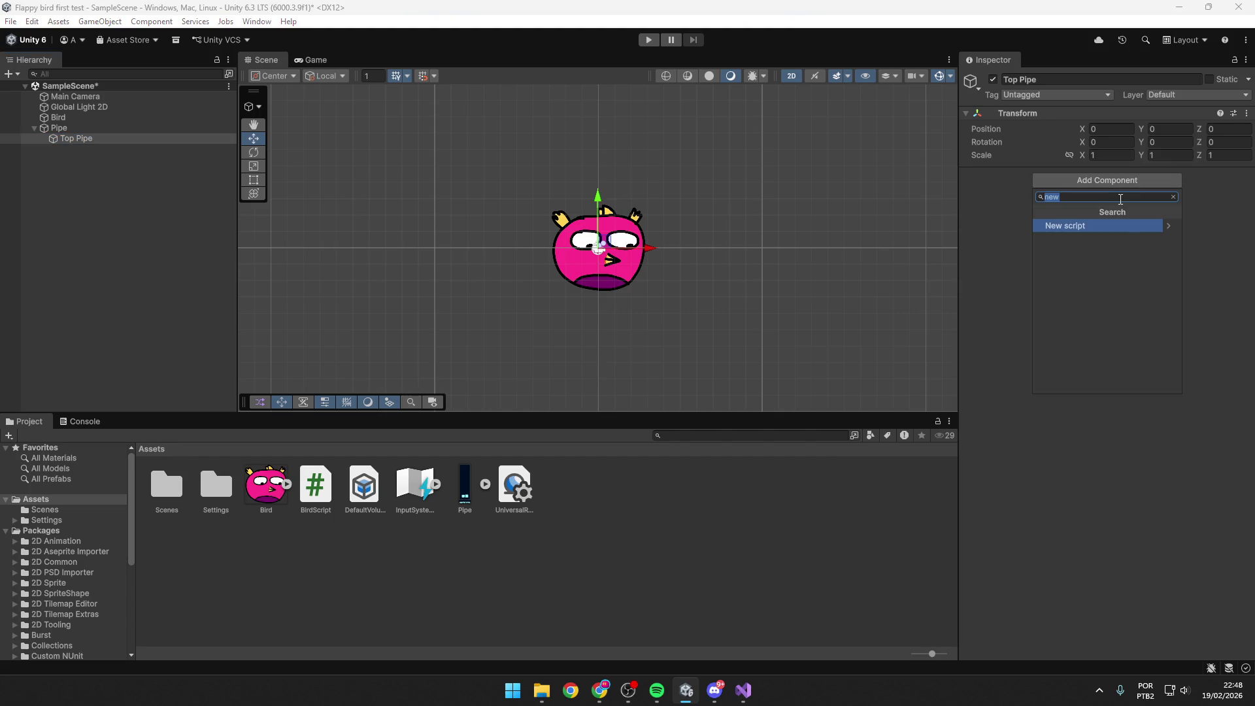
key("BackSpace")
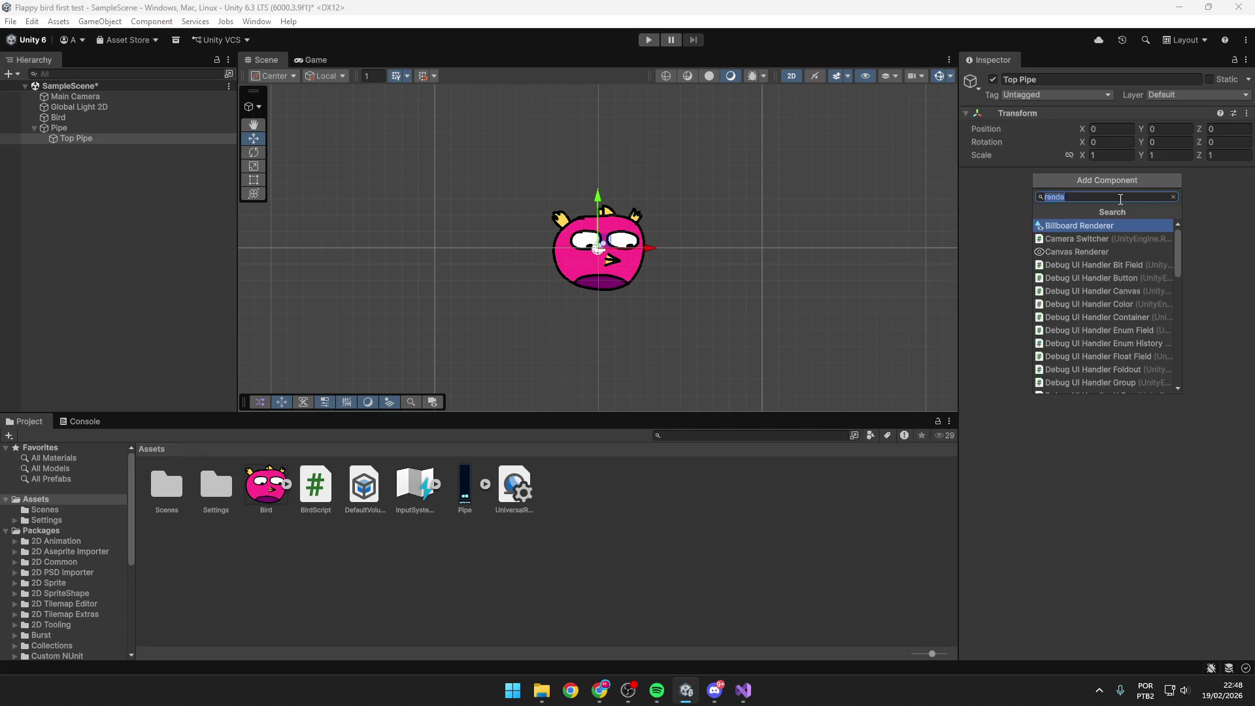
scroll(1104, 267, "down", 1)
scroll(1101, 323, "down", 1)
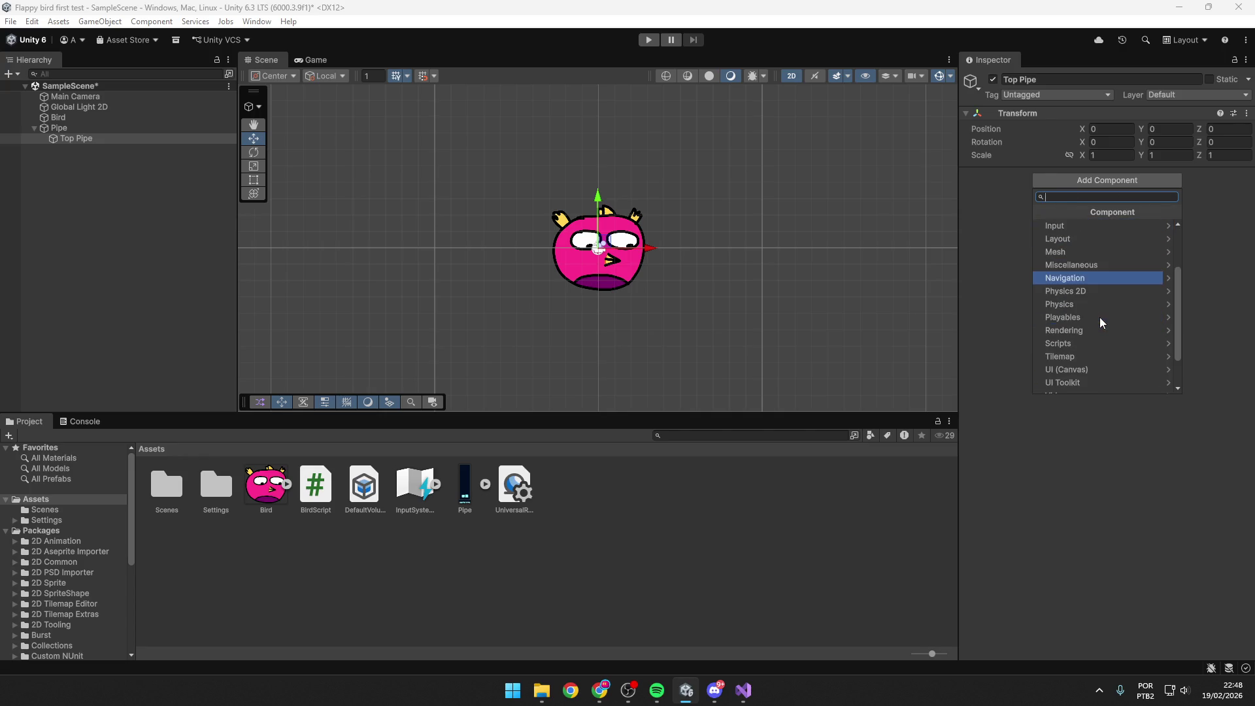
left_click(1095, 328)
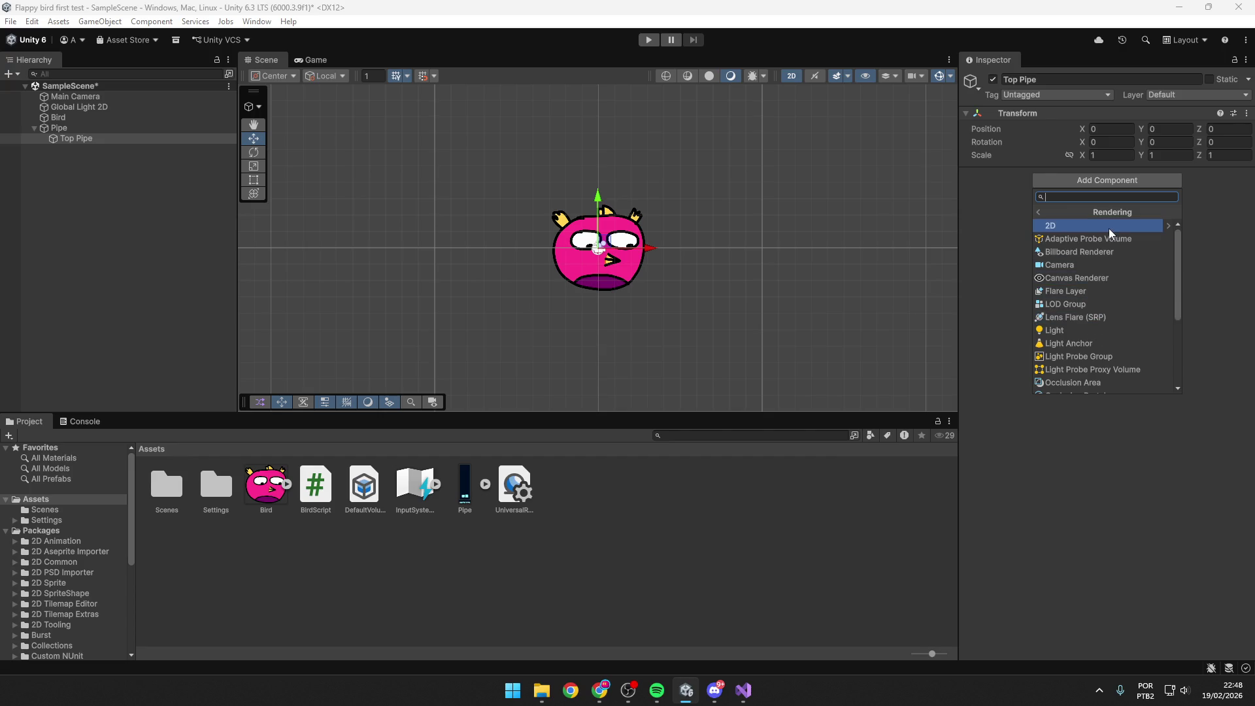
scroll(1108, 230, "down", 3)
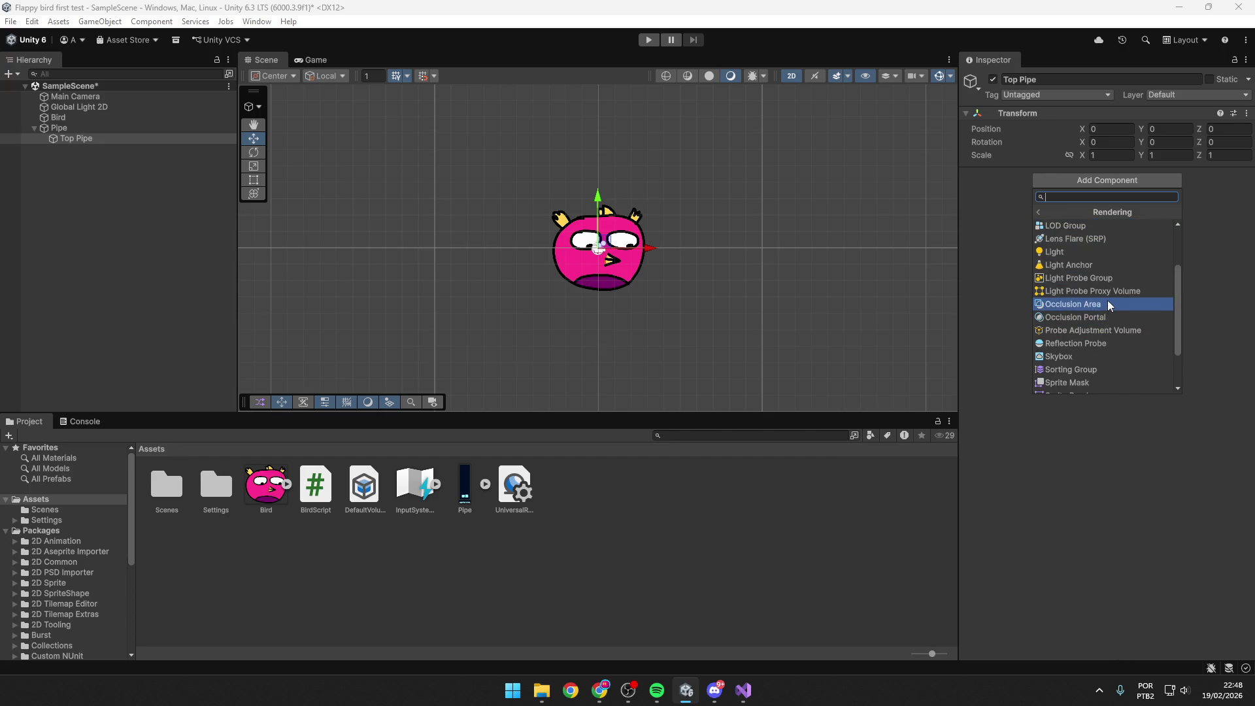
scroll(1107, 300, "down", 2)
left_click(1105, 363)
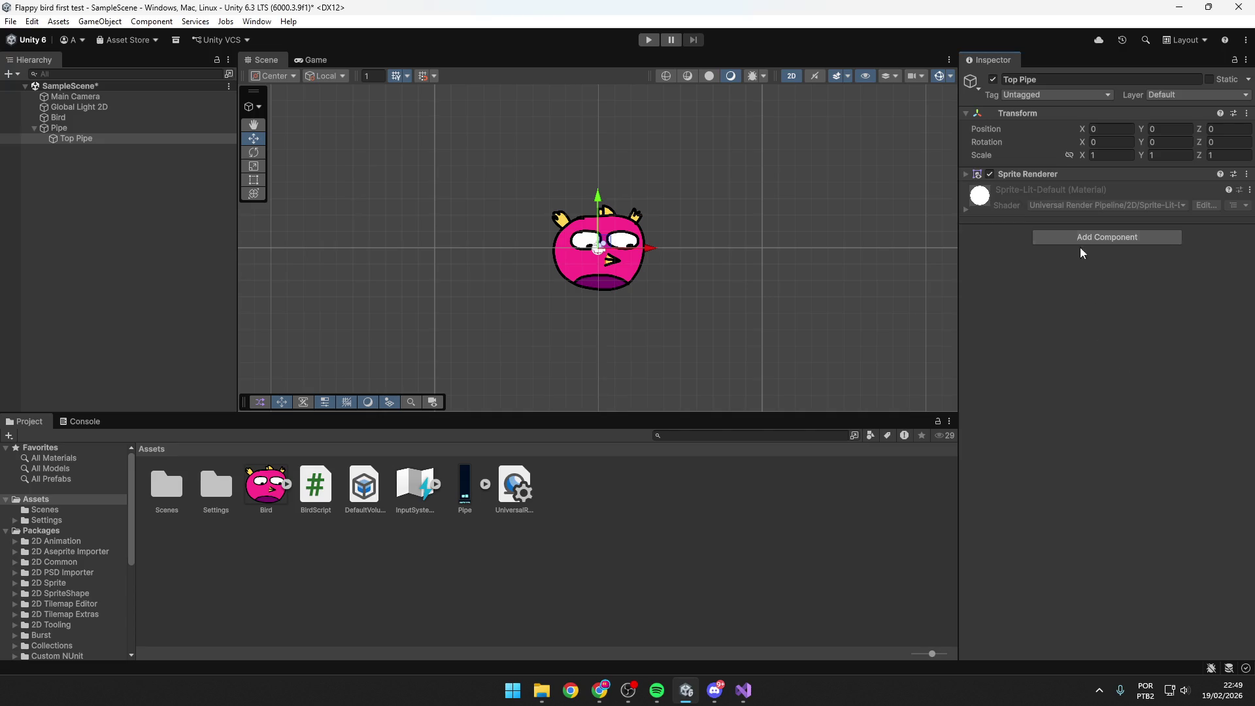
Expand the Sprite Renderer settings and target its empty Sprite field with the Pipe image.
left_click(1054, 200)
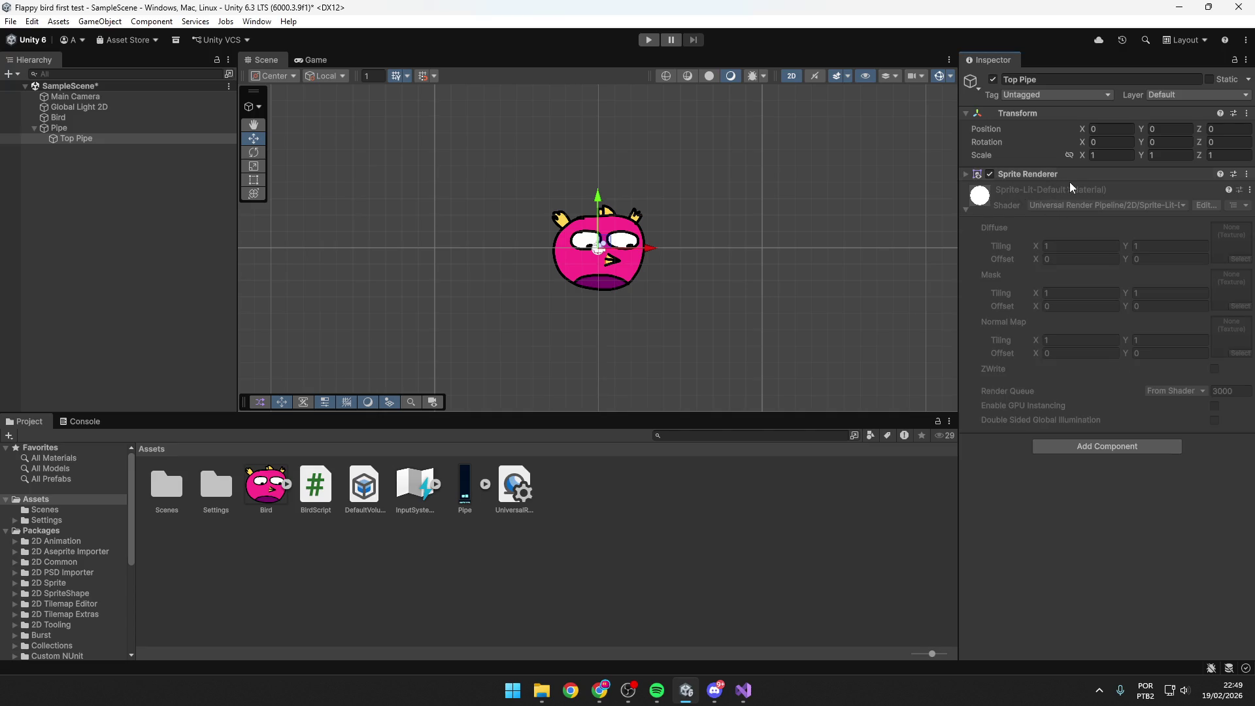
left_click(1039, 191)
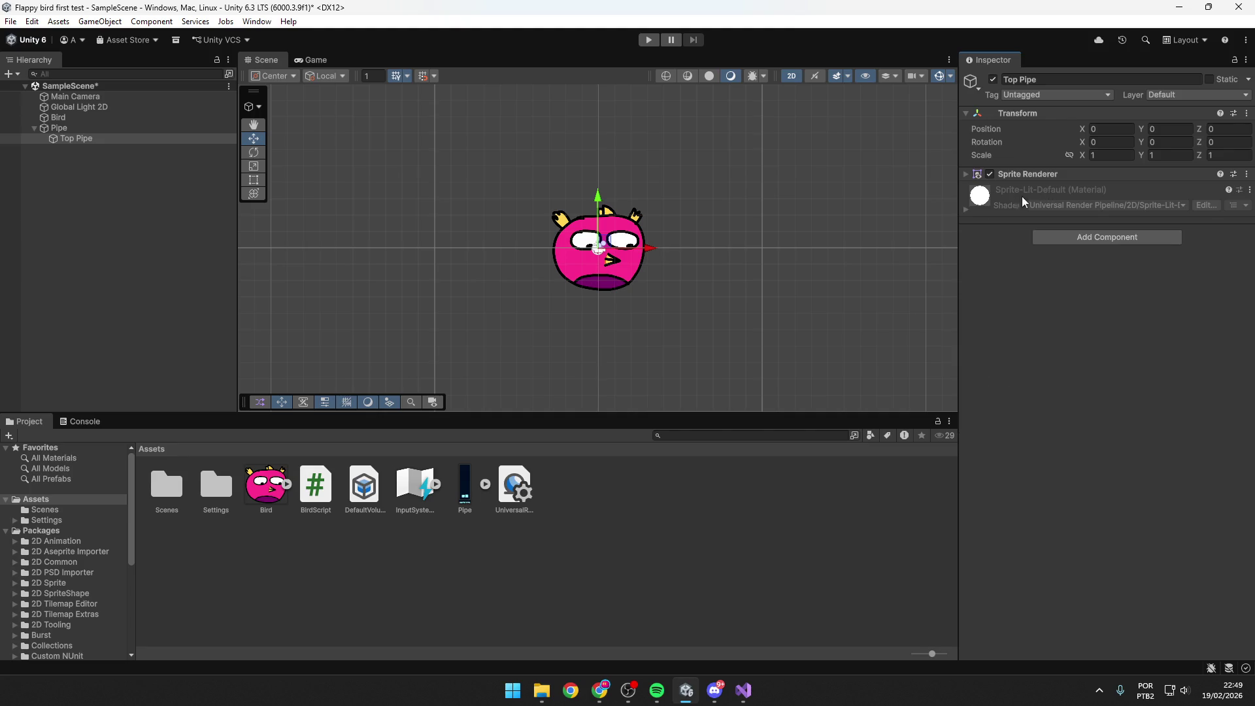
left_click(966, 173)
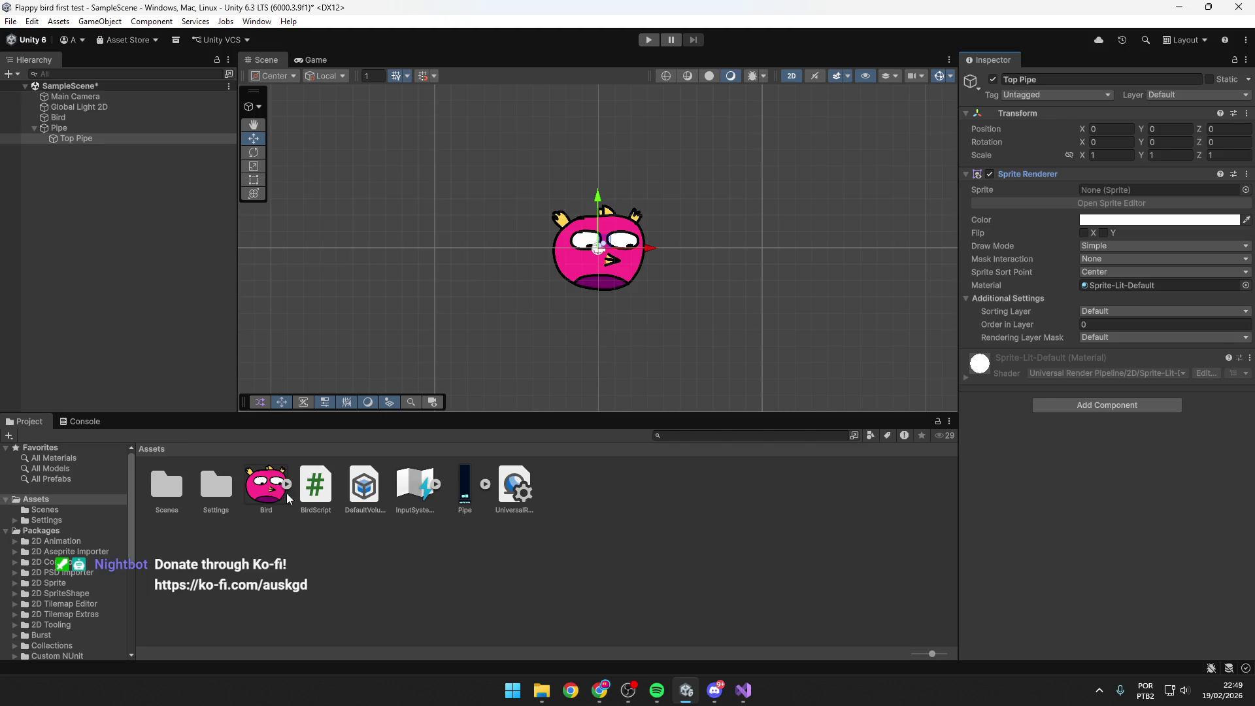
mouse_move(465, 487)
left_mouse_down()
mouse_move(1105, 231)
mouse_move(1140, 288)
mouse_move(1118, 330)
mouse_move(1120, 201)
mouse_move(470, 557)
mouse_move(1110, 192)
mouse_move(535, 470)
mouse_move(465, 480)
left_mouse_up()
left_click(1118, 189)
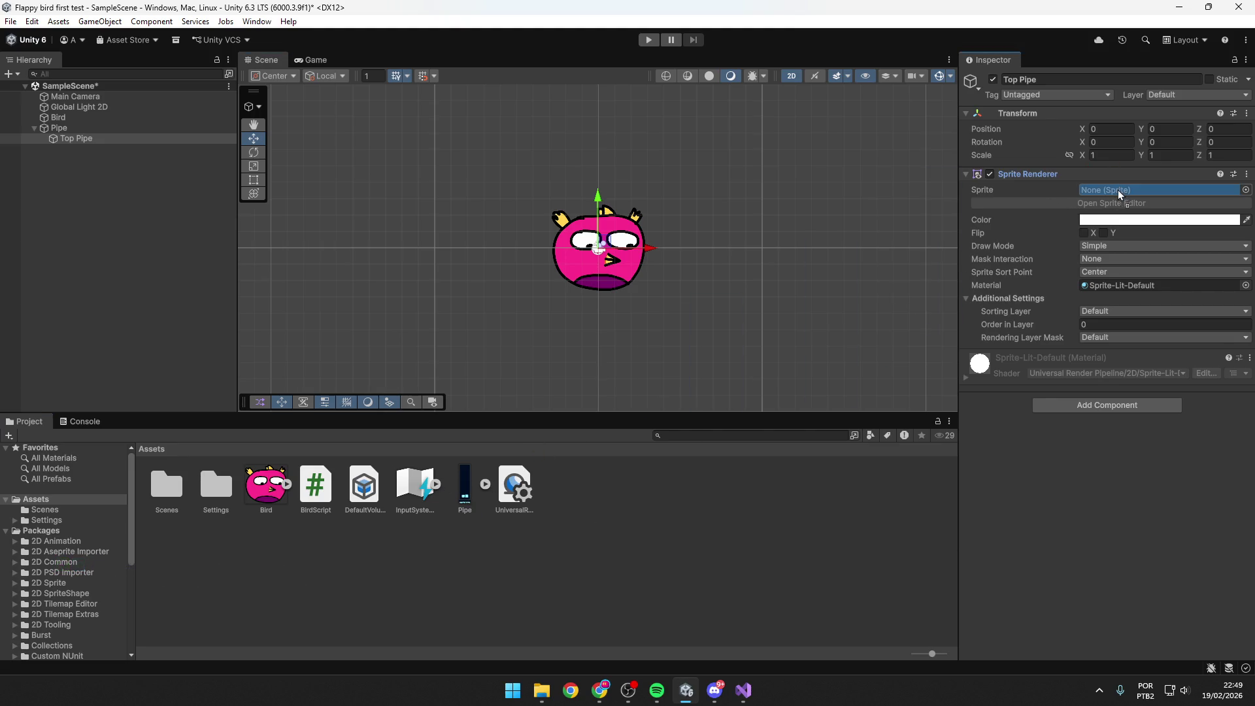
Assign the Pipe_0 sprite to Top Pipe's Sprite Renderer.
left_click_drag(1117, 189, 1117, 189)
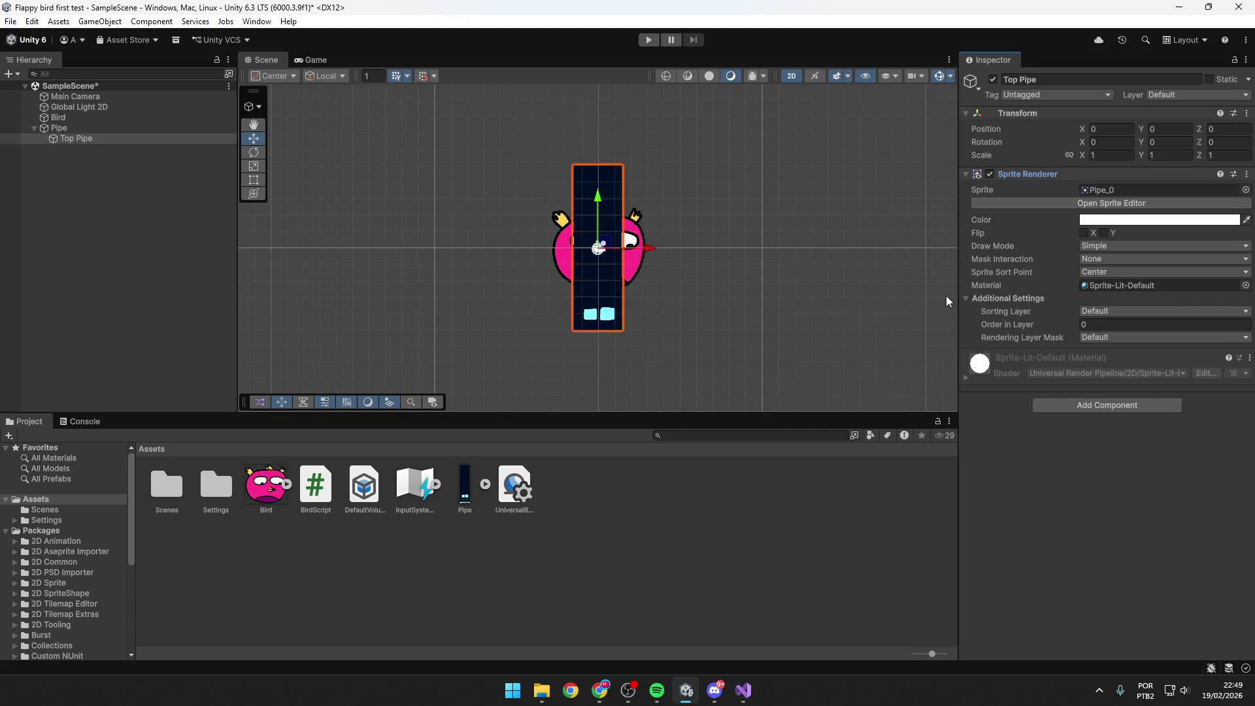
scroll(601, 312, "up", 5)
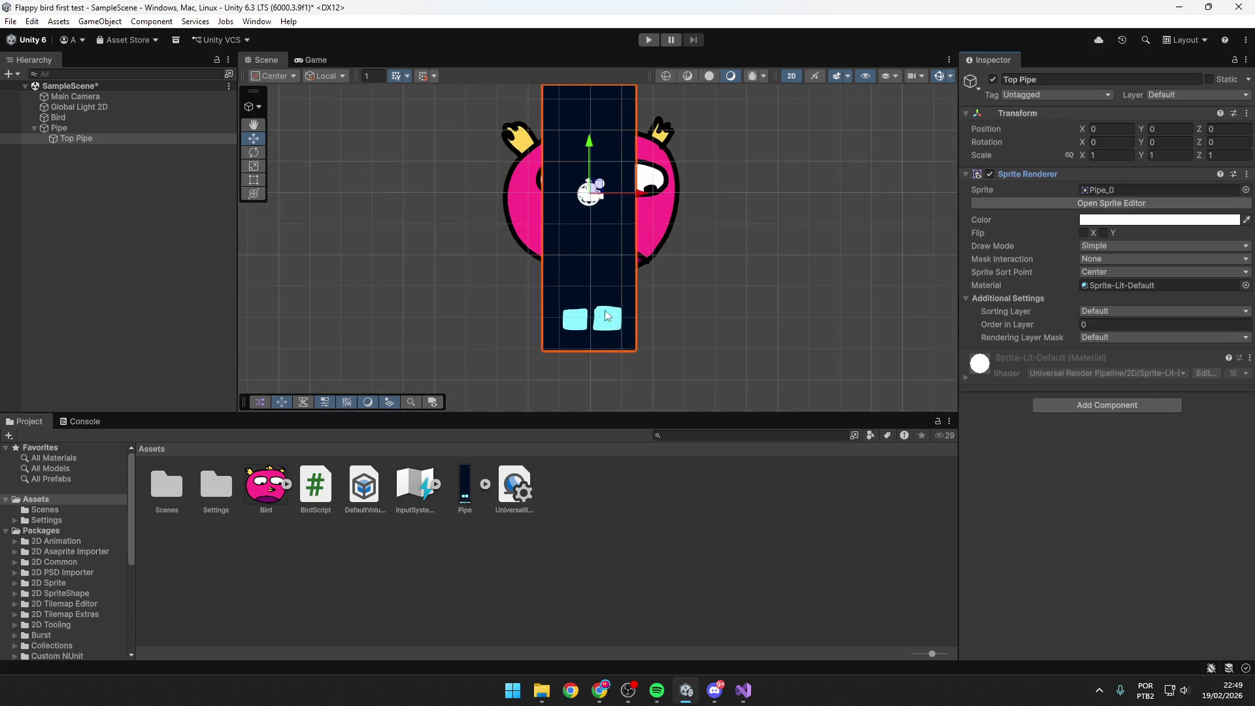
scroll(520, 291, "down", 6)
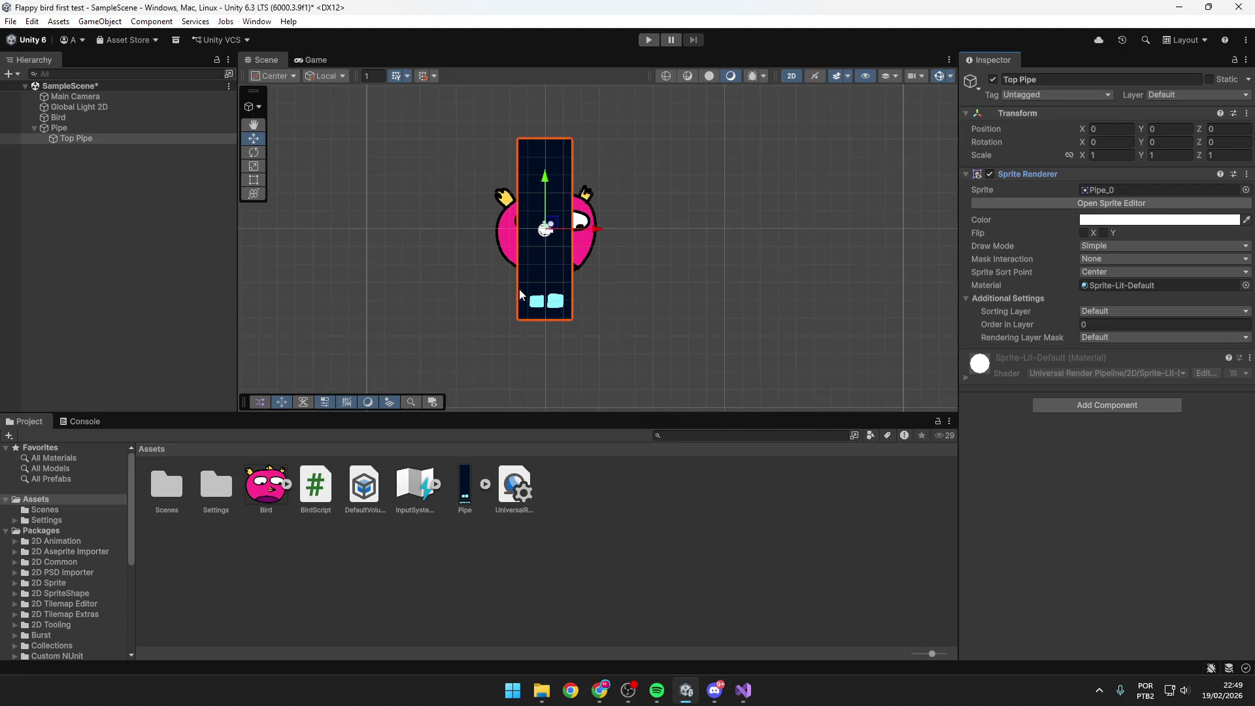
scroll(526, 297, "down", 2)
scroll(536, 288, "up", 10)
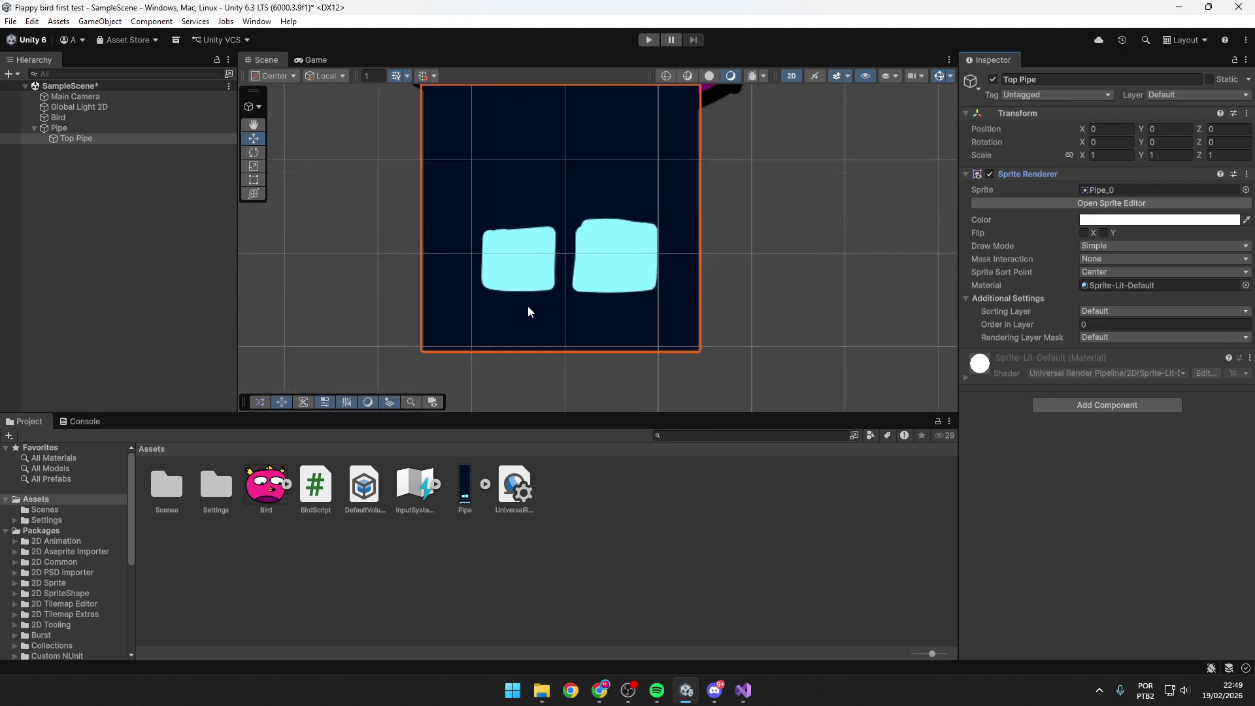
scroll(484, 330, "down", 6)
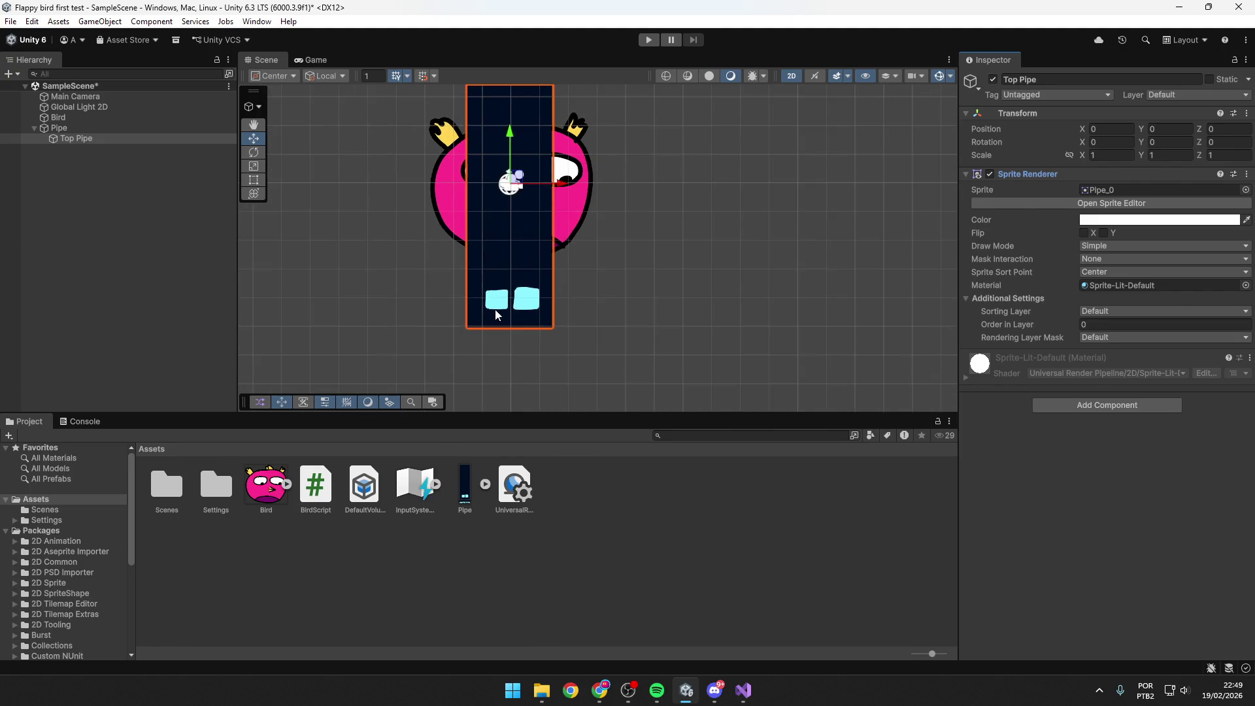
scroll(801, 188, "down", 3)
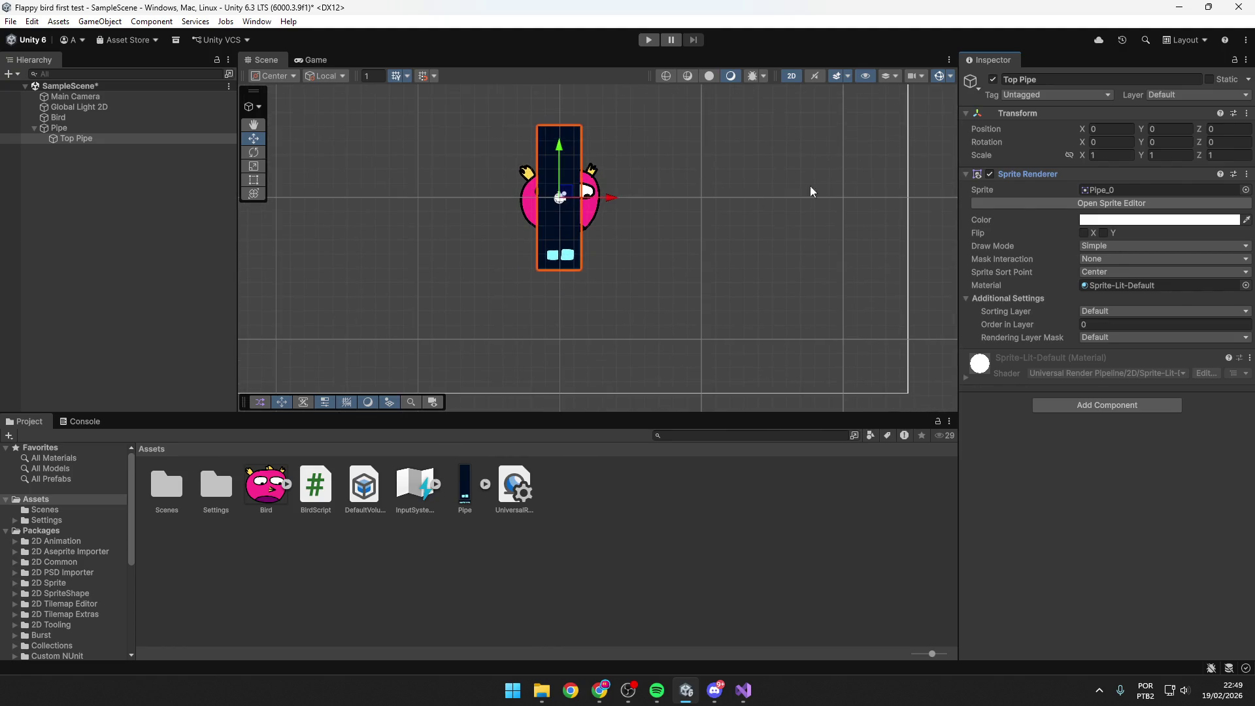
Try Draw Mode Sliced, revert it to Simple, and save the scene.
left_click(1110, 246)
left_click(1113, 277)
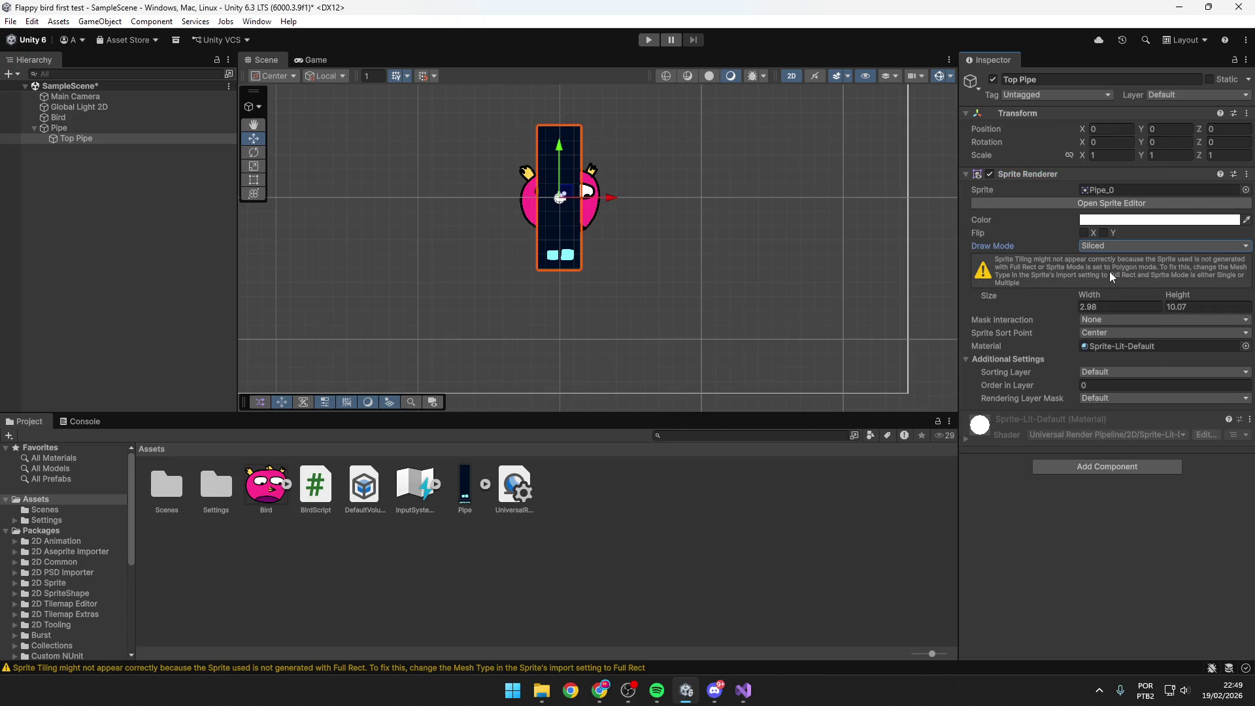
left_click(1110, 247)
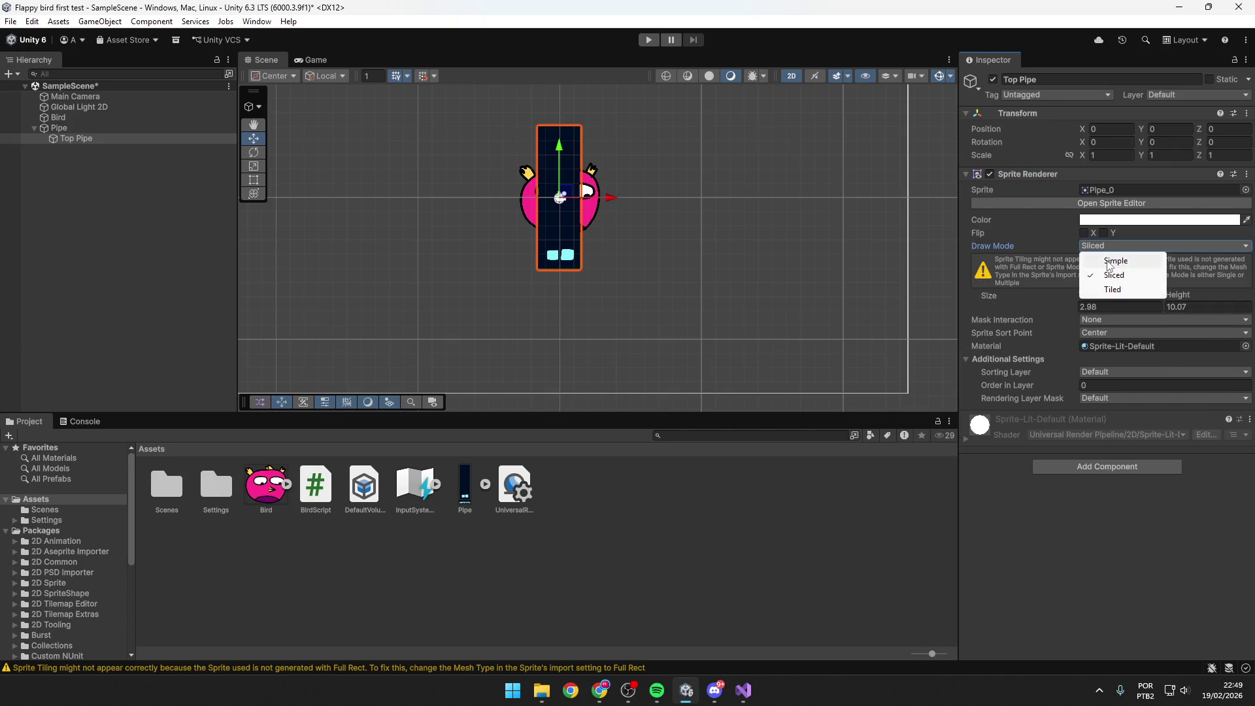
left_click(1109, 261)
scroll(516, 147, "up", 2)
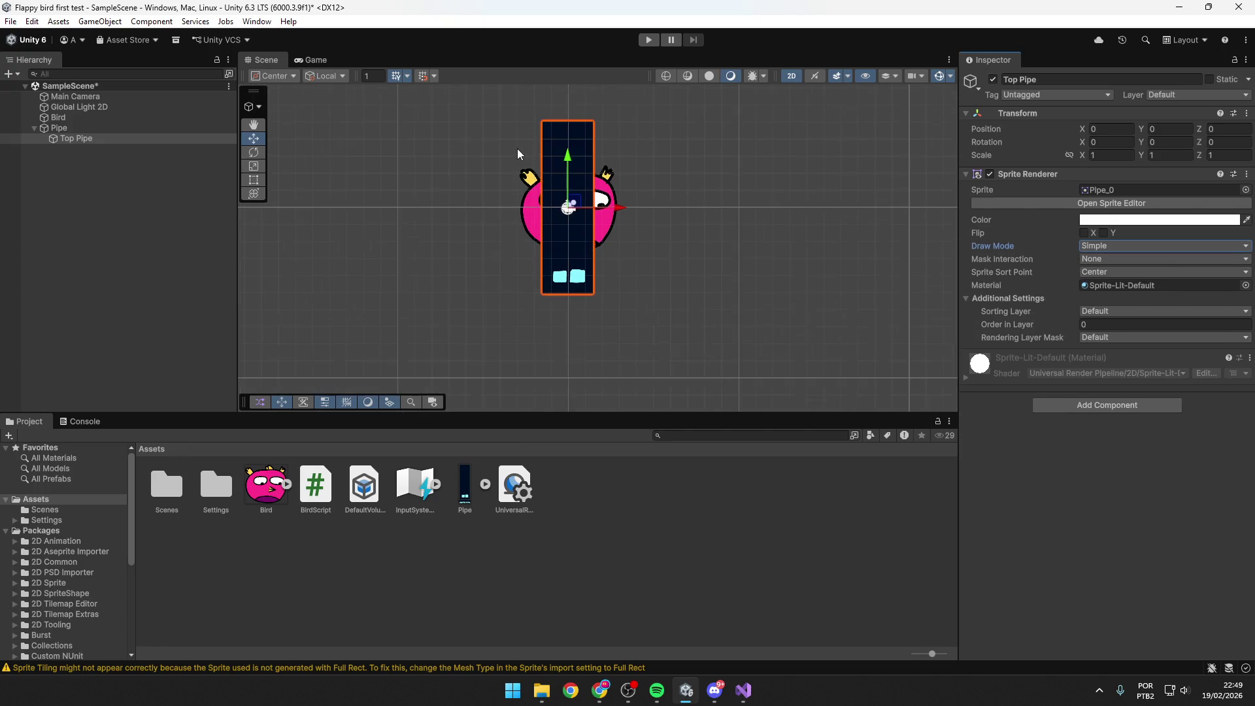
key("ctrl+s")
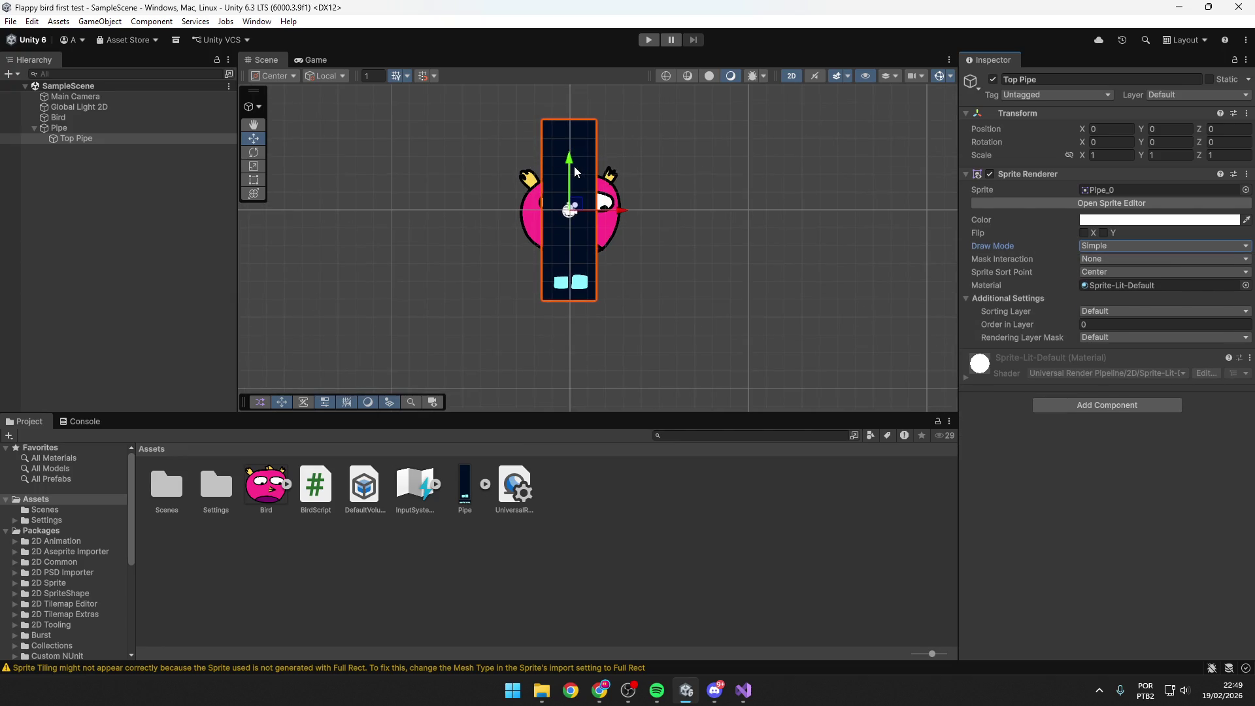
scroll(574, 168, "up", 1)
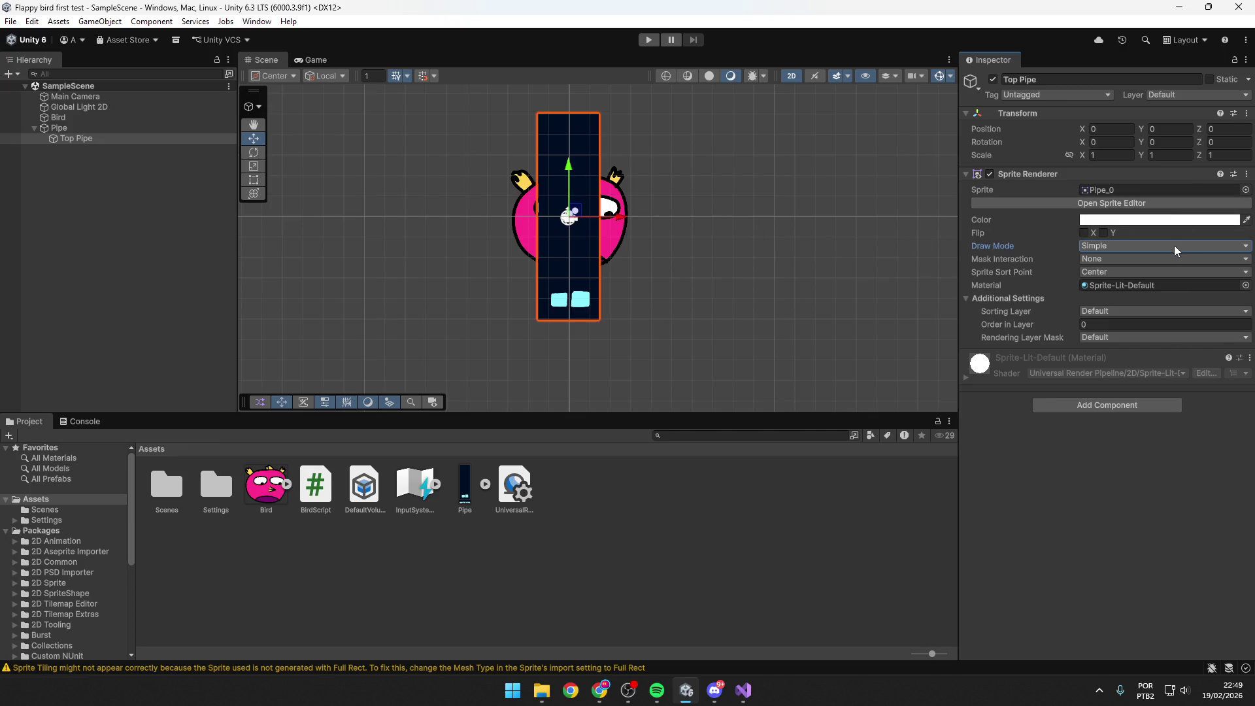
left_click(1161, 286)
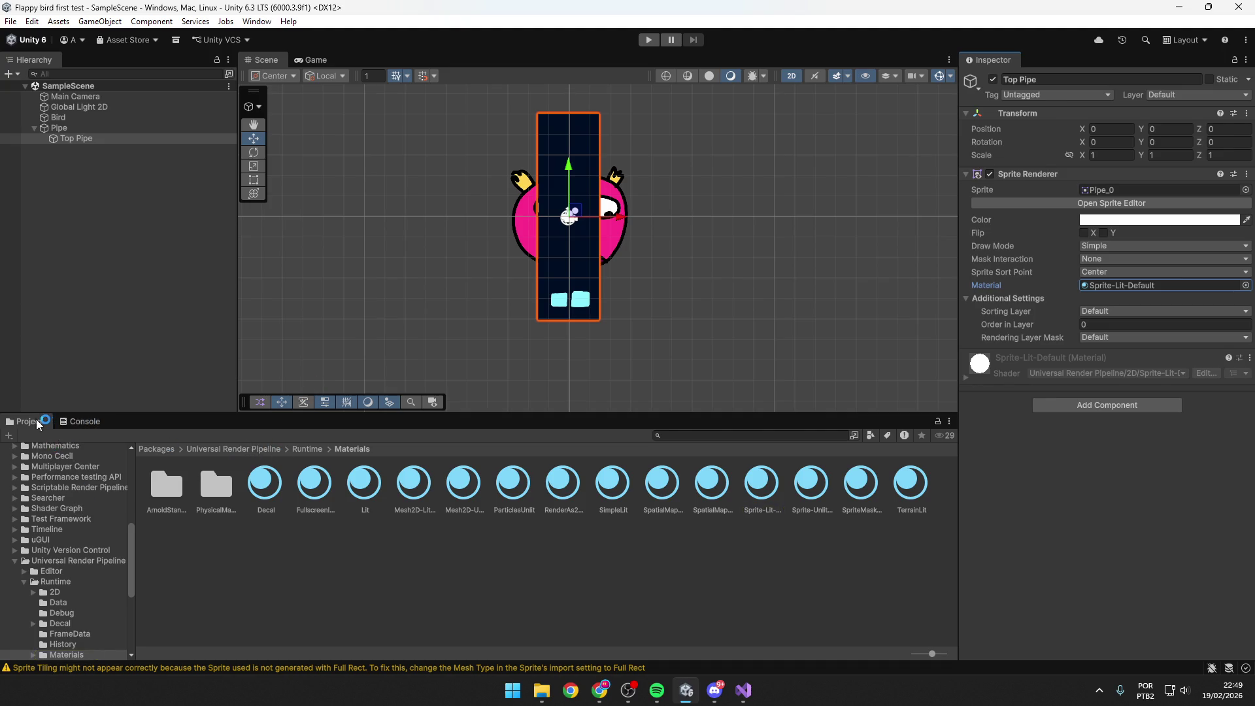
left_click(329, 449)
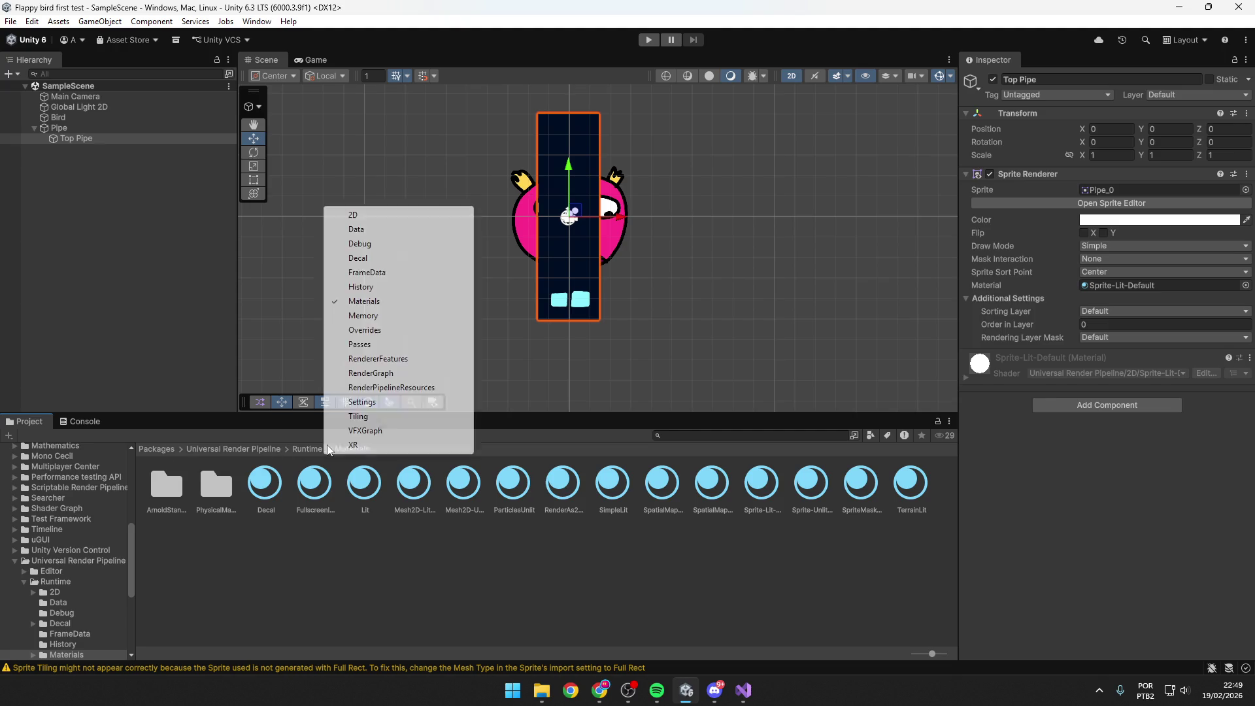
left_click(131, 540)
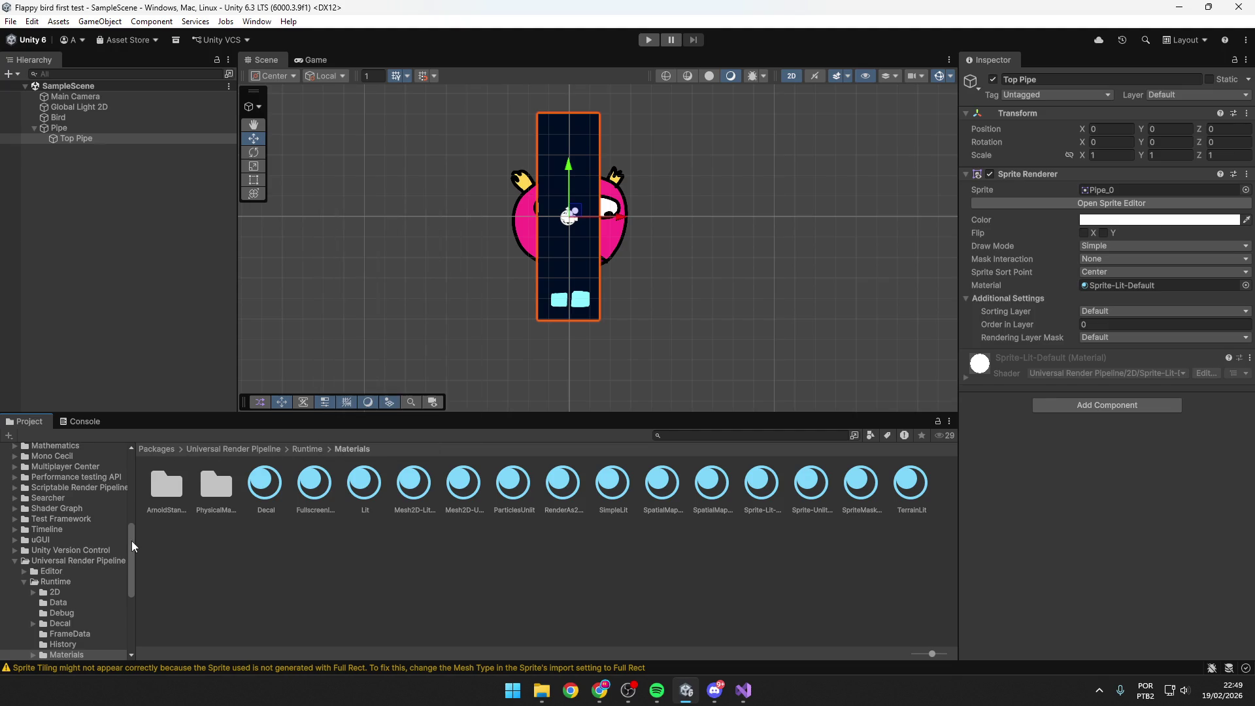
scroll(69, 503, "up", 10)
left_click(49, 499)
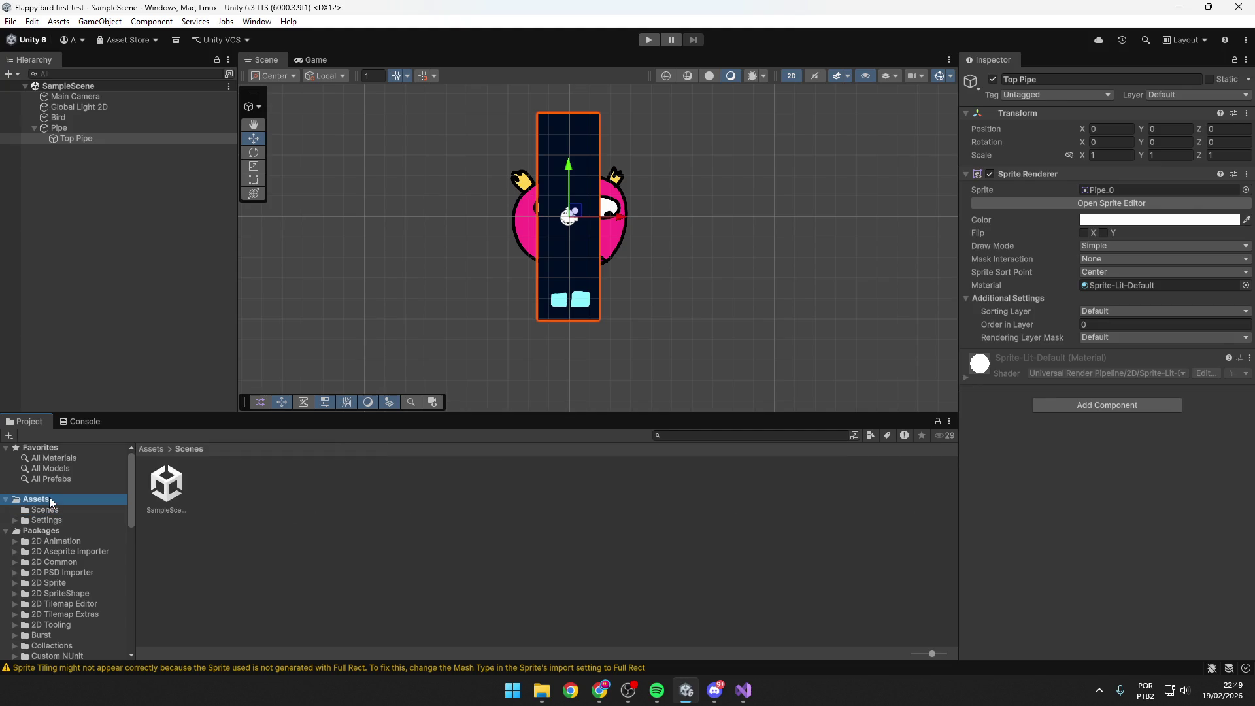
left_click(587, 265)
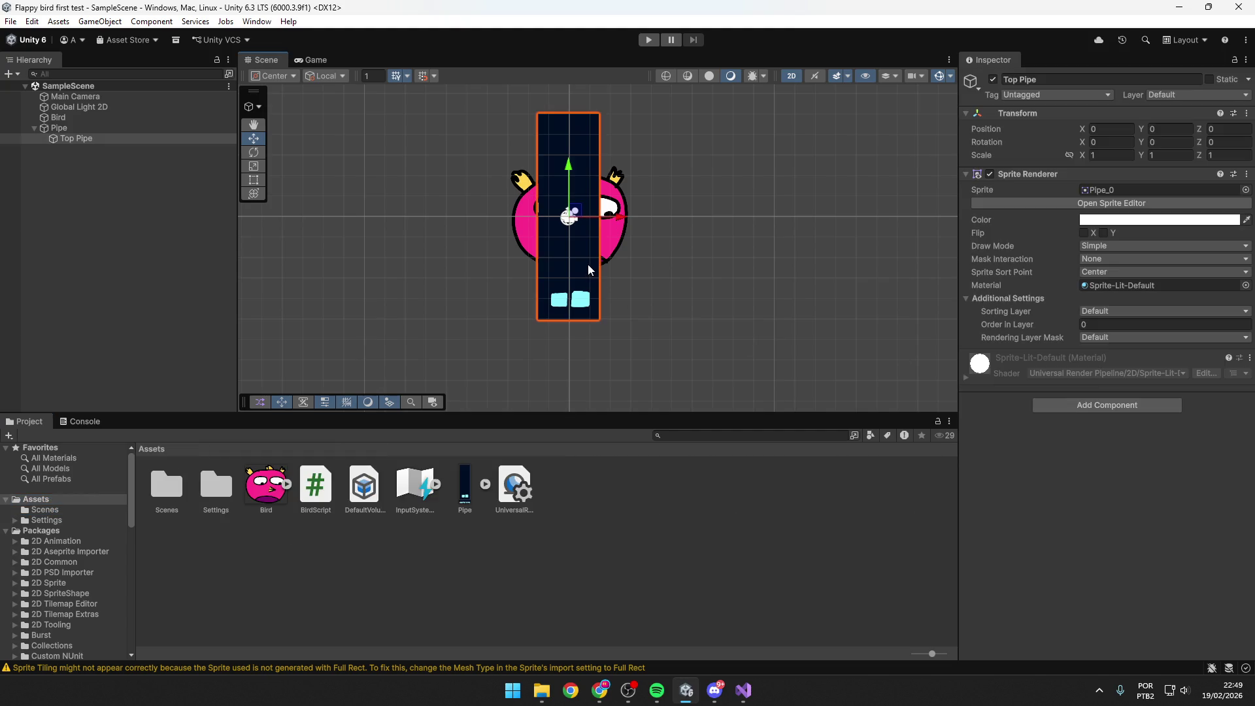
key("alt+Tab")
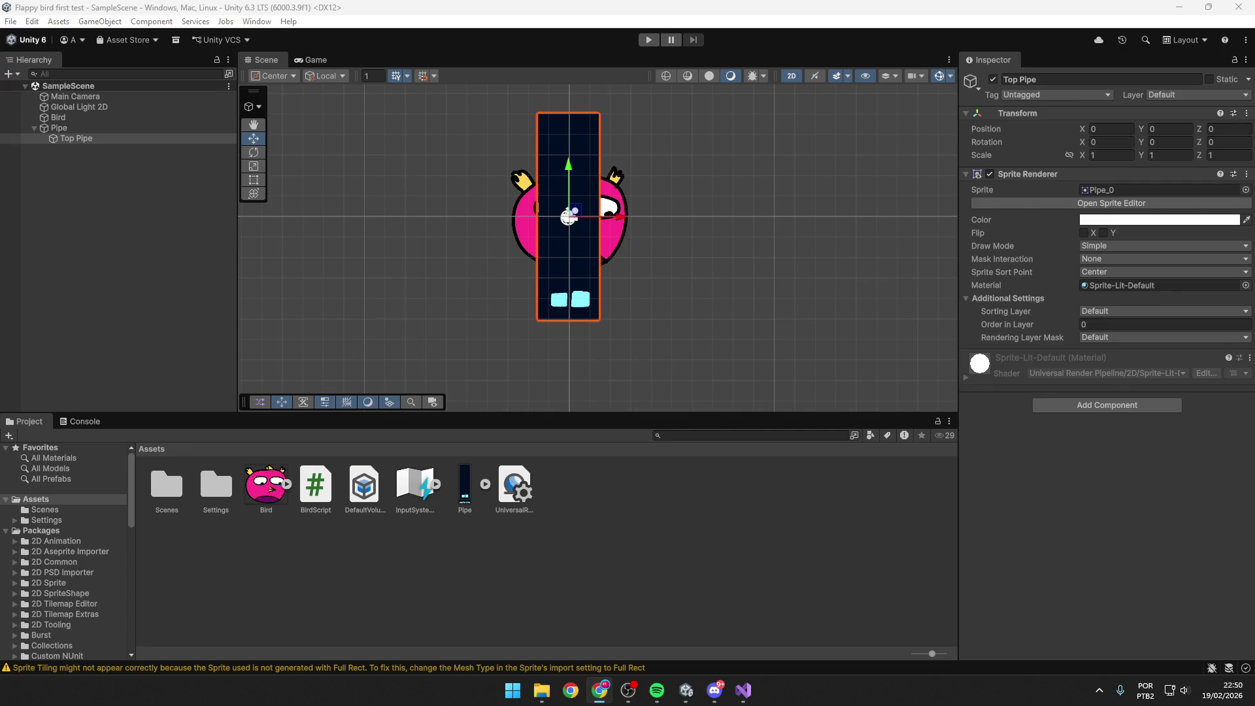
left_click(579, 245)
left_click(585, 128)
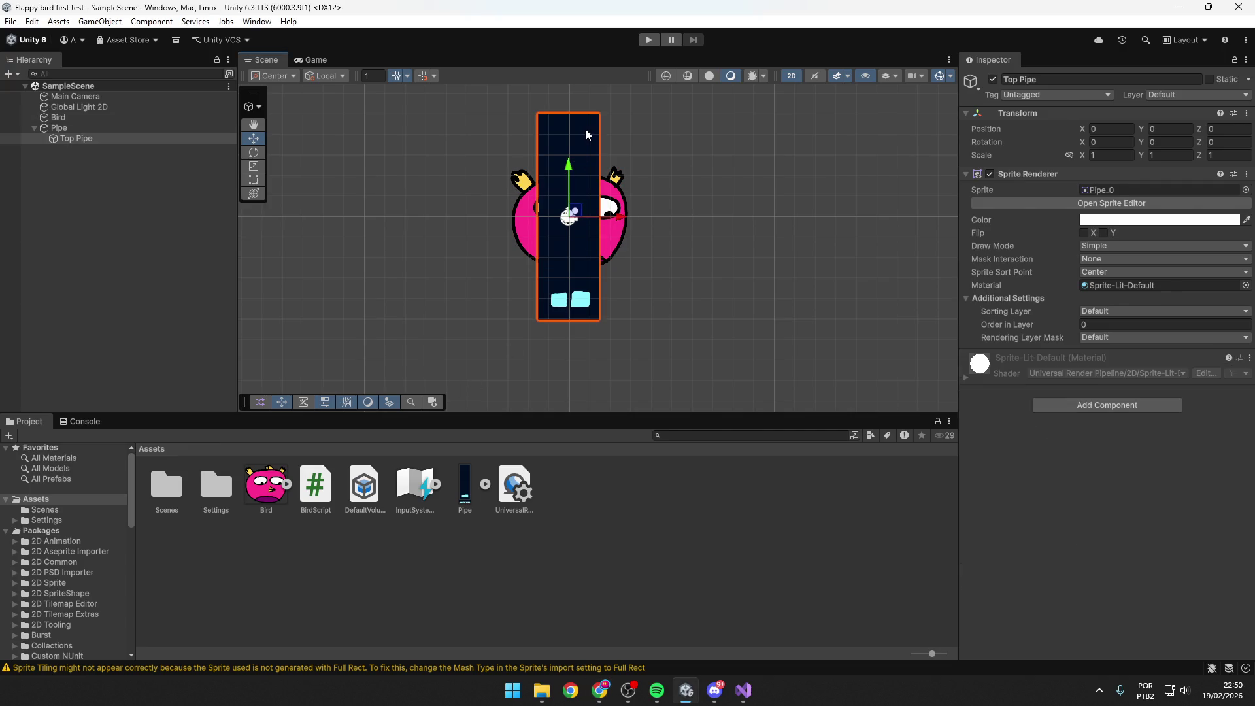
left_click(1101, 233)
left_click(1101, 233)
left_click(1119, 248)
left_click(1035, 251)
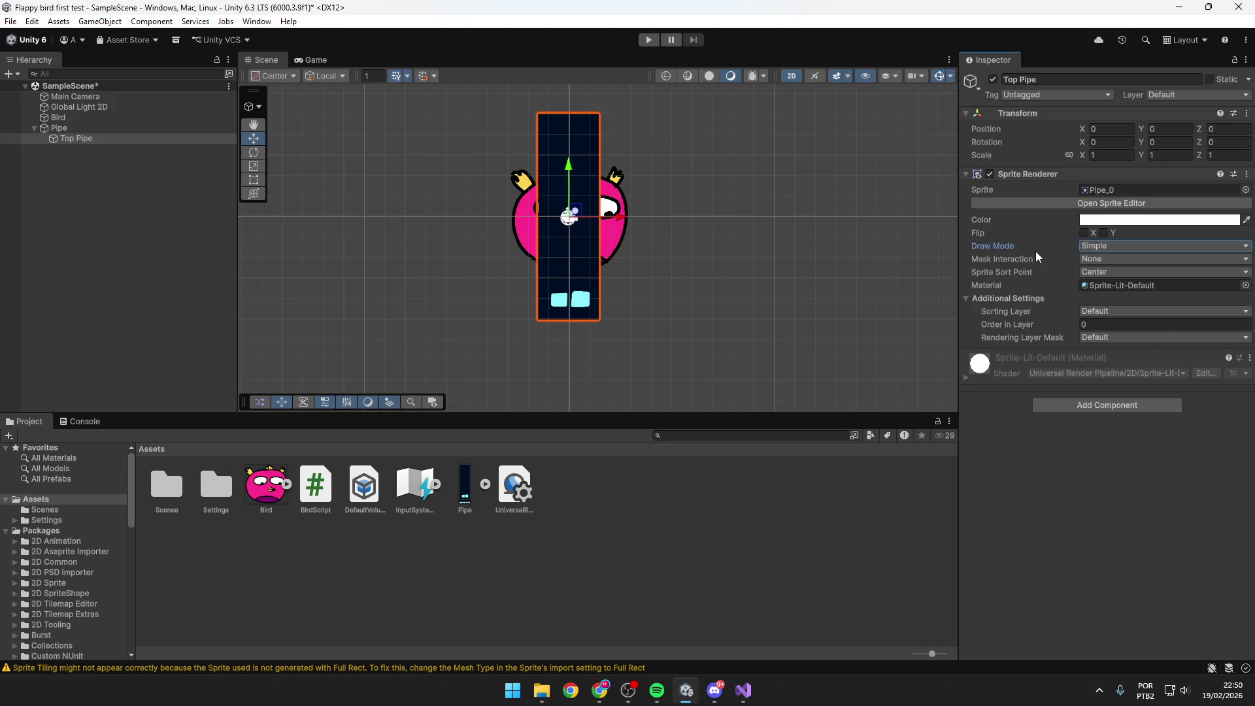
left_click(1102, 261)
left_click(1040, 261)
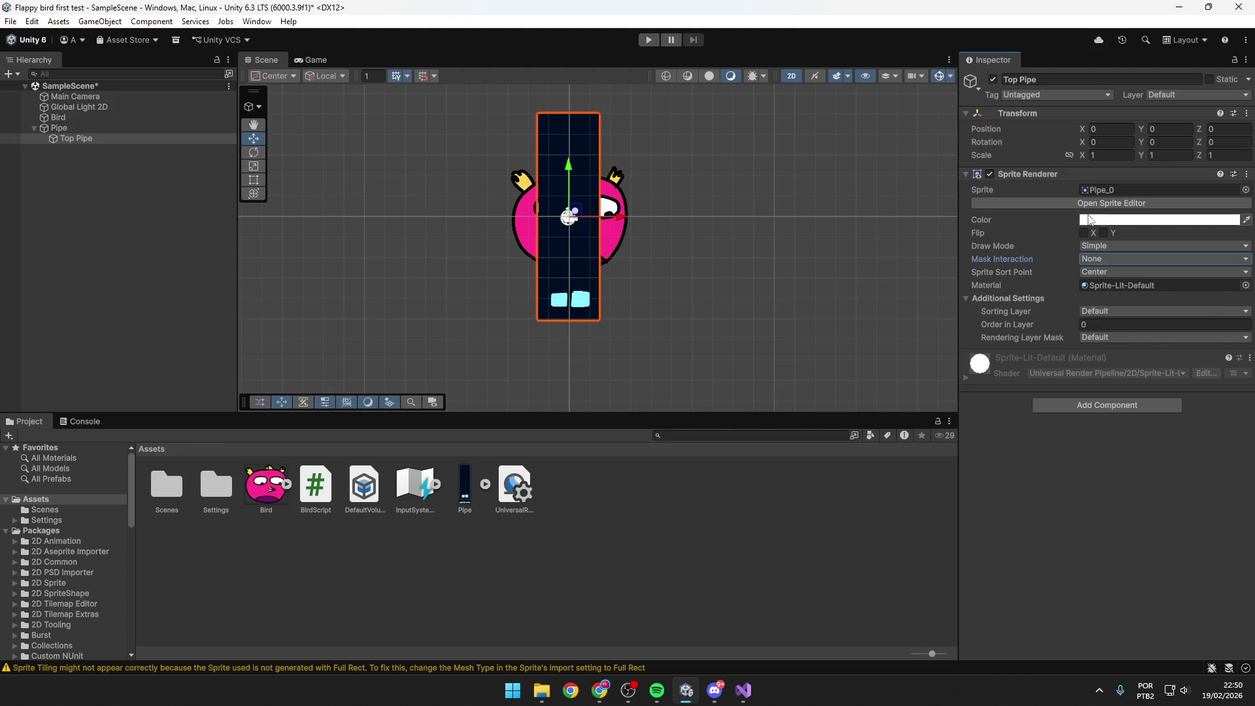
left_click(1246, 175)
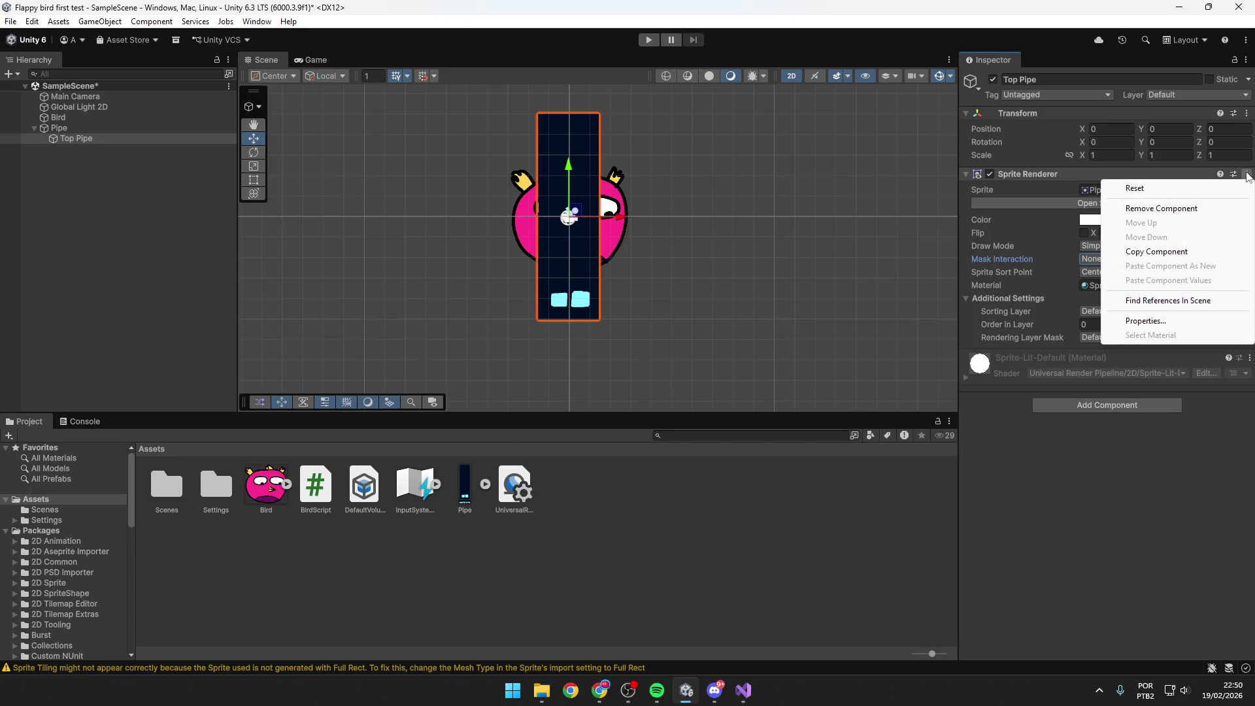
left_click(1131, 547)
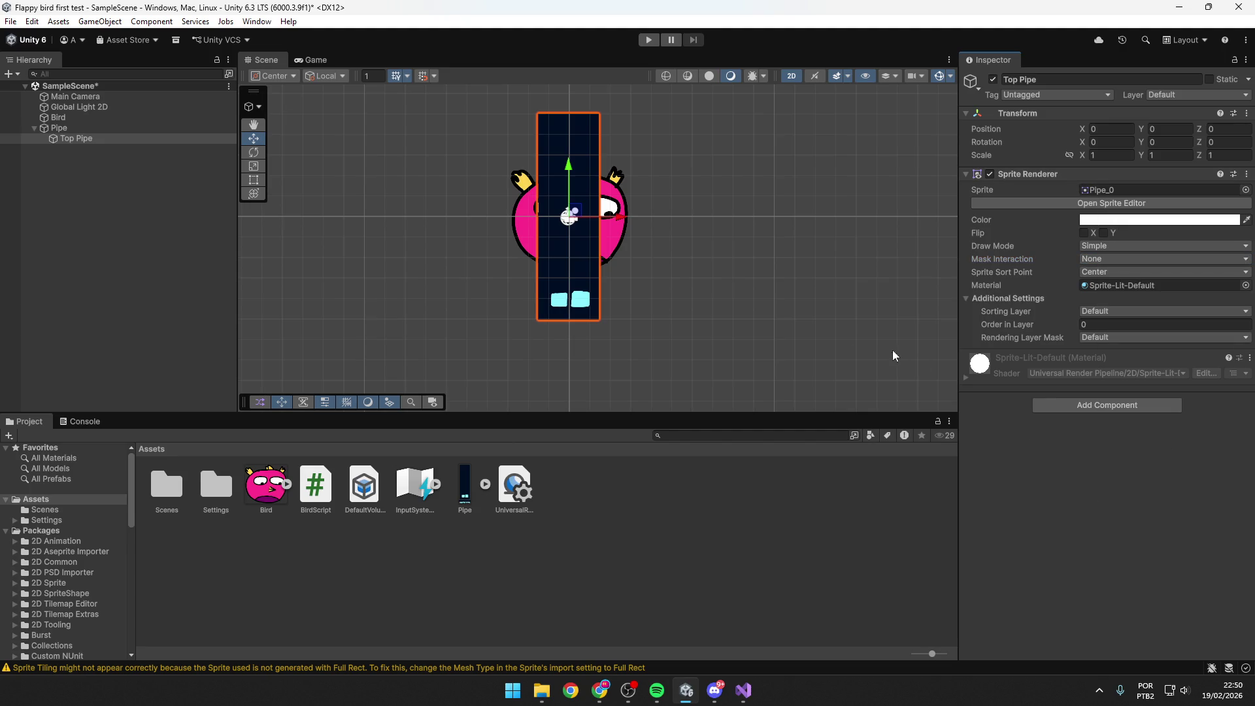
Open the Sprite Editor for Pipe_0 and enlarge it in the centre of the screen.
left_click(1046, 200)
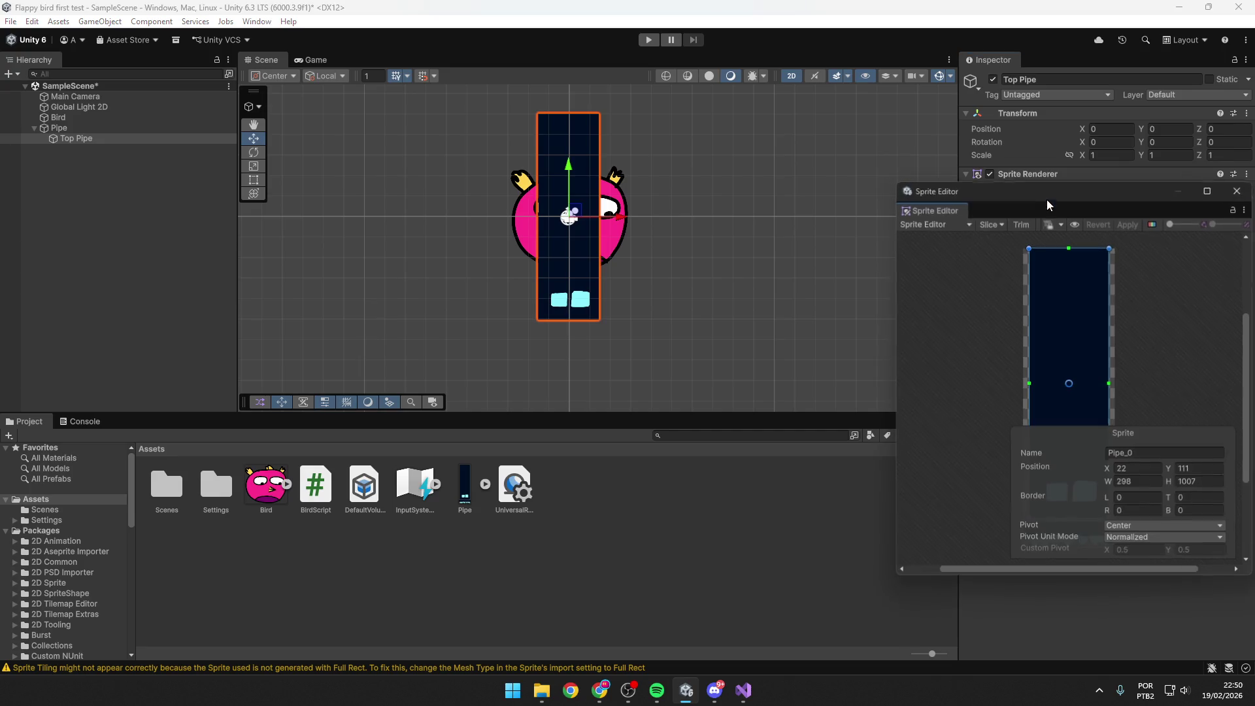
left_click_drag(1044, 201, 747, 163)
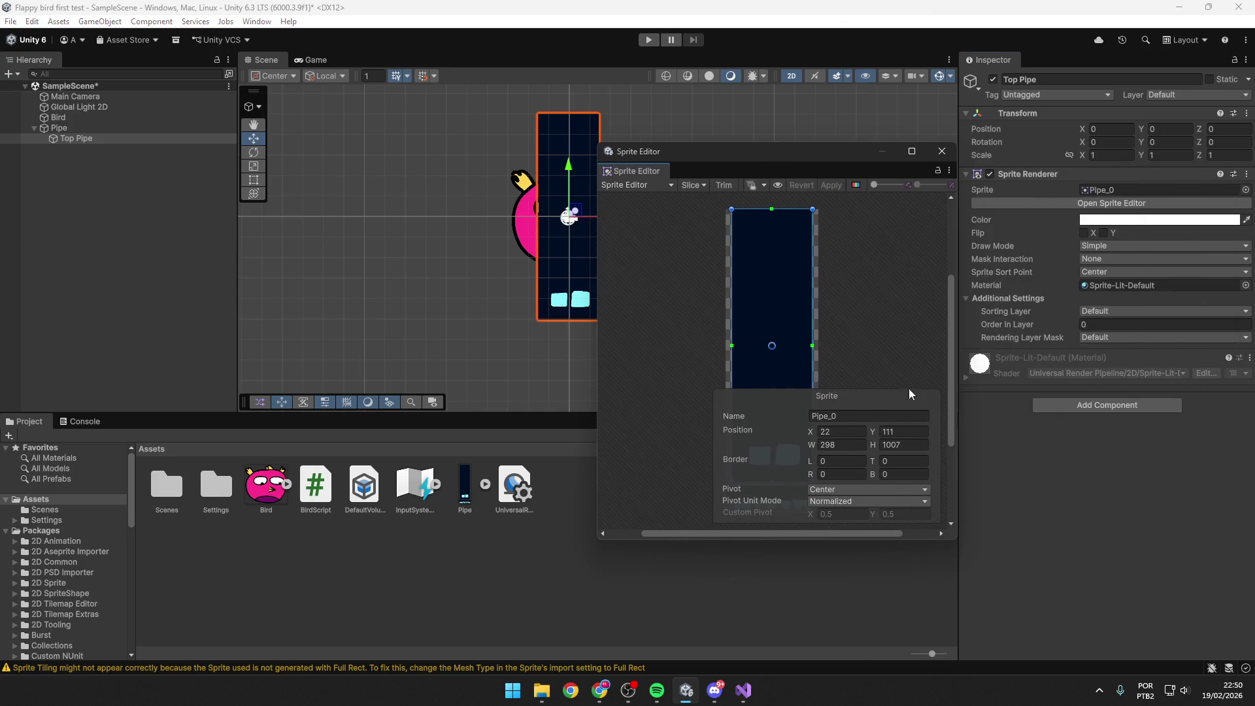
left_click_drag(954, 534, 1086, 614)
left_click_drag(852, 154, 542, 100)
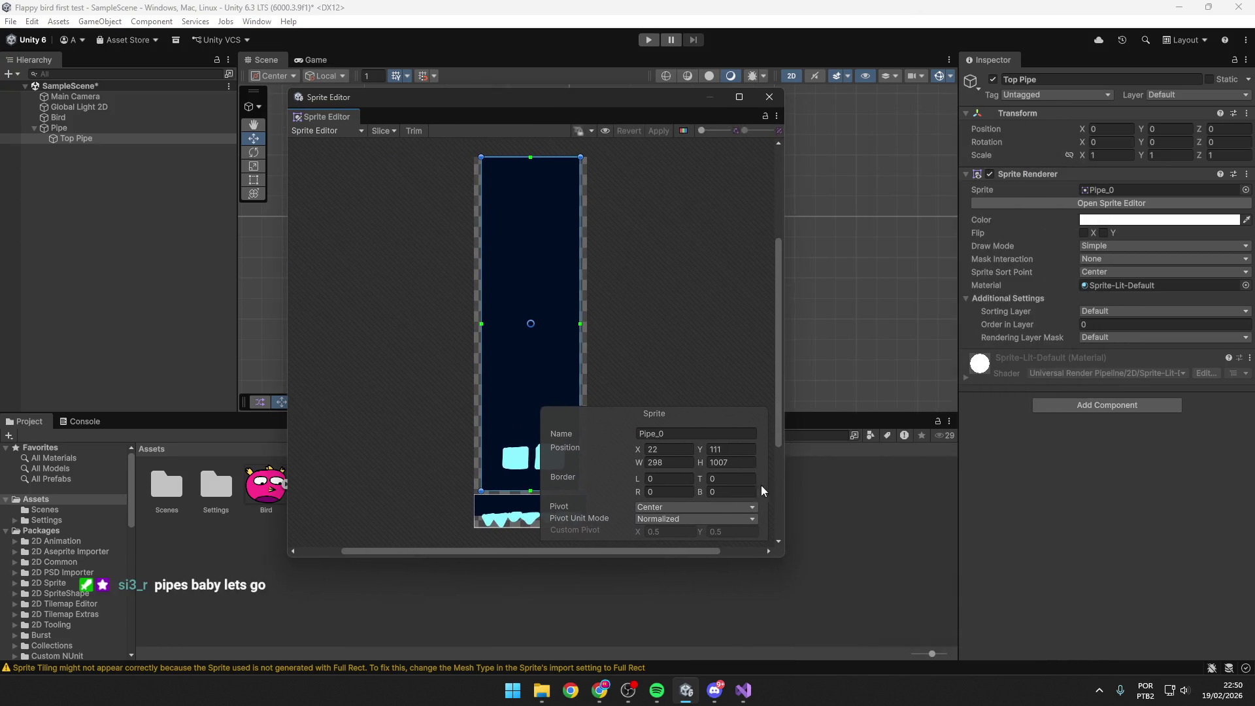
left_click_drag(785, 560, 958, 582)
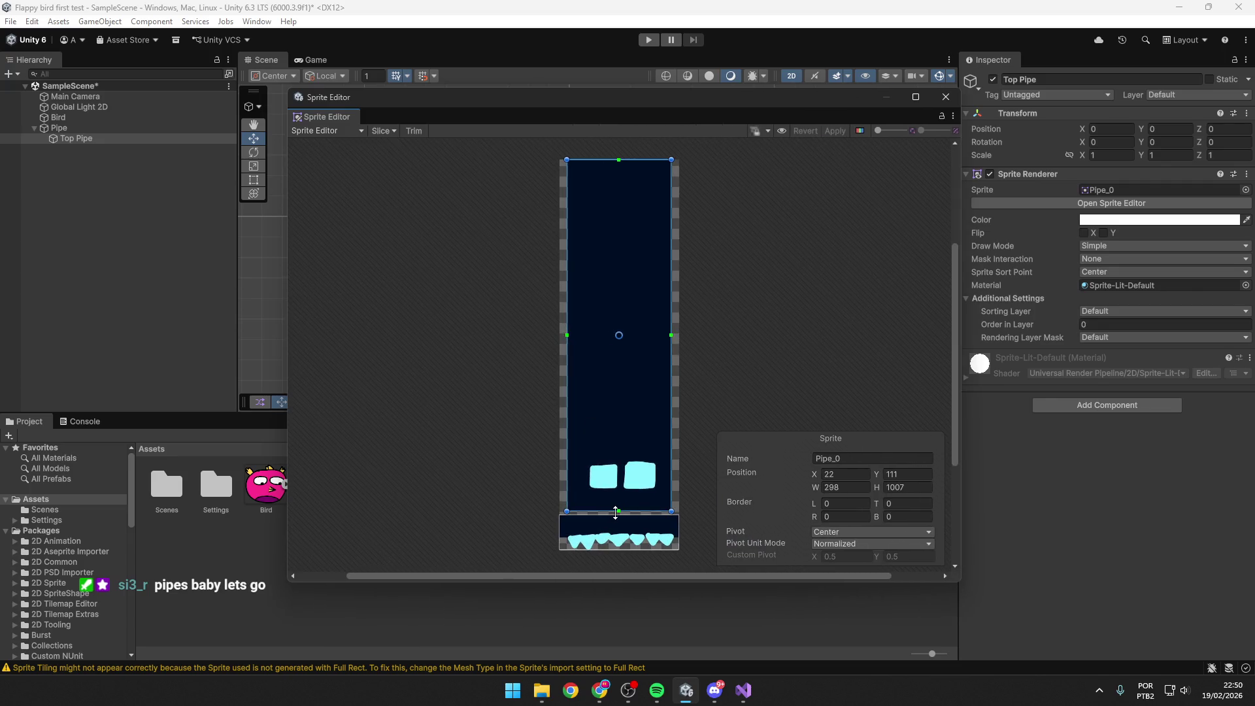
Resize Pipe_0's rect to cover the full texture, 342 × 1118 from 0,0, and save.
left_click_drag(616, 511, 617, 552)
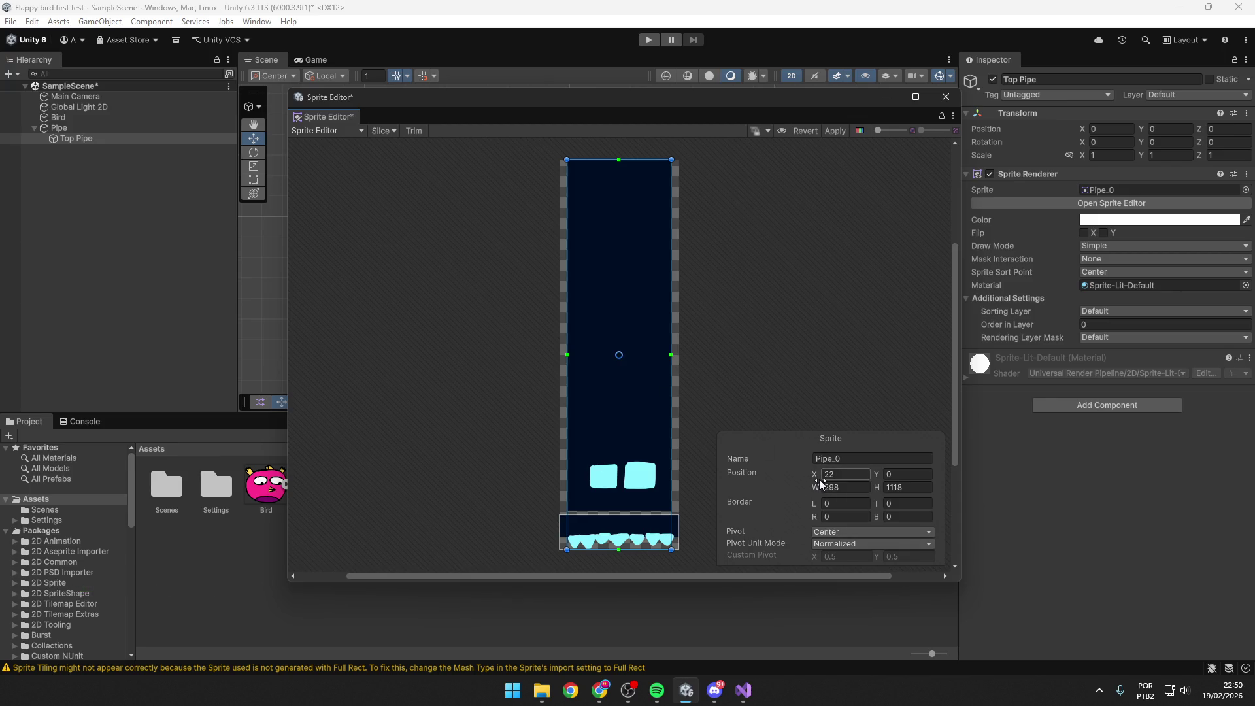
left_click_drag(813, 500, 778, 497)
left_click_drag(620, 355, 620, 360)
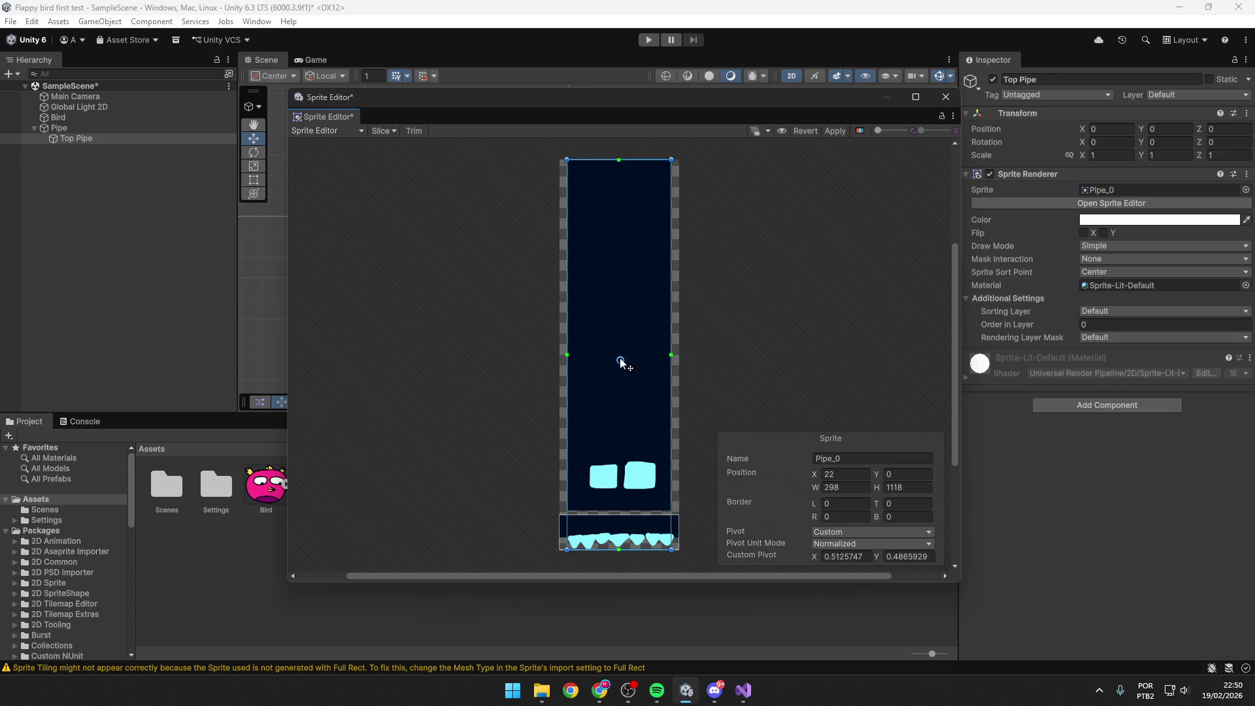
key("ctrl+z")
left_click_drag(670, 354, 758, 359)
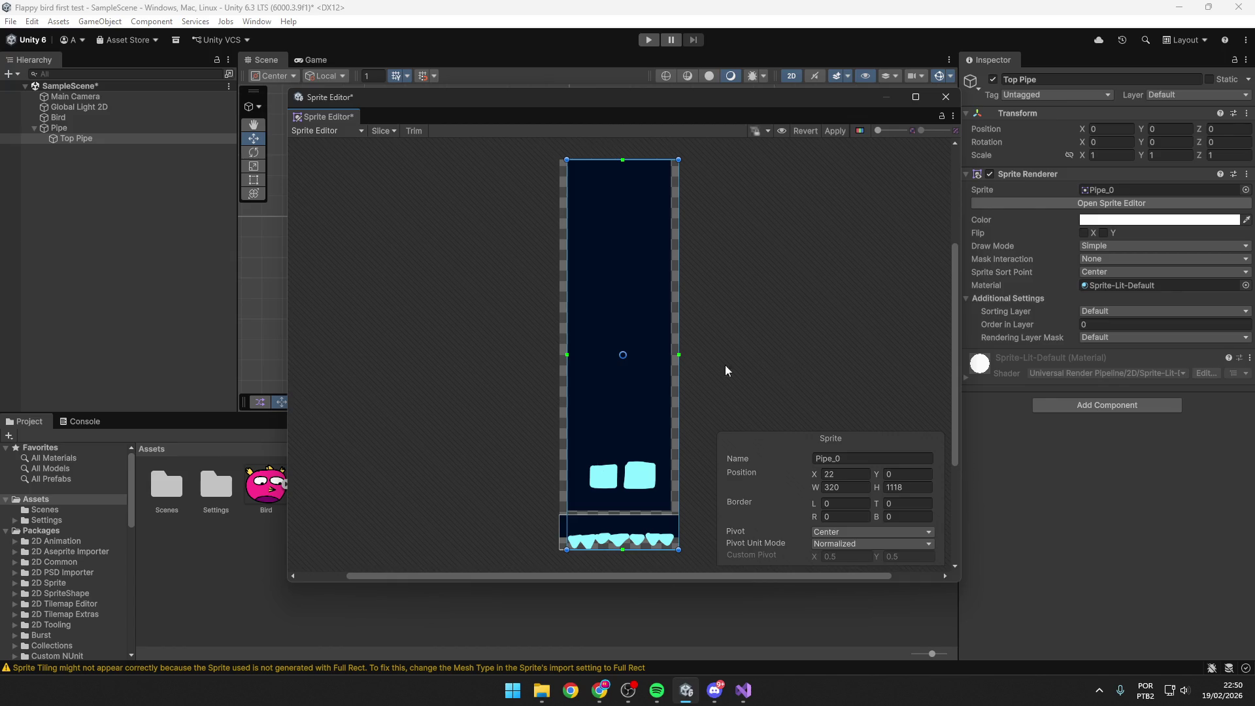
mouse_move(608, 308)
left_mouse_down()
mouse_move(596, 300)
mouse_move(648, 308)
mouse_move(622, 304)
left_mouse_up()
left_click_drag(672, 356, 679, 354)
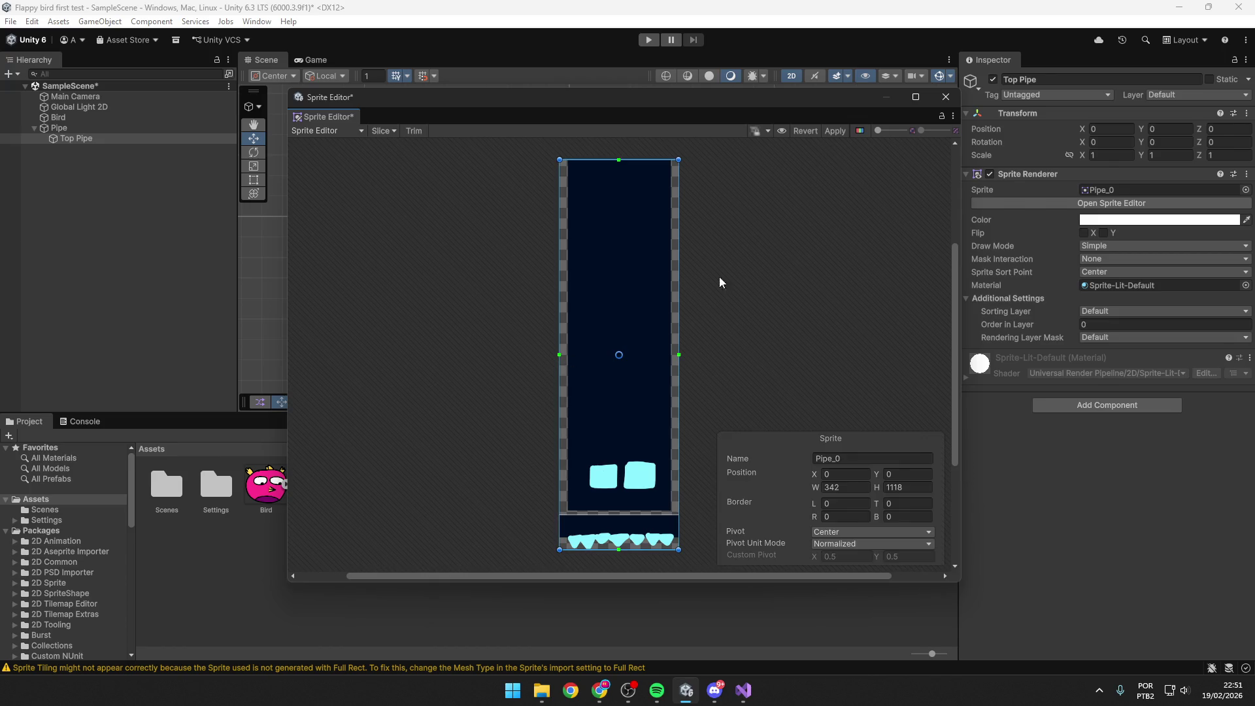
left_click(945, 97)
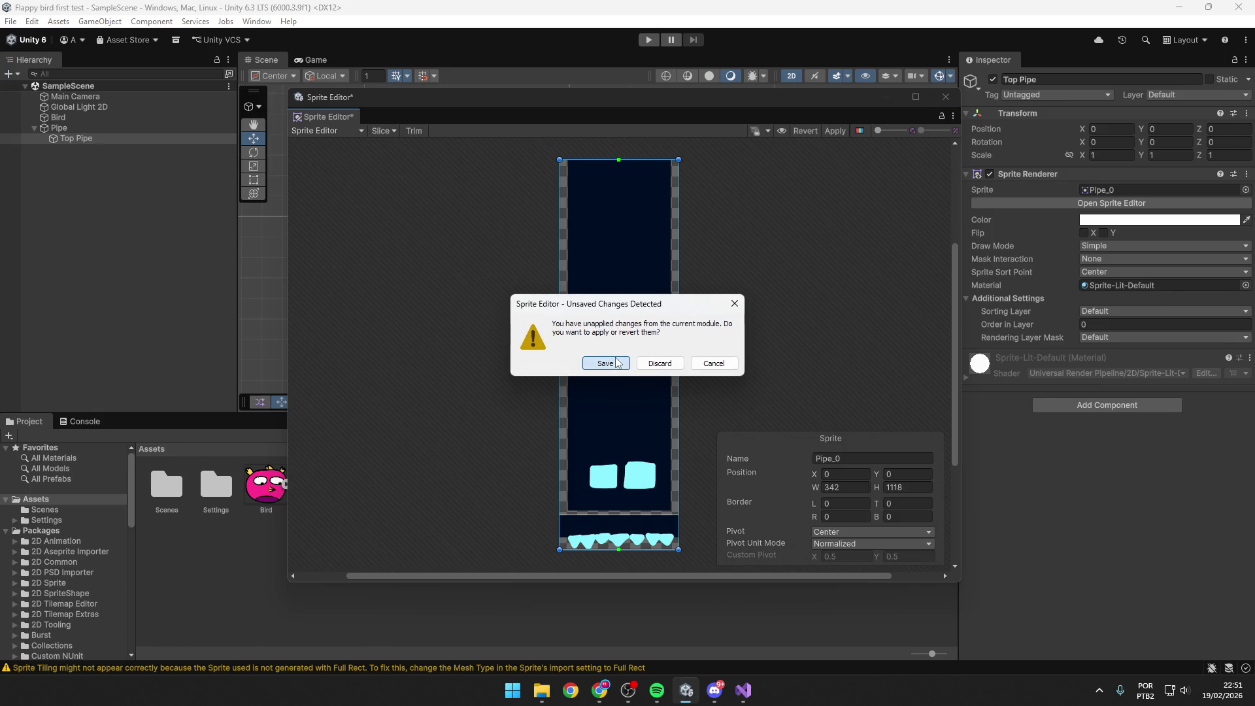
left_click(617, 363)
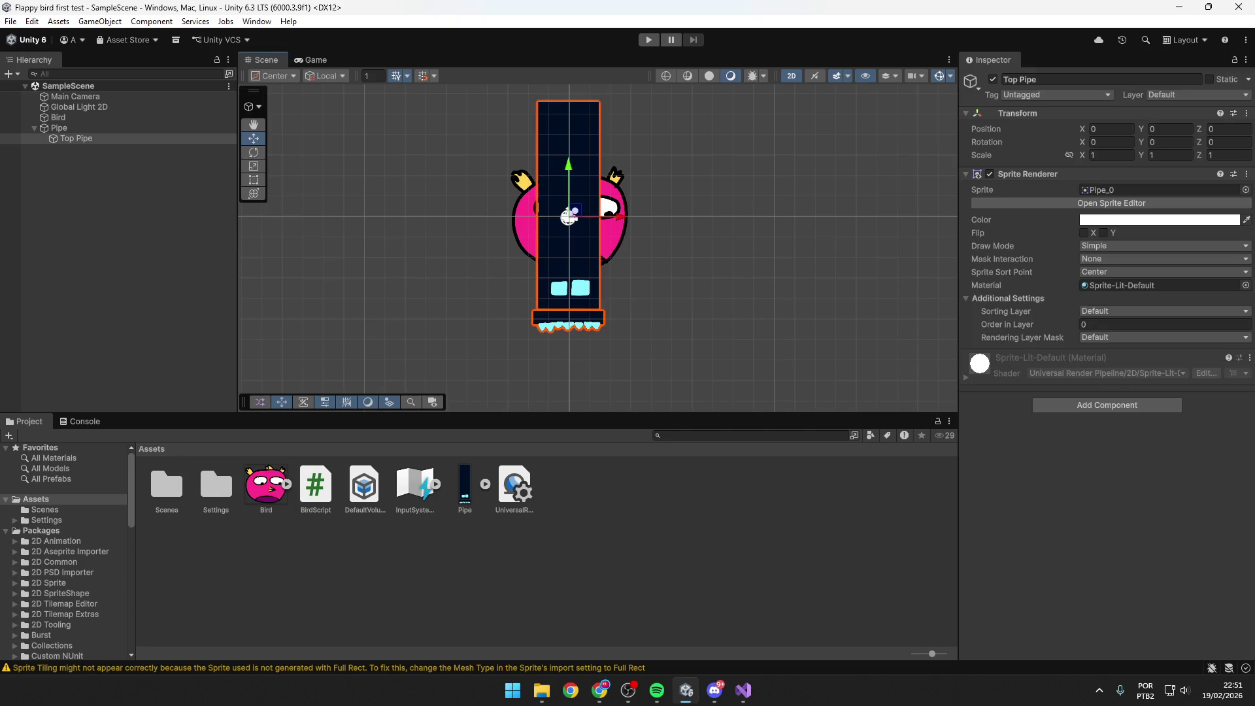
Add a Box Collider 2D component to Top Pipe.
key("alt+Tab")
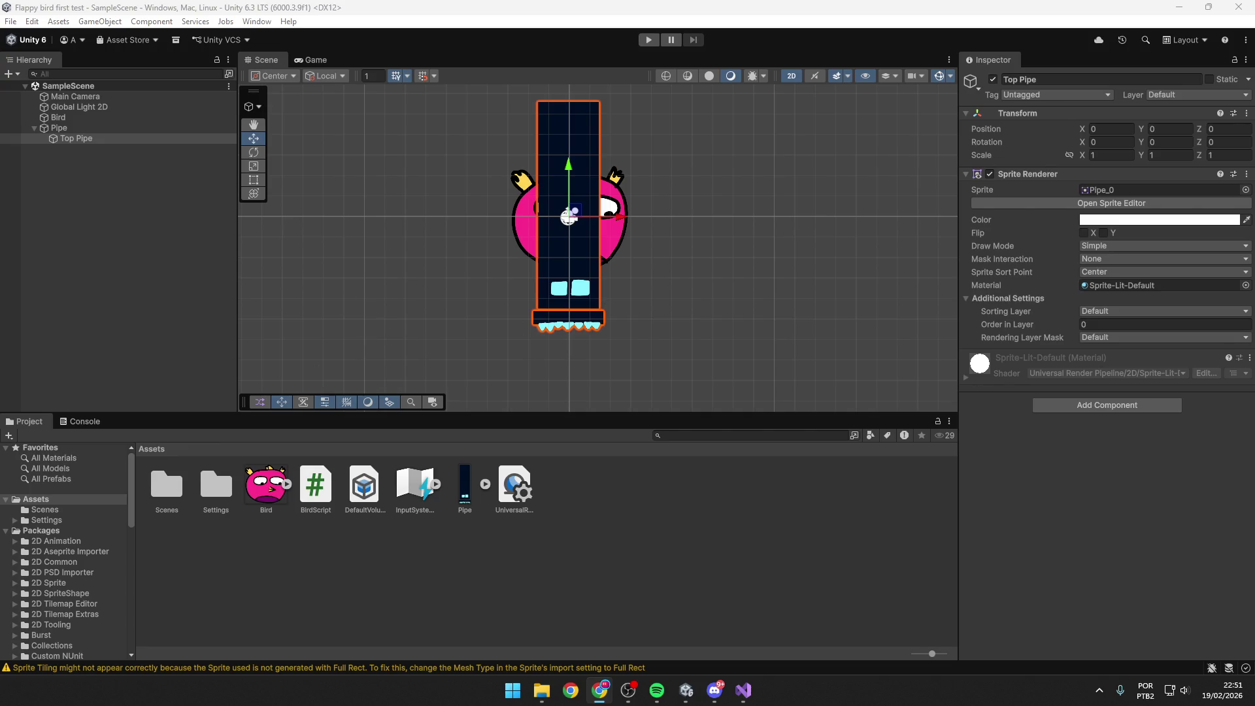
left_click(577, 130)
left_click(82, 140)
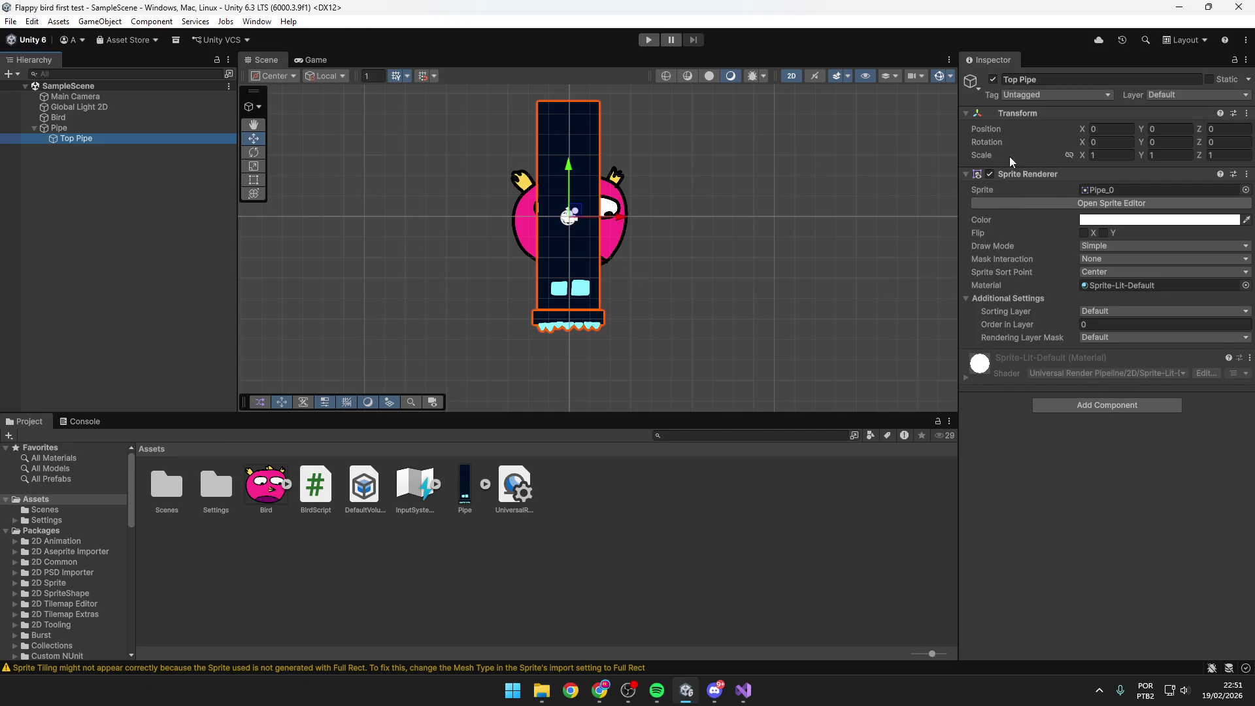
left_click(1021, 175)
left_click(1046, 175)
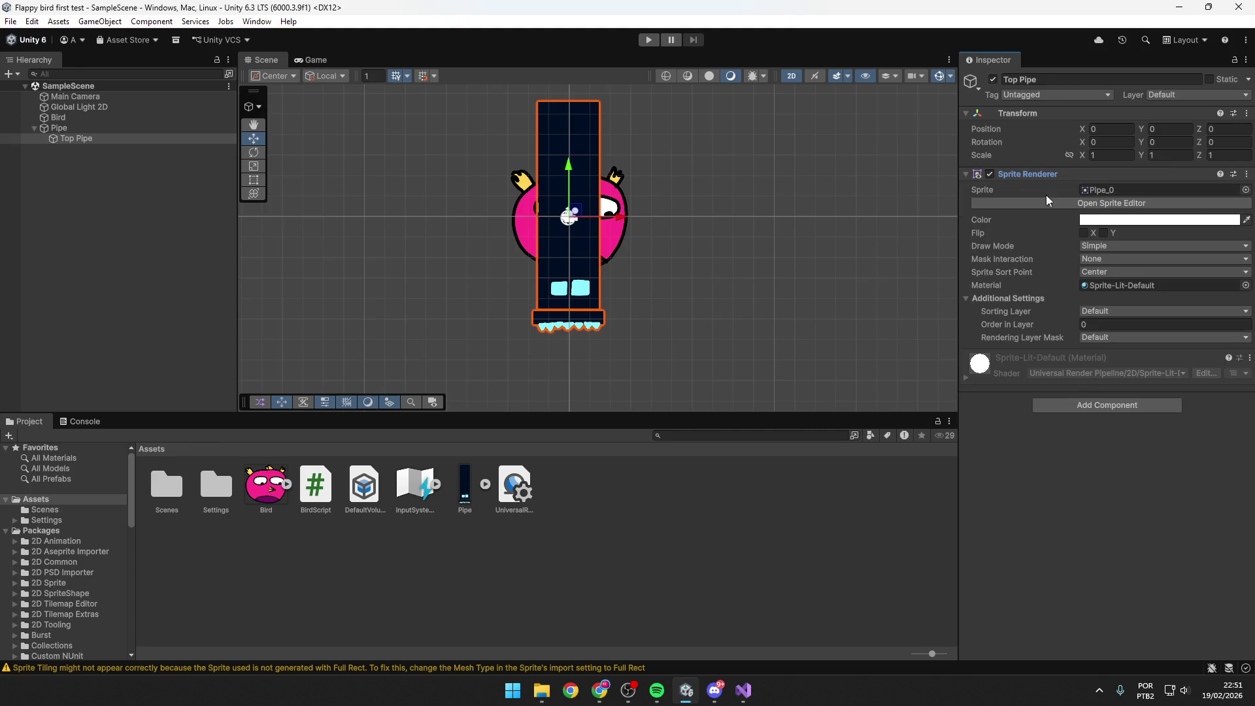
left_click(1101, 405)
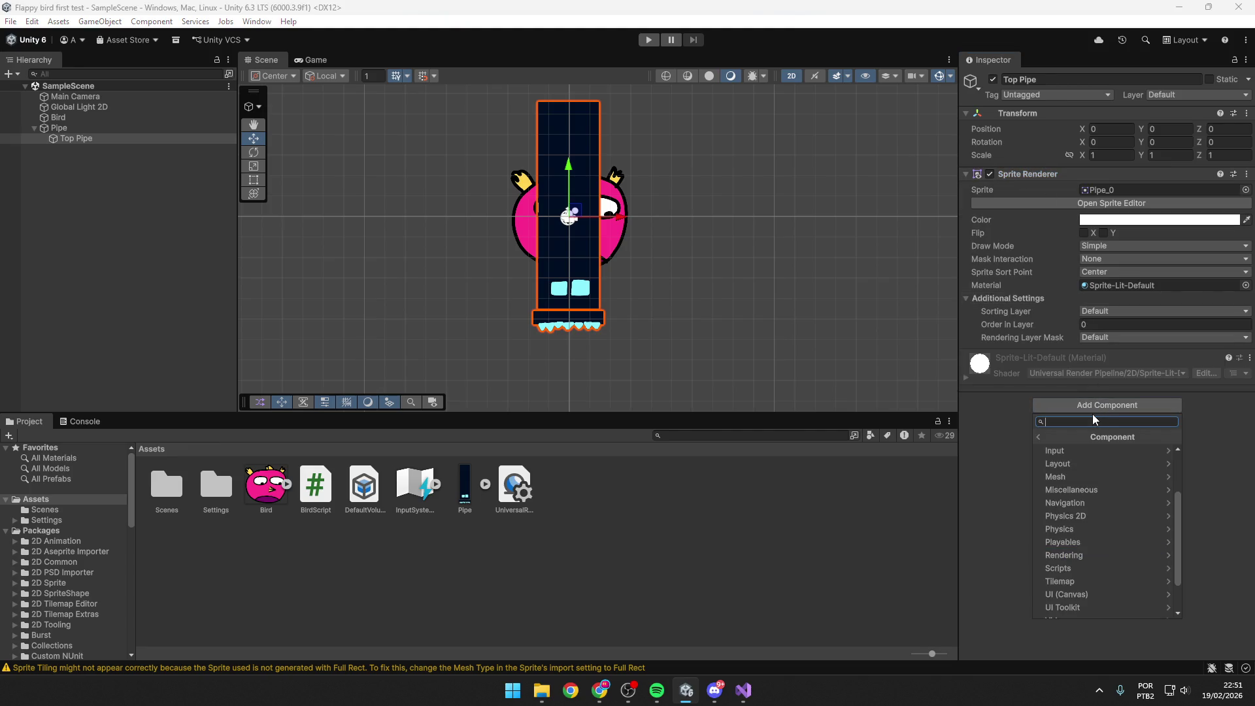
type("box")
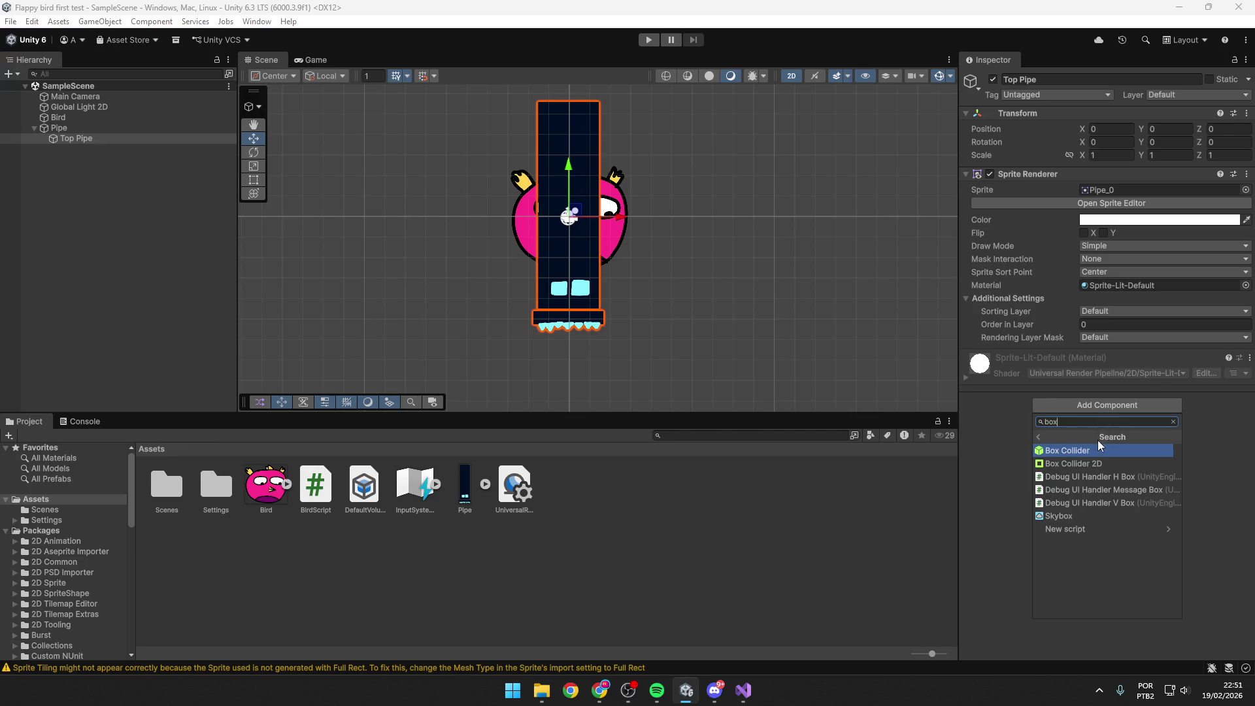
left_click(1088, 462)
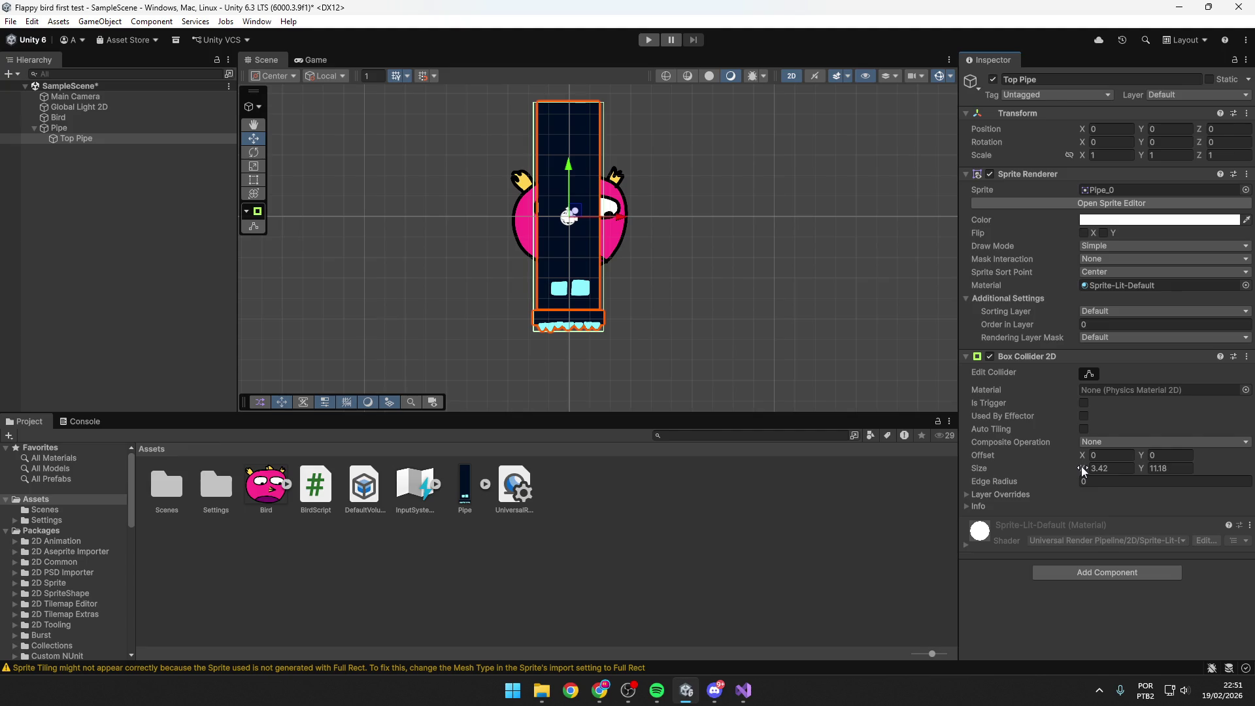
Fit the collider to the pipe: size 2.57 by 10.53 with Y offset 0.5.
left_click_drag(1081, 466, 1061, 468)
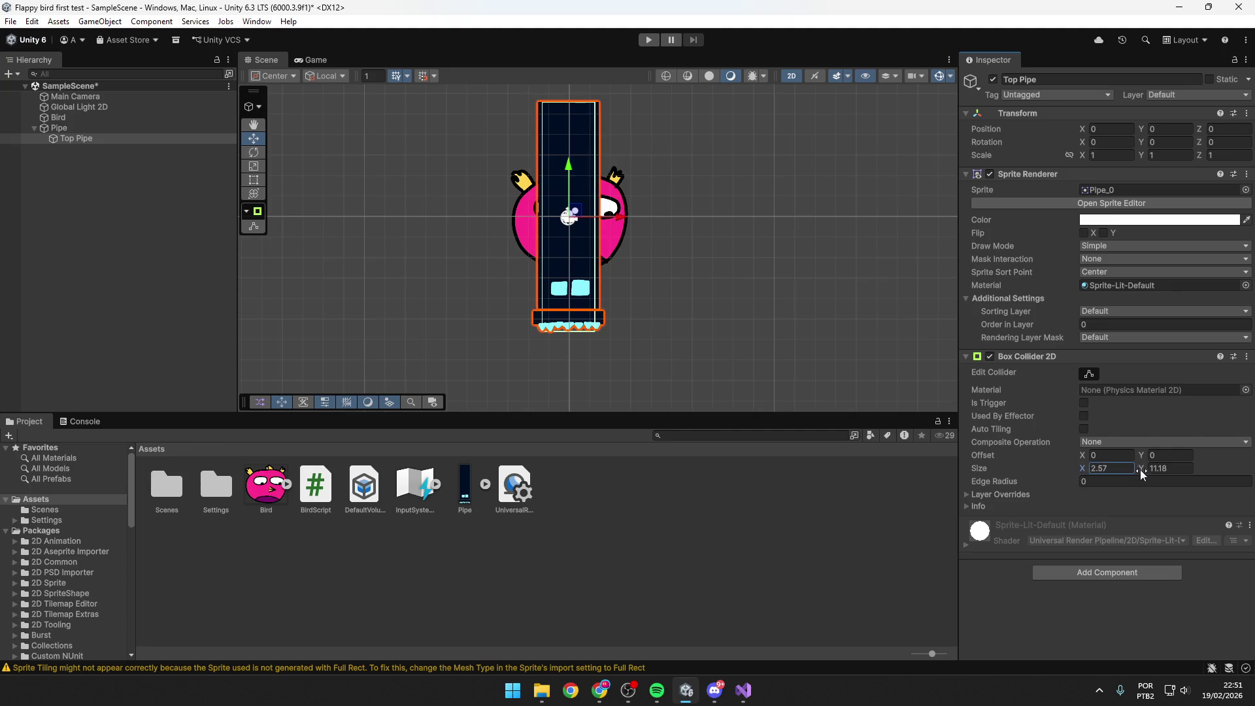
mouse_move(1139, 470)
left_mouse_down()
mouse_move(1116, 468)
mouse_move(1131, 453)
mouse_move(1146, 468)
mouse_move(1174, 460)
mouse_move(1126, 465)
mouse_move(1143, 457)
left_mouse_up()
type(".5")
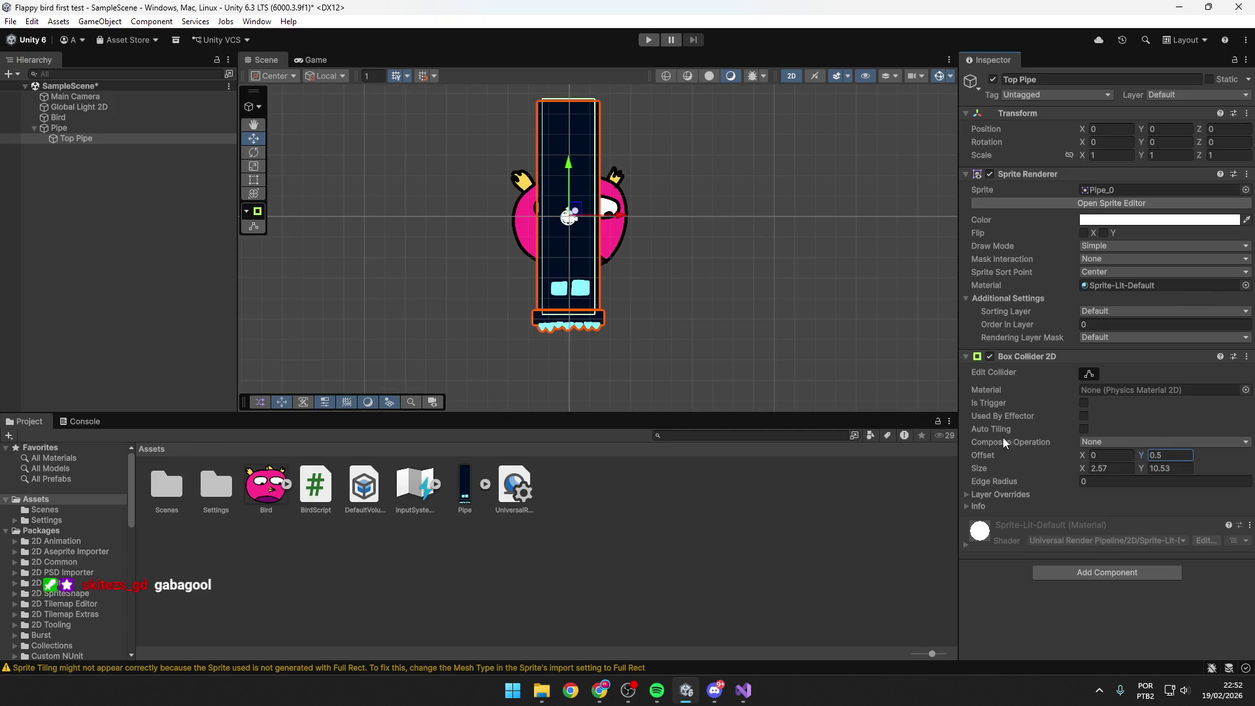
key("alt+Tab")
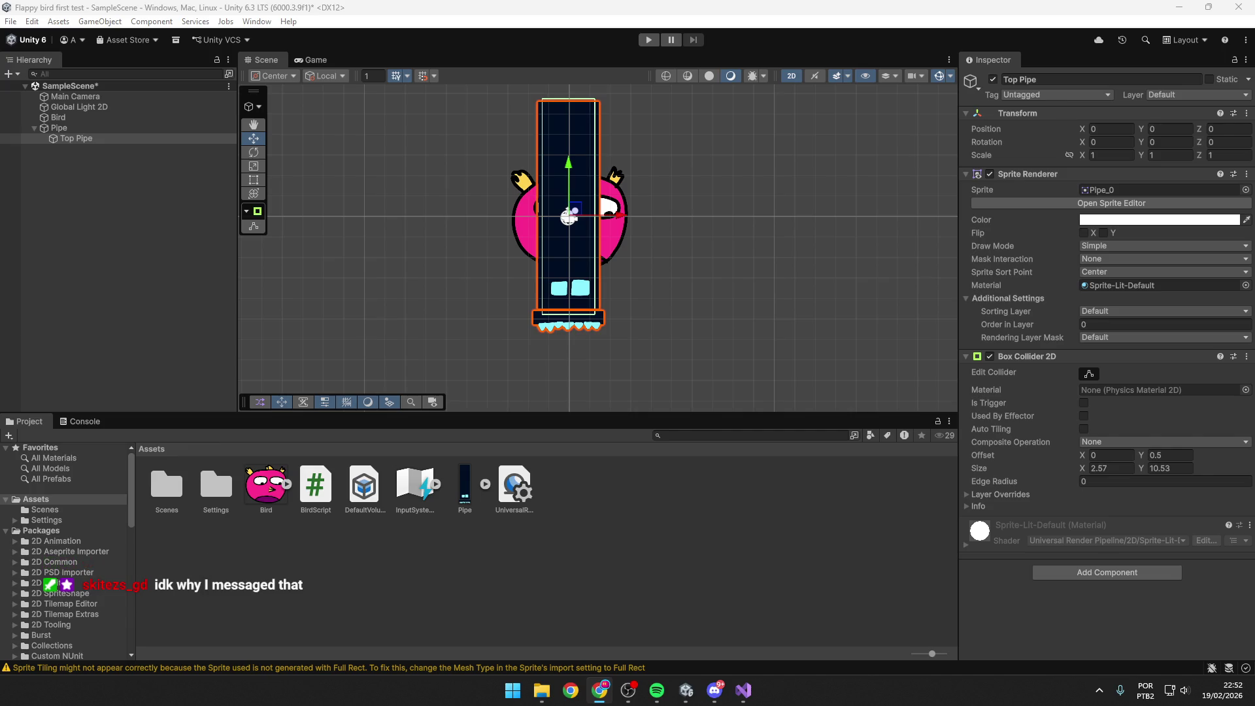
Raise Top Pipe well above the bird.
scroll(497, 294, "down", 5)
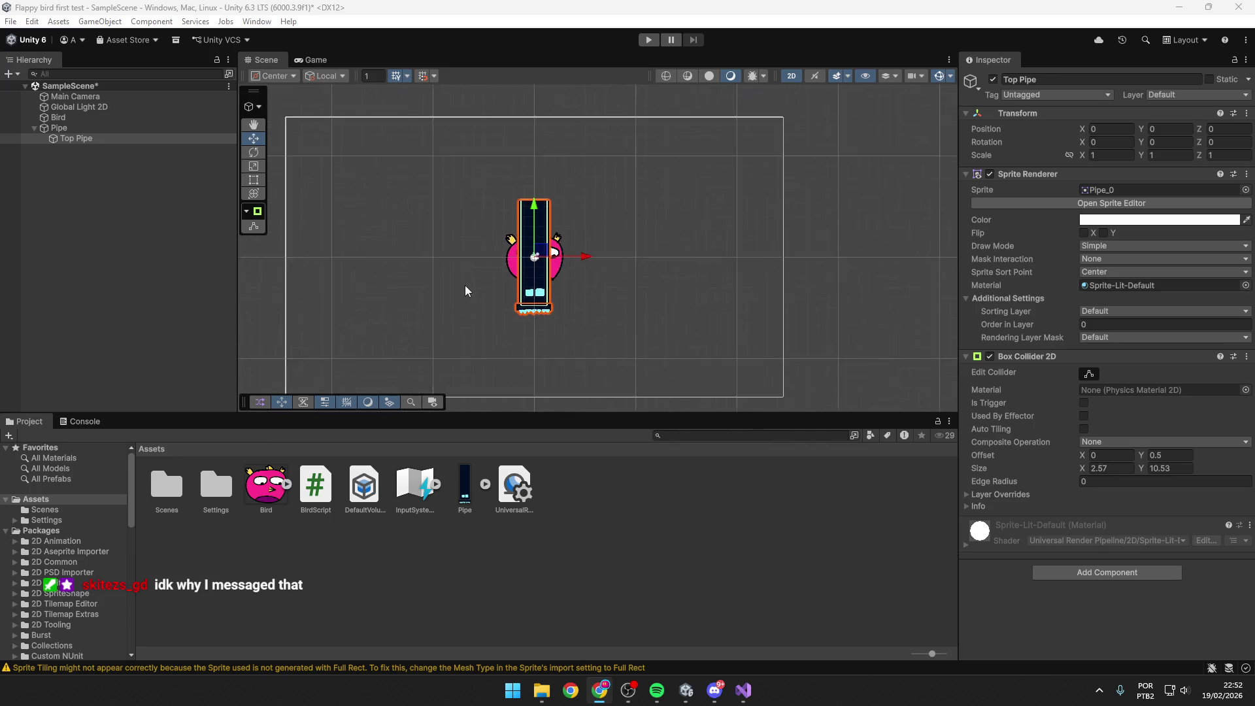
left_click_drag(530, 218, 528, 124)
scroll(516, 156, "down", 1)
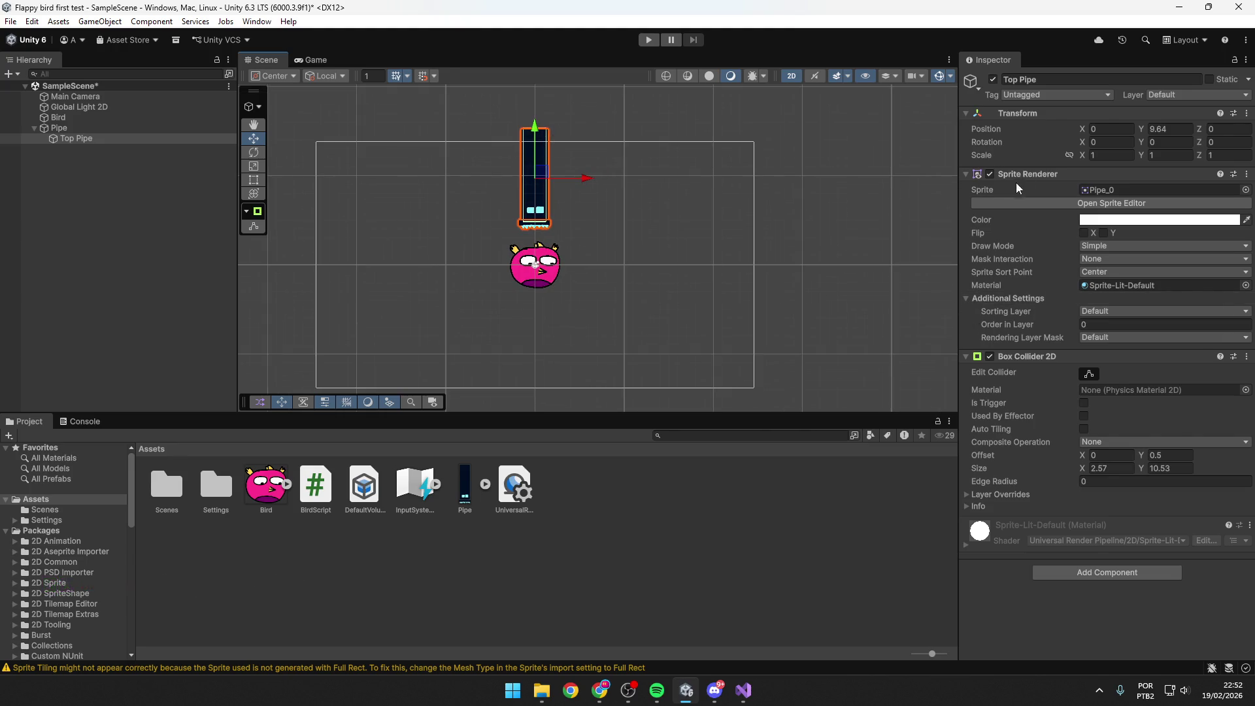
left_click(1037, 174)
left_click(1036, 174)
Scale Top Pipe to 1.8 on all axes and lift it to Y 14.11.
left_click(1079, 156)
left_click_drag(1079, 156, 1098, 155)
left_click_drag(535, 152, 536, 112)
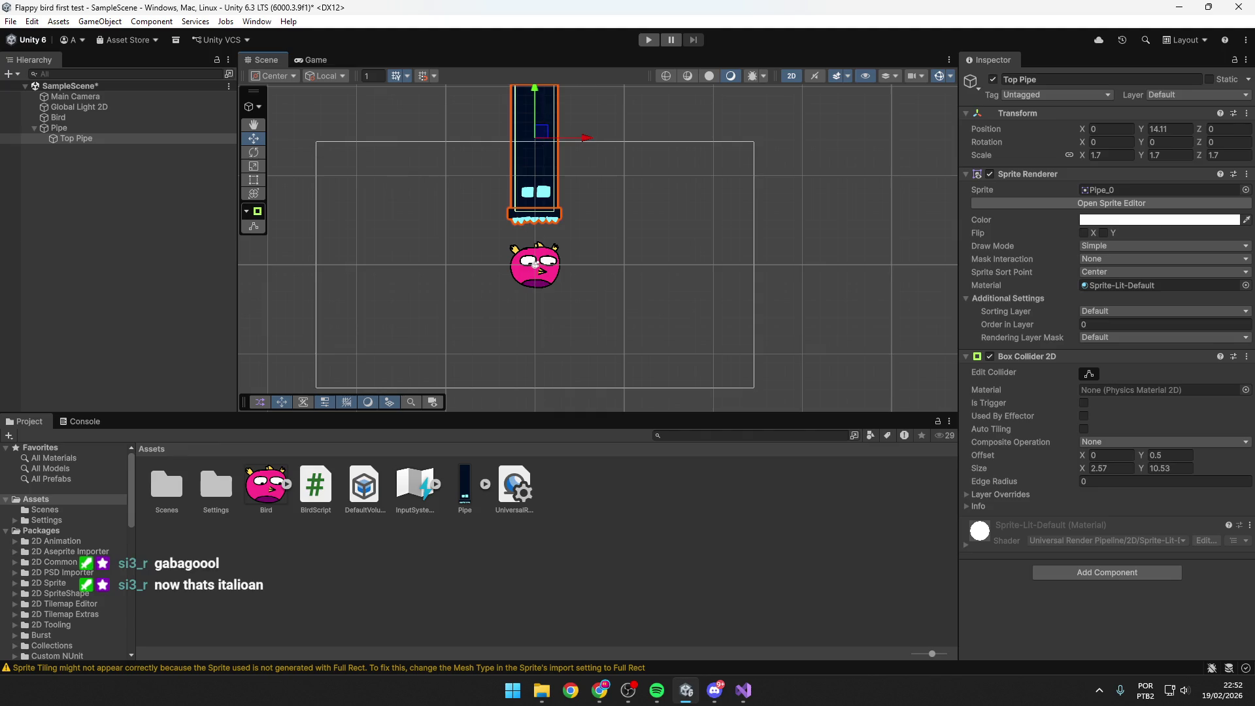
key("alt+Tab")
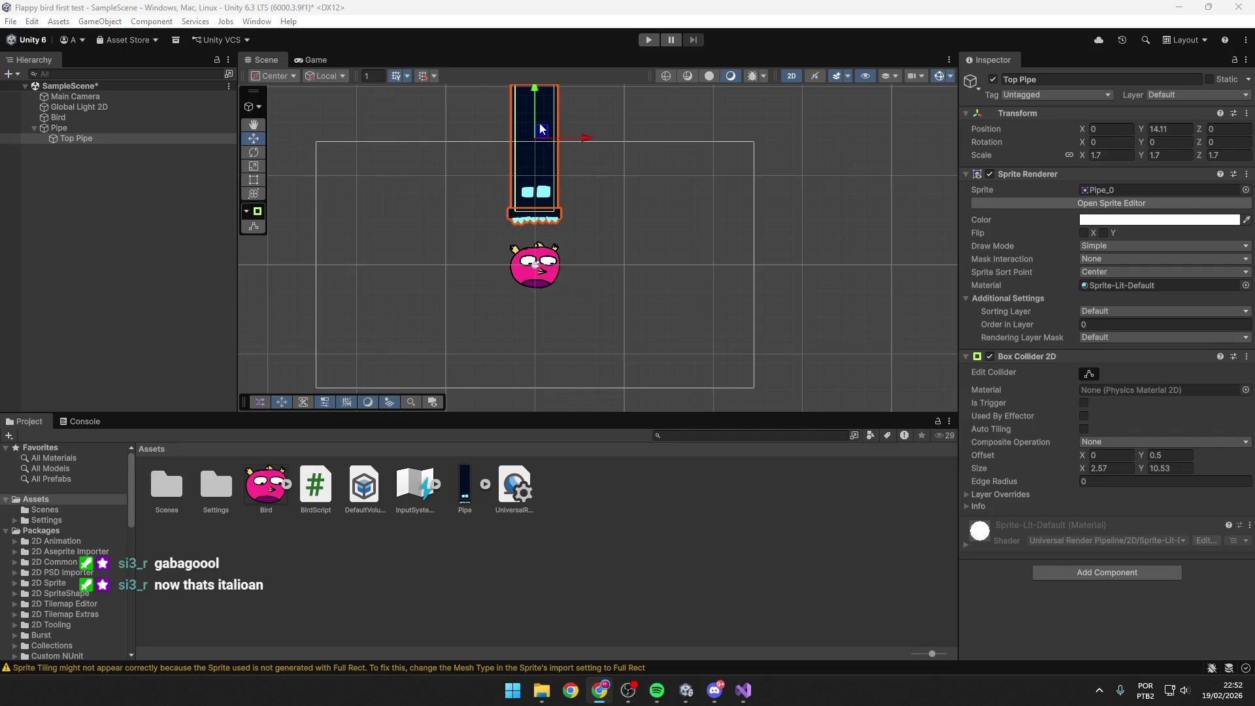
scroll(582, 175, "up", 1)
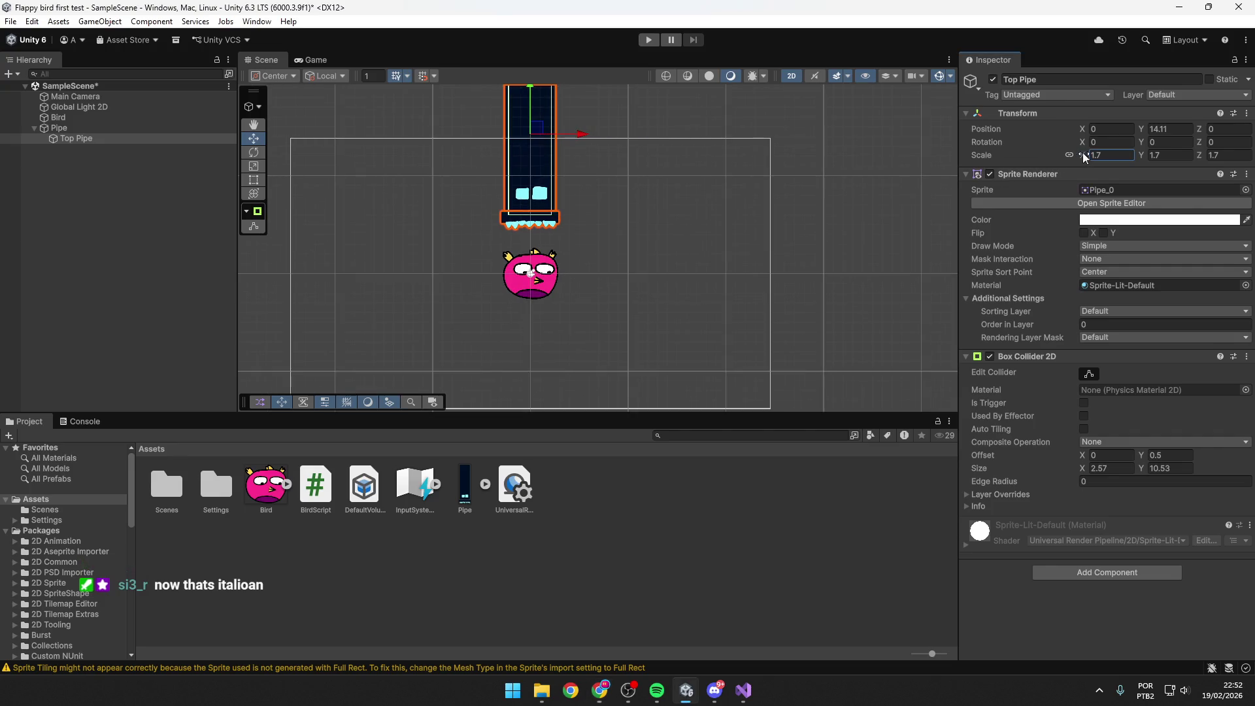
left_click_drag(1082, 153, 1086, 150)
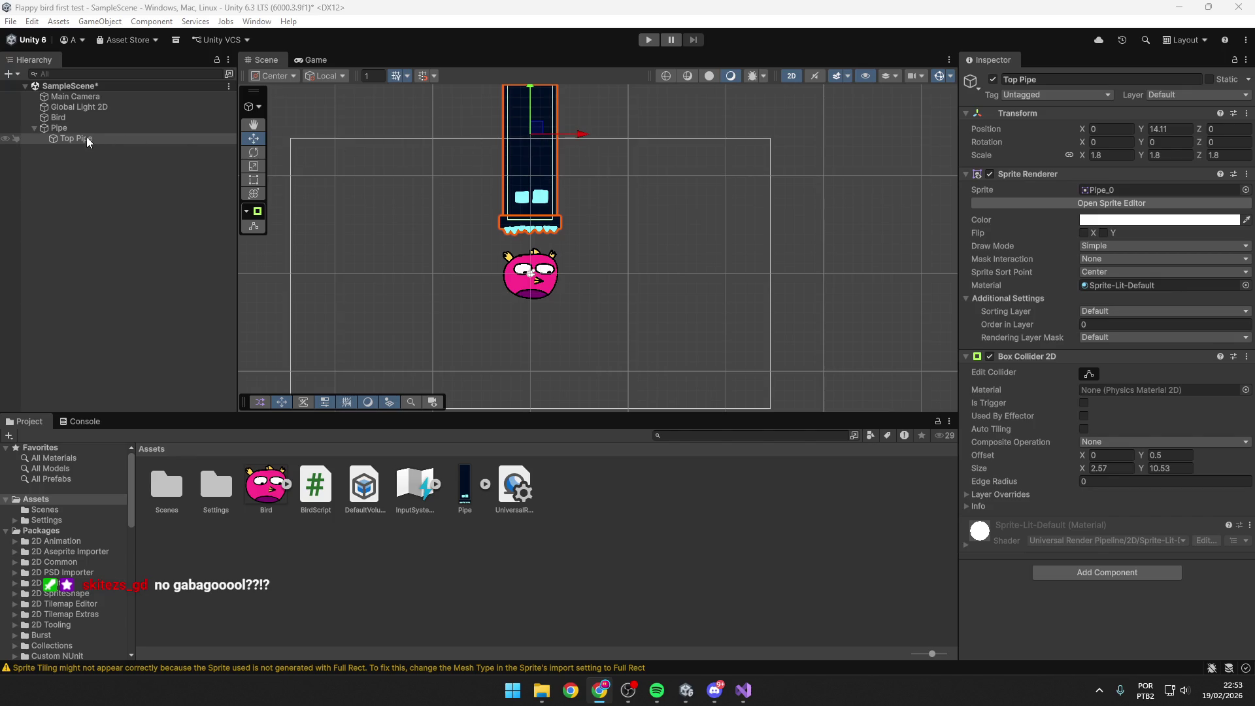
Save the scene and duplicate Top Pipe into Top Pipe (1).
left_click(527, 150)
key("ctrl+s")
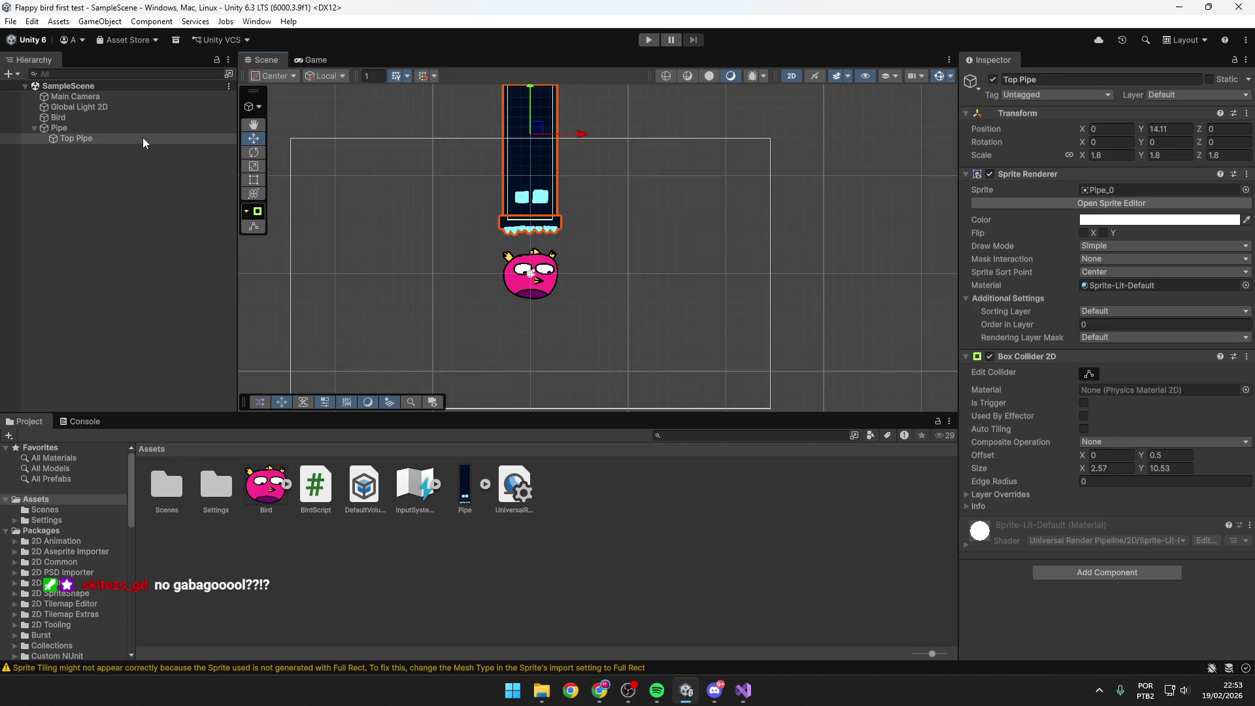
left_click(135, 138)
key("ctrl+d")
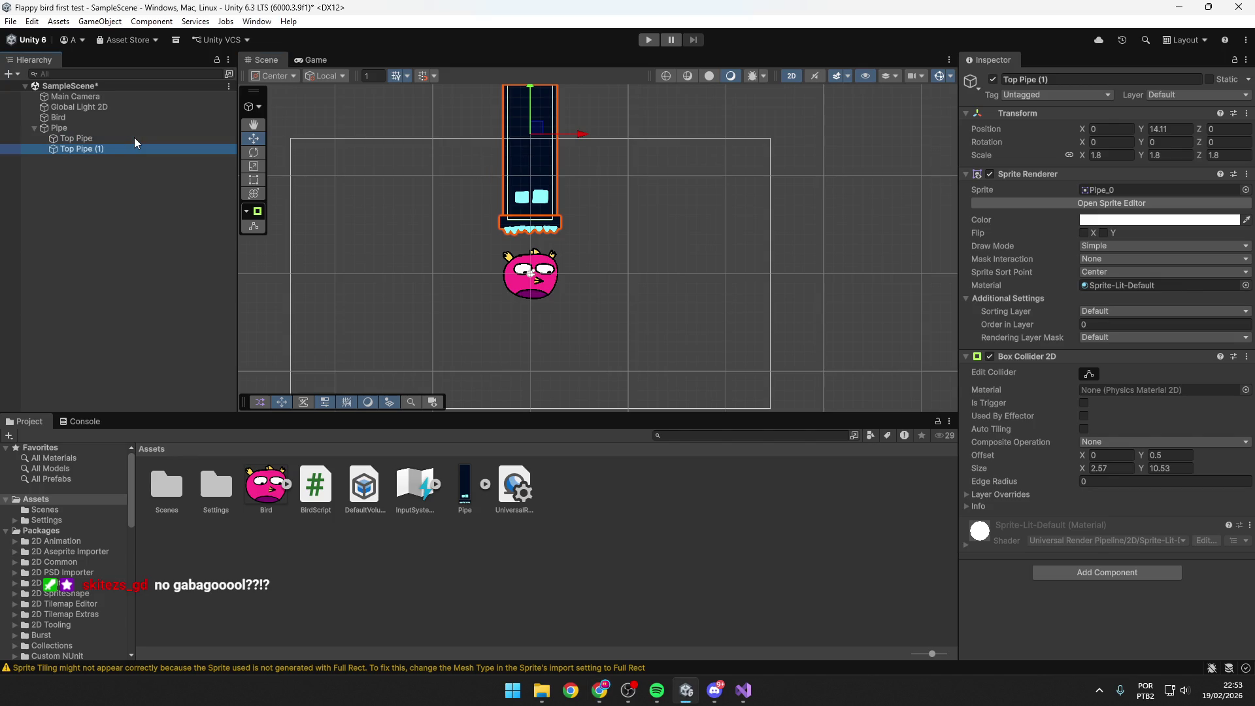
double_click(99, 149)
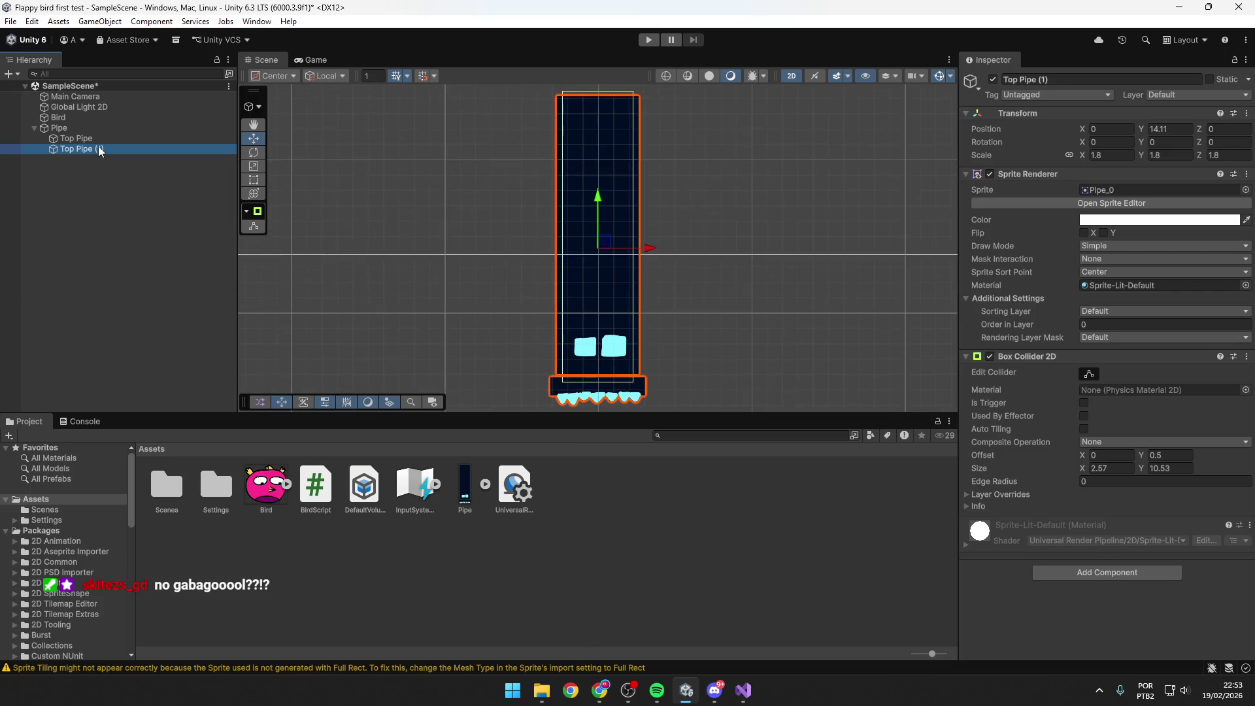
double_click(59, 118)
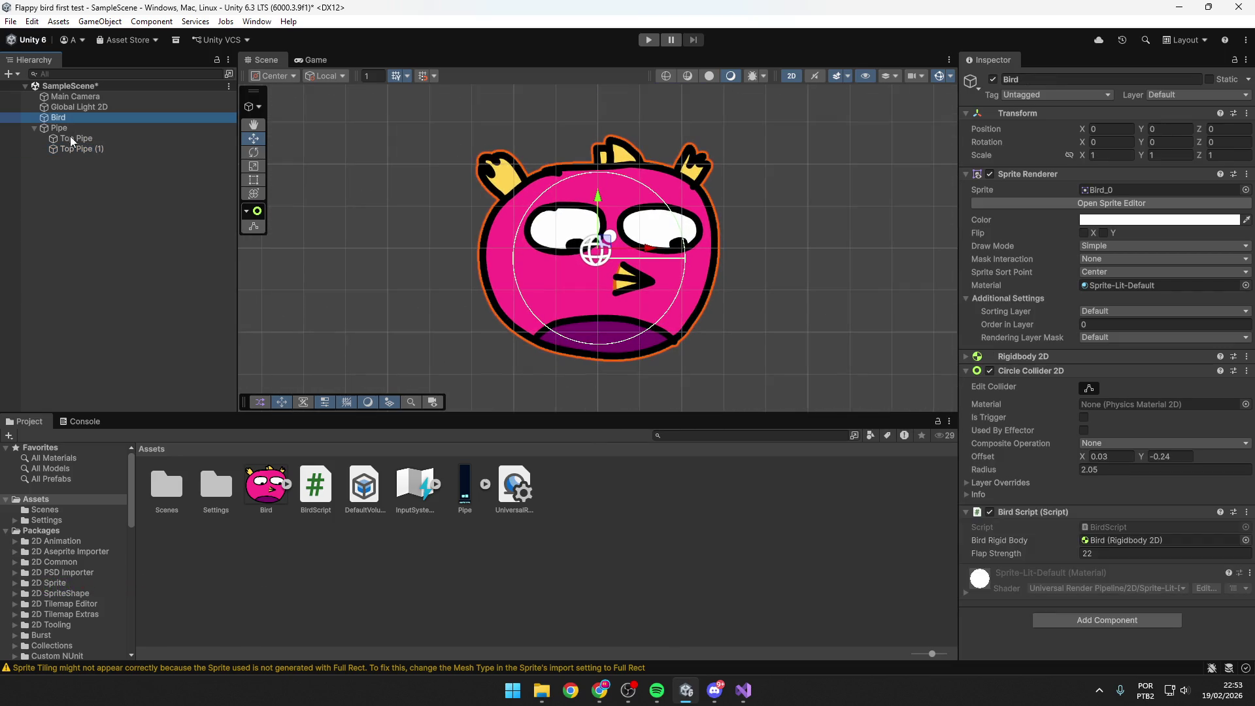
double_click(76, 147)
double_click(72, 118)
Rename the copy Top Pipe (1) to 'Bottom Pipe'.
left_click(96, 147)
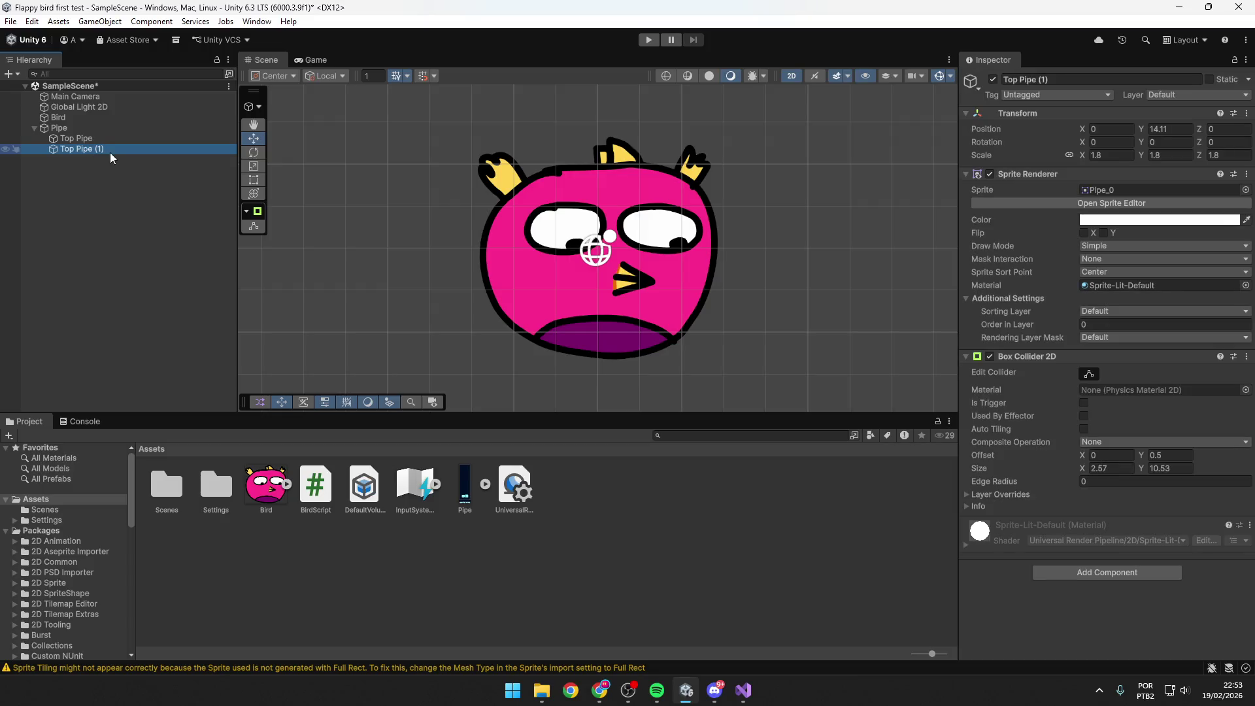
left_click(108, 140)
left_click(101, 148)
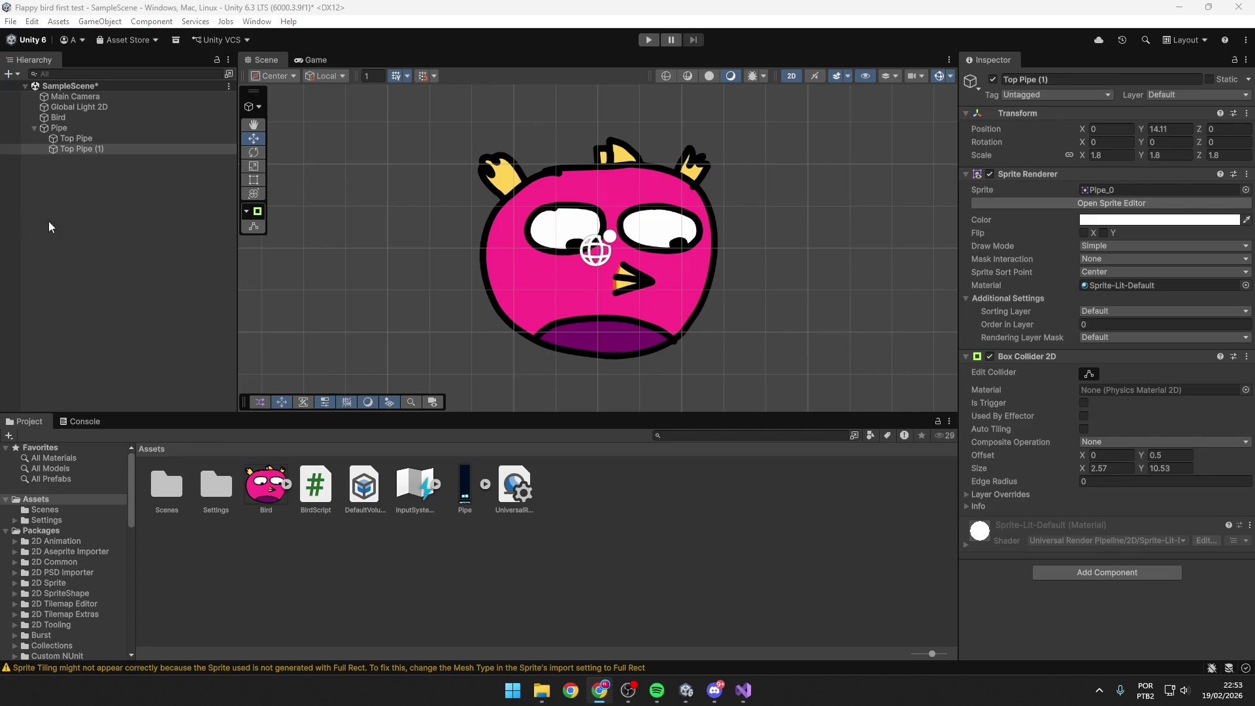
double_click(95, 148)
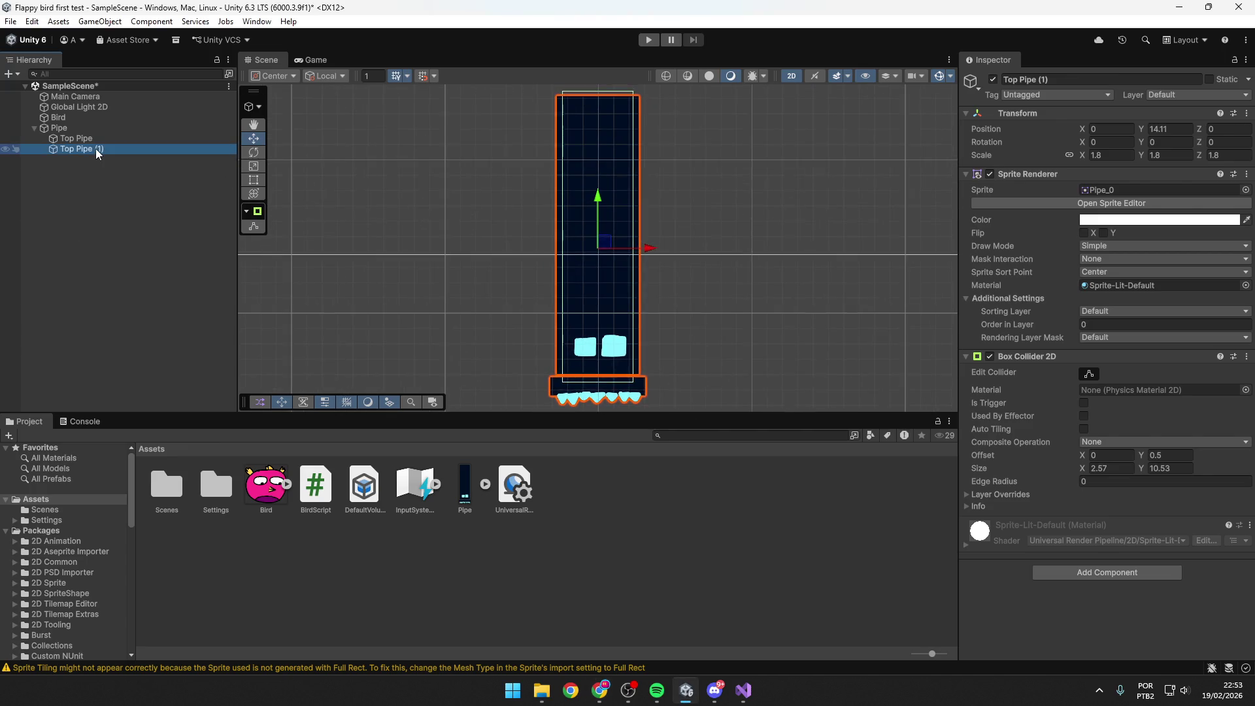
right_click(87, 148)
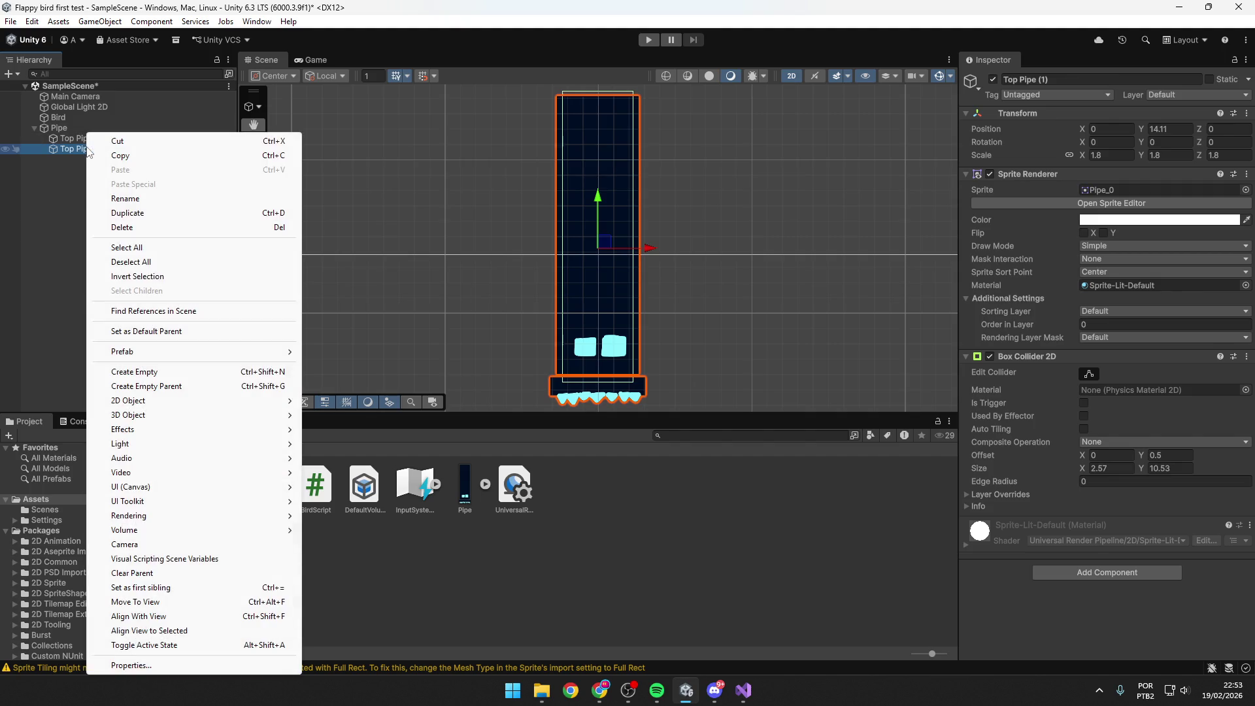
left_click(163, 198)
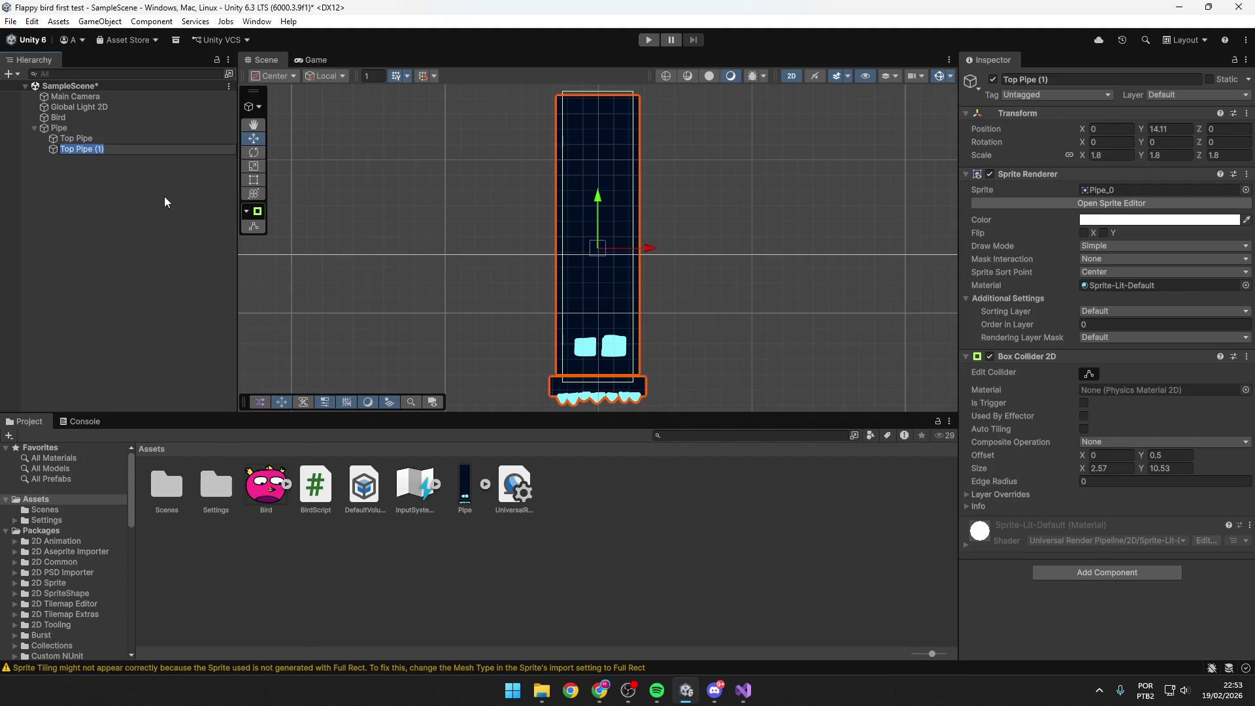
type("BN")
key("BackSpace")
type("ottom Pipe")
key("Return")
scroll(535, 198, "down", 3)
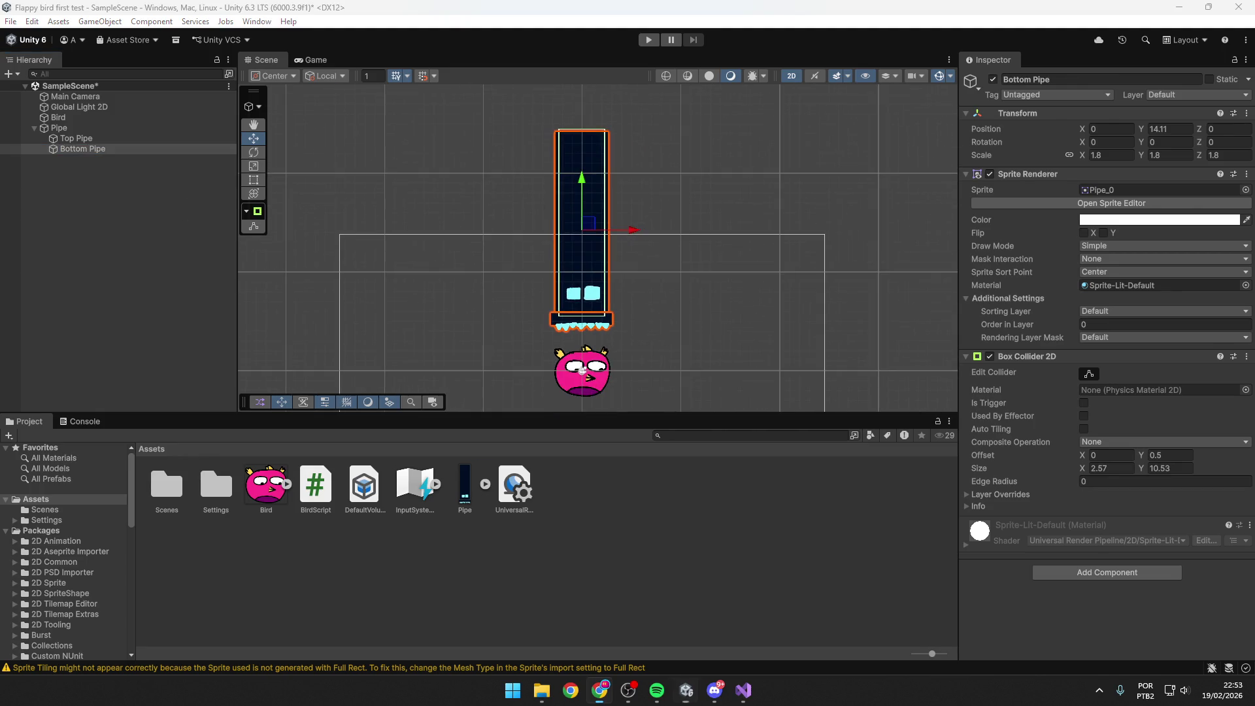
Move Bottom Pipe down below the bird.
scroll(605, 198, "down", 5)
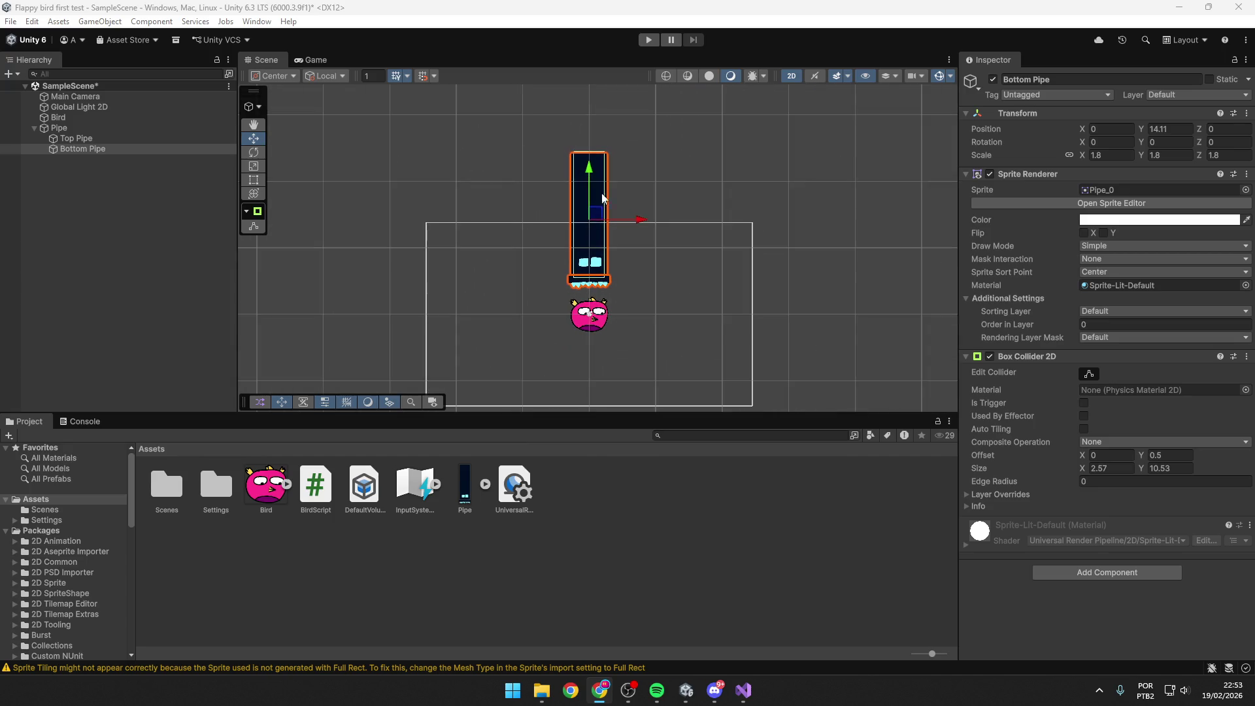
scroll(618, 235, "down", 1)
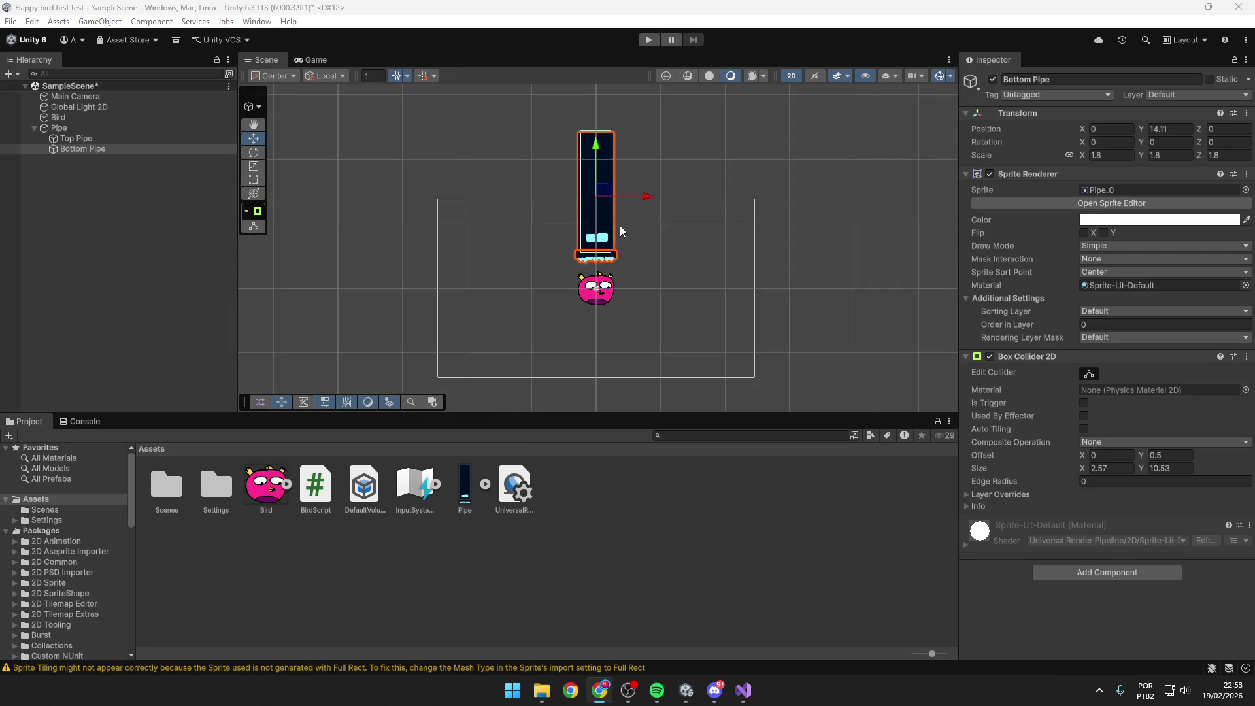
left_click_drag(602, 156, 601, 307)
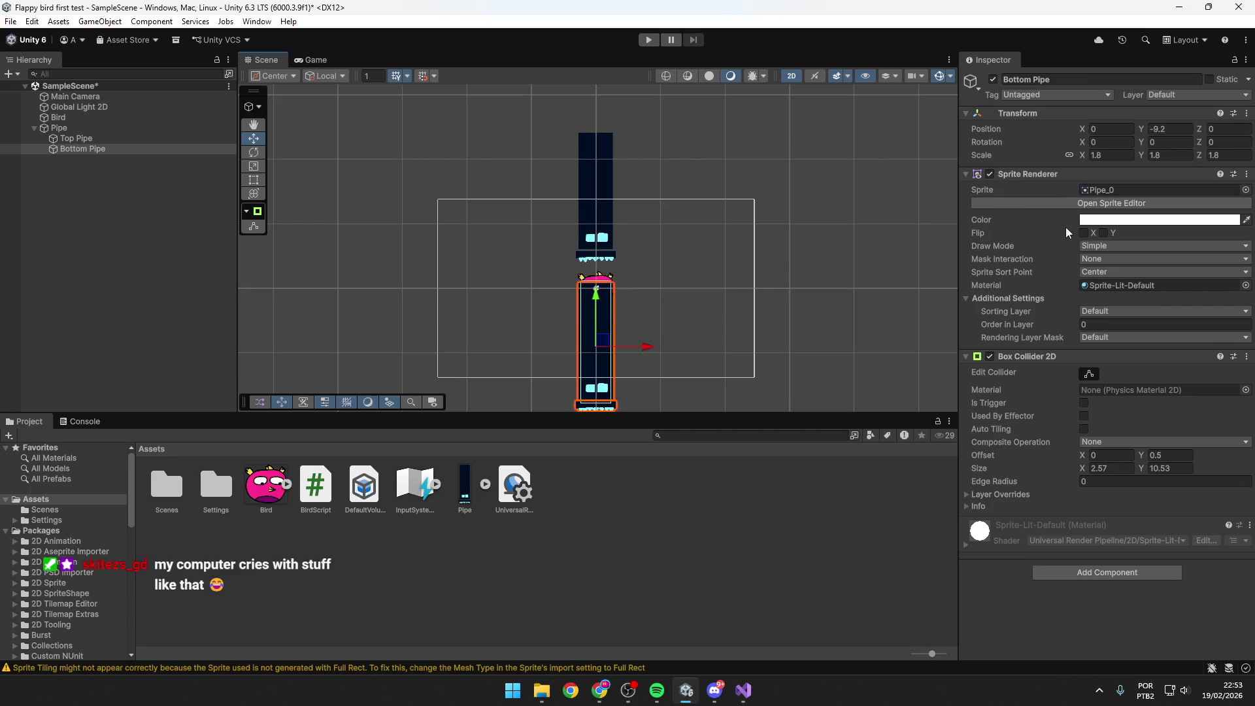
left_click(1103, 234)
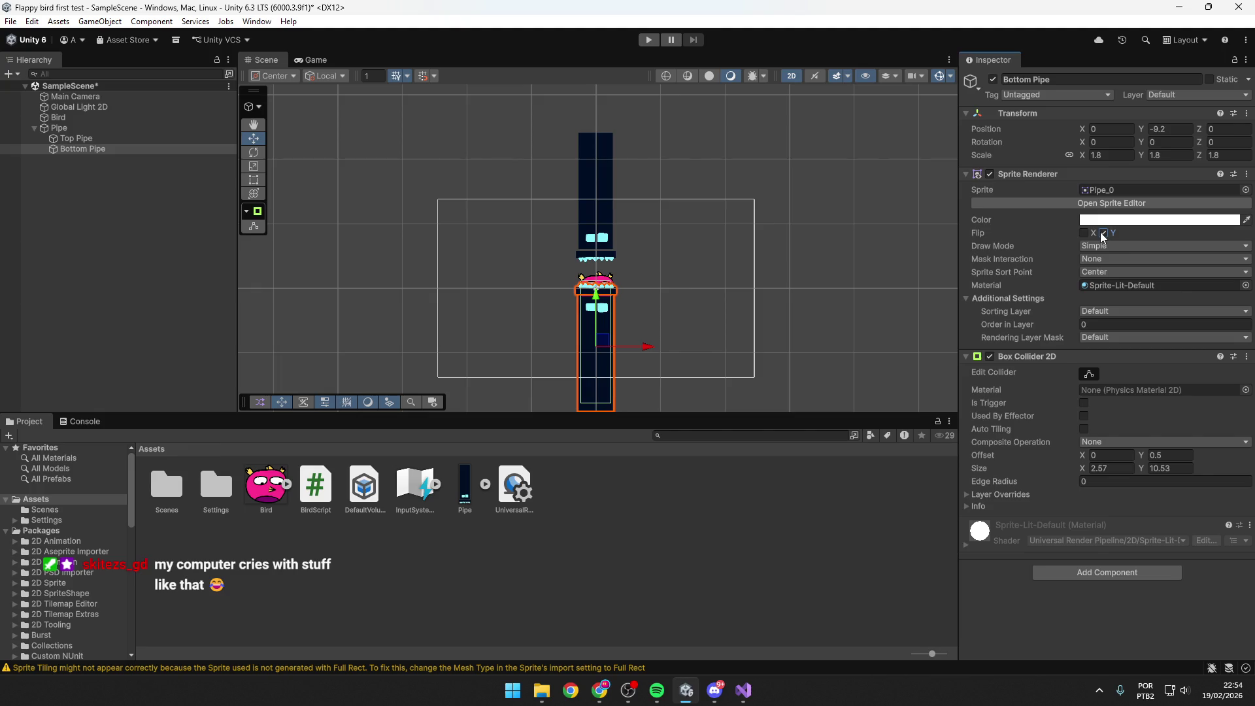
left_click(1103, 233)
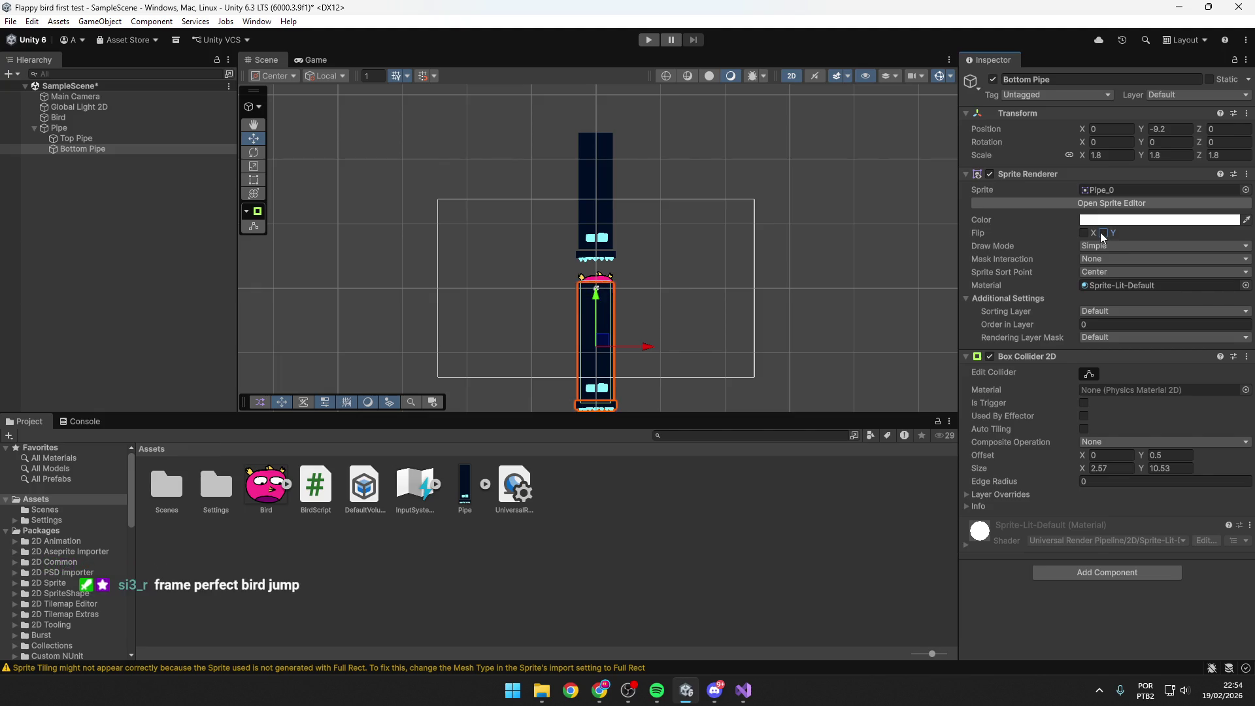
Flip Bottom Pipe by setting its Scale X to -1.8.
left_click(1114, 156)
type("-1")
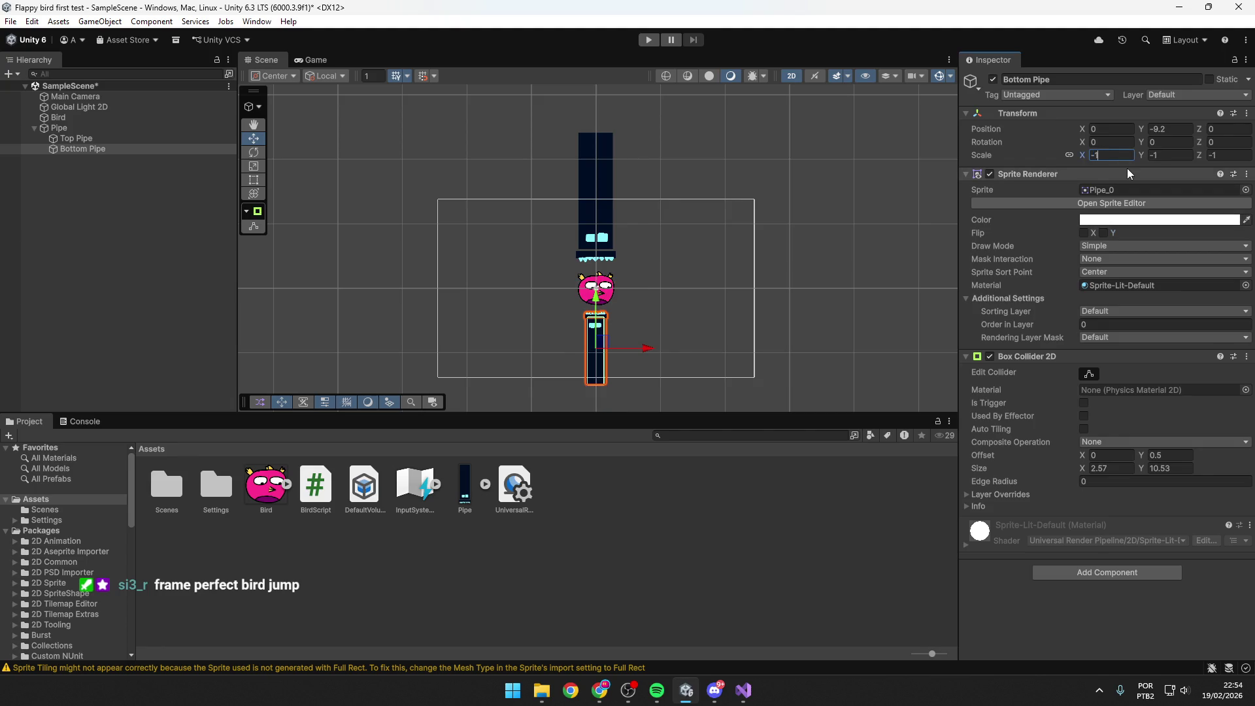
type(".8")
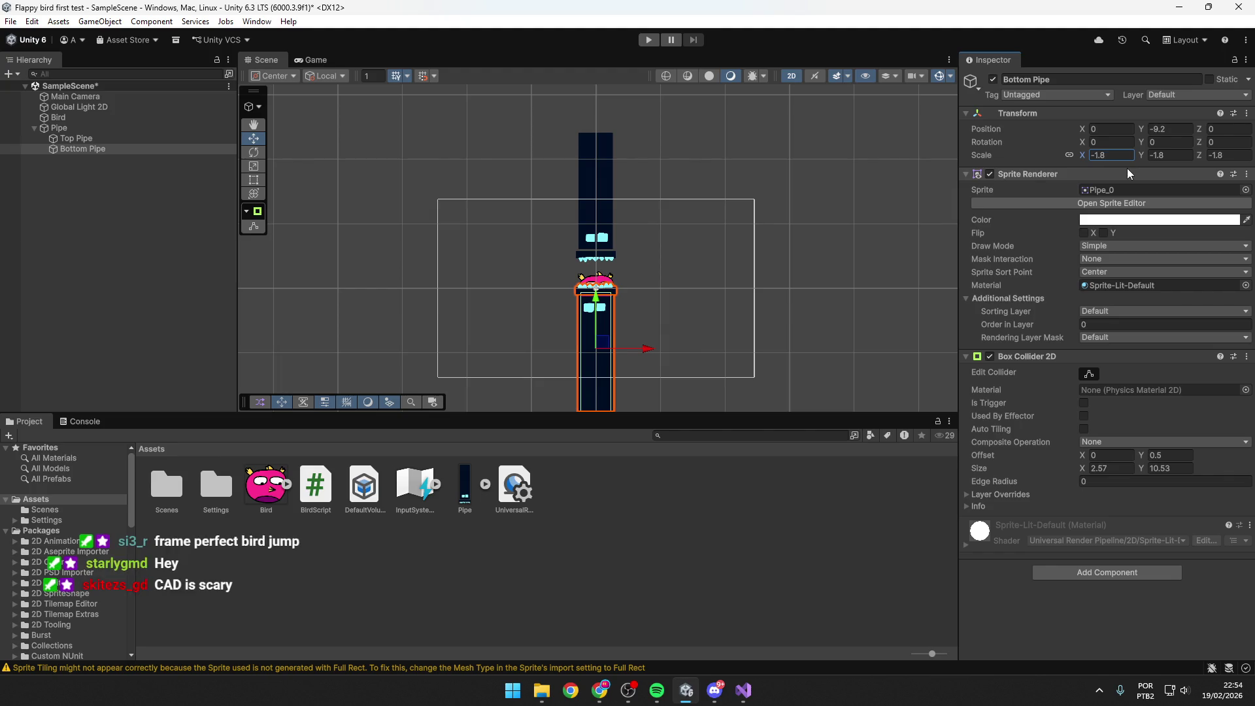
key("Home")
key("Delete")
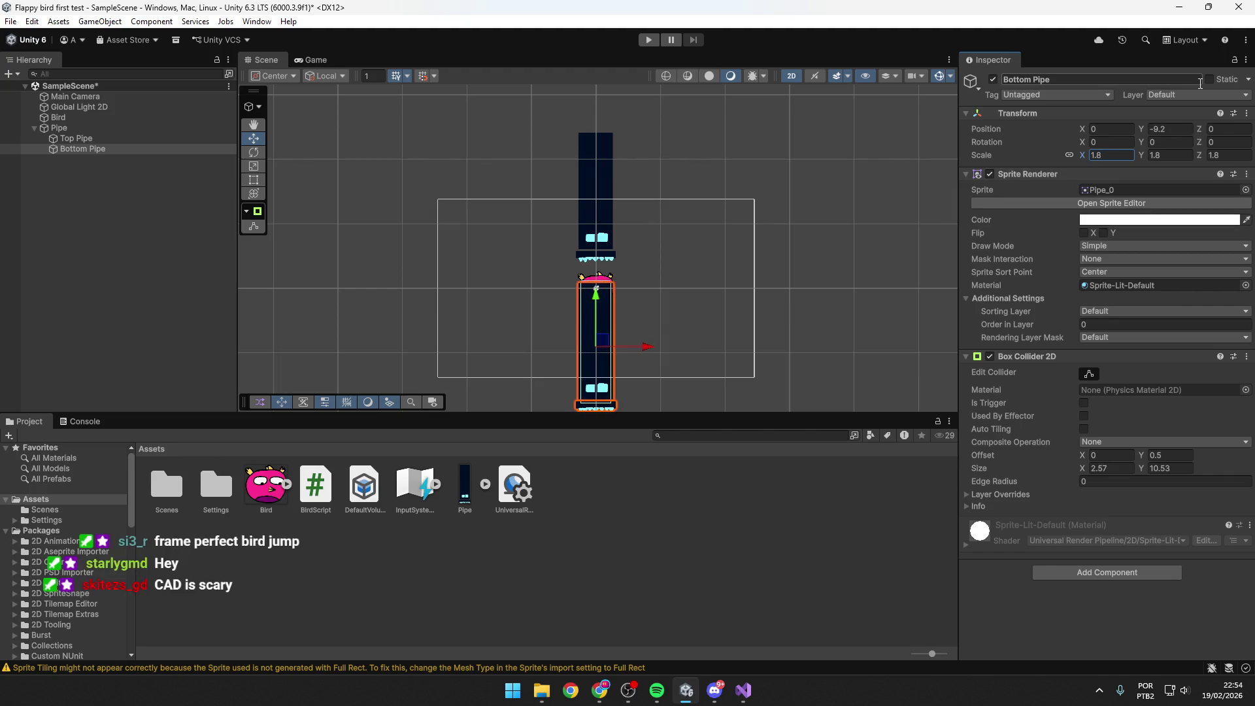
left_click(1104, 232)
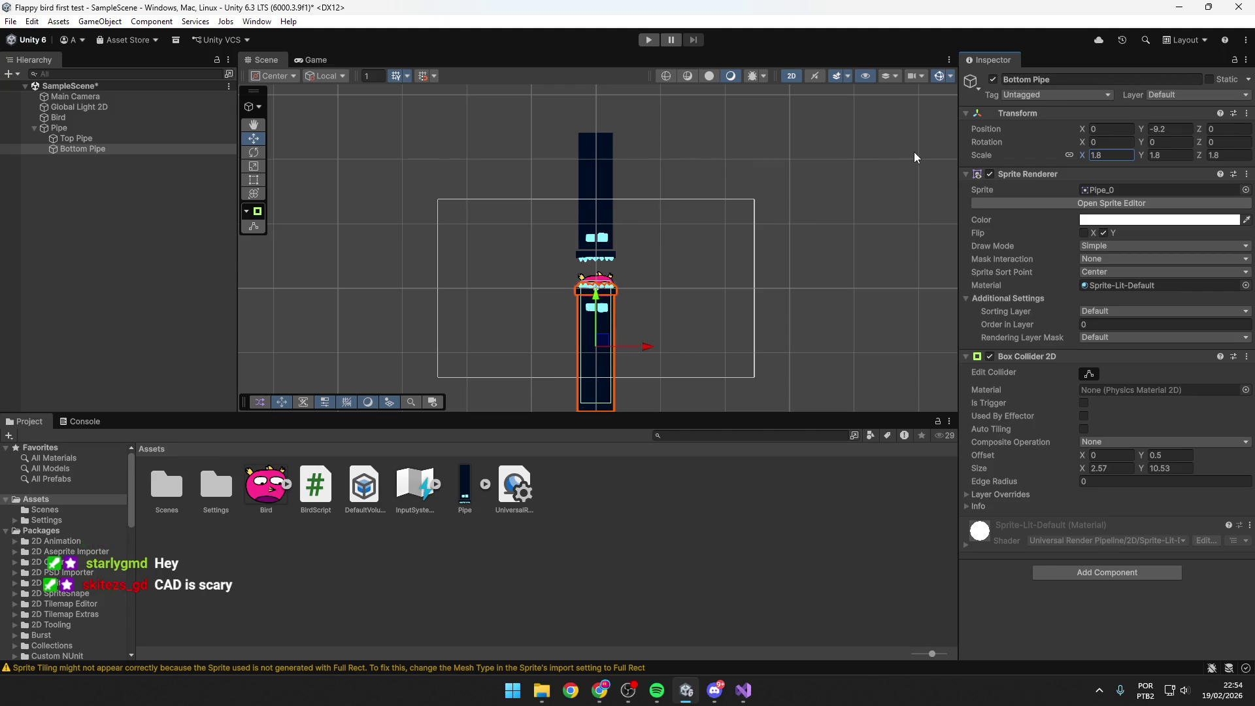
key("ctrl+z")
key("ctrl+z")
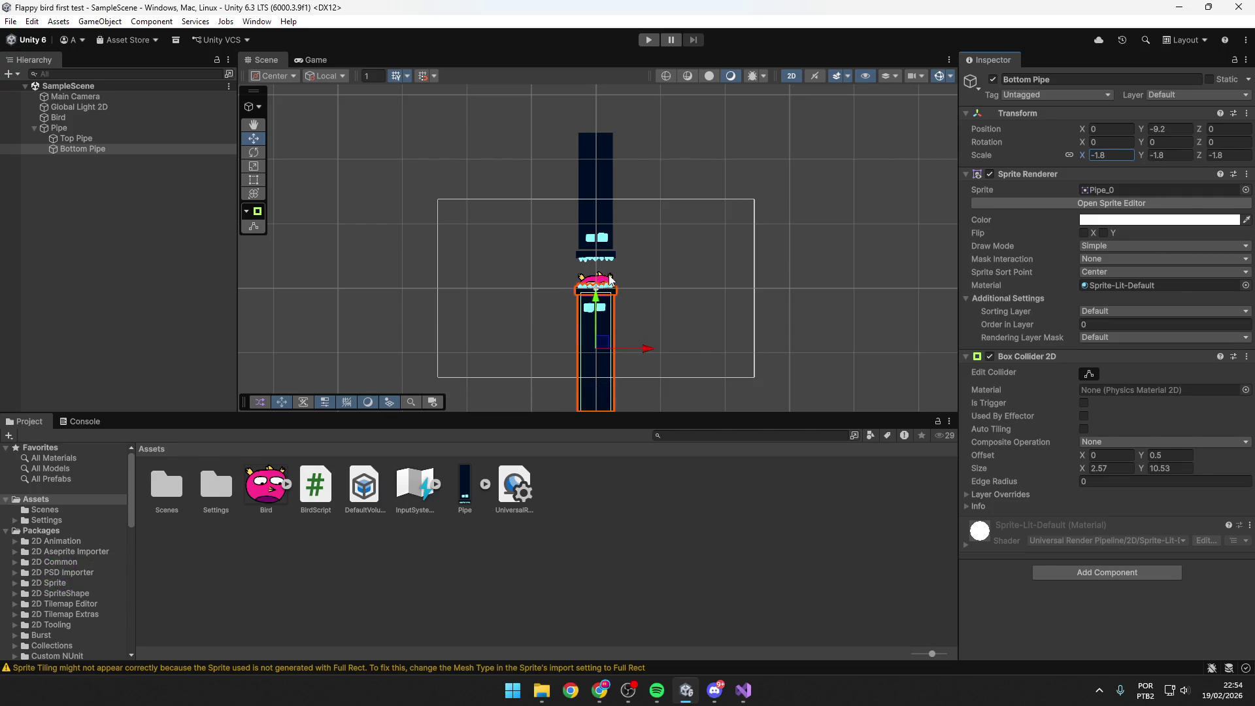
Lower Bottom Pipe a bit more and raise Top Pipe slightly to set the gap.
left_click_drag(595, 304, 595, 334)
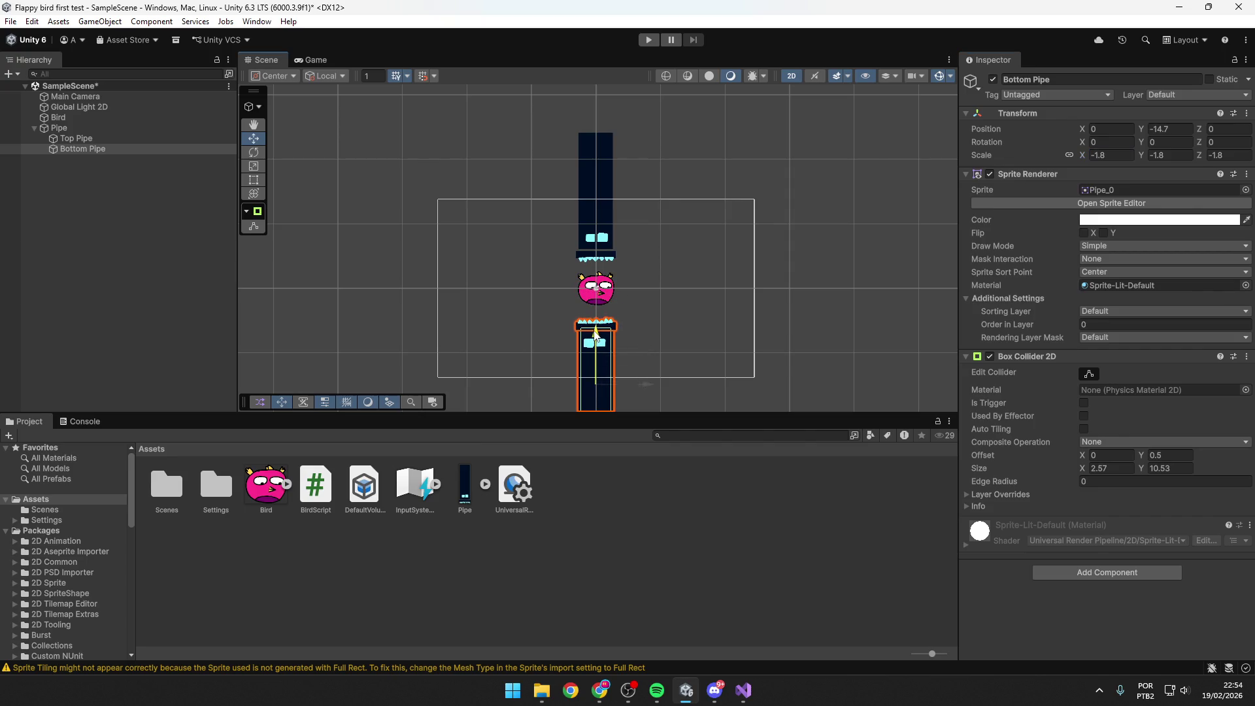
scroll(556, 300, "up", 2)
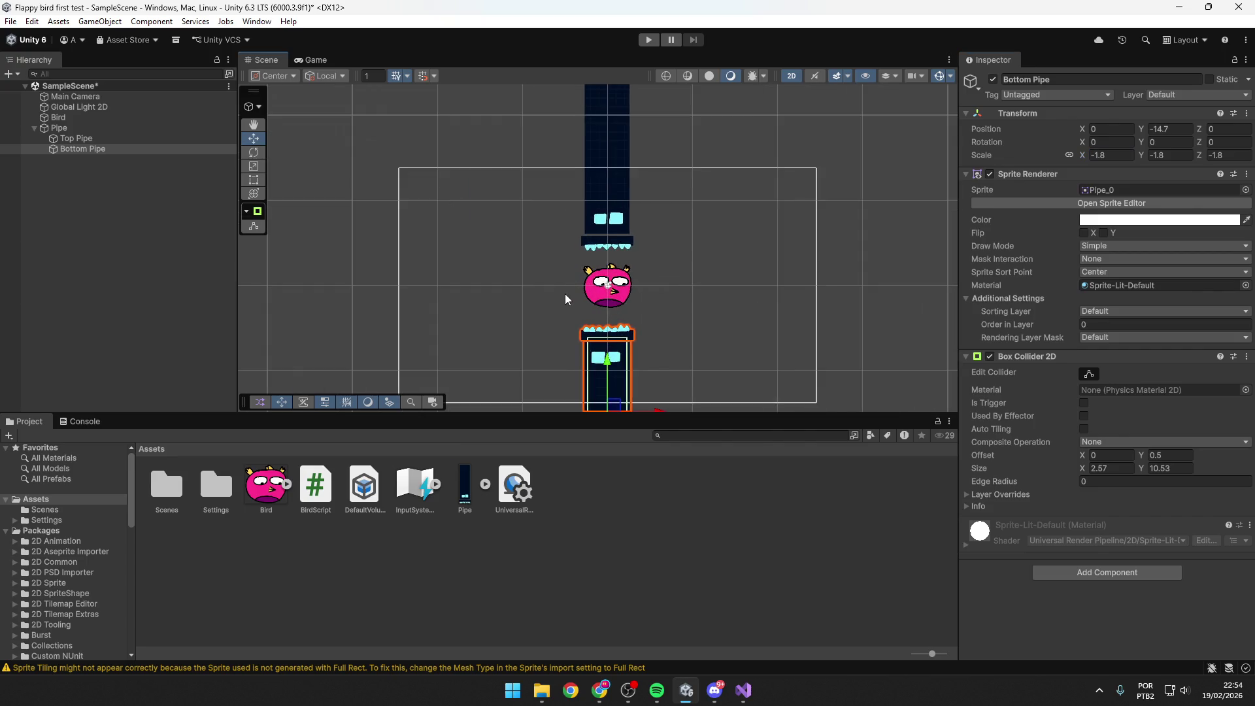
scroll(564, 293, "up", 3)
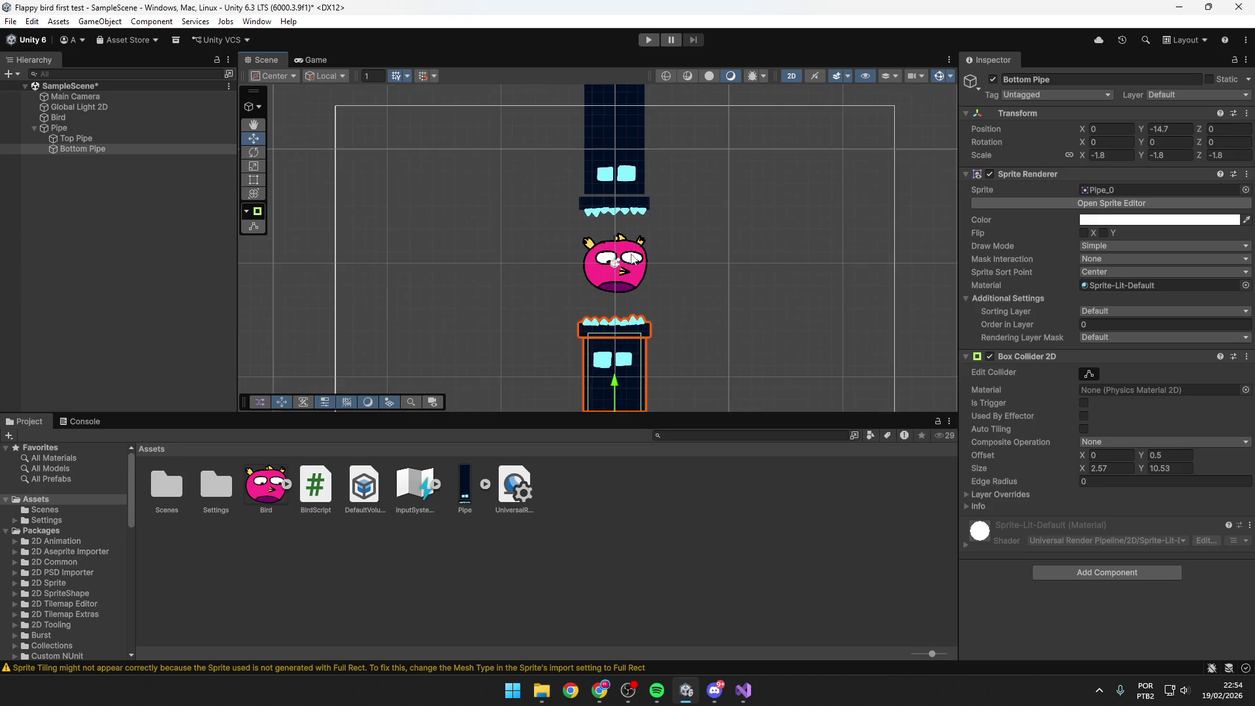
scroll(633, 256, "down", 4)
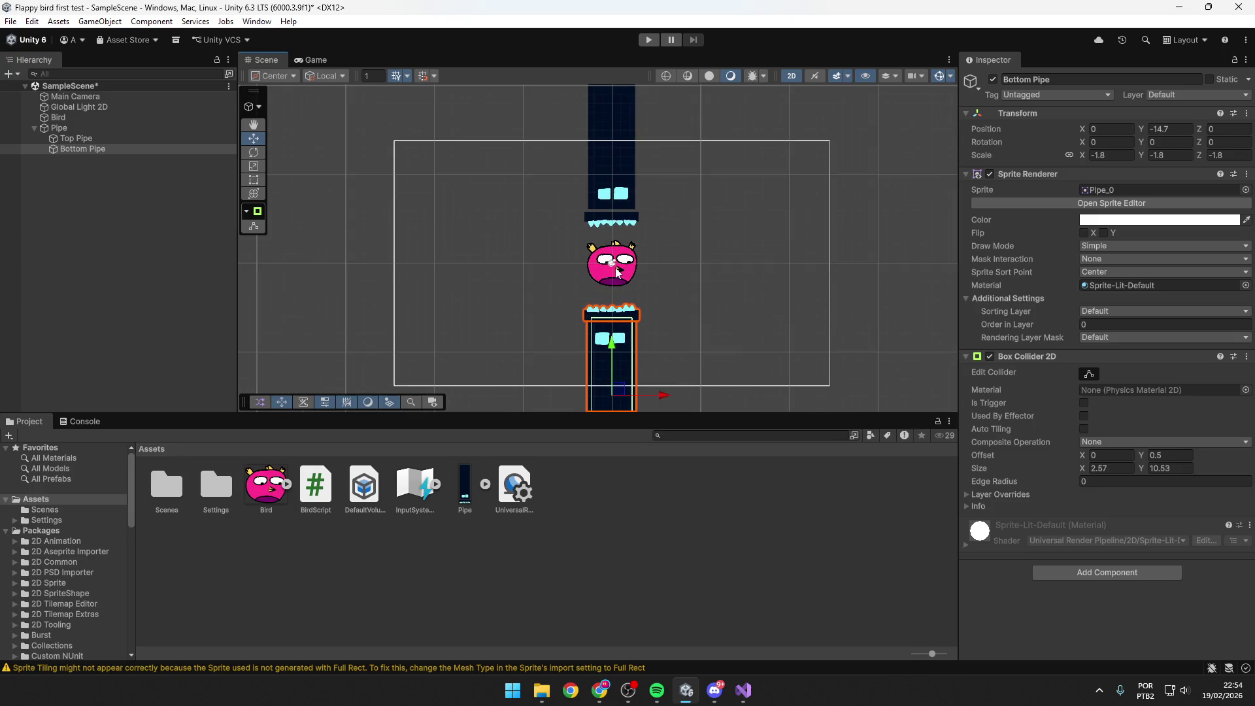
key("alt+Tab")
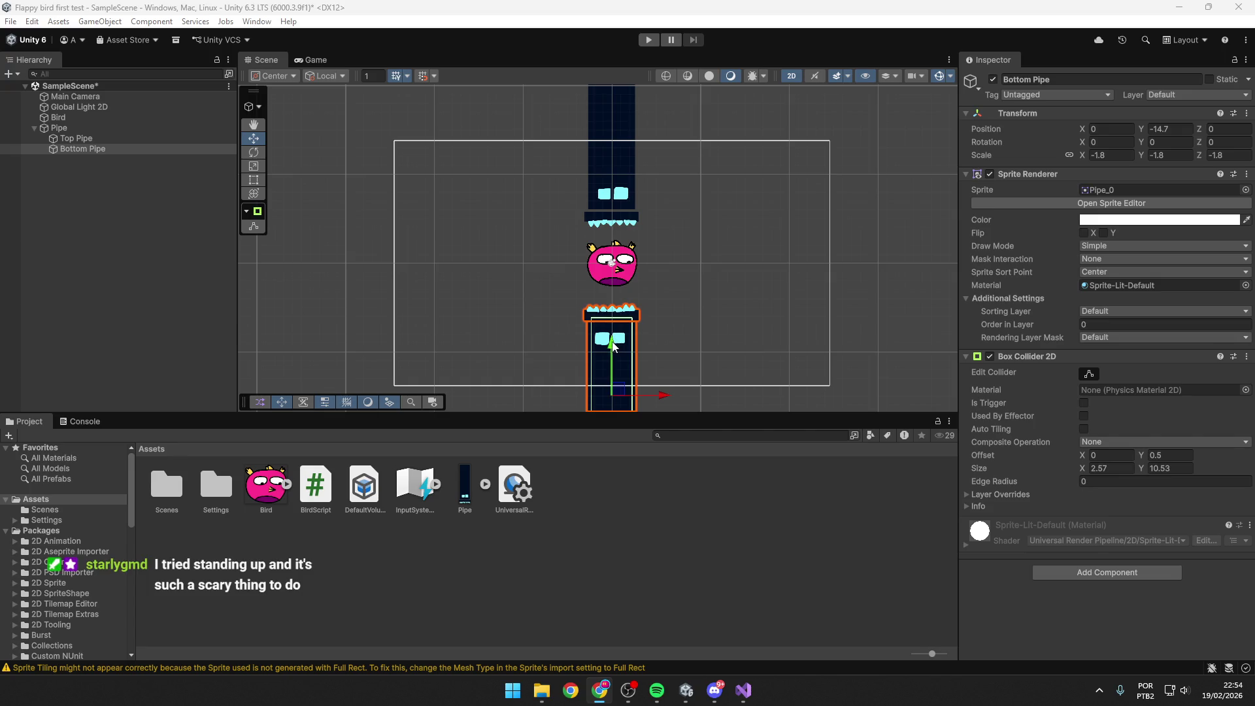
left_click_drag(616, 347, 614, 357)
left_click(627, 190)
left_click_drag(612, 103, 611, 98)
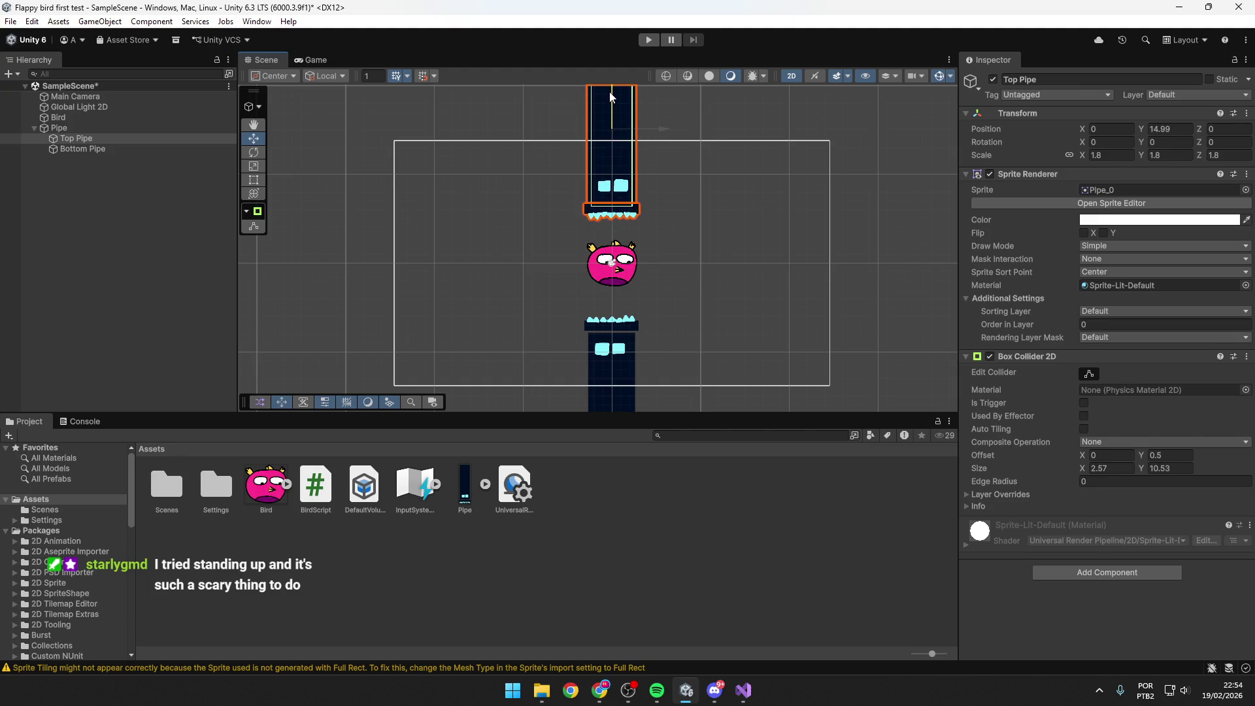
Try sliding Top Pipe and the whole Pipe pair sideways, undoing both moves.
left_click(785, 190)
left_click(92, 129)
left_click(675, 130)
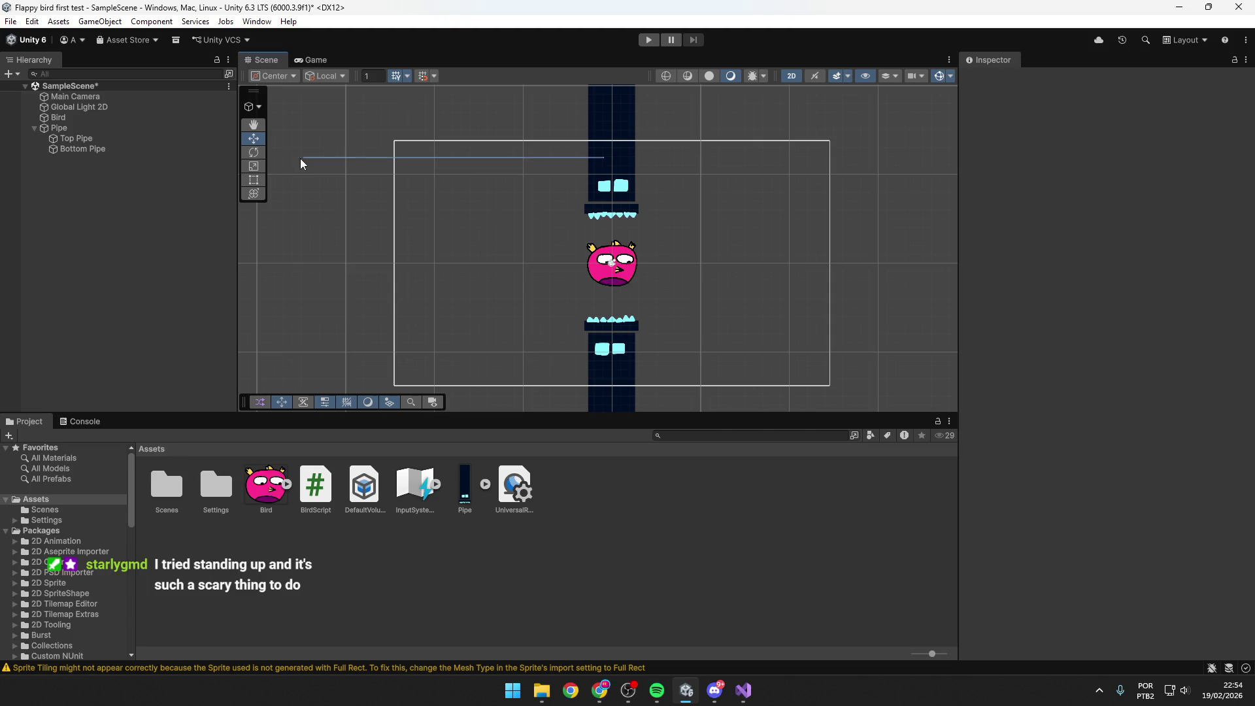
left_click(73, 129)
left_click_drag(597, 176, 621, 185)
mouse_move(457, 261)
left_mouse_down()
mouse_move(519, 289)
mouse_move(400, 243)
left_mouse_up()
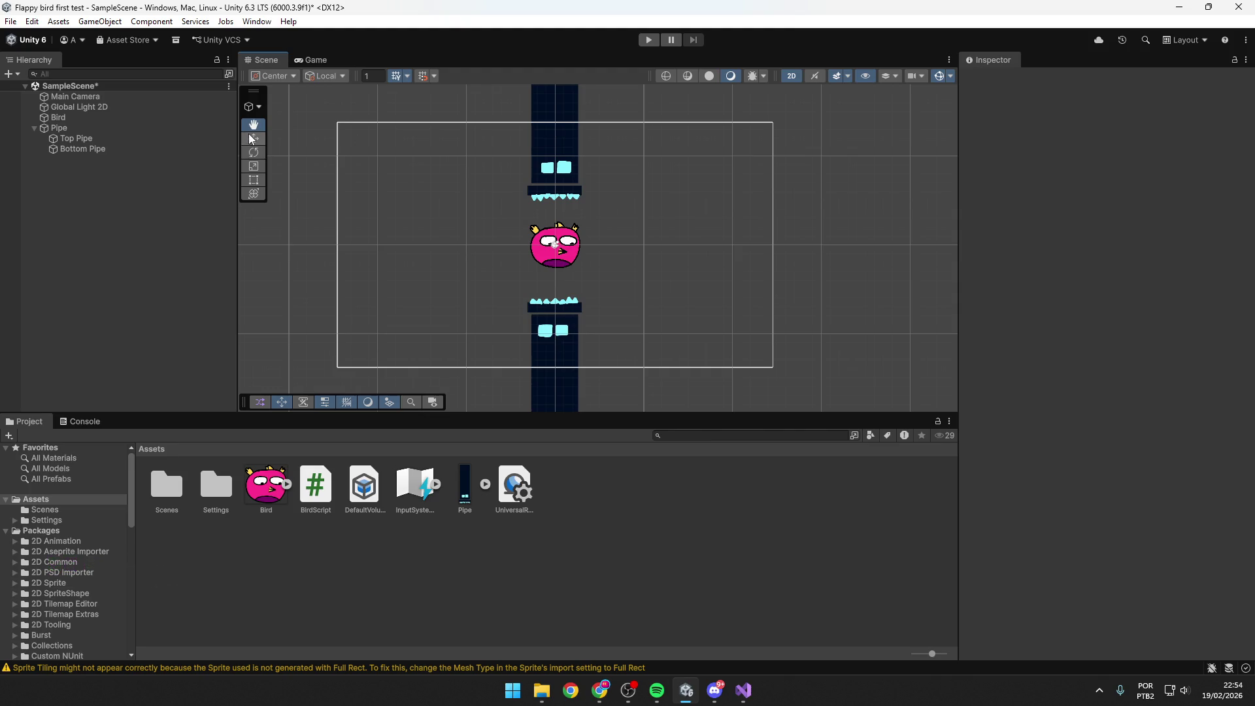
left_click(566, 196)
left_click(461, 159)
left_click(561, 147)
left_click_drag(570, 106, 657, 108)
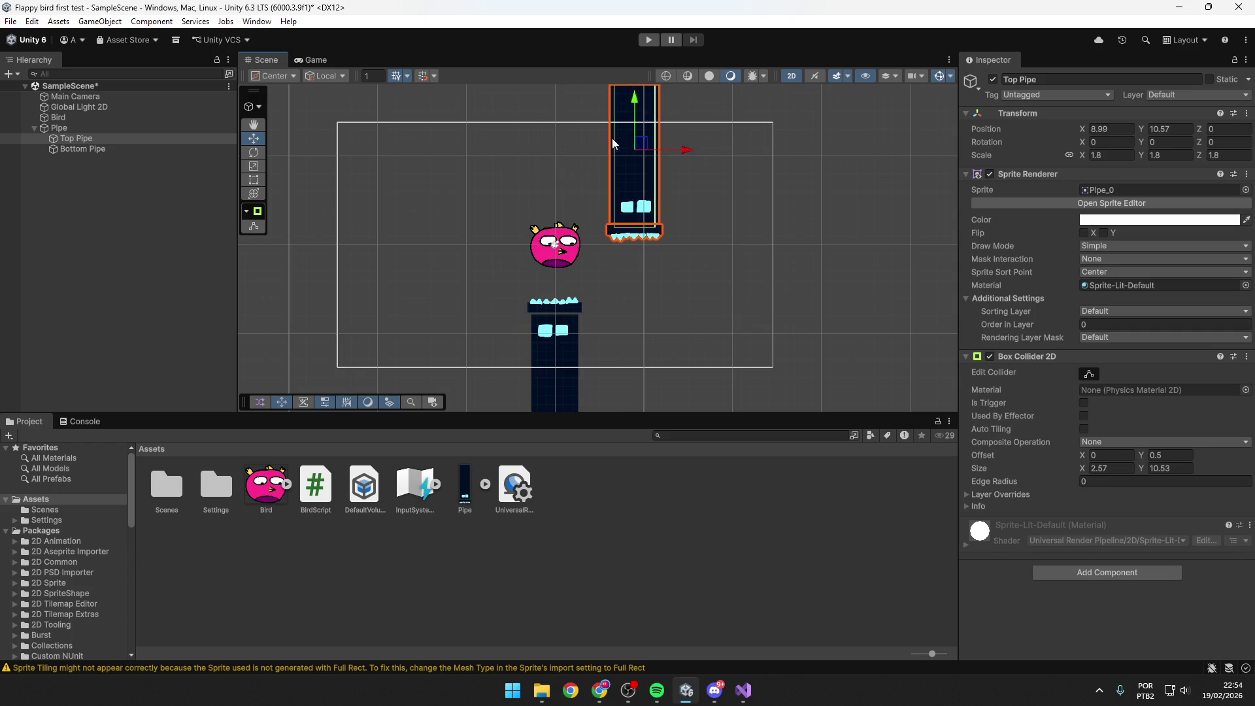
key("ctrl+z")
left_click(118, 131)
mouse_move(566, 247)
left_mouse_down()
mouse_move(690, 270)
mouse_move(507, 279)
left_mouse_up()
key("ctrl+z")
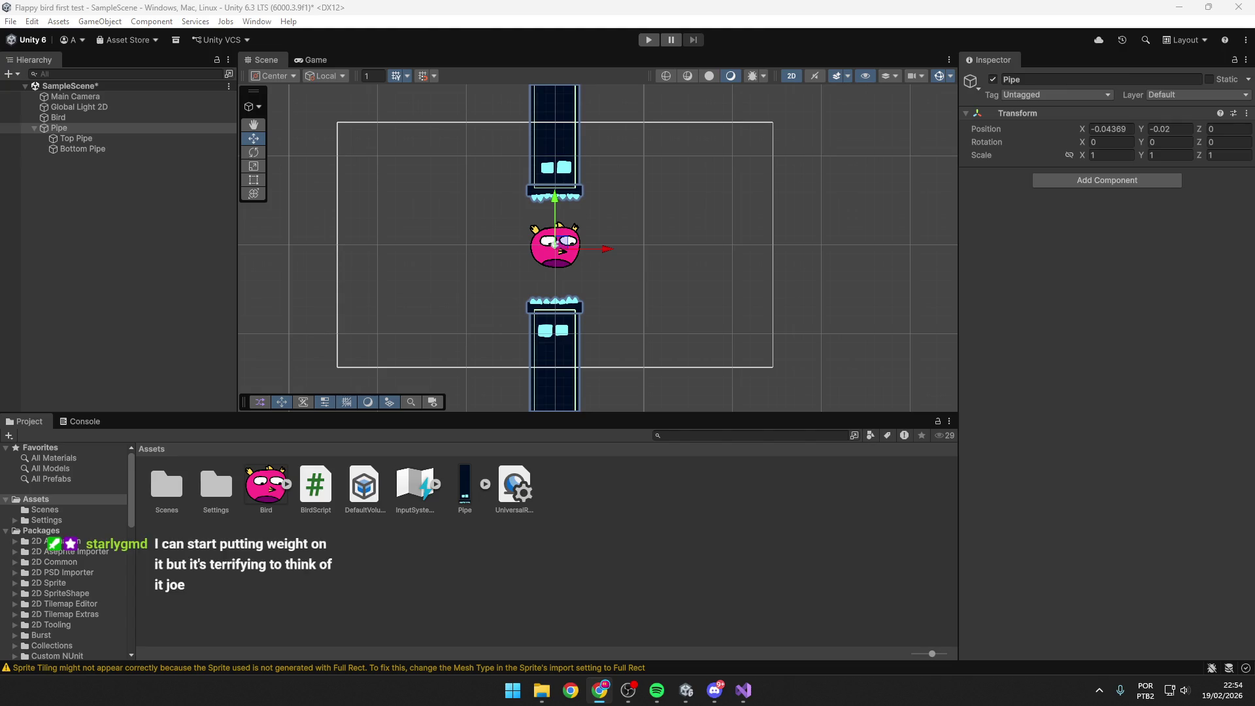
left_click(254, 152)
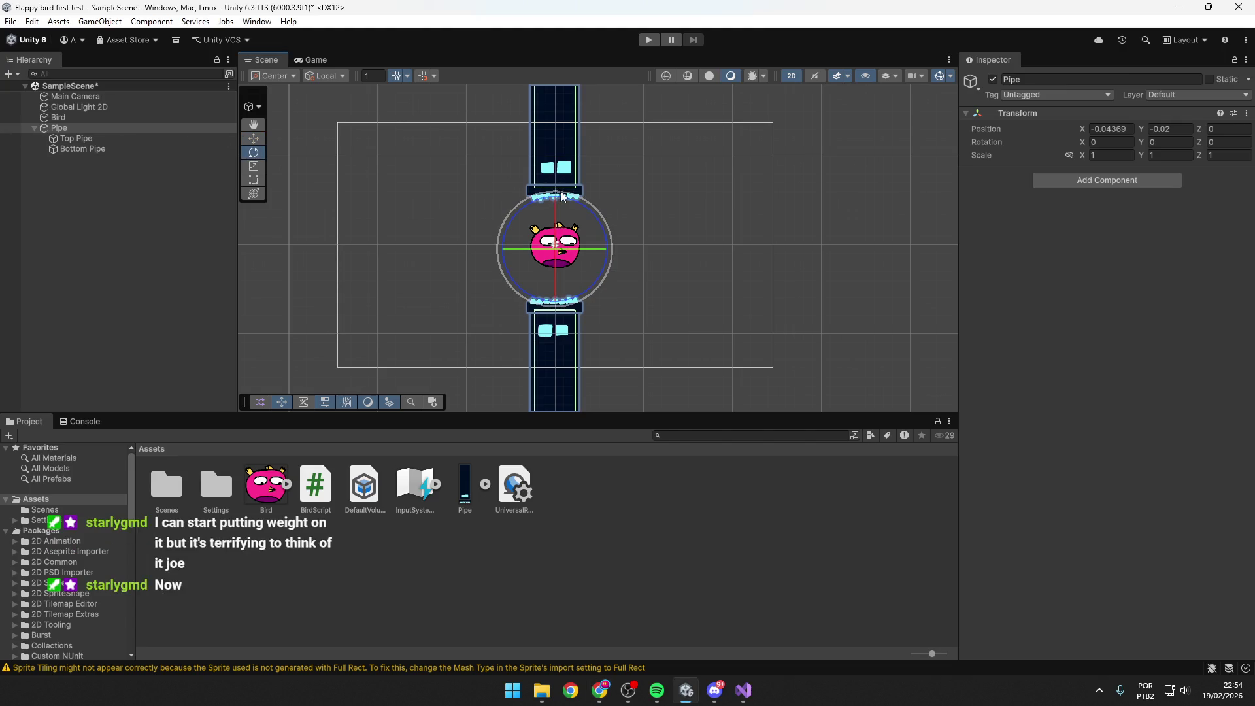
mouse_move(559, 190)
left_mouse_down()
mouse_move(494, 189)
mouse_move(680, 247)
mouse_move(661, 292)
mouse_move(593, 233)
mouse_move(551, 346)
mouse_move(648, 221)
mouse_move(501, 41)
mouse_move(517, 129)
mouse_move(519, 378)
mouse_move(433, 171)
mouse_move(289, 320)
mouse_move(639, 394)
mouse_move(609, 345)
left_mouse_up()
key("ctrl+z")
left_click(254, 138)
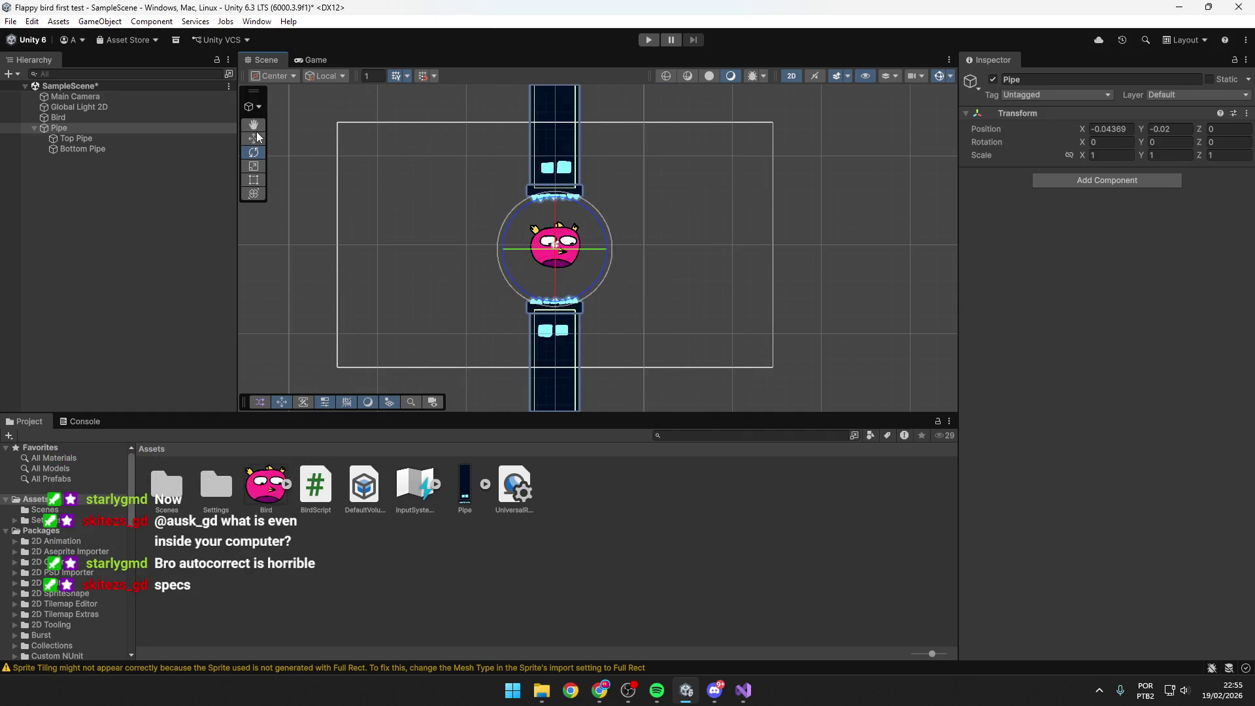
key("alt+Tab")
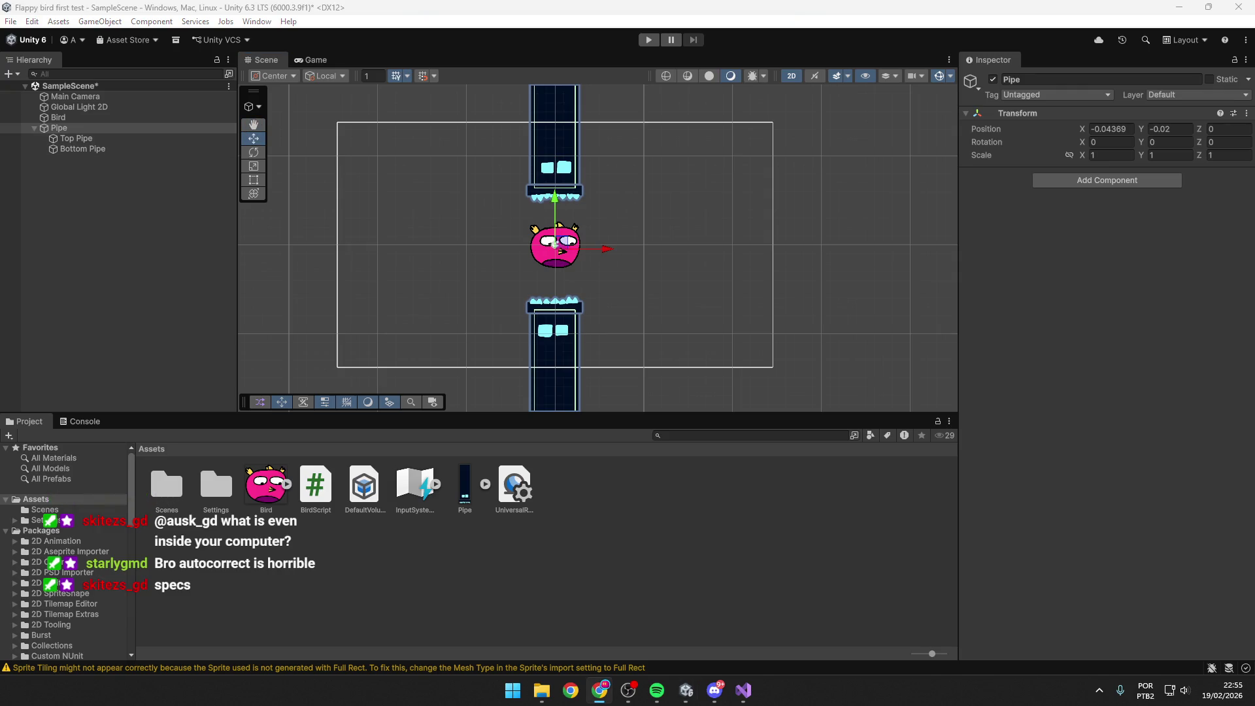
key("alt+Tab")
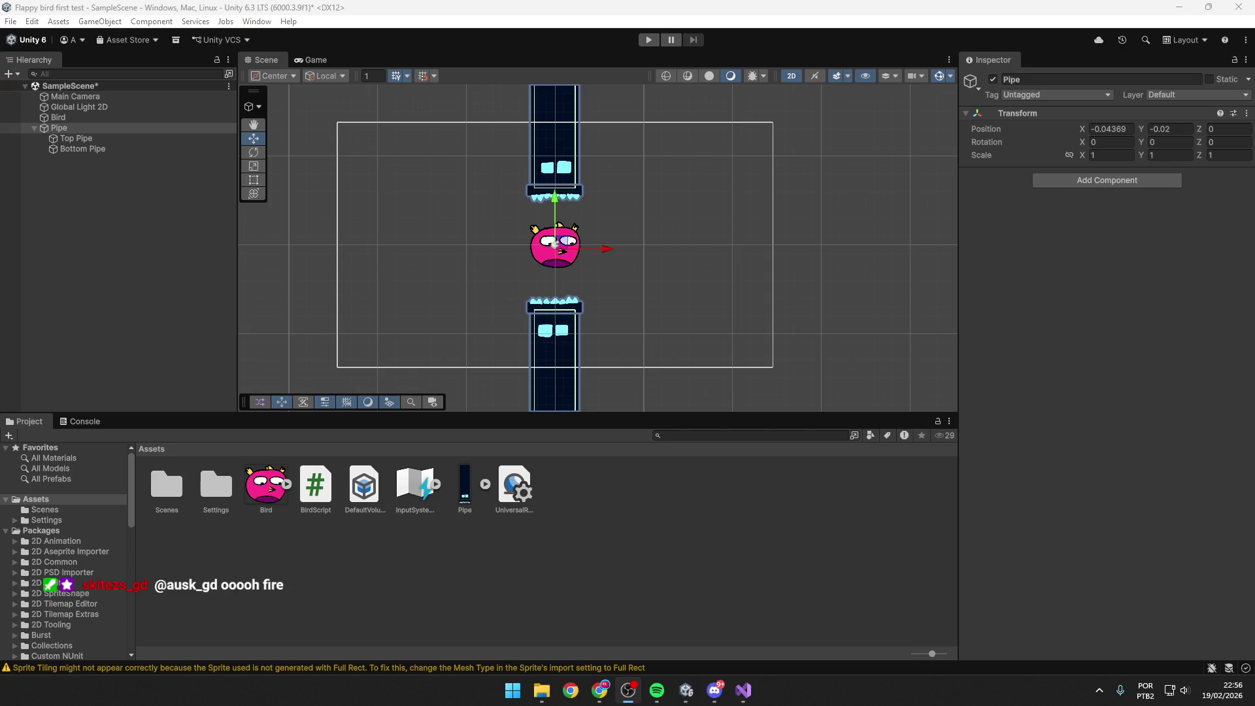
key("alt+Tab")
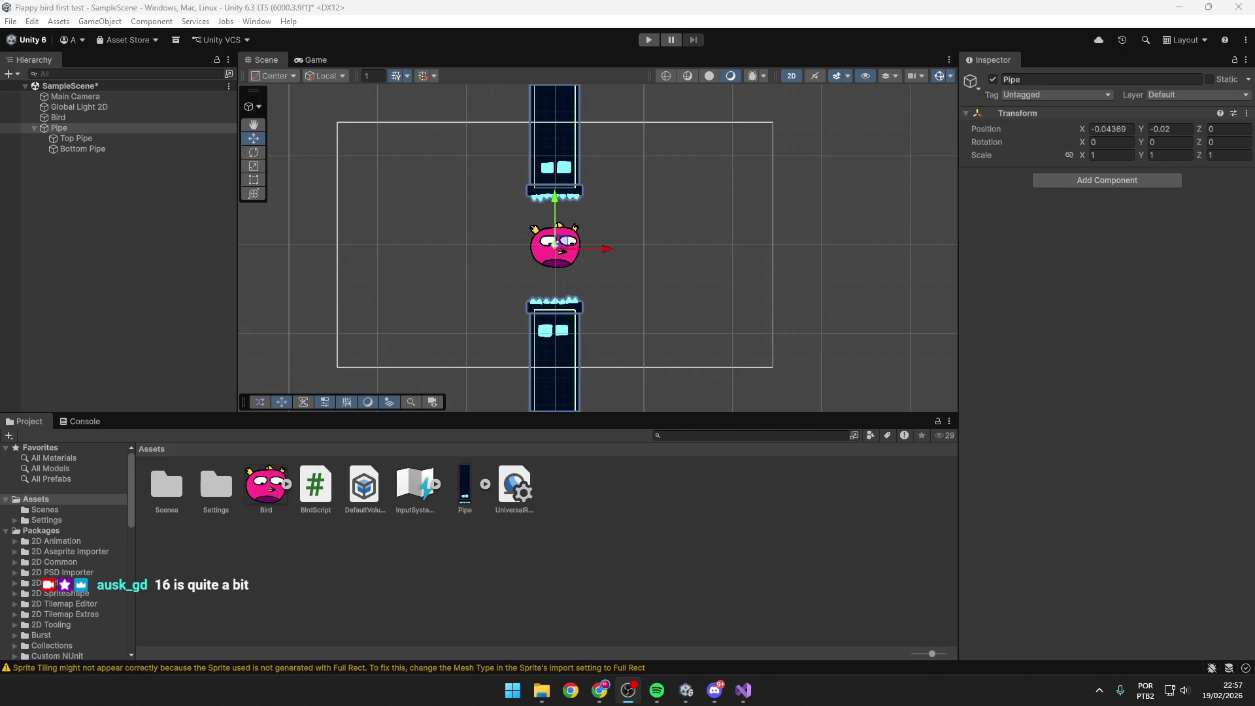
key("alt+Tab")
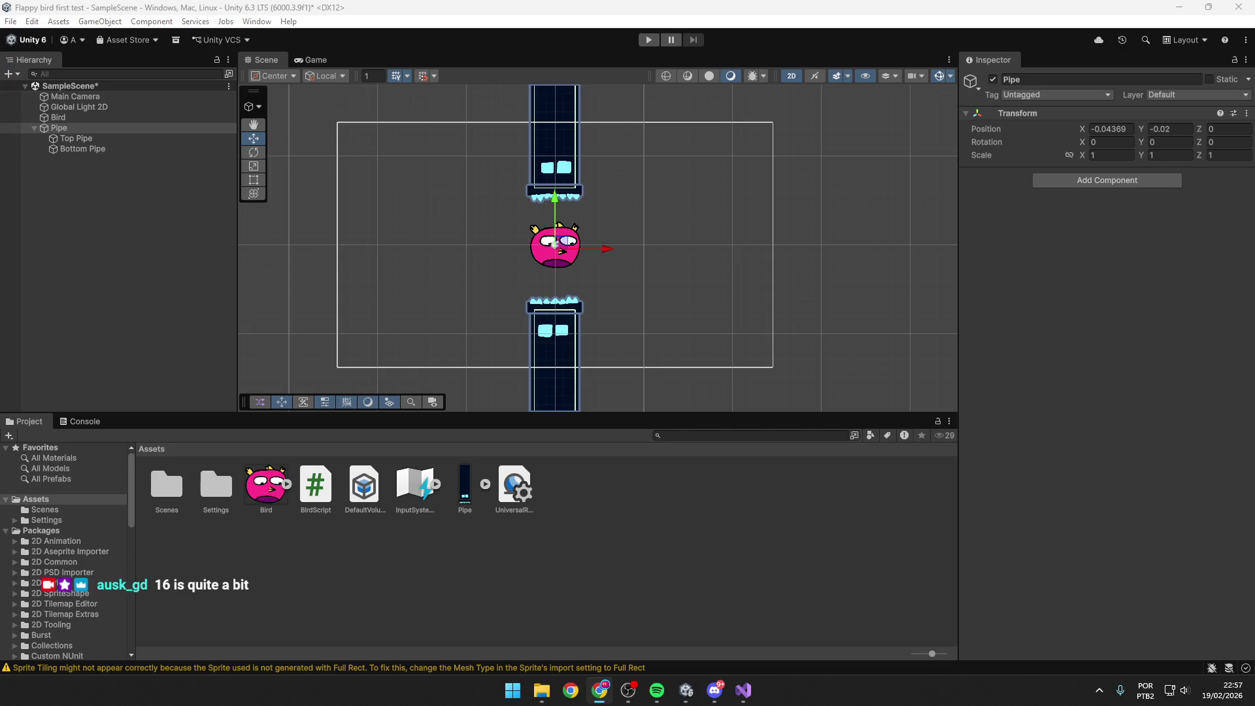
left_click(669, 297)
key("ctrl+s")
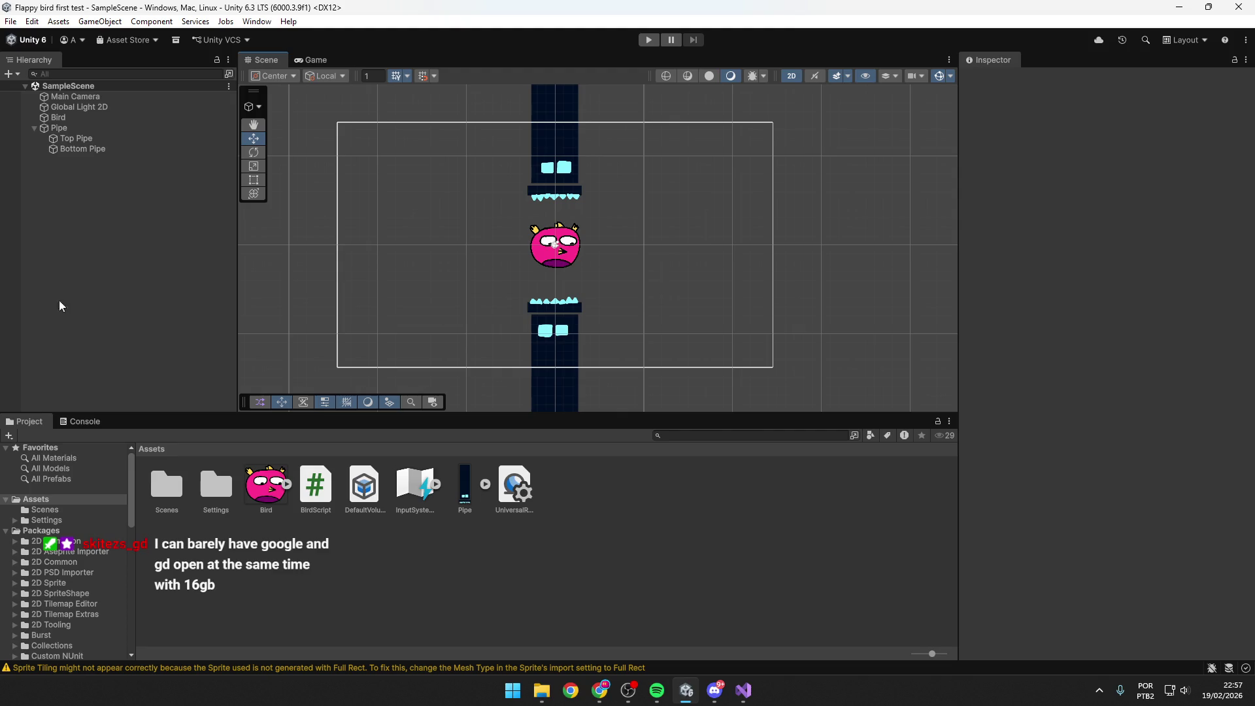
key("alt+Tab")
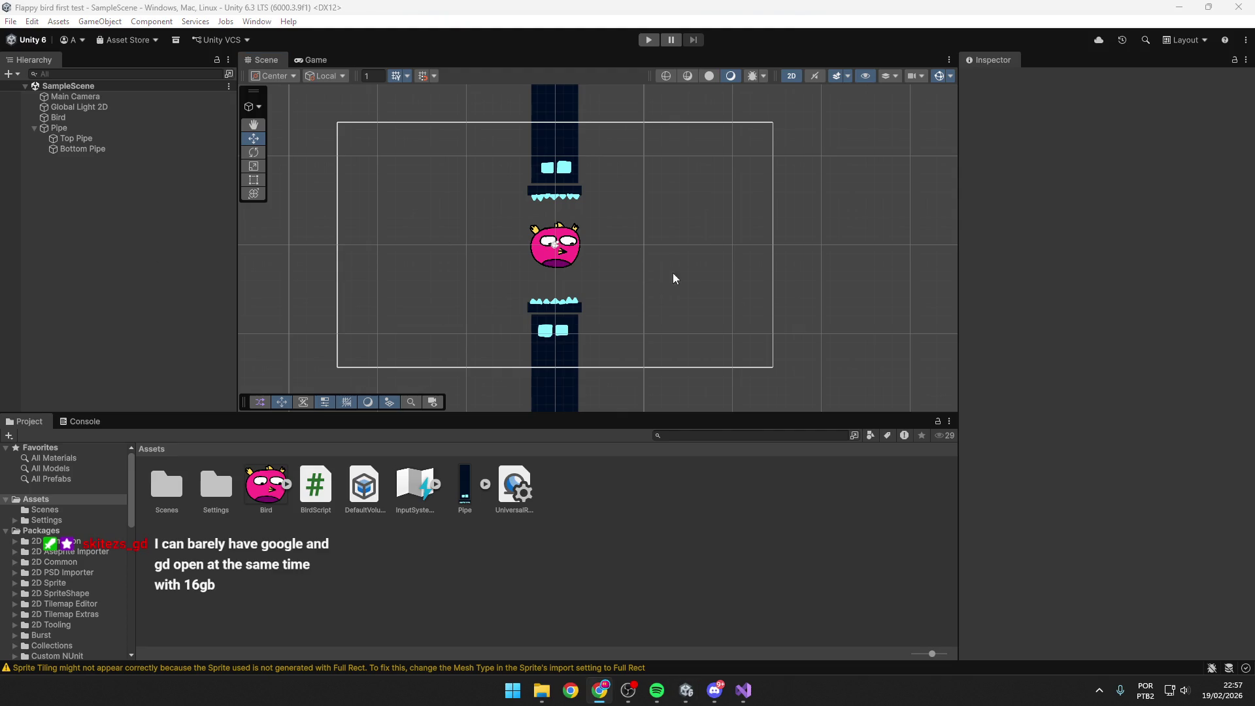
left_click(781, 285)
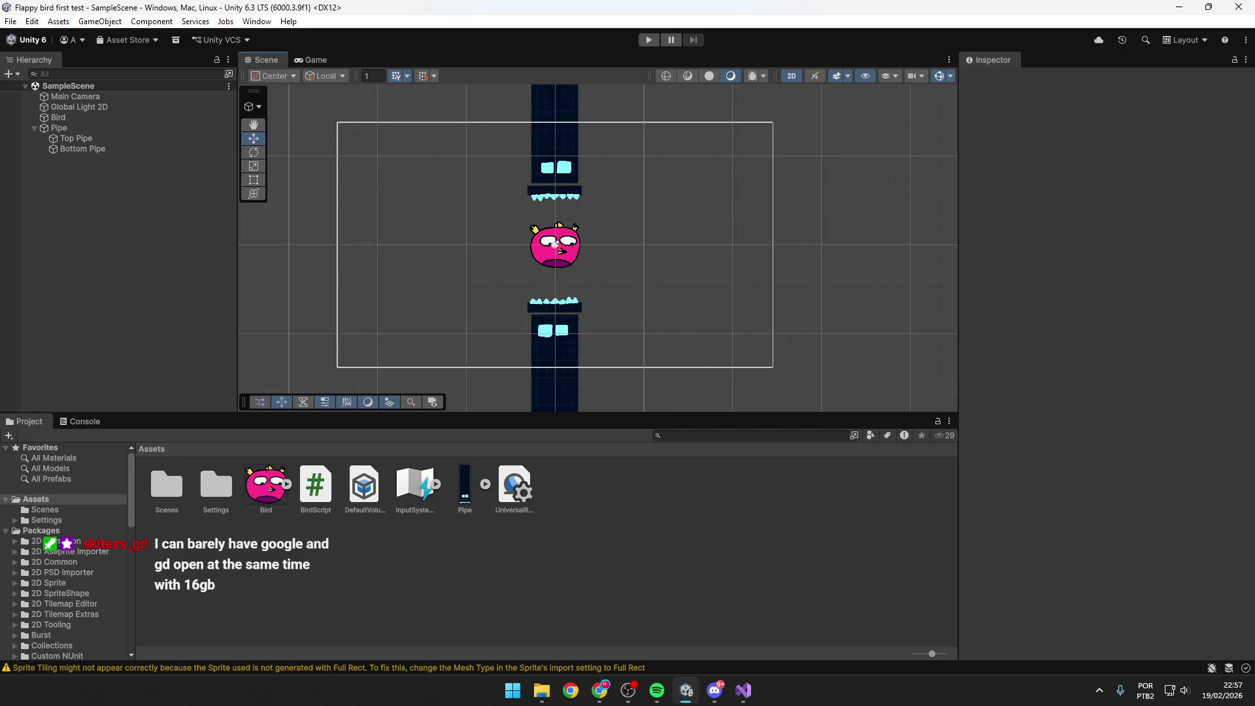
key("alt+Tab")
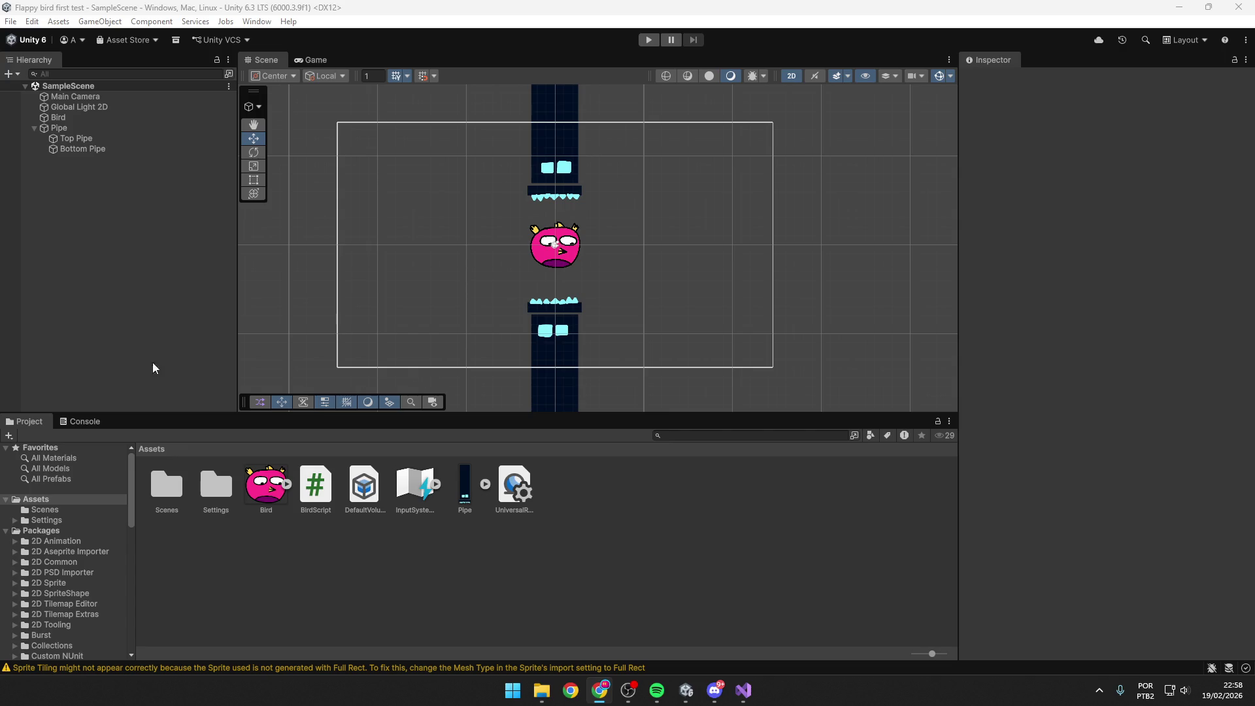
Select both Top Pipe and Bottom Pipe and start a new script component.
left_click(554, 363)
left_click(550, 138, "shift")
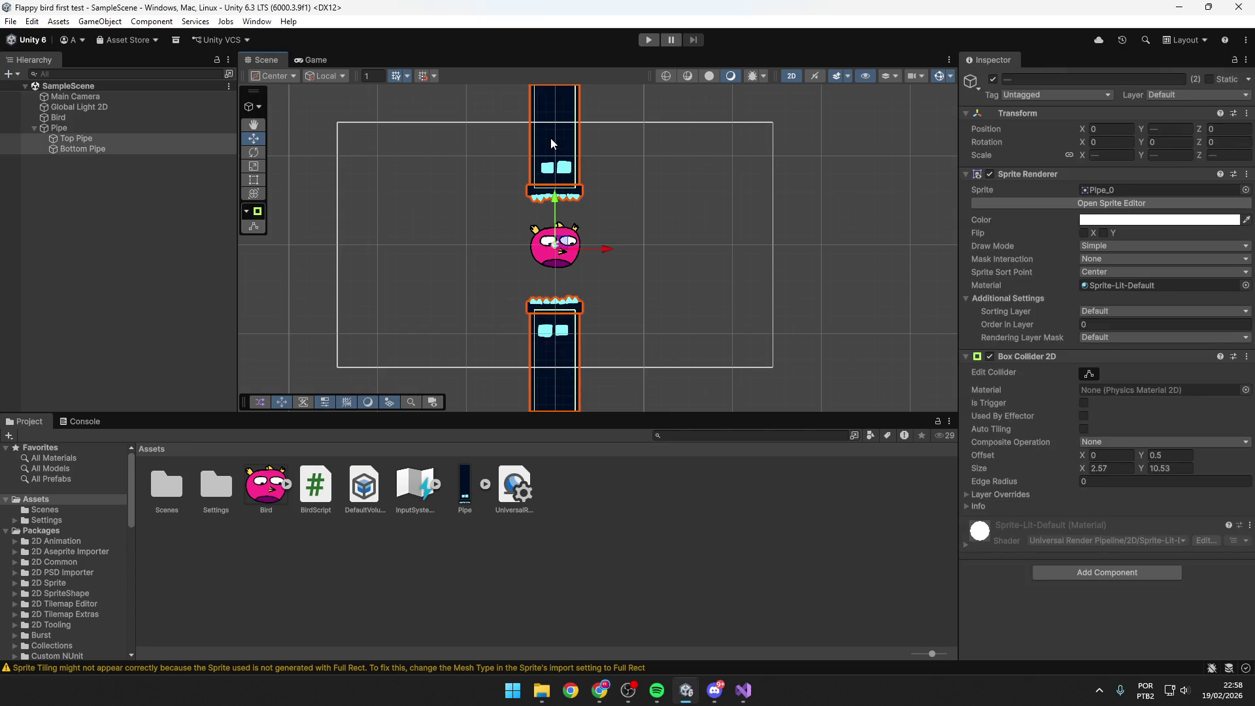
left_click(1069, 570)
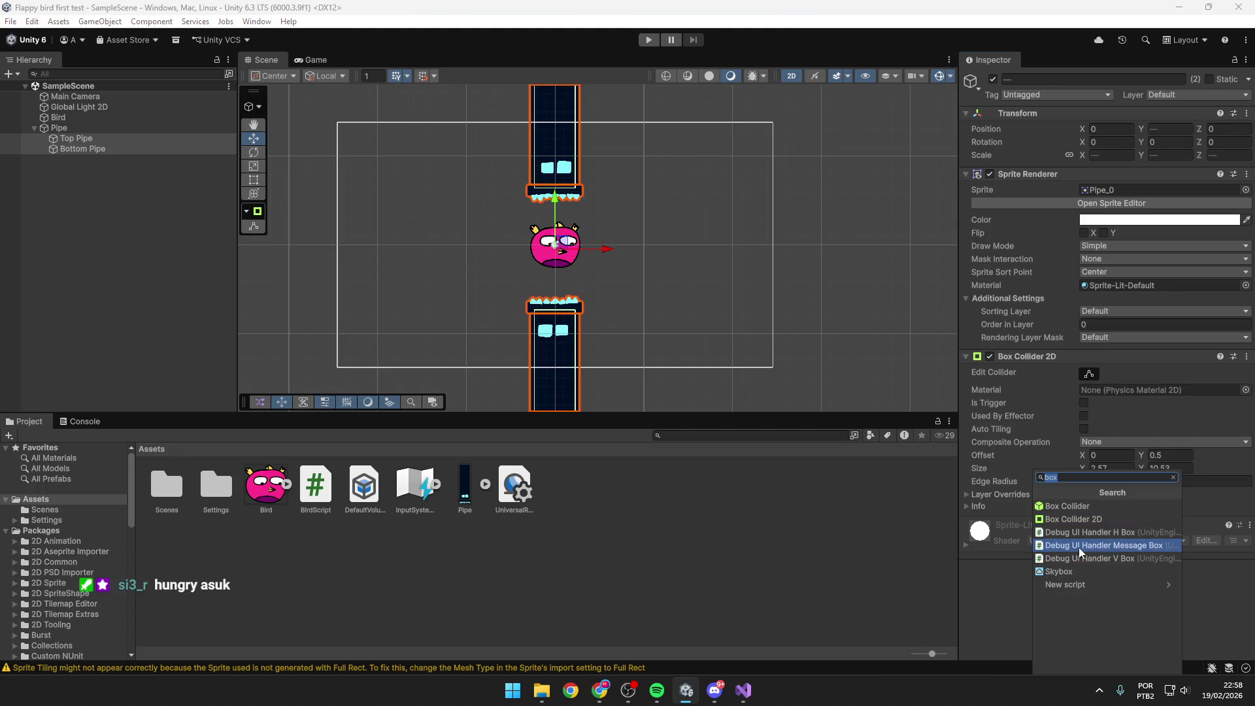
key("BackSpace")
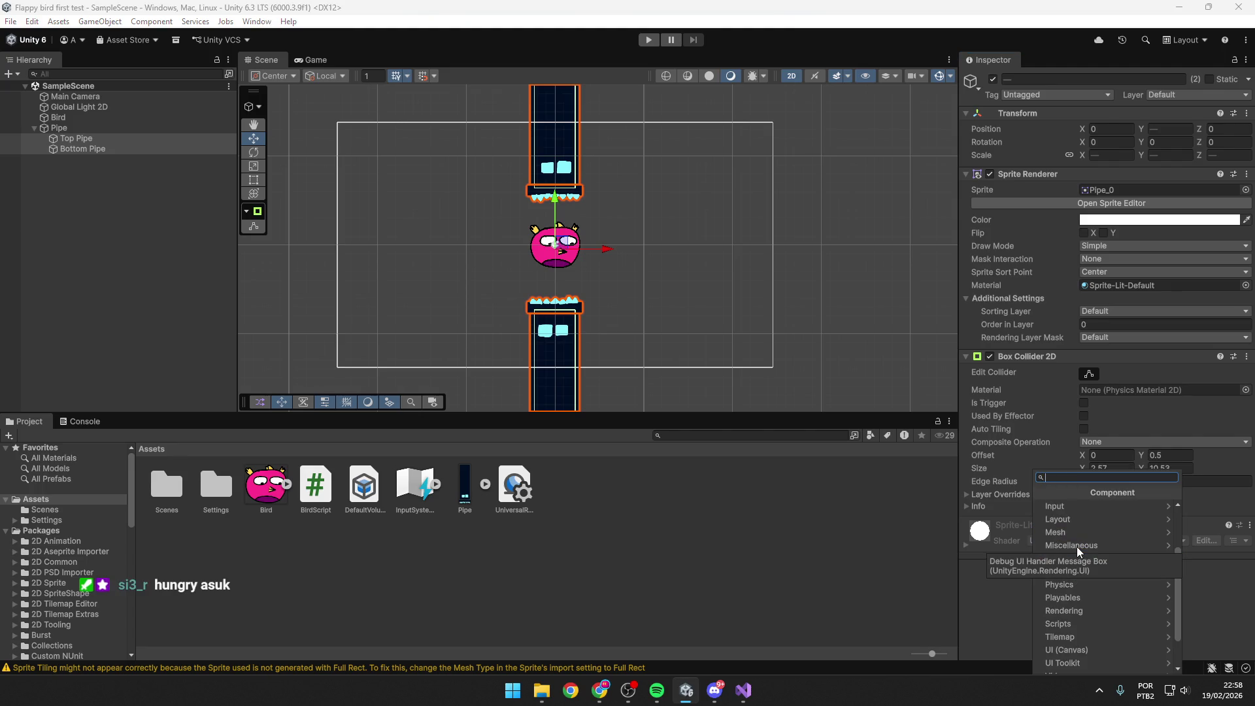
scroll(1139, 562, "down", 3)
left_click(1094, 667)
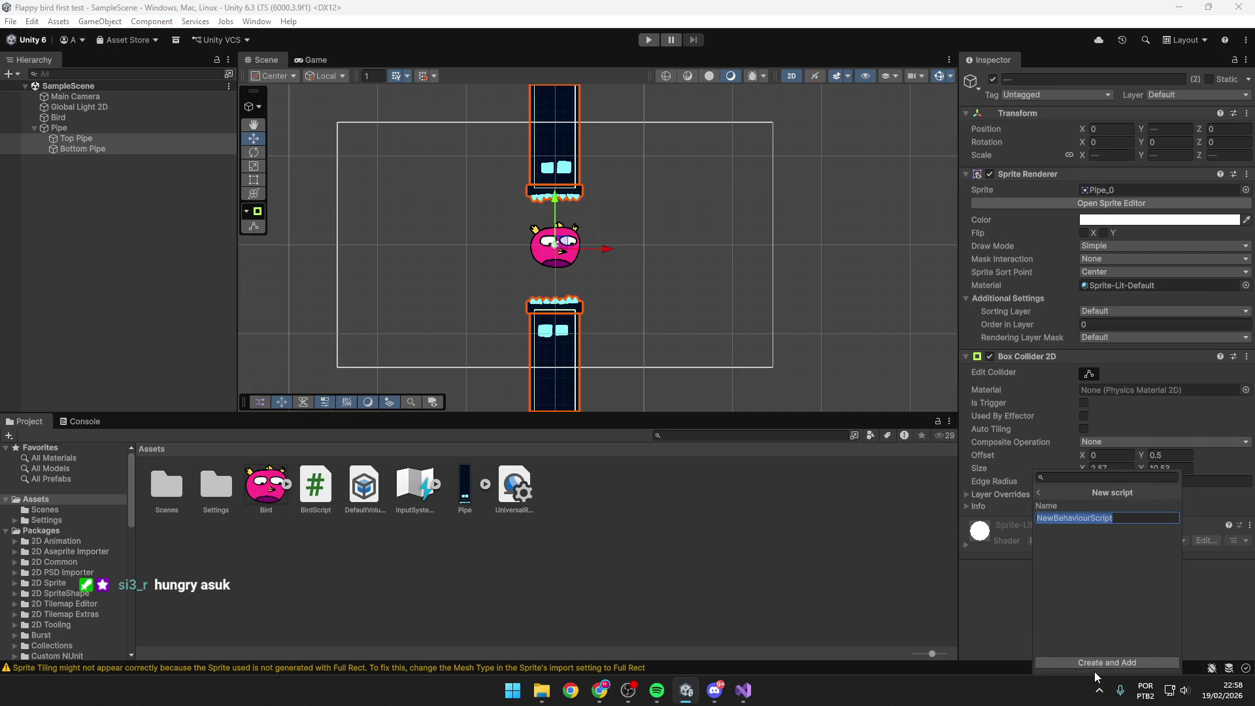
Name the new script PipeScript and save it into the Assets folder.
left_click(1125, 518)
double_click(1124, 518)
type("Pipe")
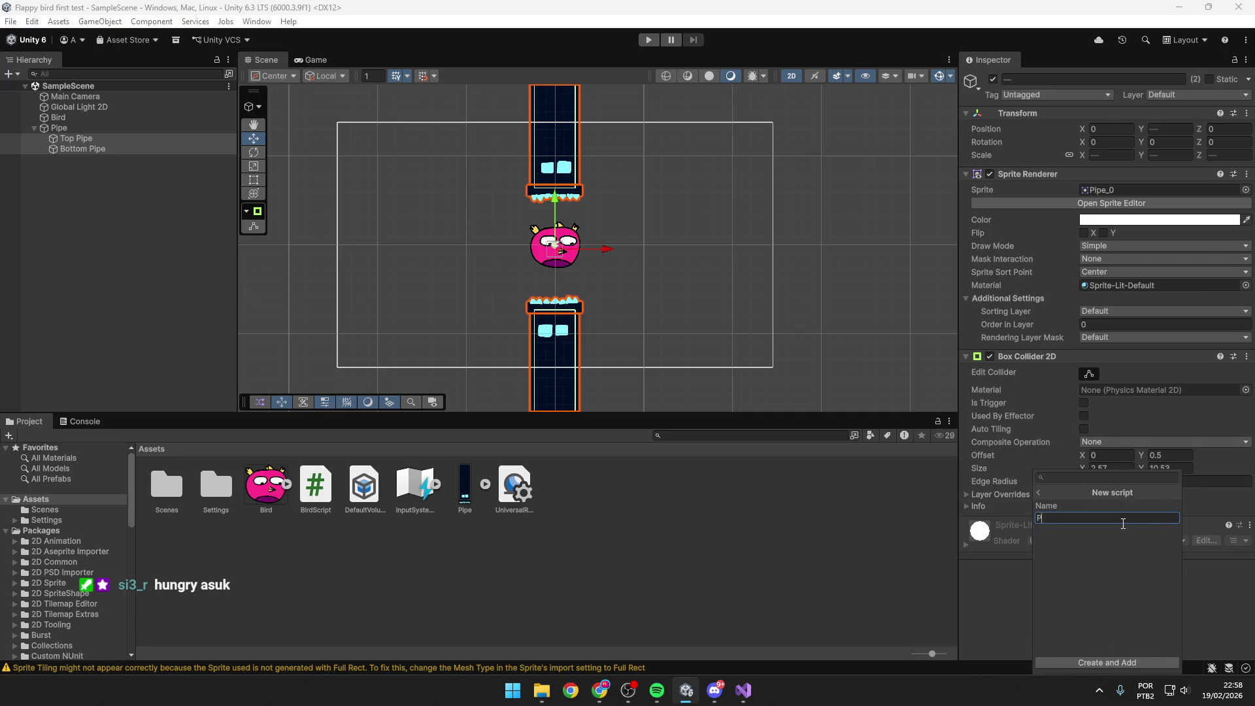
key("BackSpace")
type("Script")
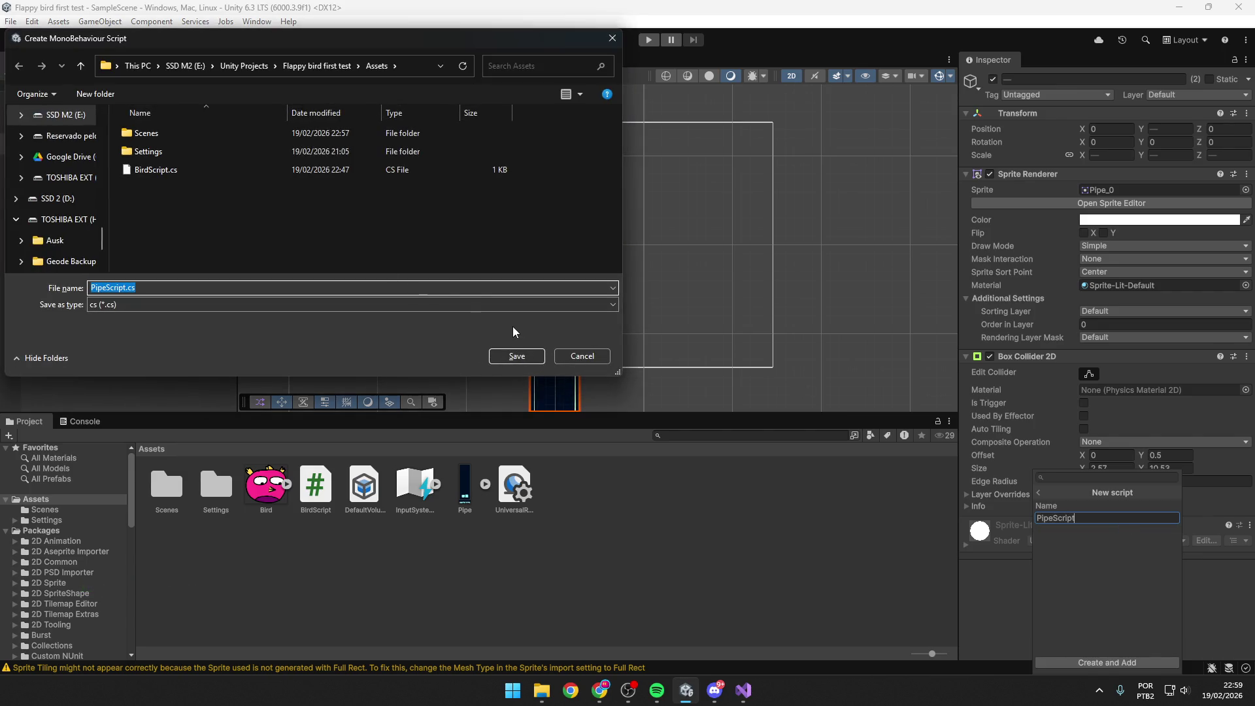
left_click(516, 356)
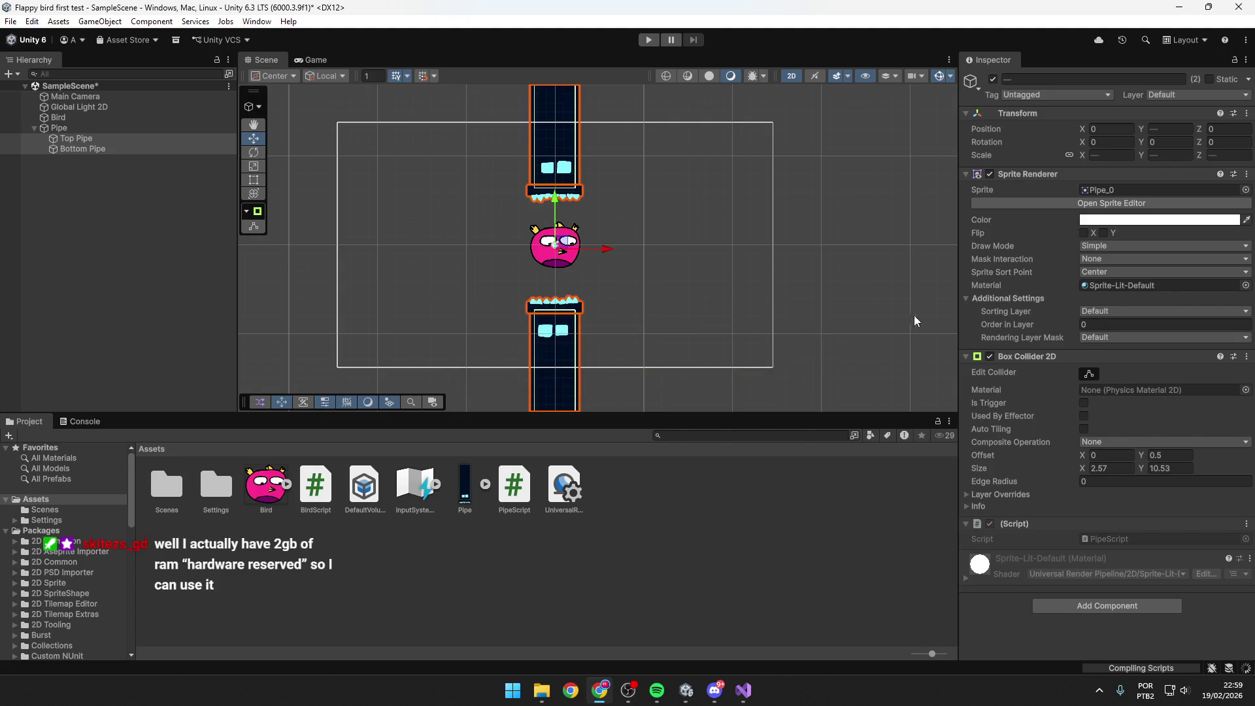
left_click(742, 690)
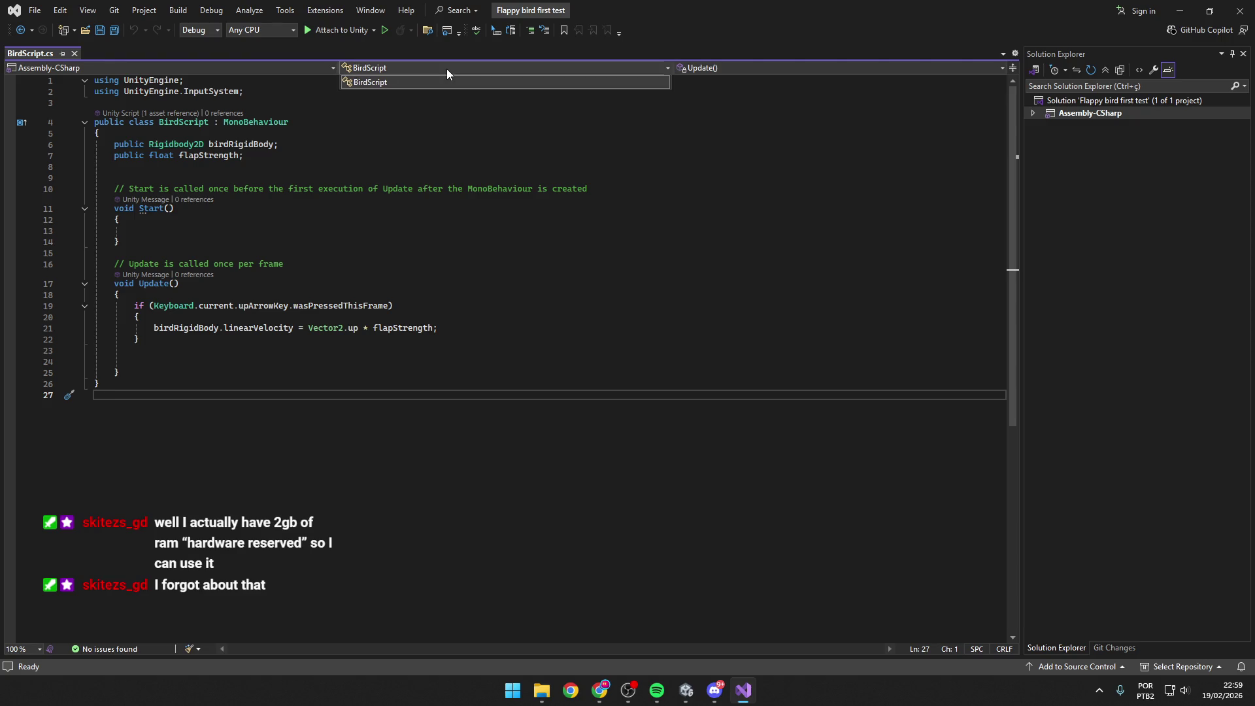
Save BirdScript.cs and compare the PipeScript and BirdScript assets in Unity.
left_click(517, 330)
key("ctrl+s")
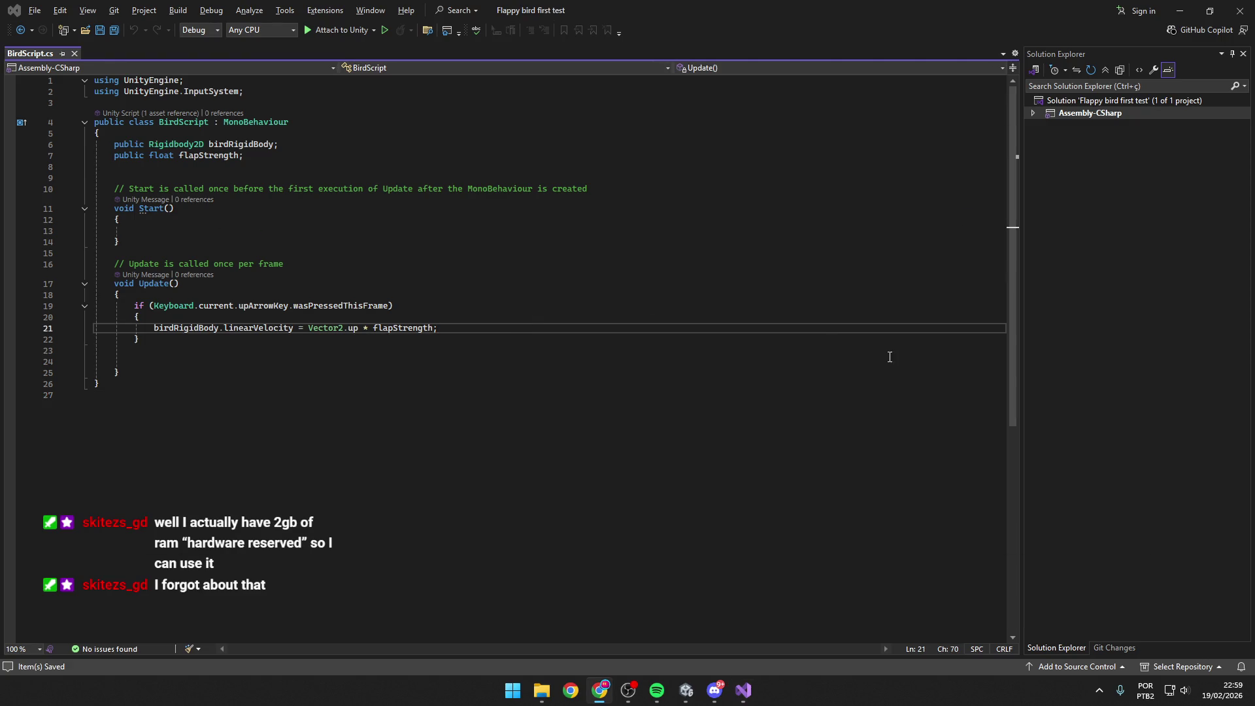
left_click(685, 690)
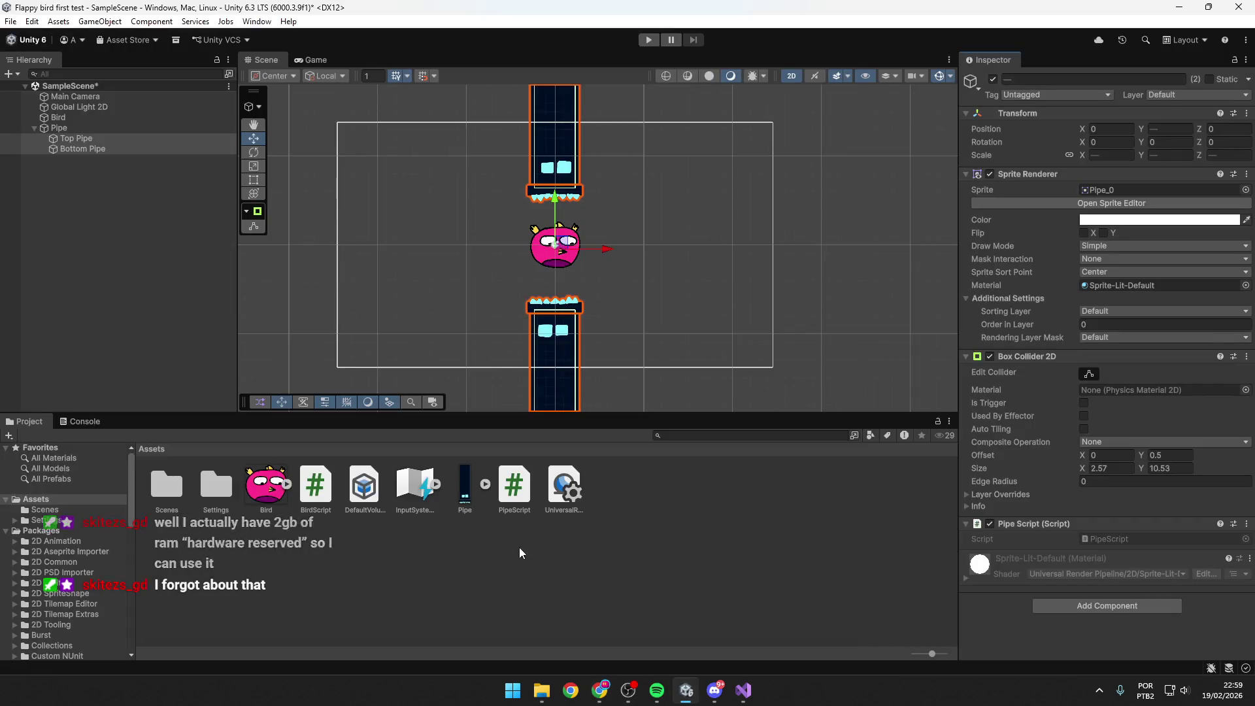
left_click(515, 485)
left_click(312, 485)
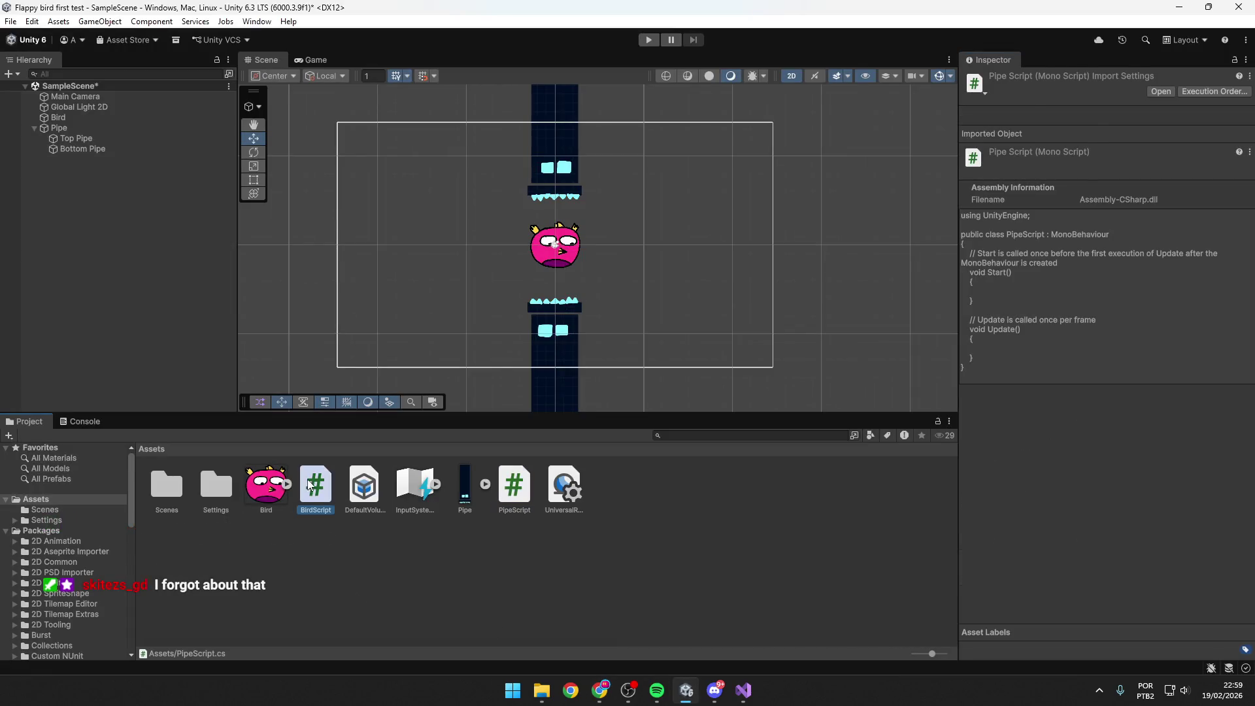
left_click(514, 485)
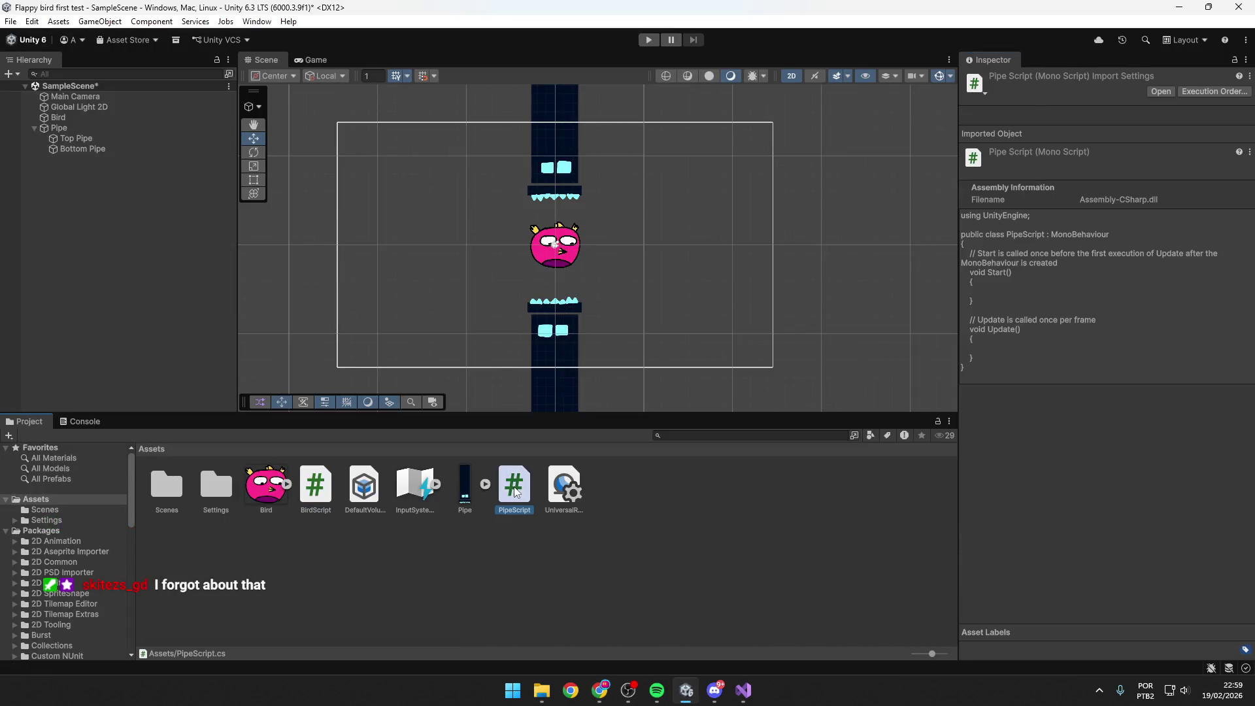
left_click(703, 488)
Check the pipes' and Bird's components, then open PipeScript in Visual Studio.
left_click(571, 353)
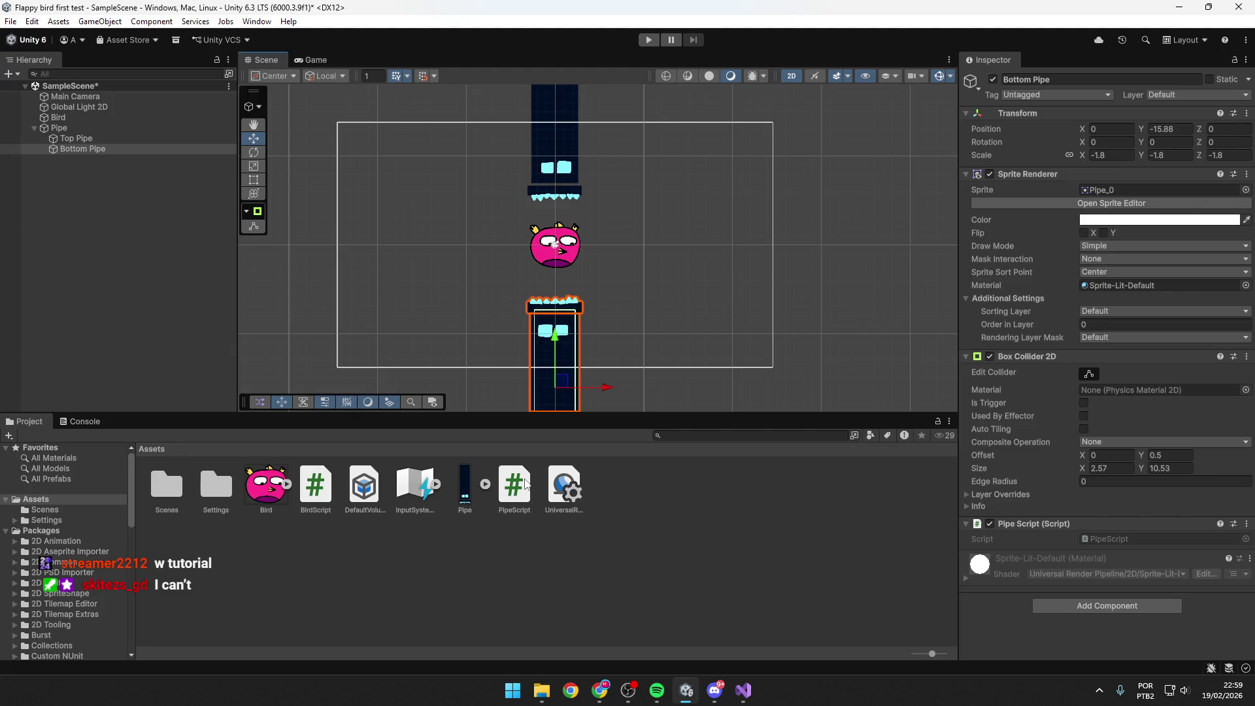
left_click(112, 136)
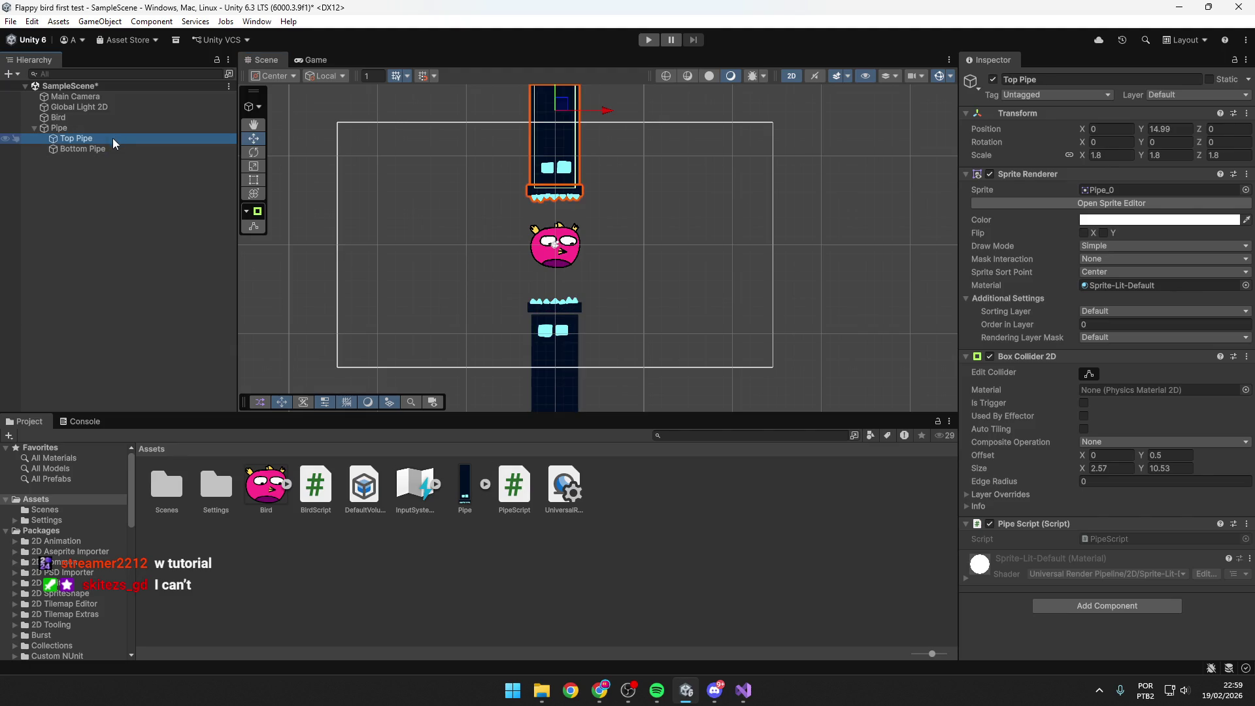
left_click(108, 148)
left_click(109, 138)
left_click(113, 119)
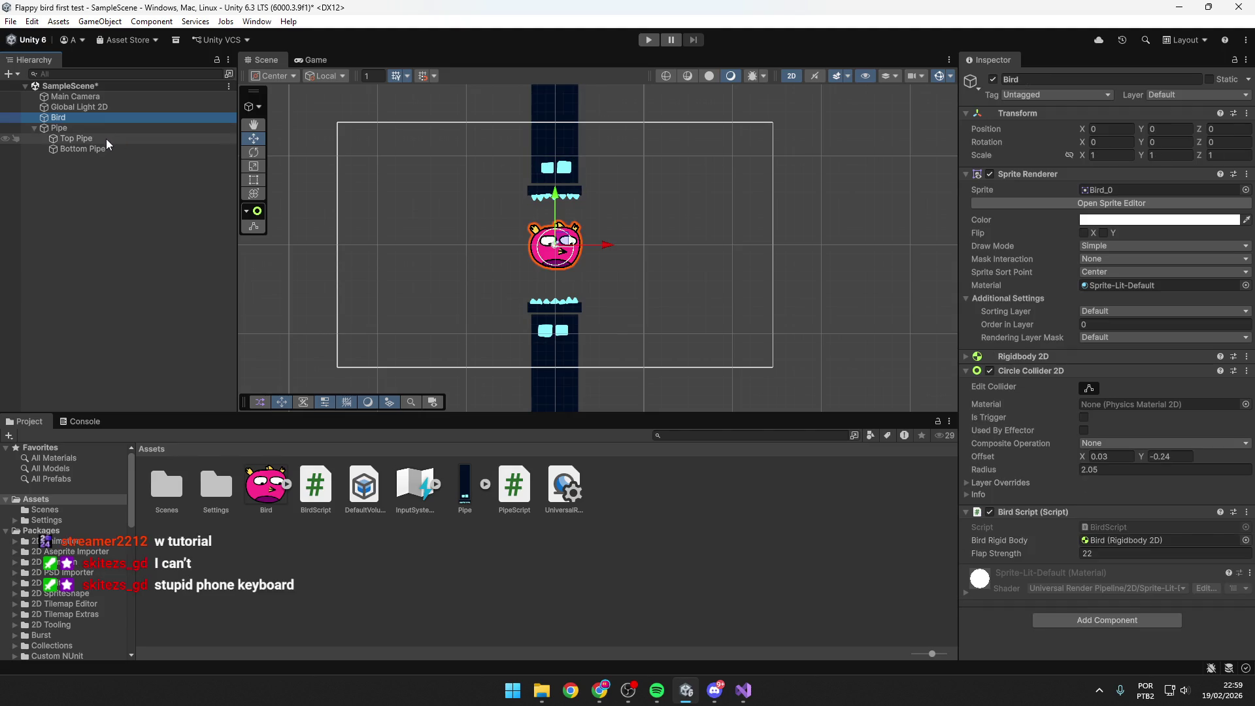
left_click(106, 138)
left_click(104, 146)
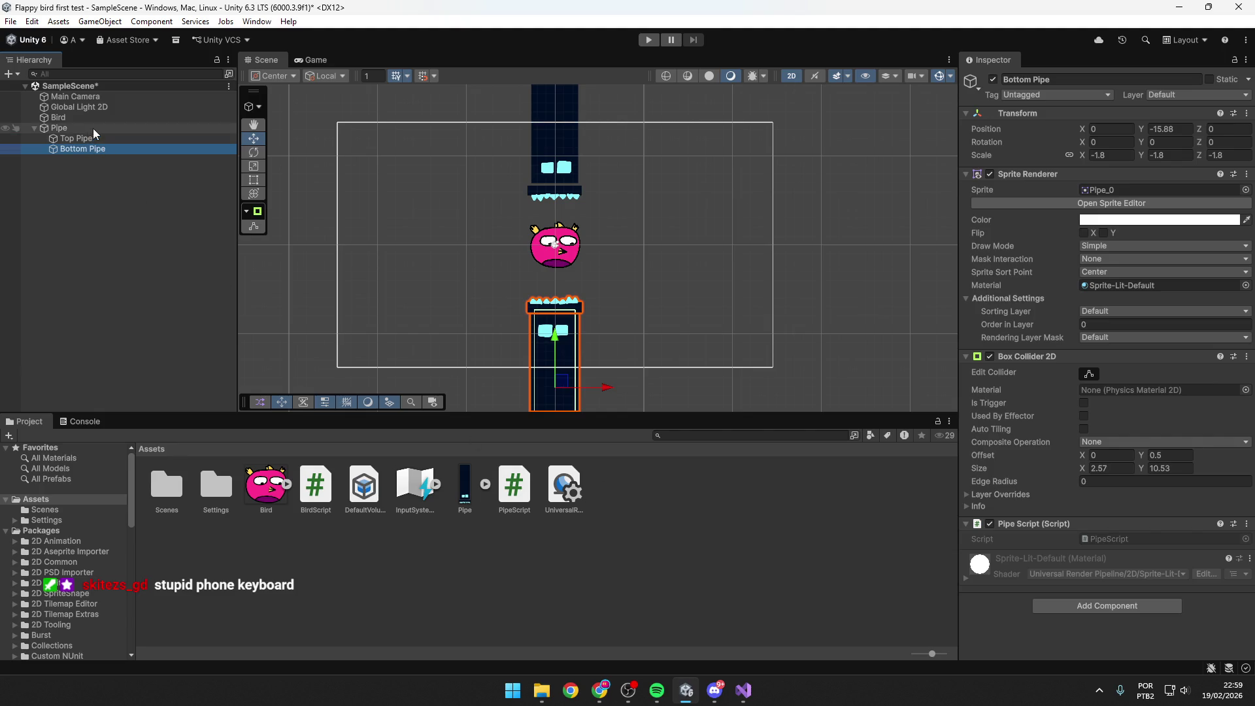
left_click(93, 128)
left_click(78, 148)
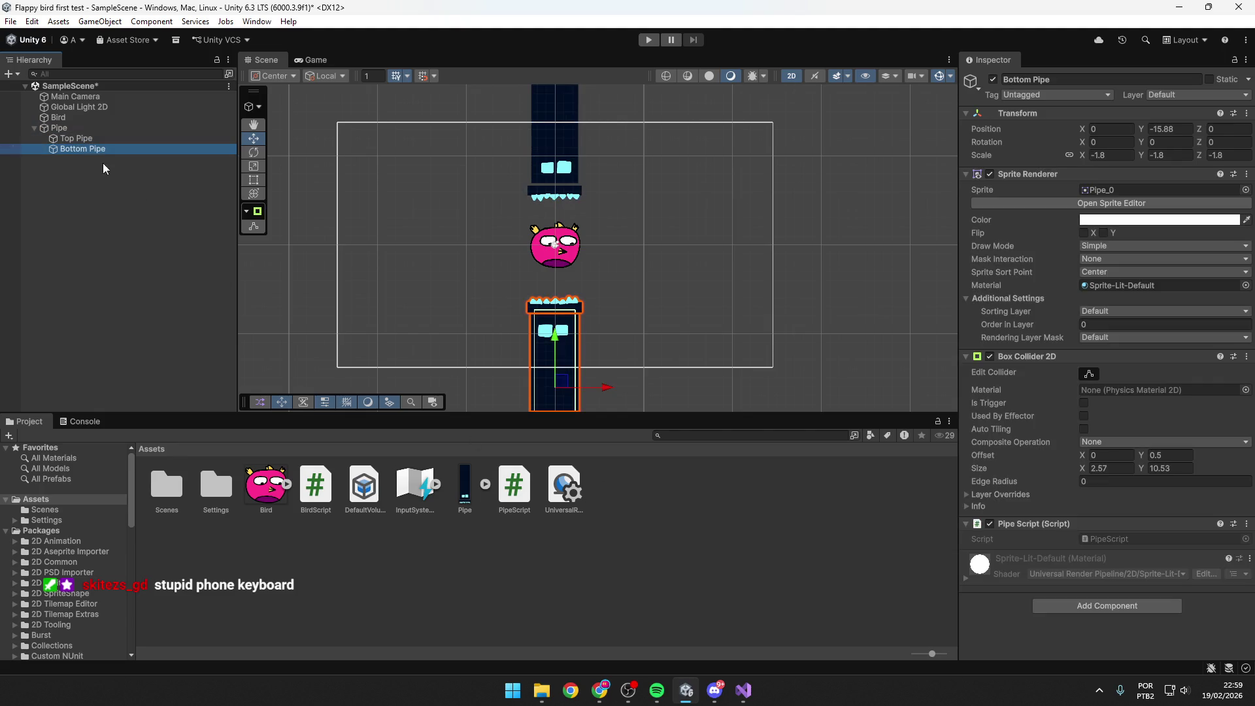
double_click(516, 487)
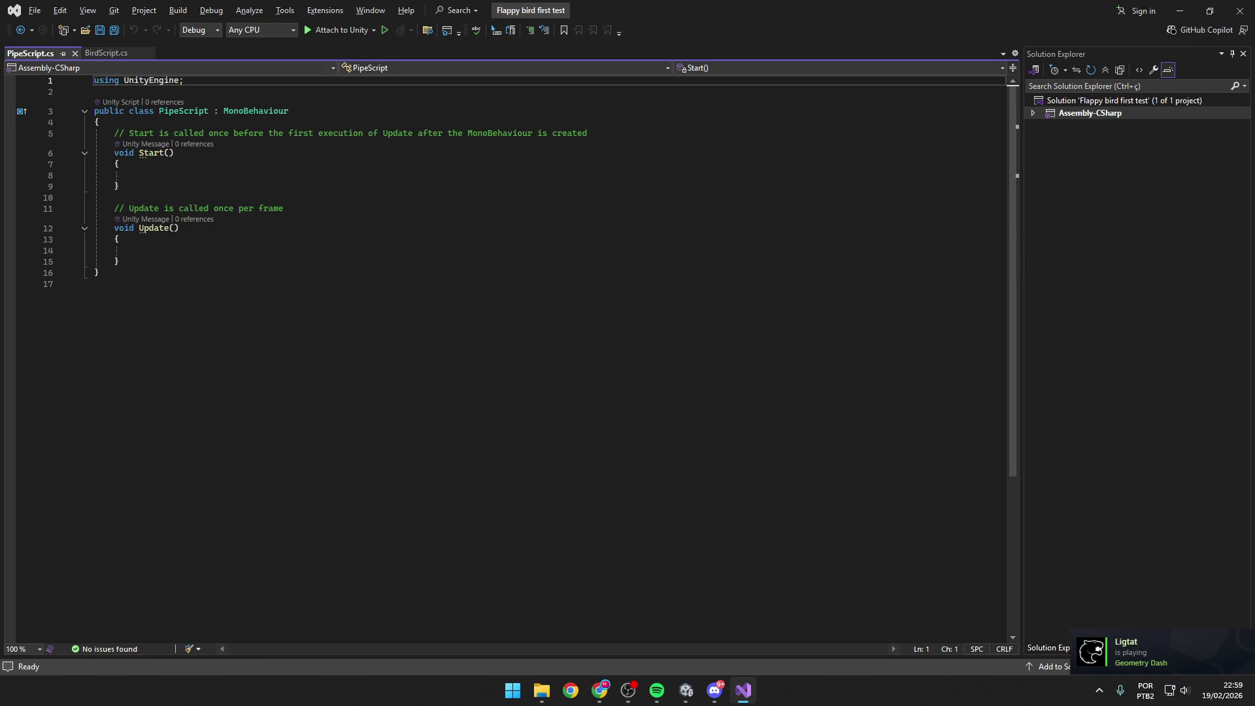
Switch between BirdScript.cs and PipeScript.cs, saving, and place the caret at PipeScript line 11.
left_click(106, 53)
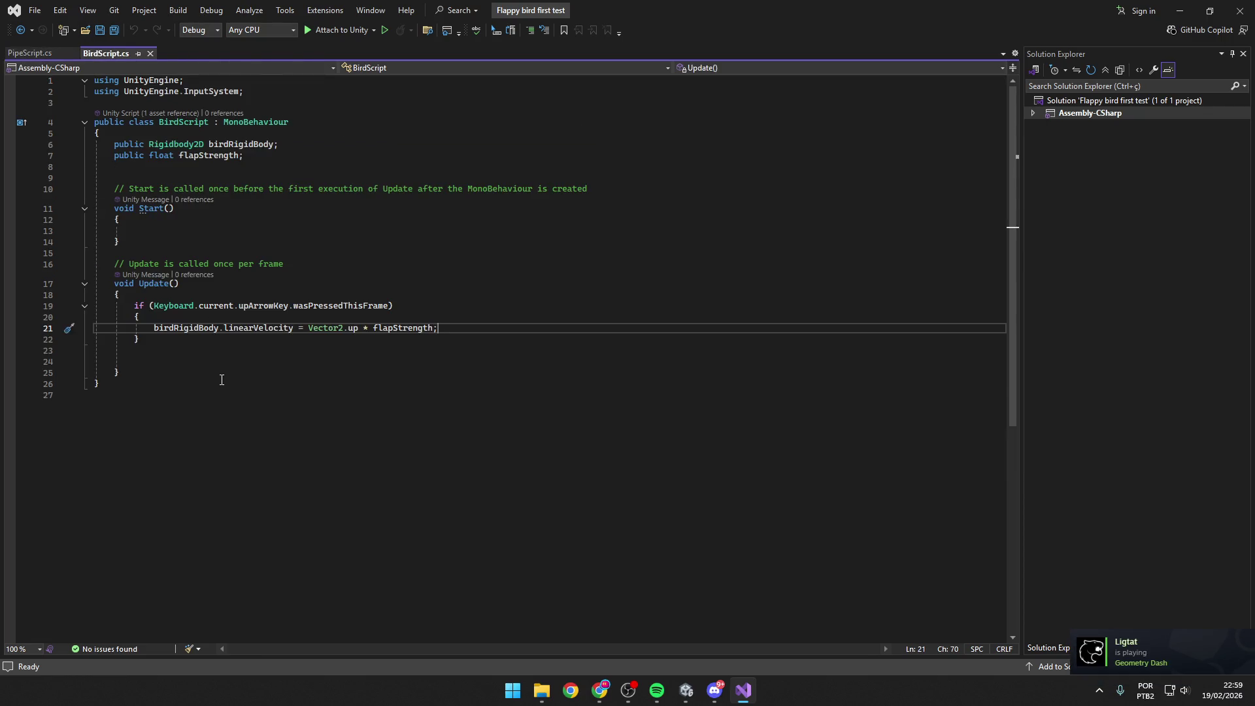
key("ctrl+s")
key("ctrl+Tab")
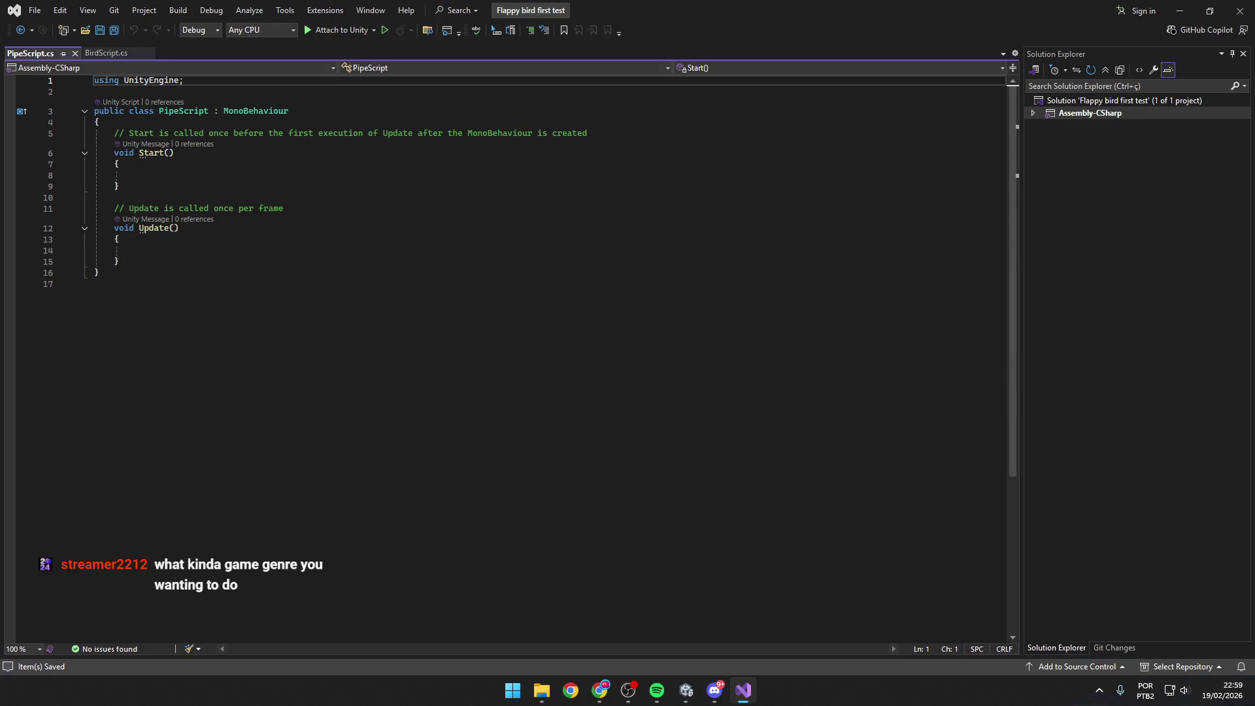
key("alt+Tab")
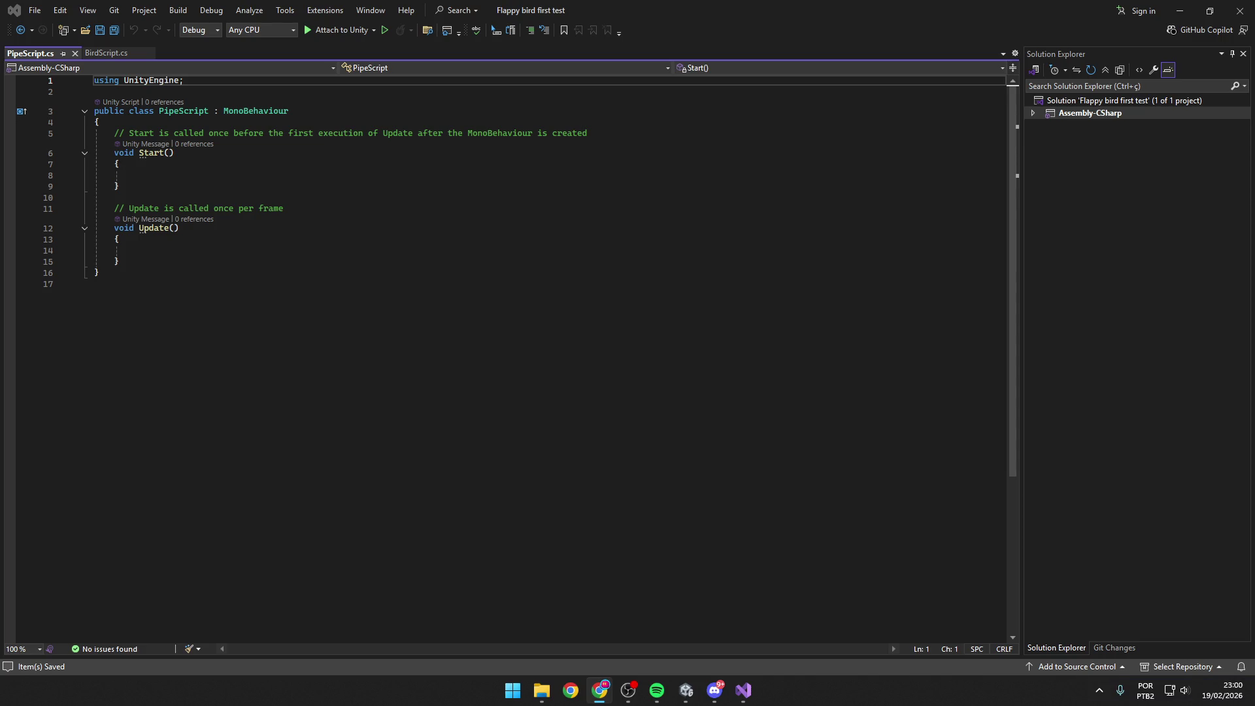
left_click(235, 208)
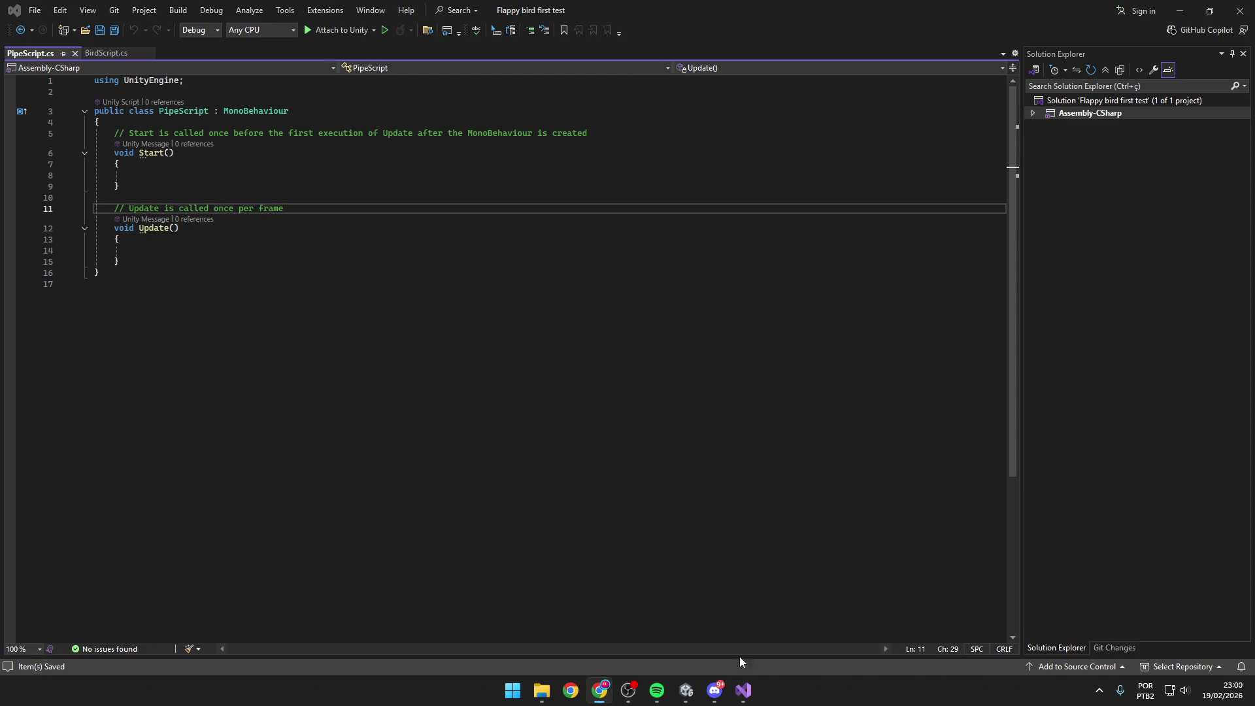
left_click(686, 693)
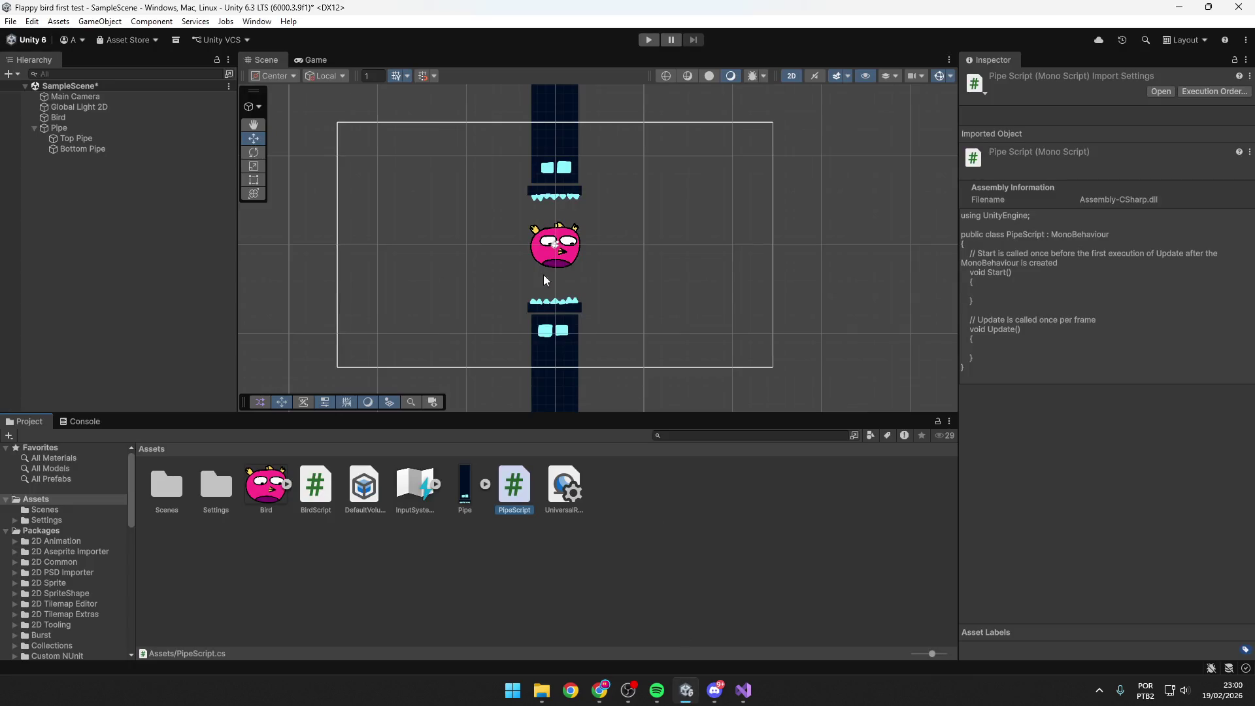
Look over PipeScript's empty lines 8–10, then bring Unity back to the front.
left_click(743, 690)
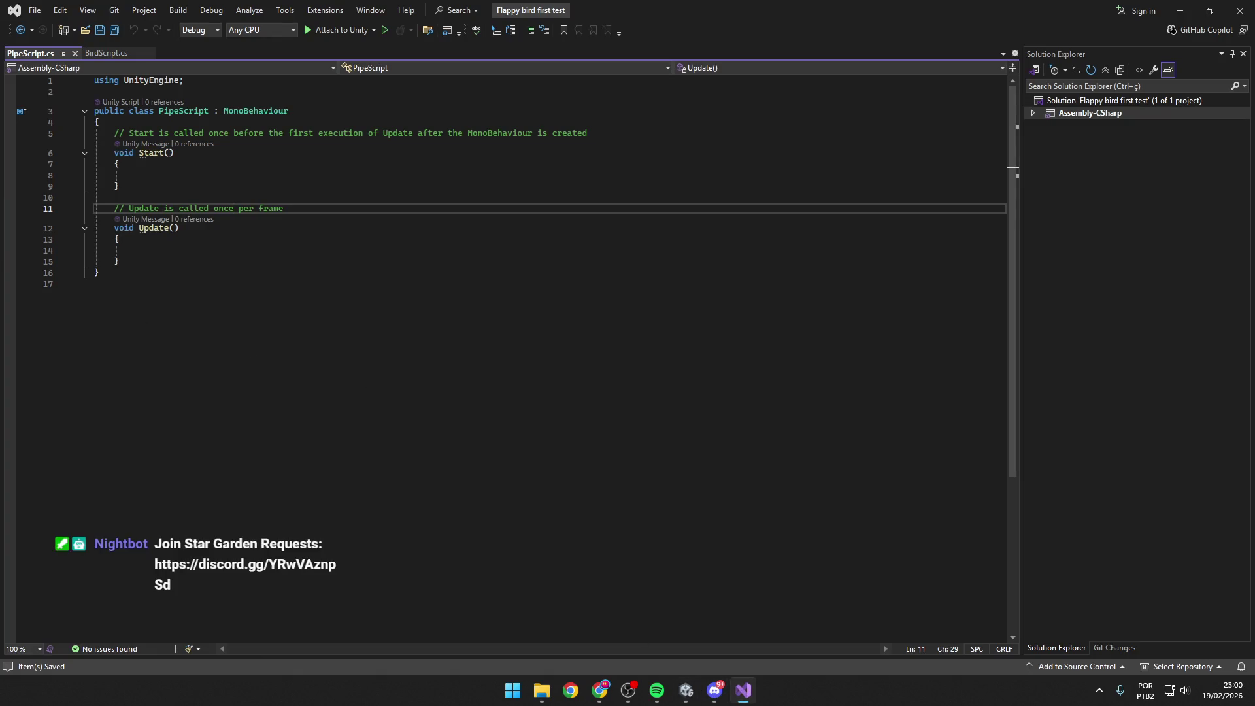
key("alt+Tab")
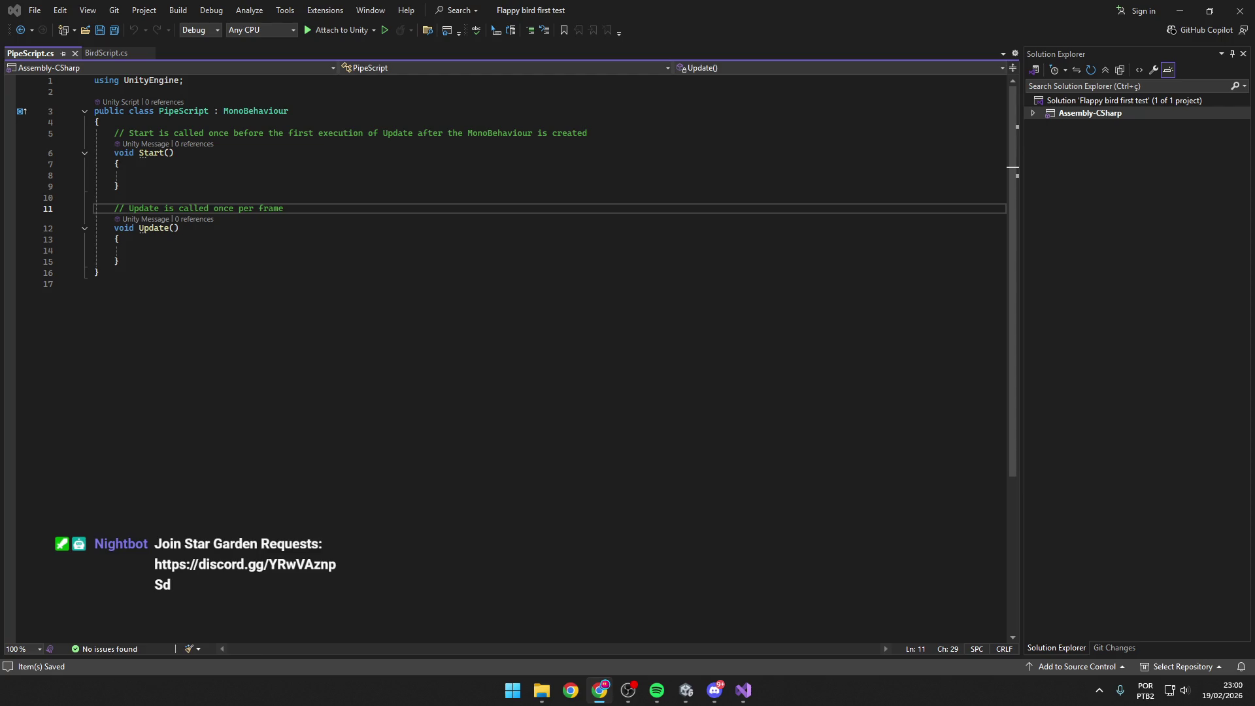
left_click(359, 198)
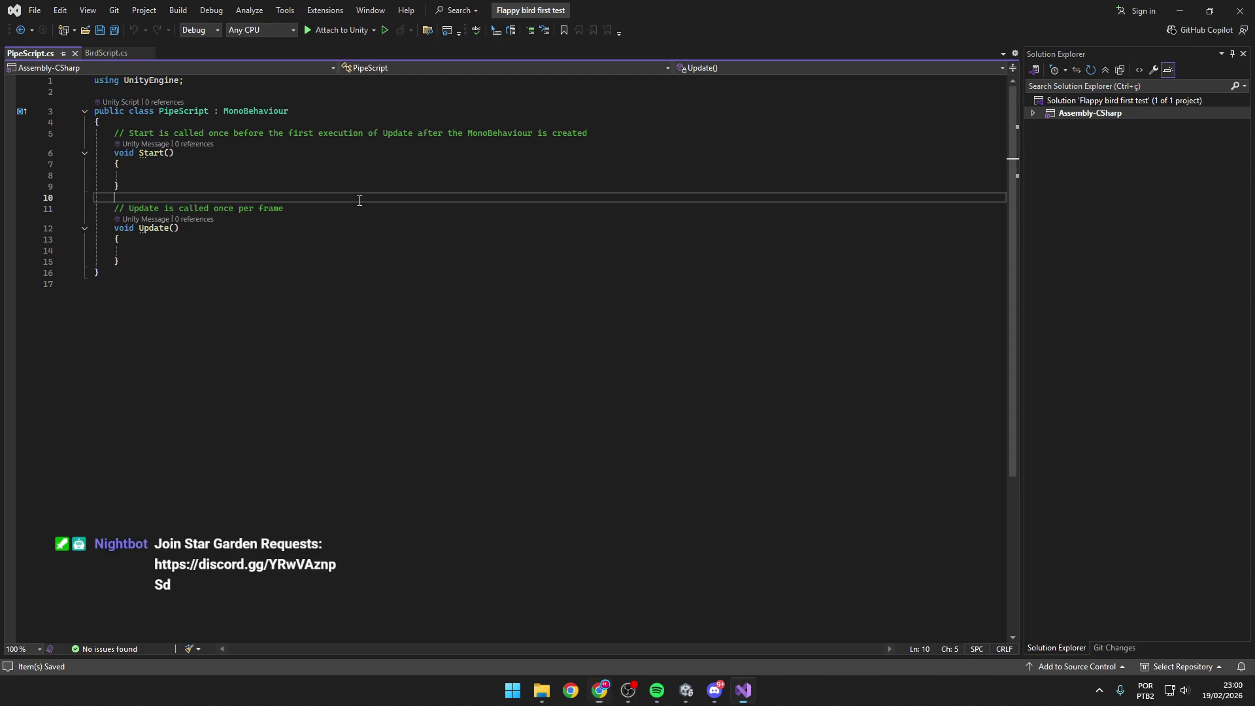
left_click(224, 175)
left_click(268, 186)
left_click(317, 197)
key("alt+Tab")
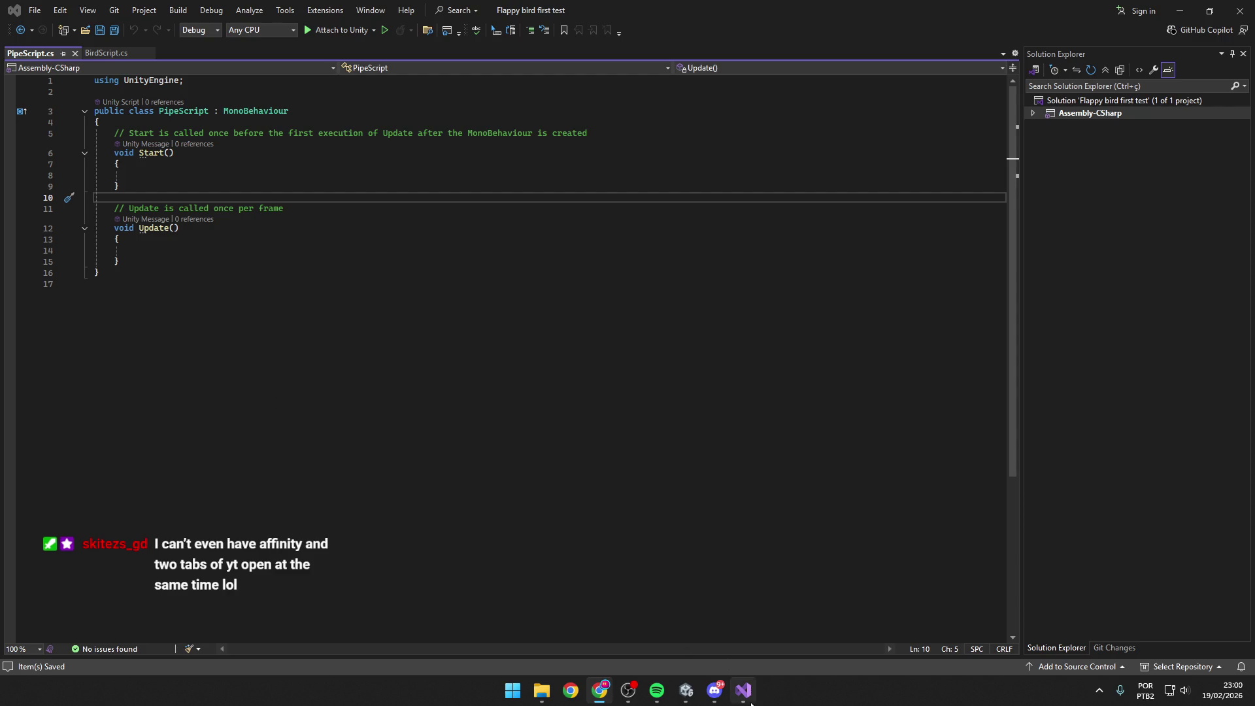
left_click(686, 690)
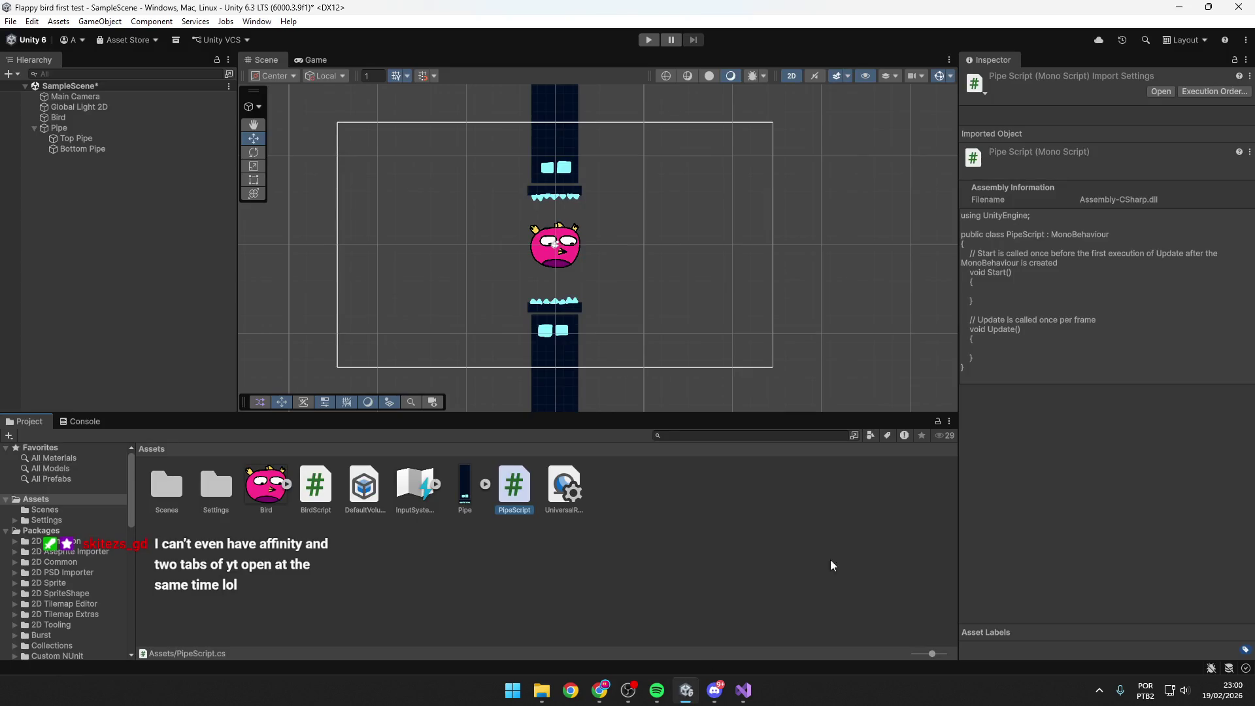
Remove the Pipe Script component from Bottom Pipe, then from Top Pipe.
left_click(112, 148)
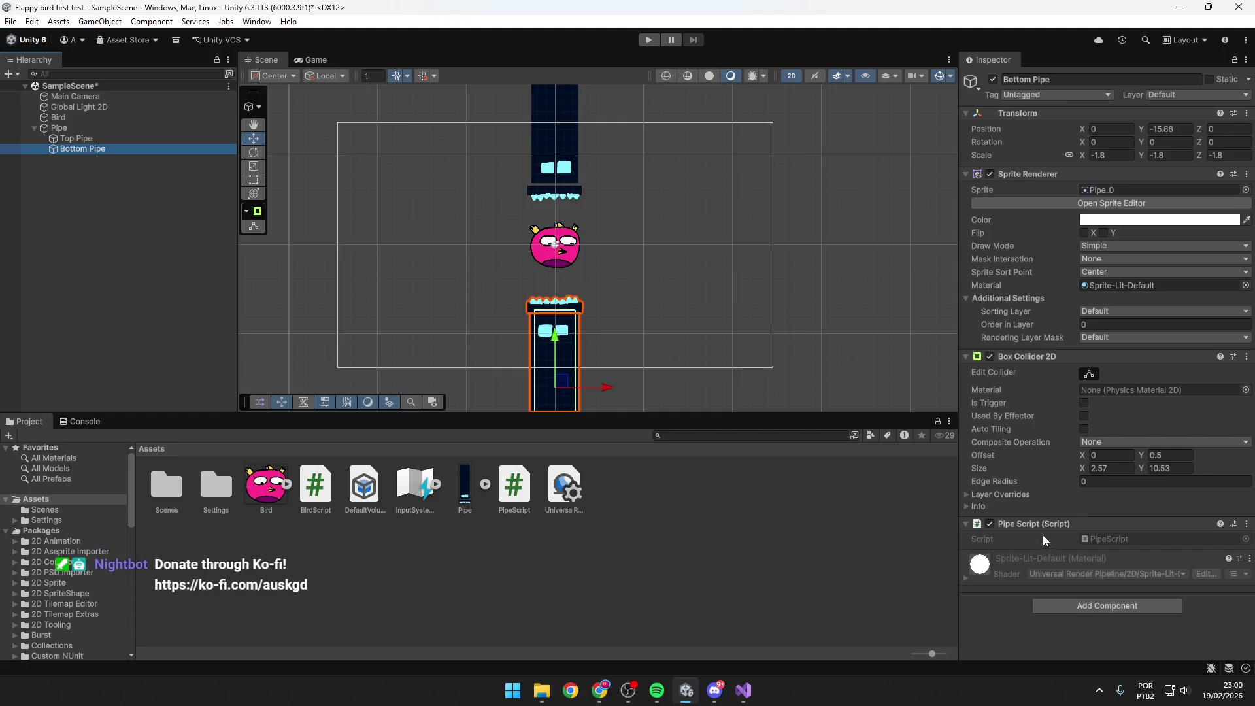
left_click(1182, 523)
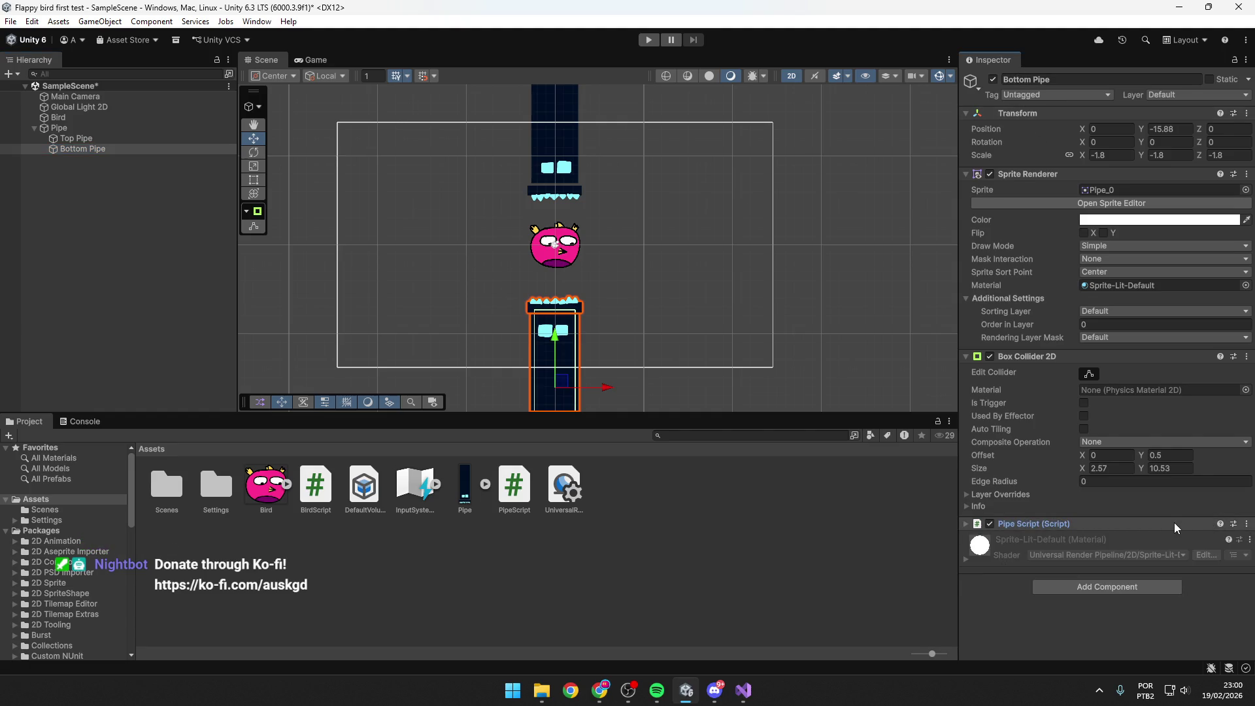
left_click(1246, 523)
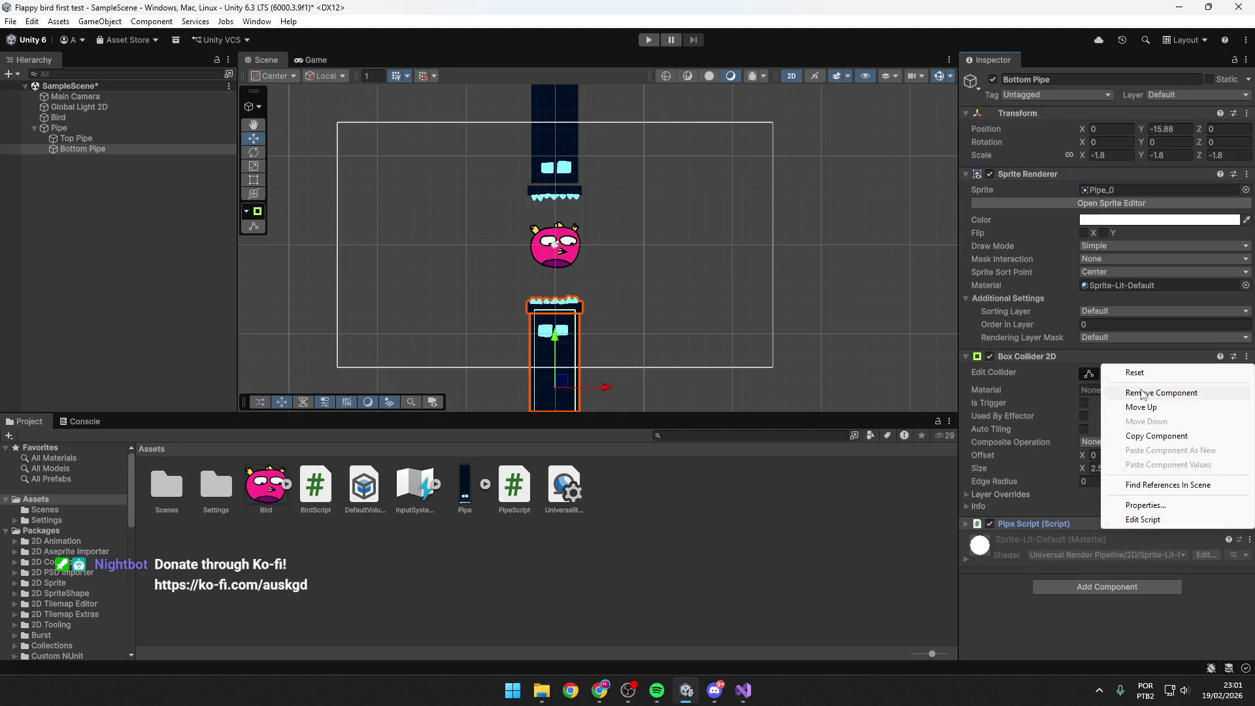
left_click(1154, 393)
left_click(92, 137)
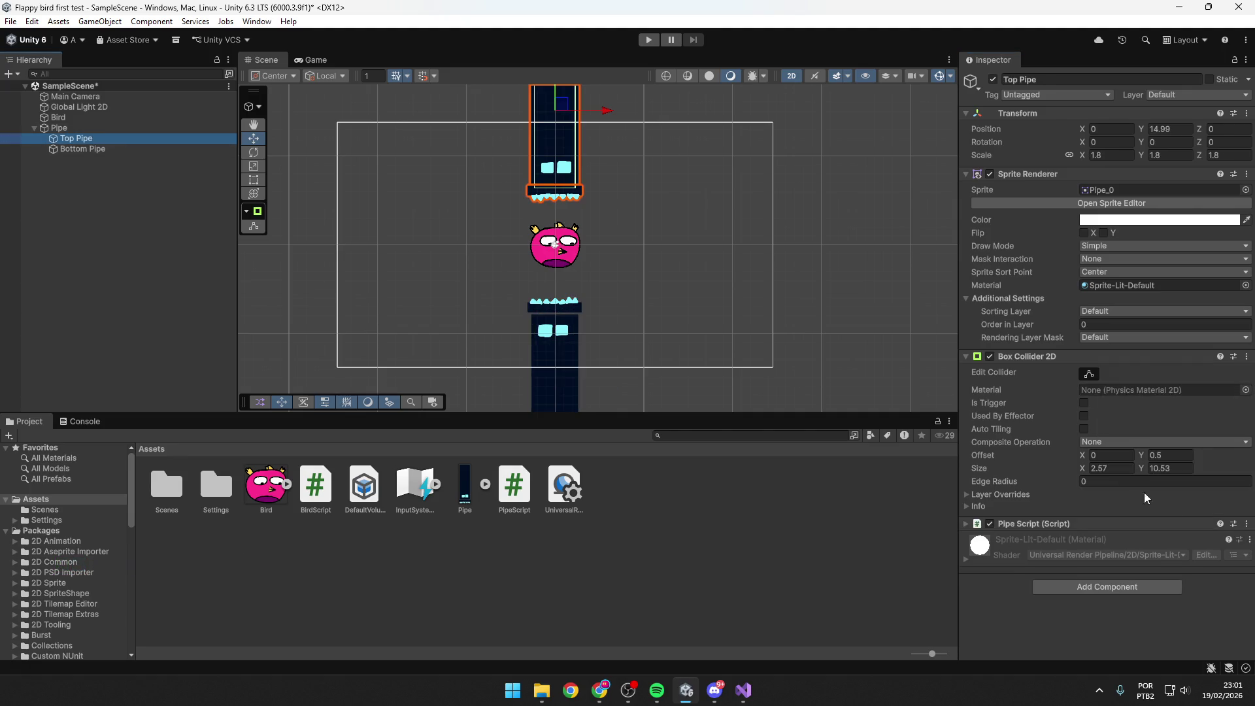
left_click(1246, 524)
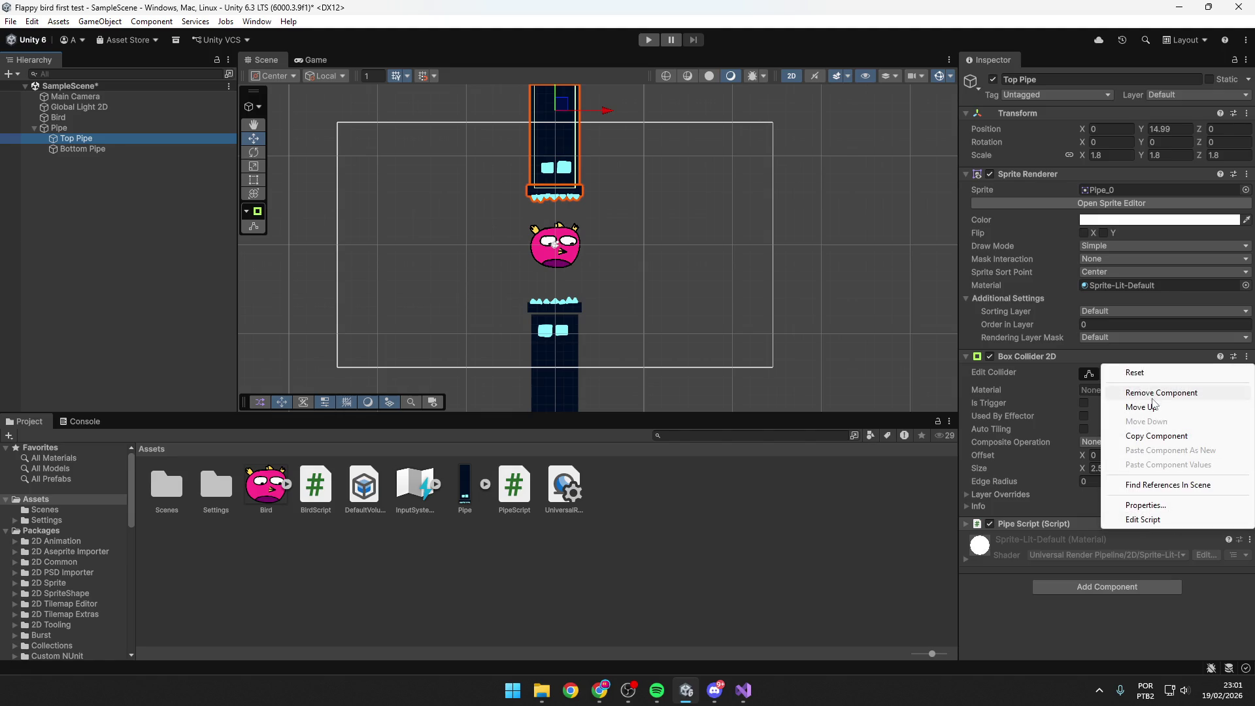
left_click(1140, 394)
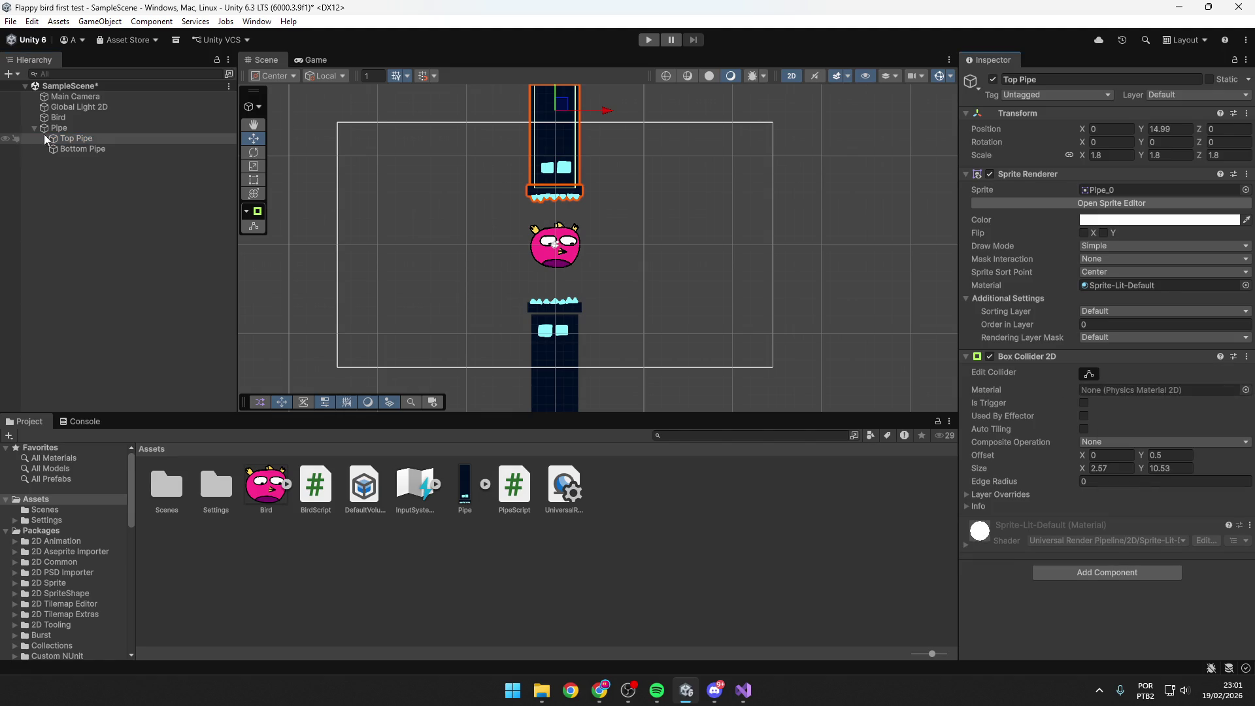
left_click(62, 127)
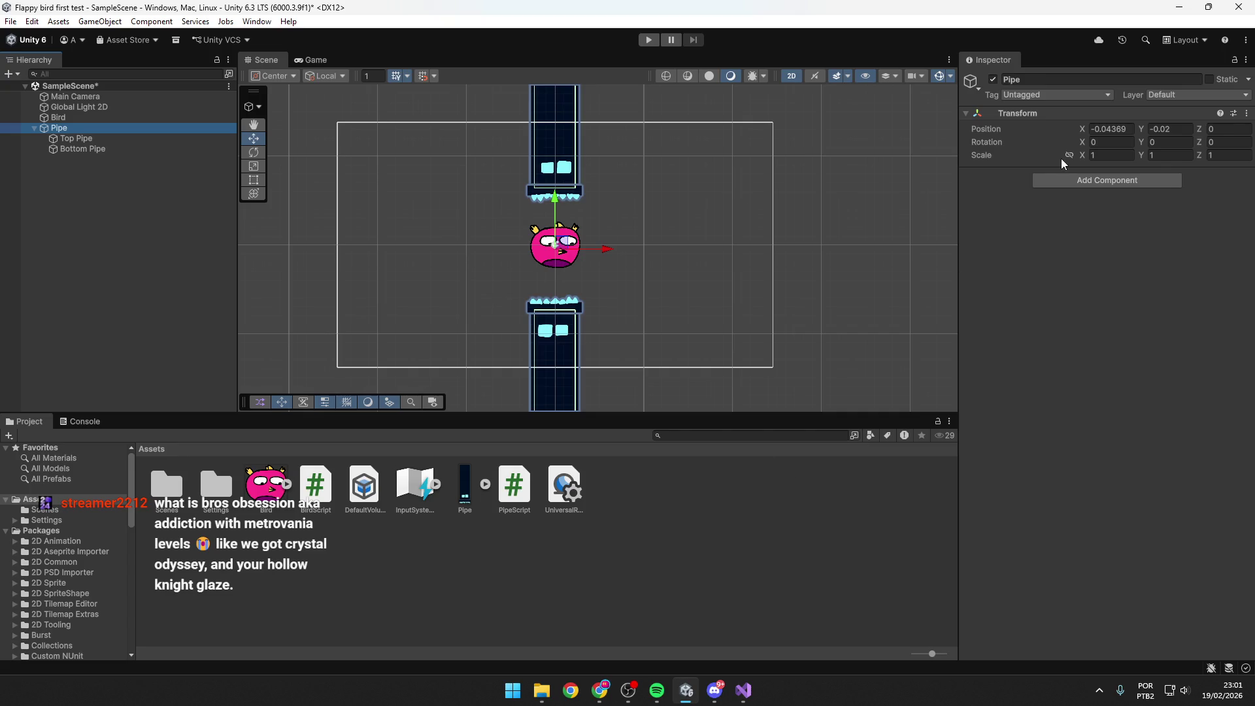
Try adding a new script named PipeScript to Pipe, triggering the 'already exists' warning.
left_click(1074, 181)
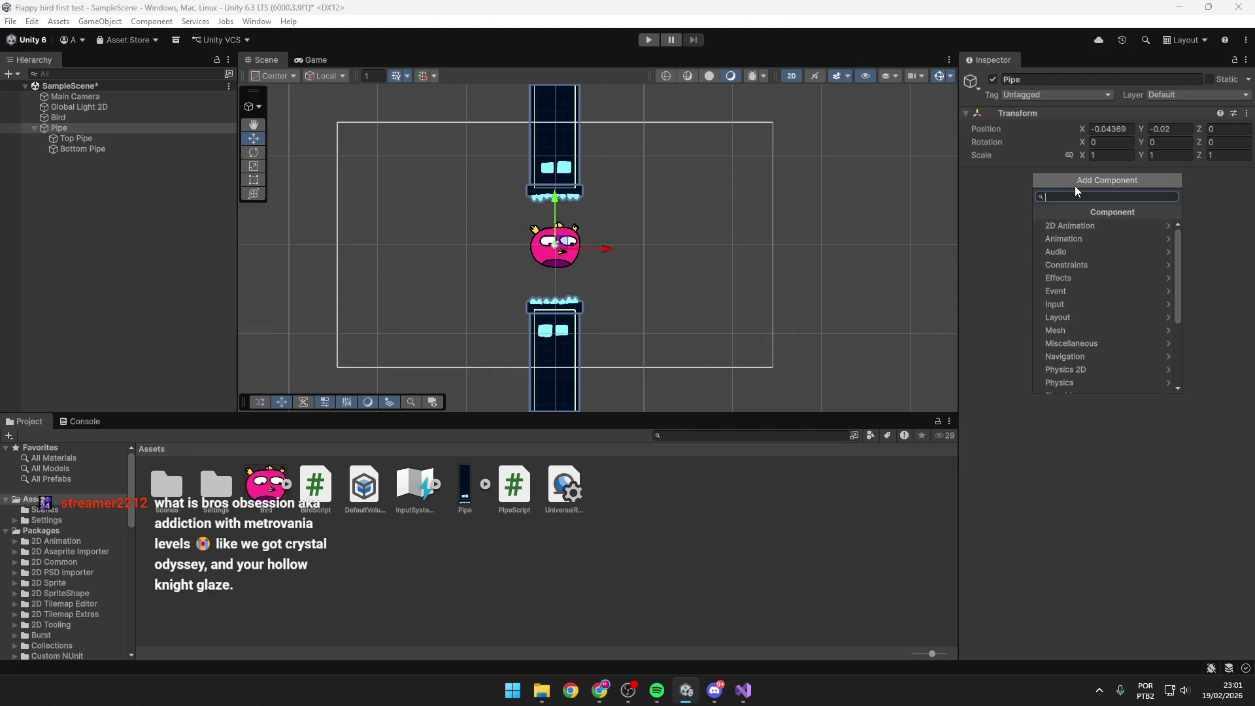
scroll(1102, 301, "down", 5)
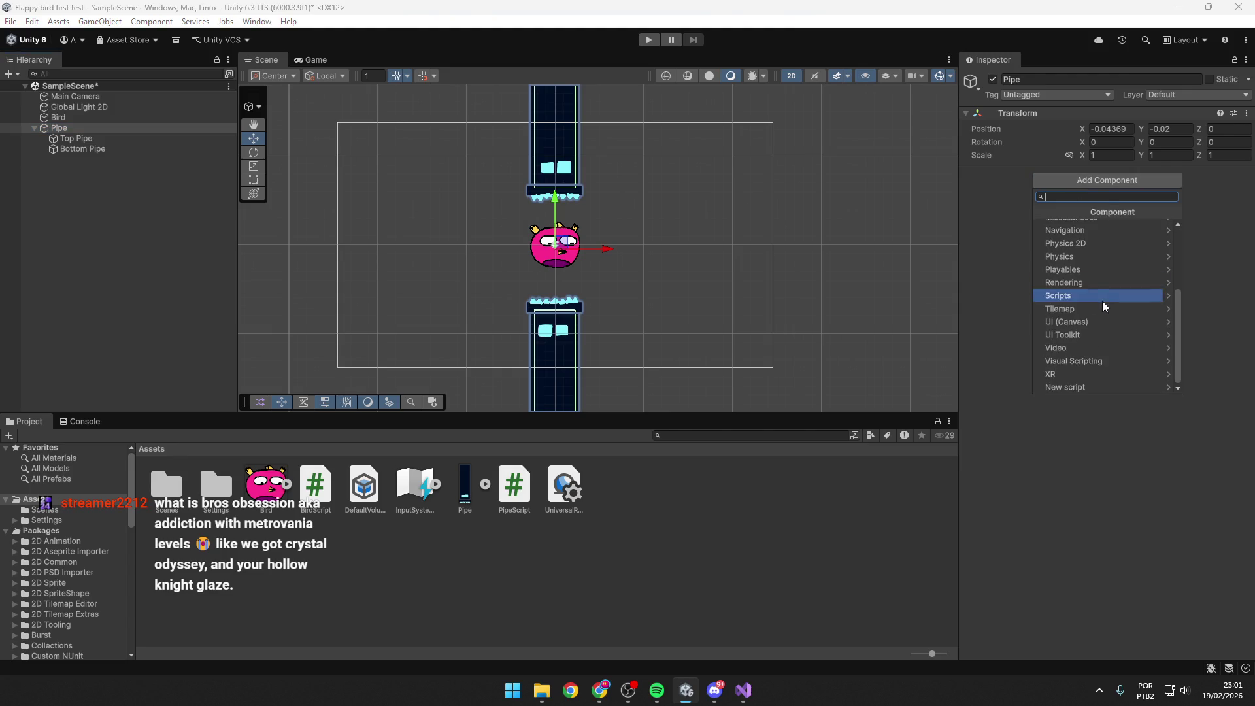
left_click(1124, 388)
type("P")
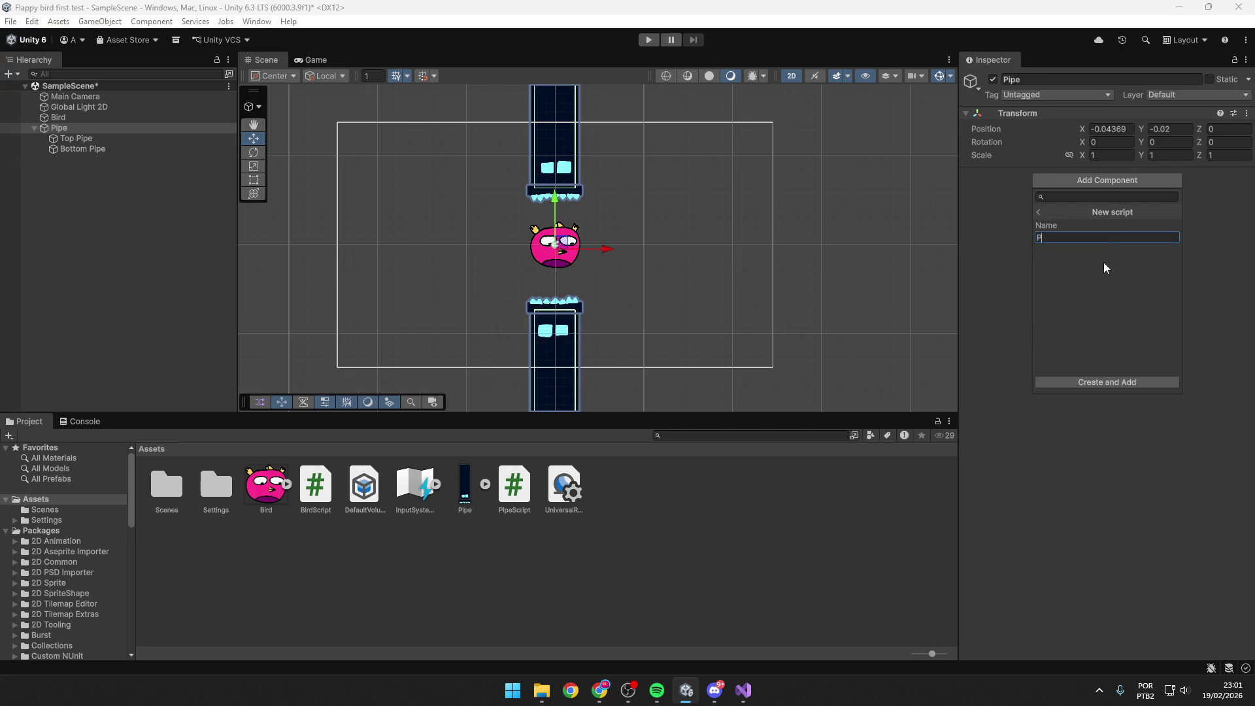
key("BackSpace")
type("PipeScrip")
type("t")
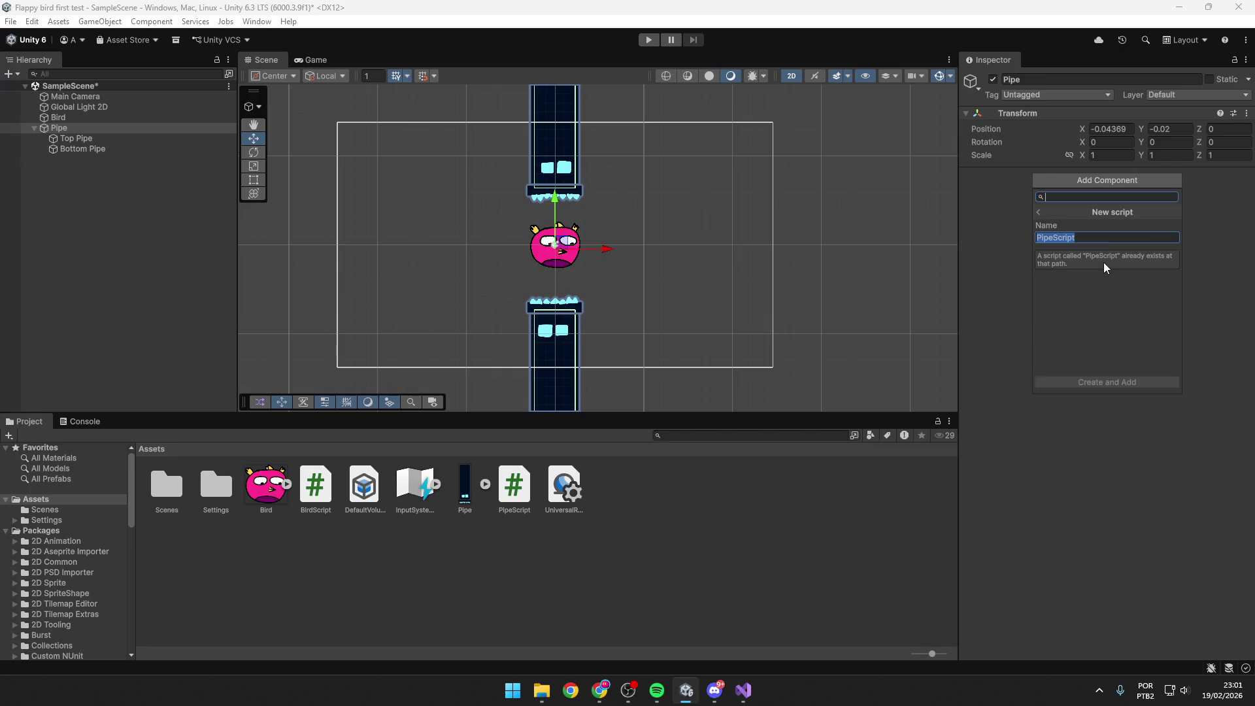
left_click(505, 502)
Delete the old PipeScript.cs asset from Assets, then inspect the Bird object.
key("Delete")
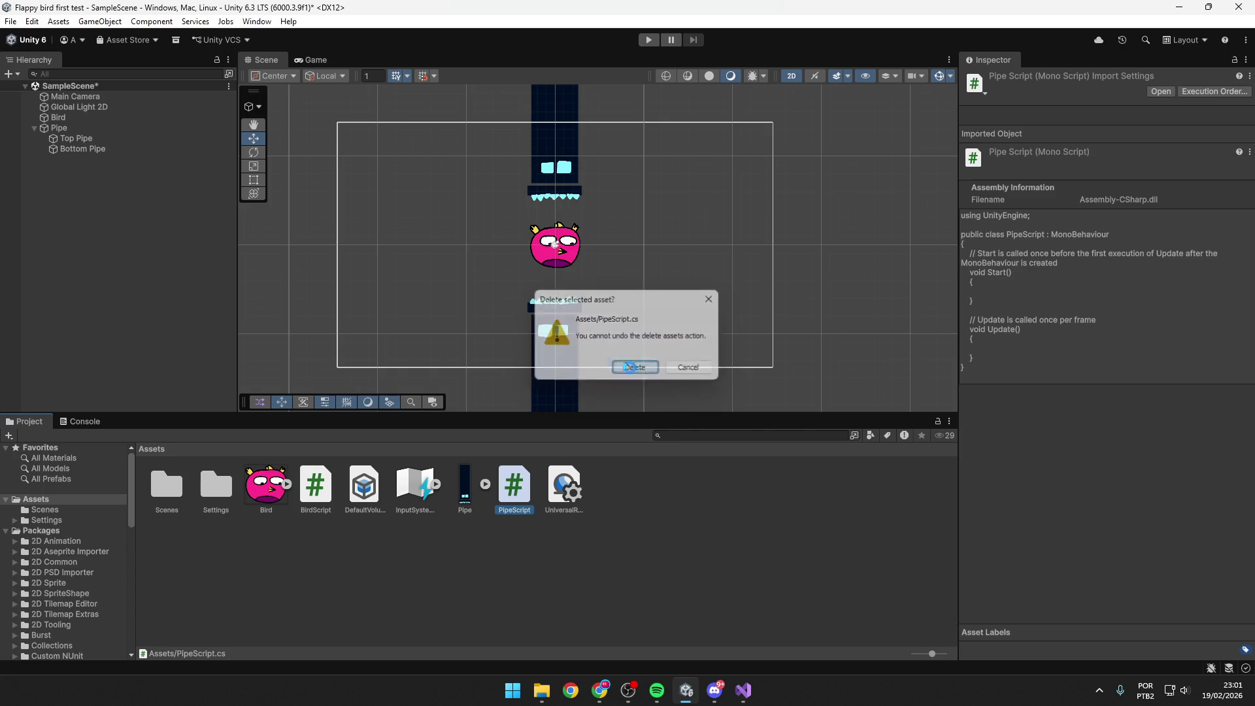
key("Escape")
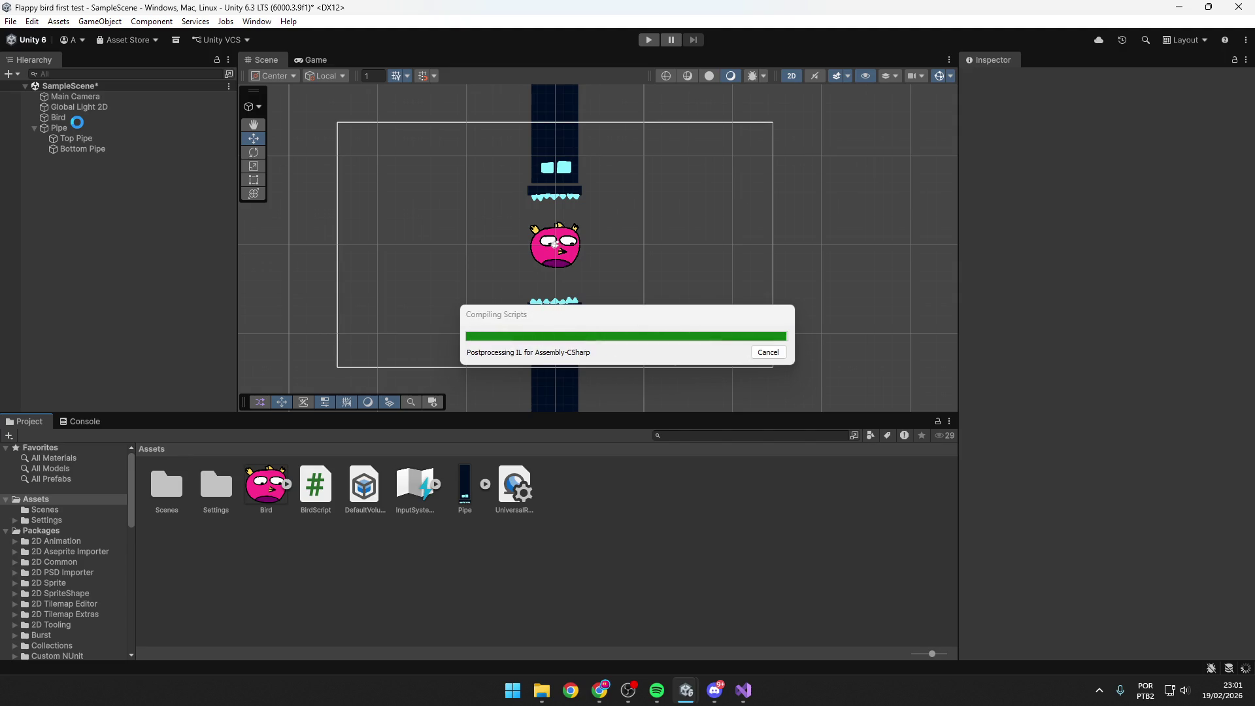
left_click(77, 122)
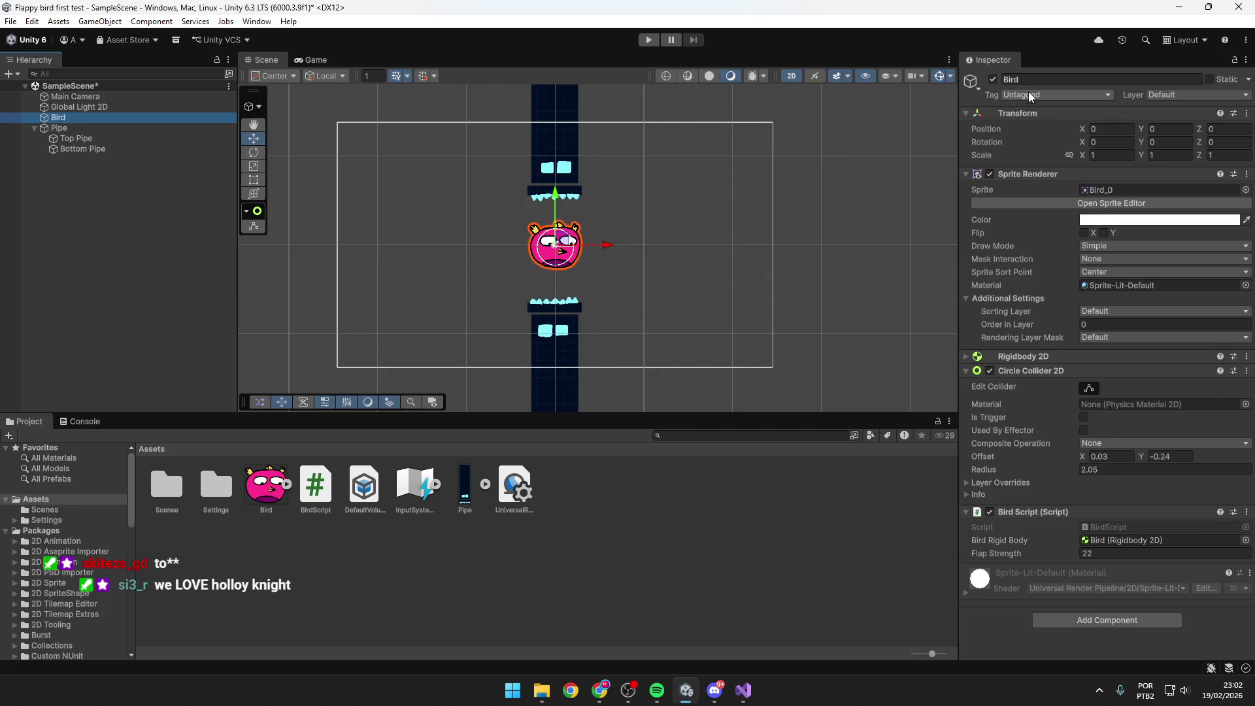
Add a new script component named PipeScript to the Pipe parent object and save PipeScript.cs.
left_click(76, 126)
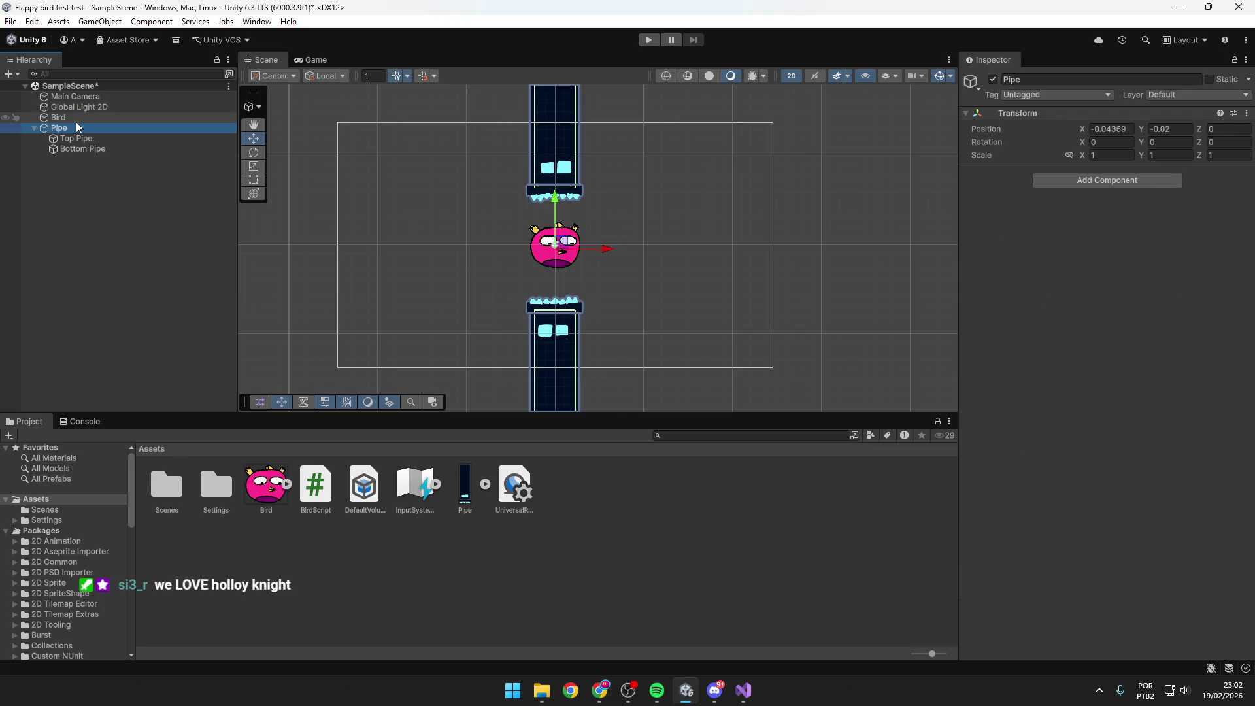
left_click(1069, 178)
scroll(1056, 326, "down", 5)
left_click(1065, 388)
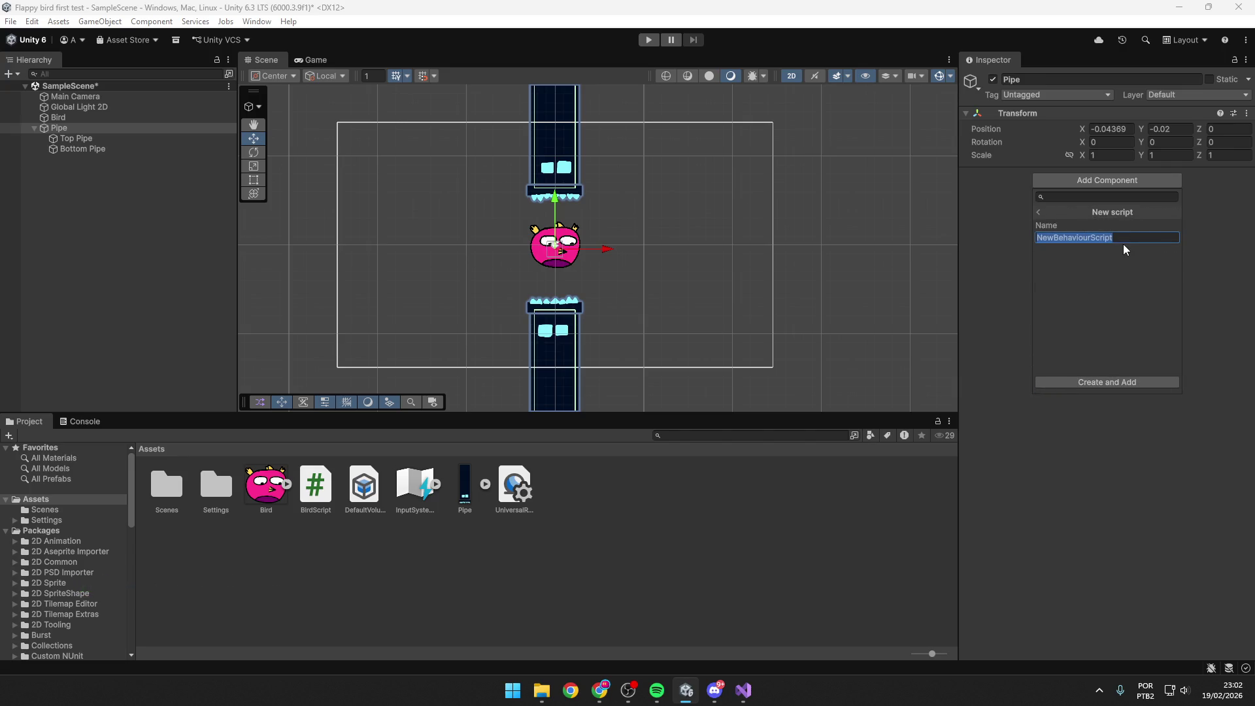
type("BirdScript")
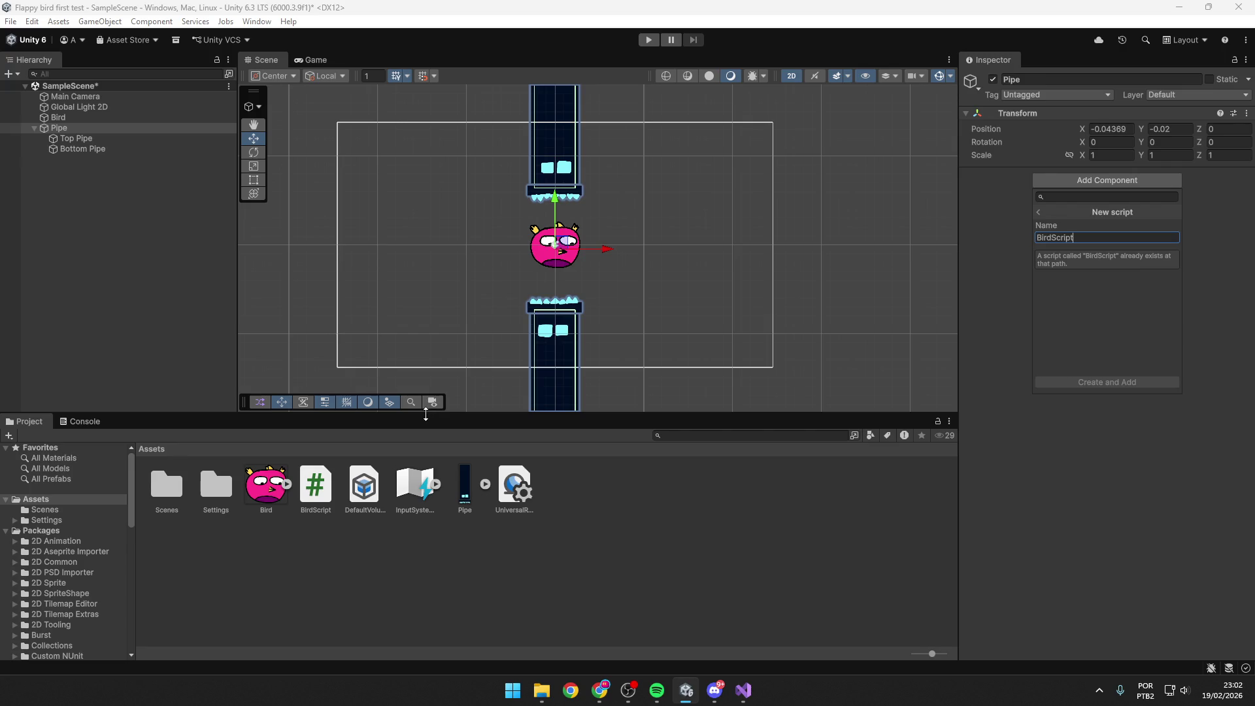
type("Pip")
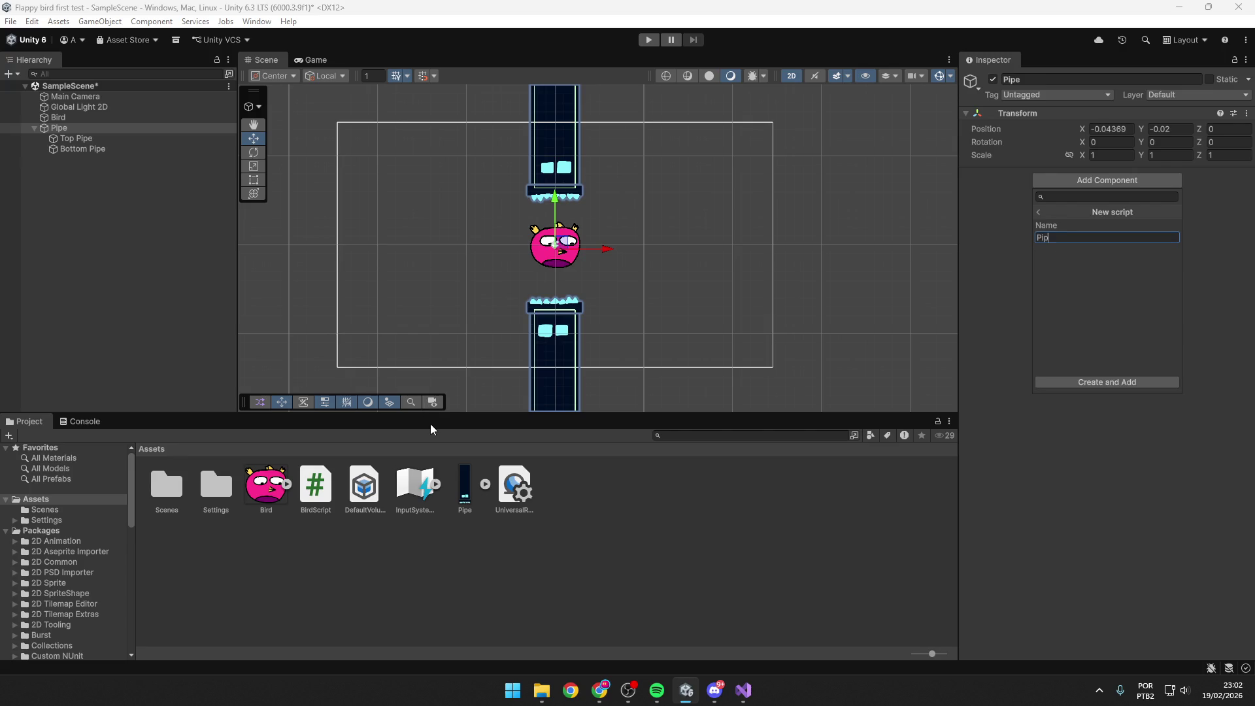
type("eScript")
left_click(1129, 389)
left_click(517, 356)
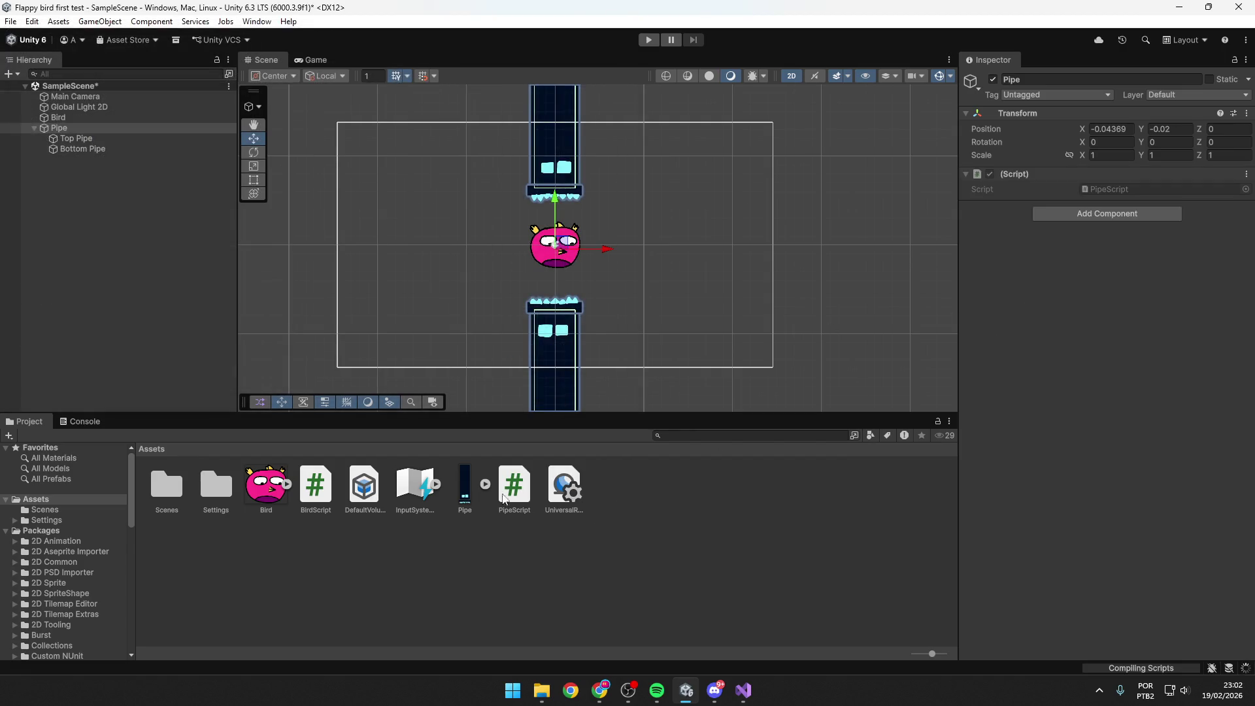
Open PipeScript.cs in Visual Studio from the Project window.
double_click(515, 487)
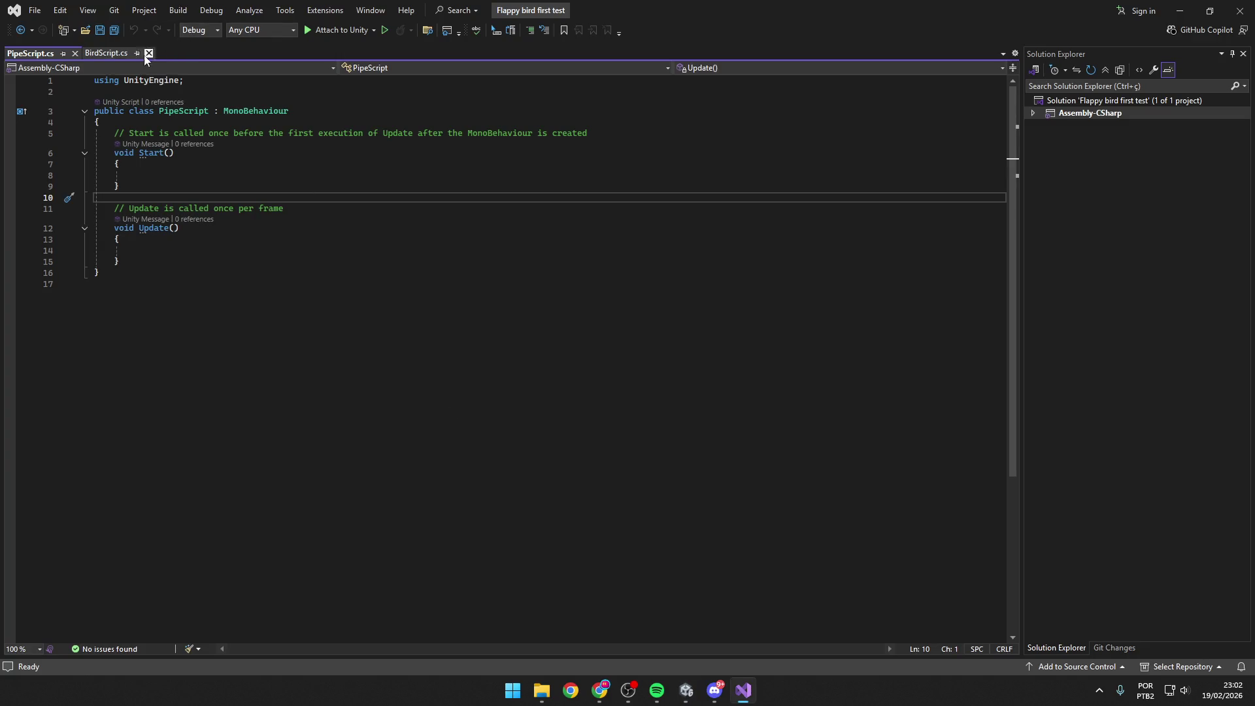
key("Up")
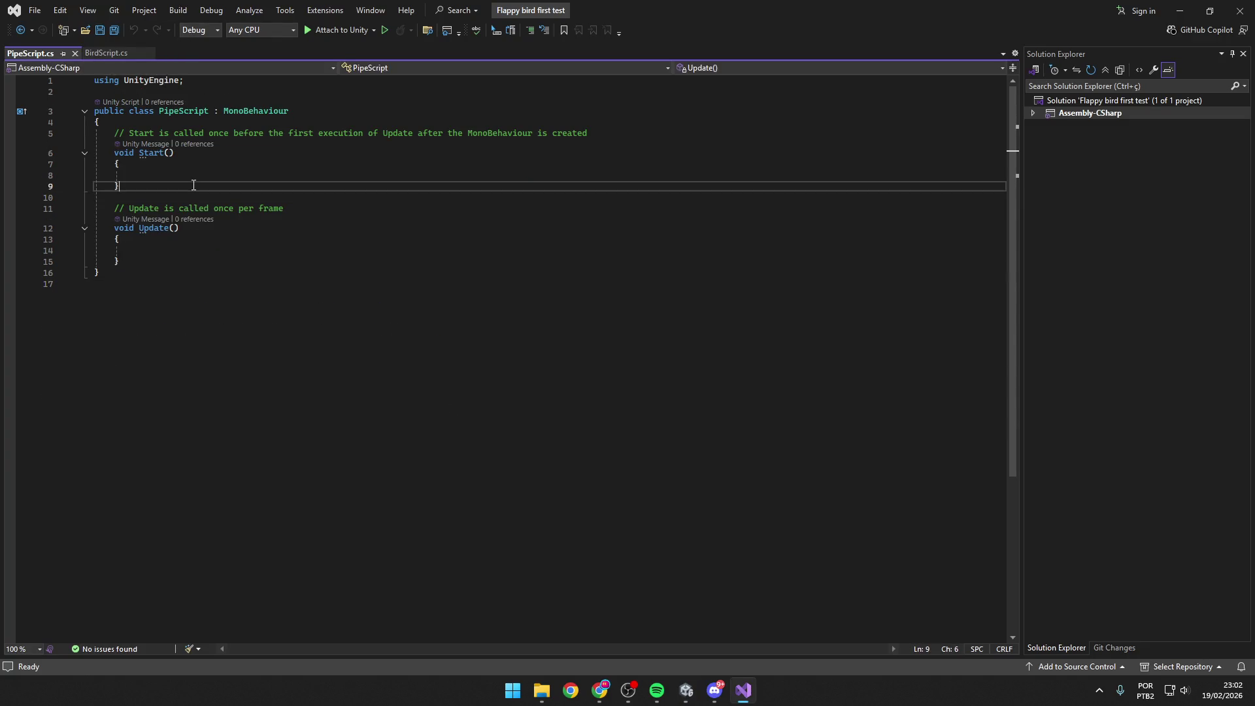
key("Up")
Inspect Top Pipe, Pipe and Bottom Pipe in Unity, confirming Pipe carries Pipe Script.
key("alt+Tab")
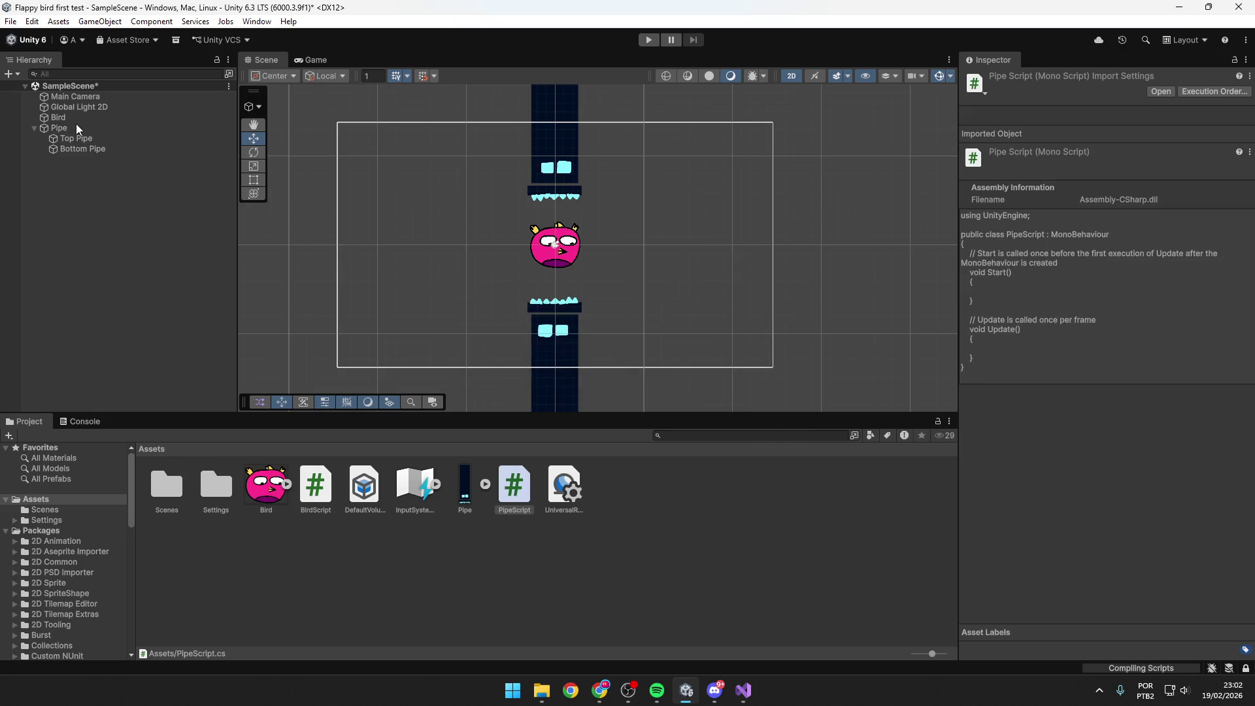
left_click(84, 139)
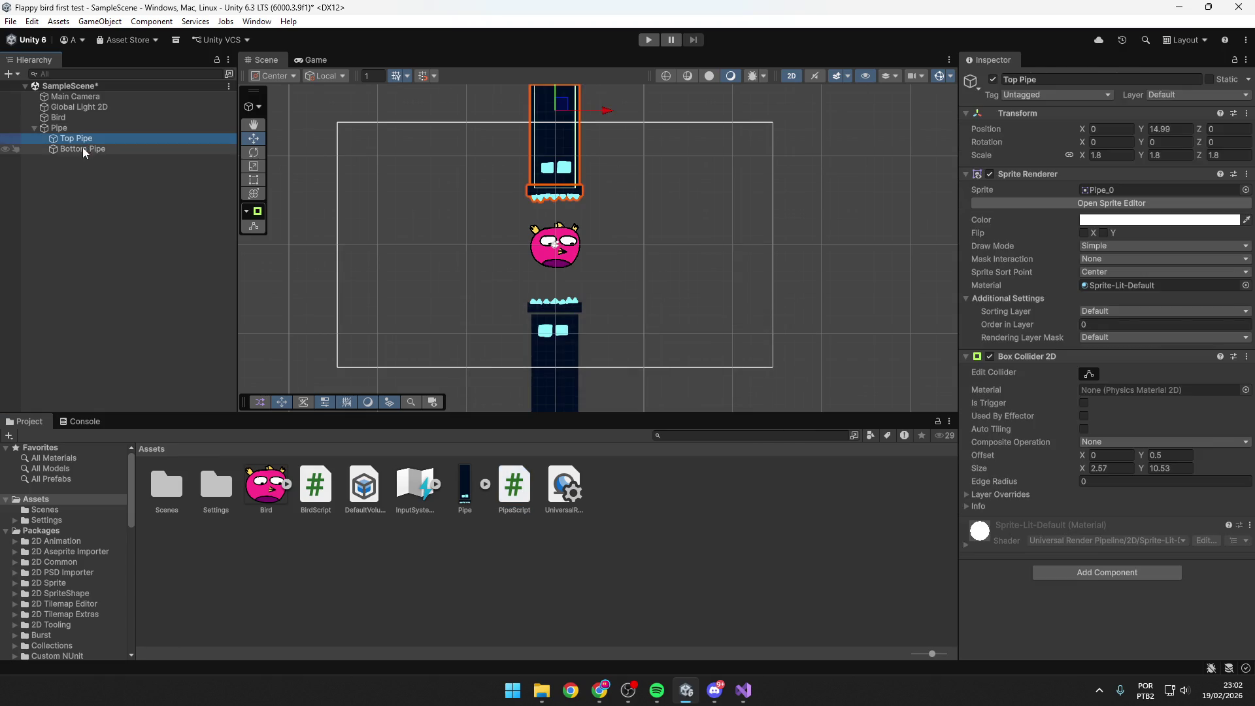
left_click(87, 127)
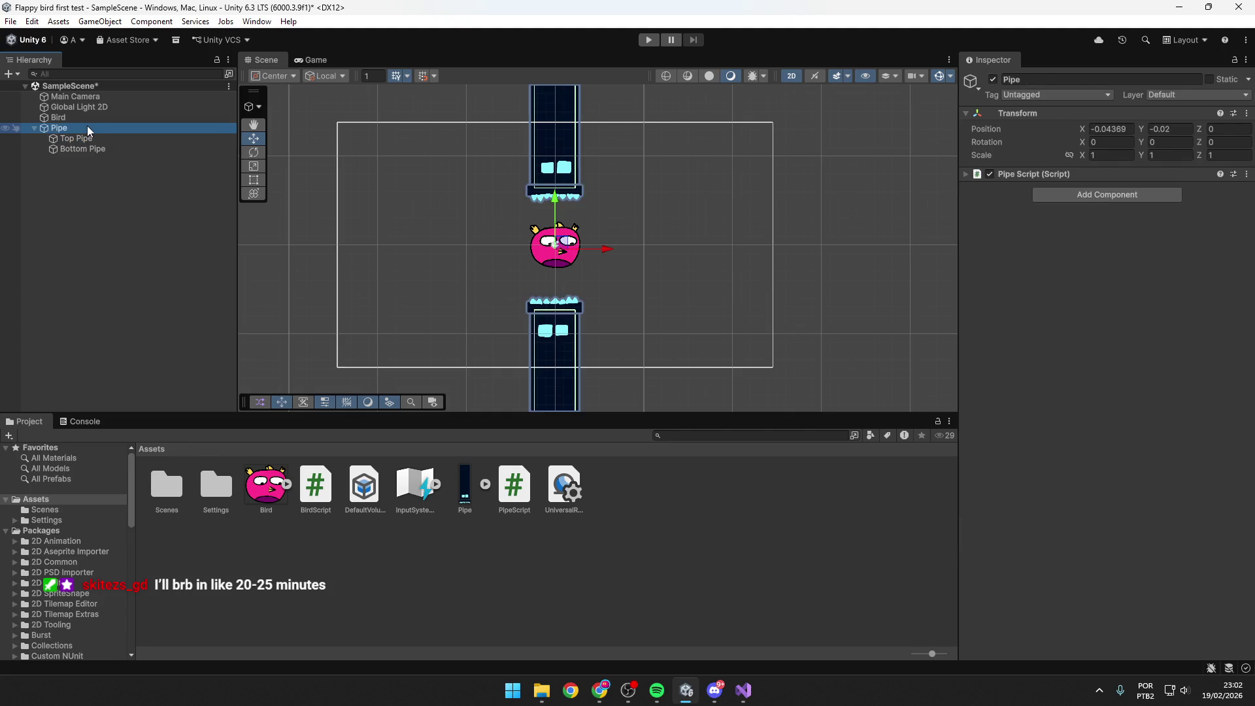
left_click(85, 138)
left_click(84, 151)
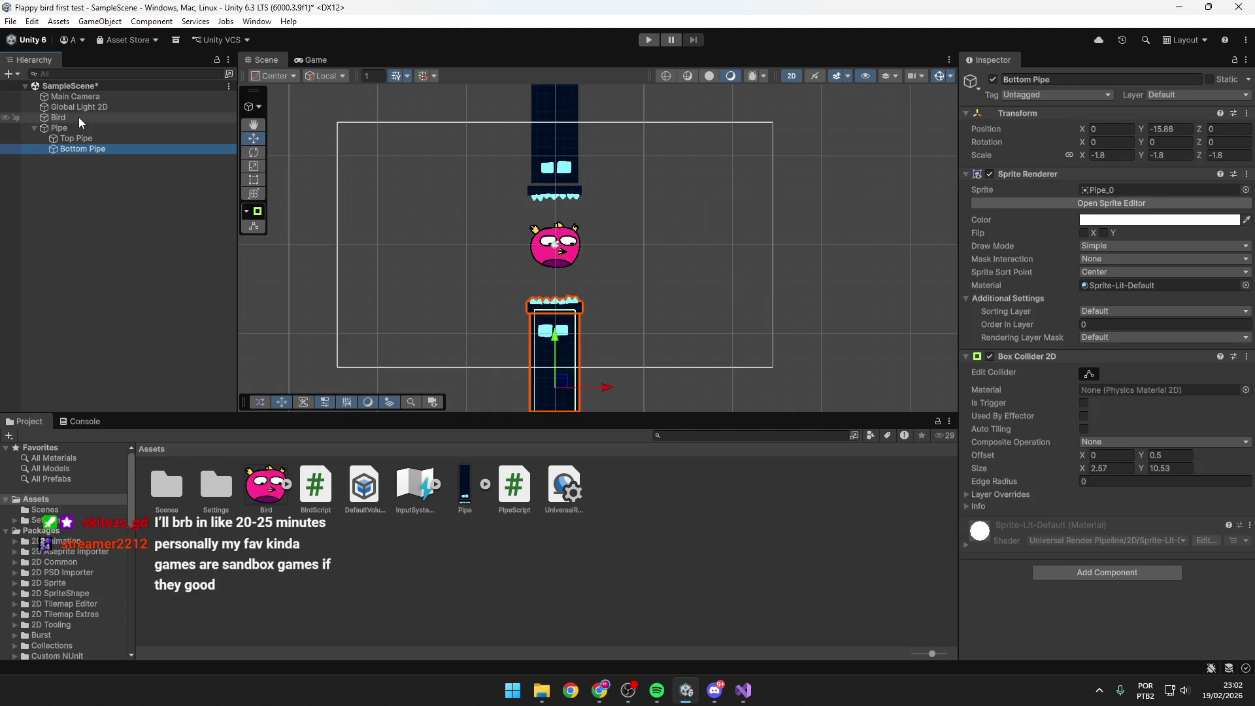
left_click(76, 124)
key("alt+Tab")
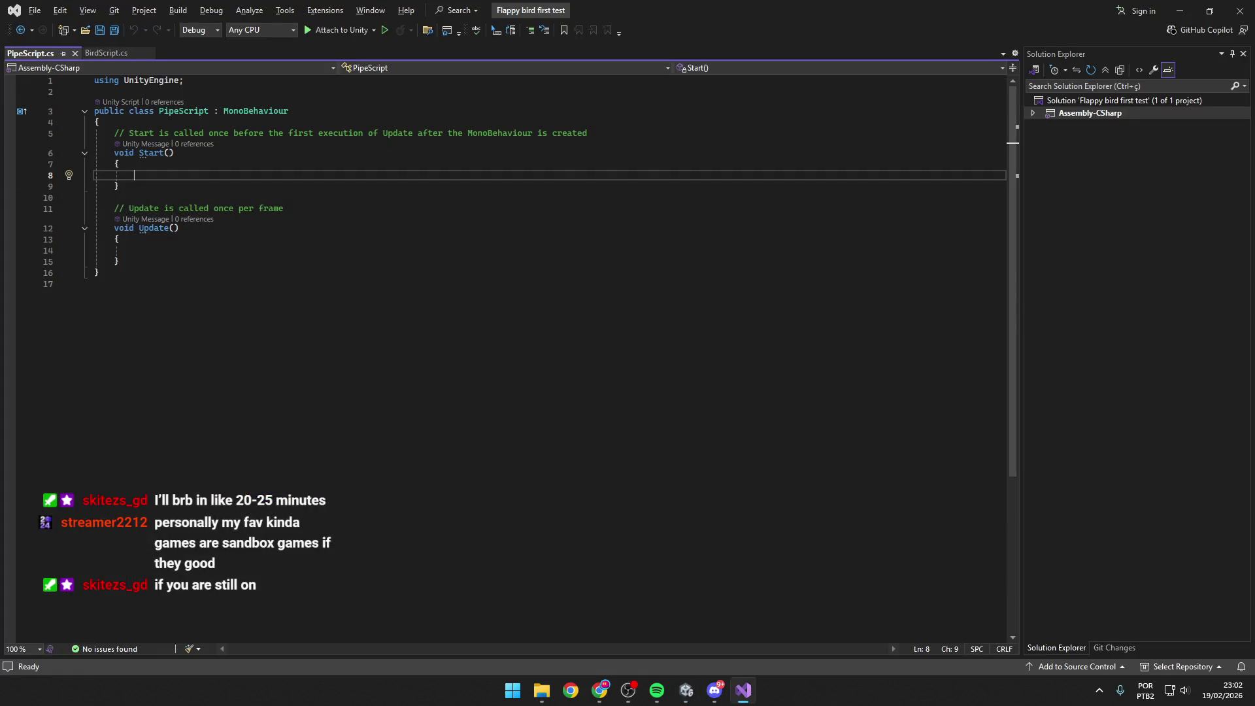
key("alt+Tab")
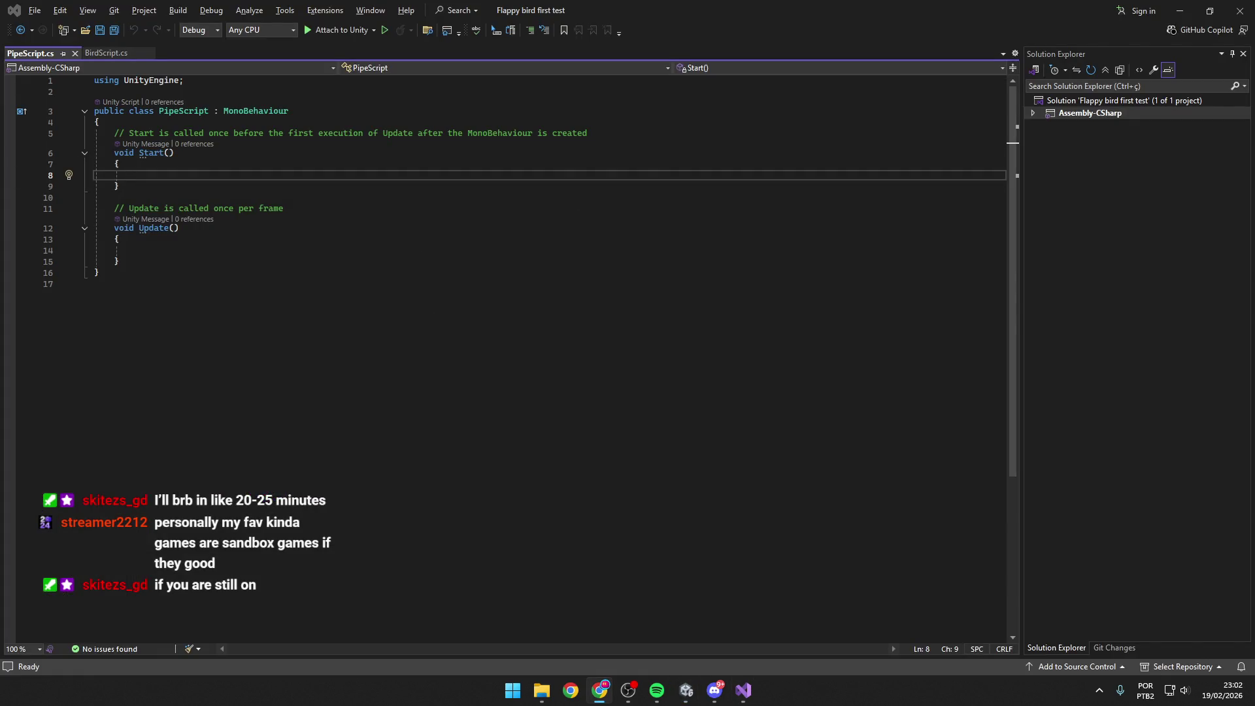
left_click(177, 178)
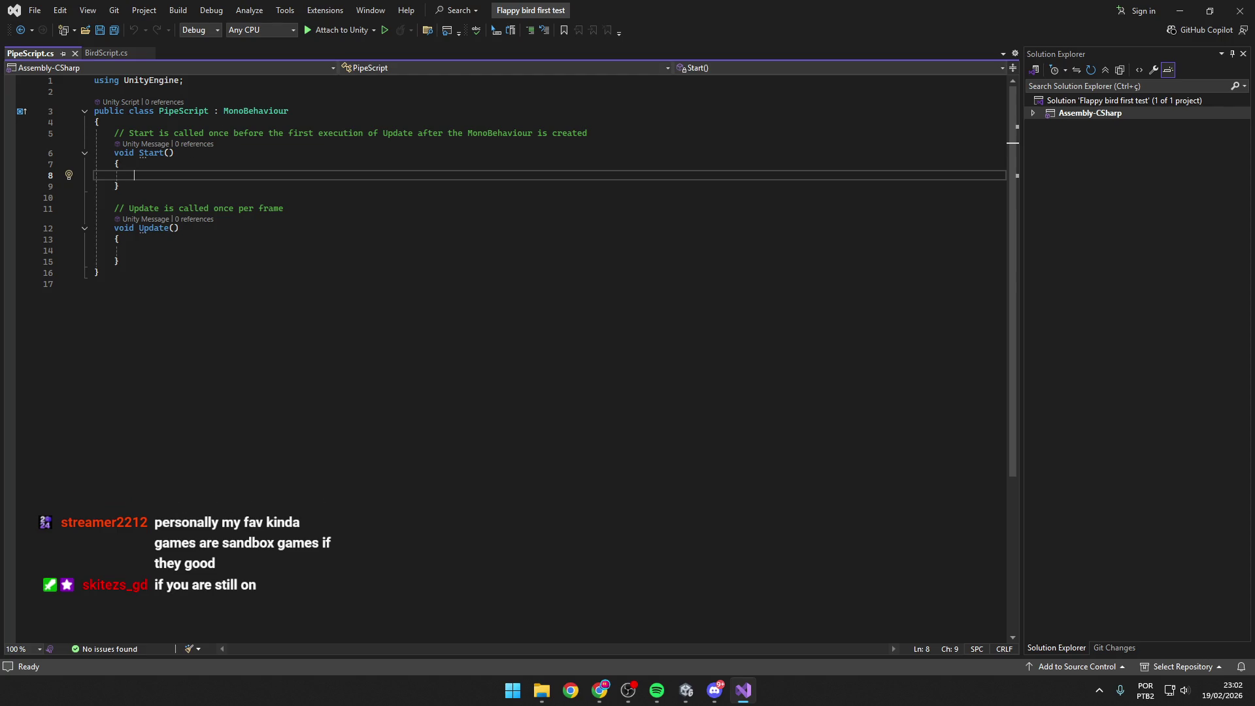
key("alt+Tab")
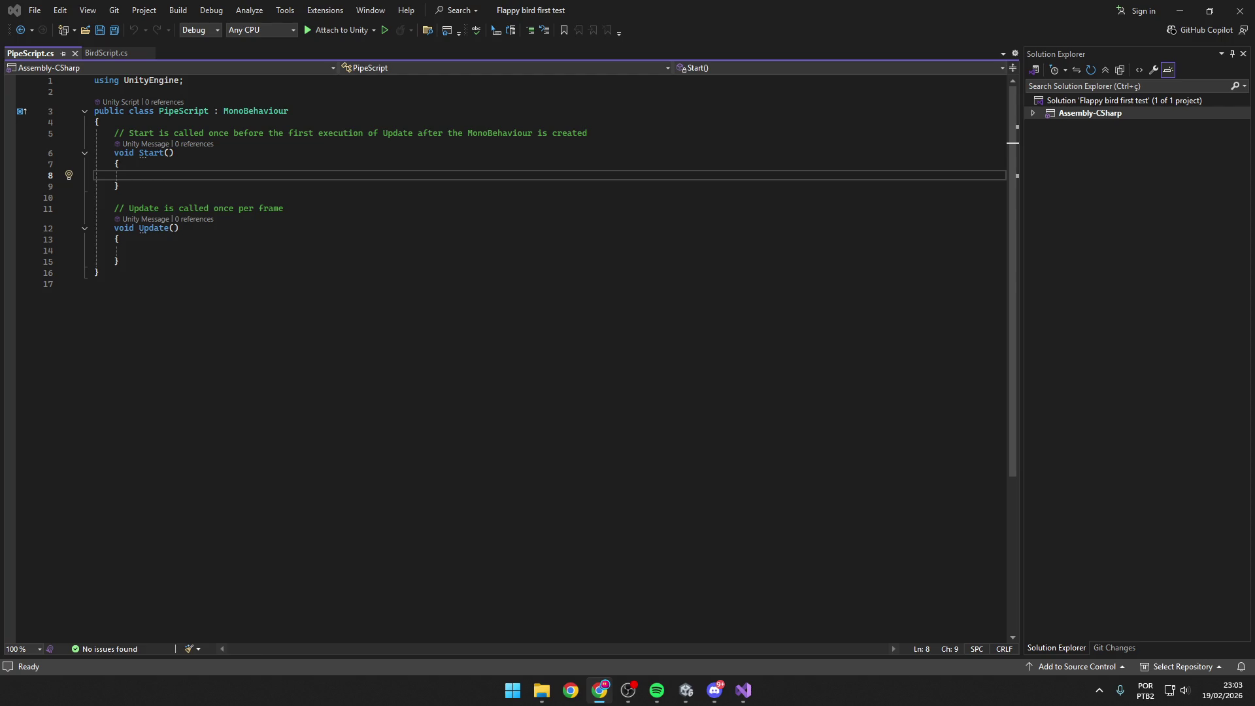
key("alt+Tab")
left_click(290, 111)
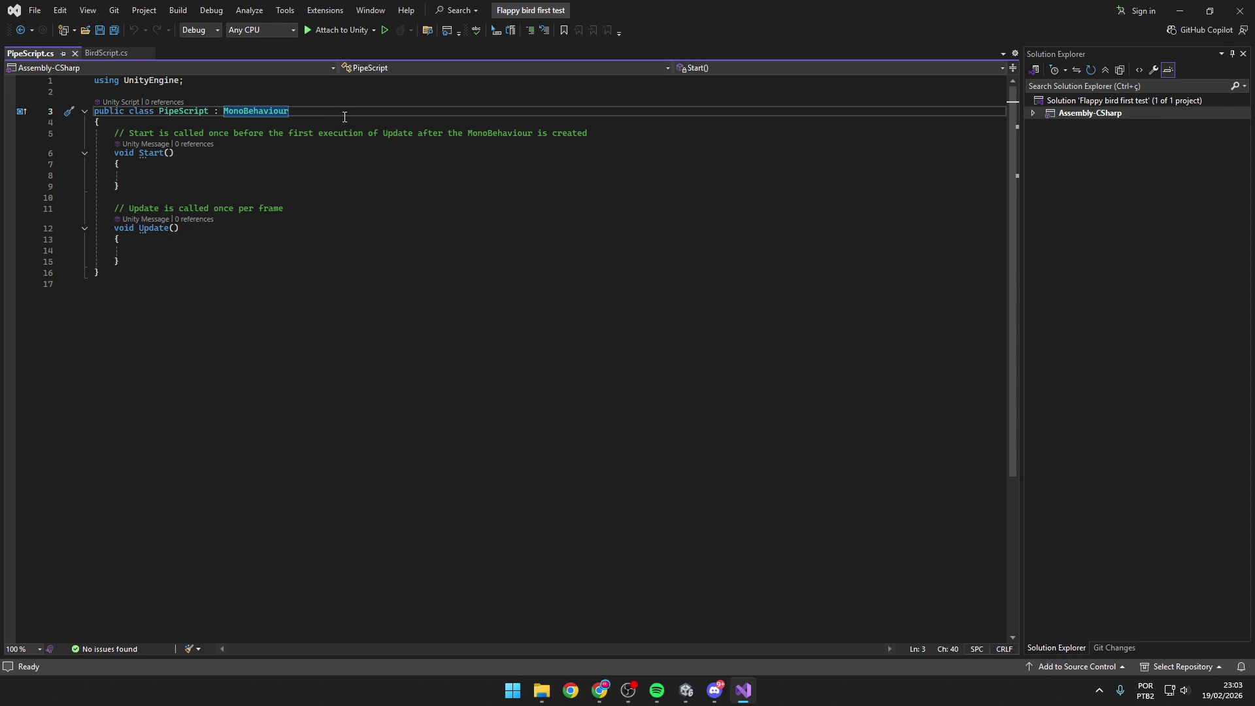
left_click(309, 123)
Declare 'public float moveSpeed = 5;' at the top of the PipeScript class and save.
key("Return")
key("Return")
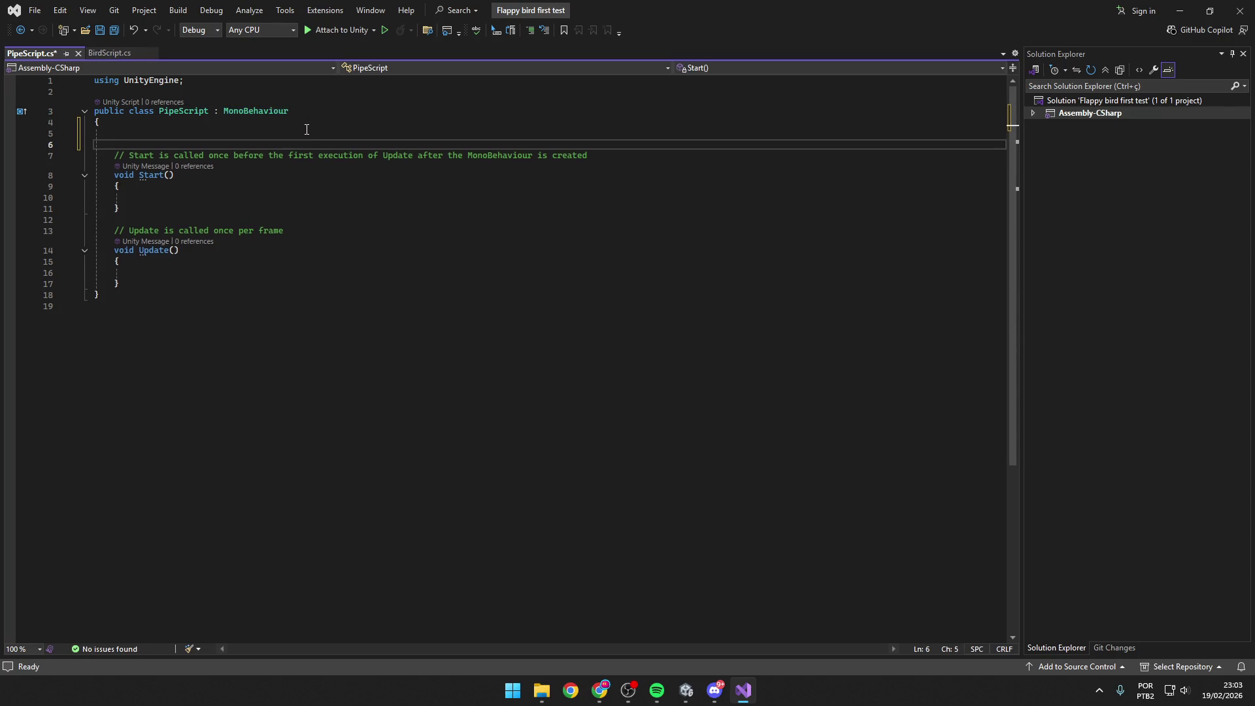
key("Up")
key("Return")
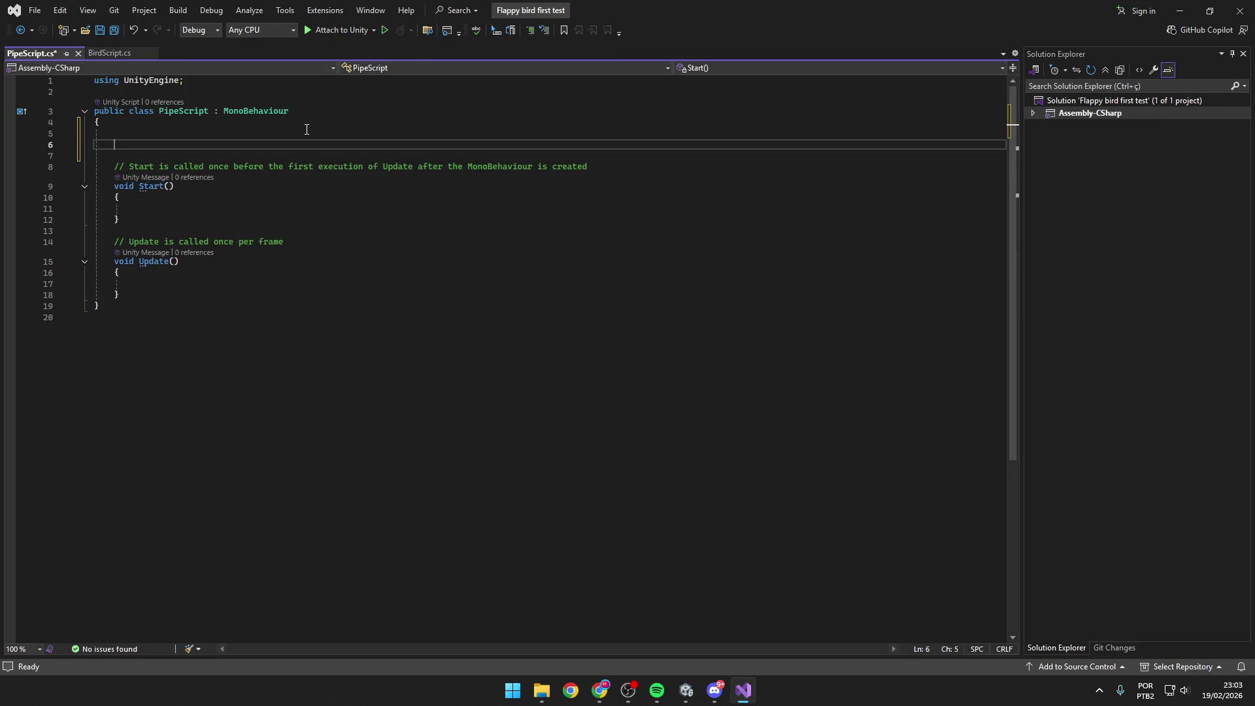
type("public")
type(" flo")
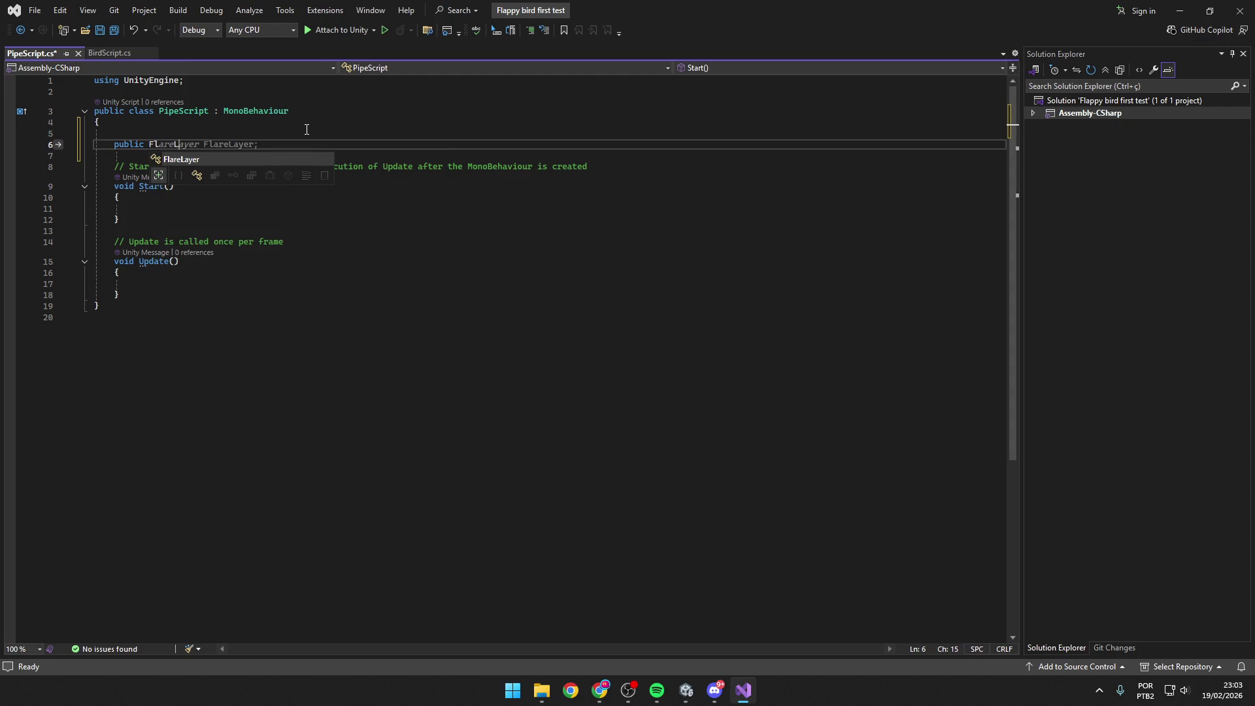
type("at")
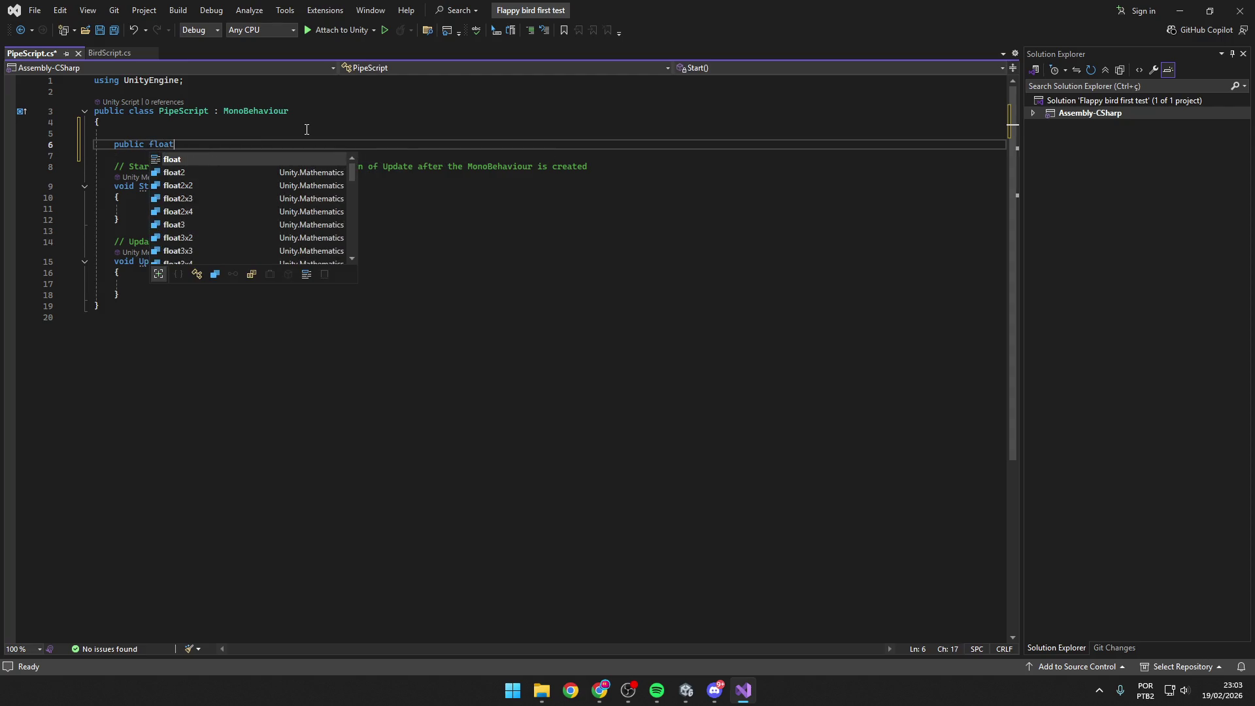
type(" moveSpeed")
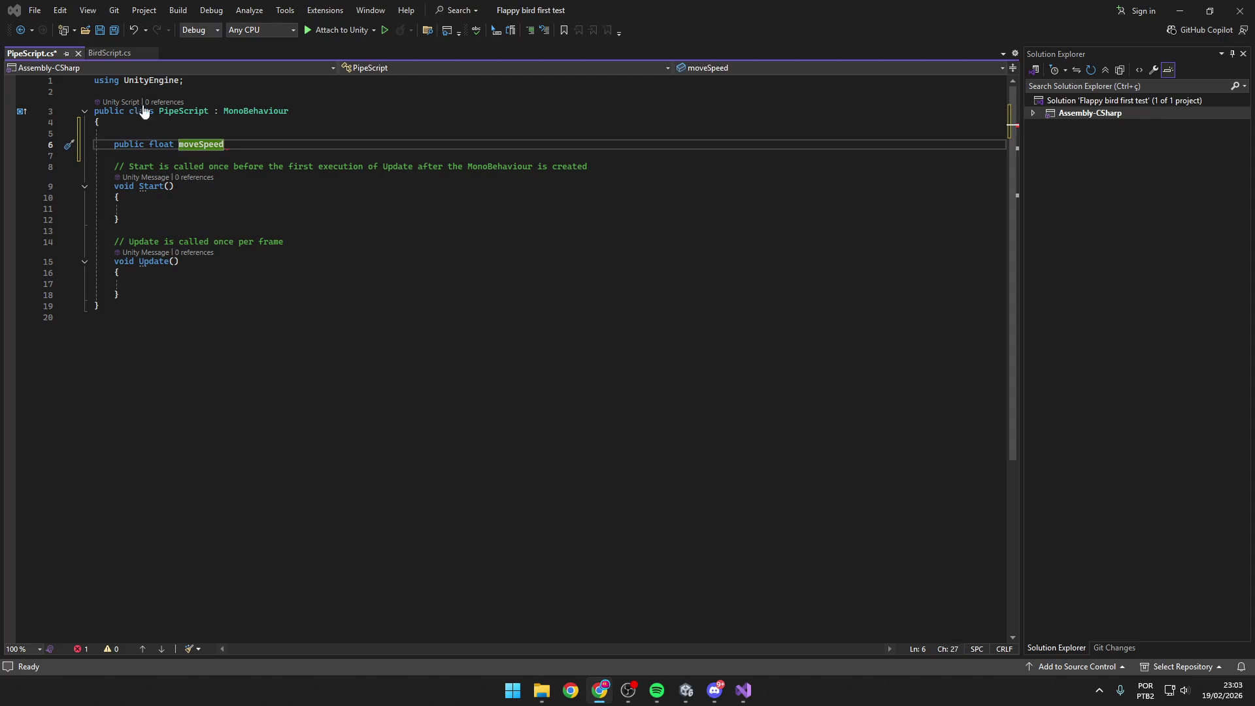
left_click(256, 145)
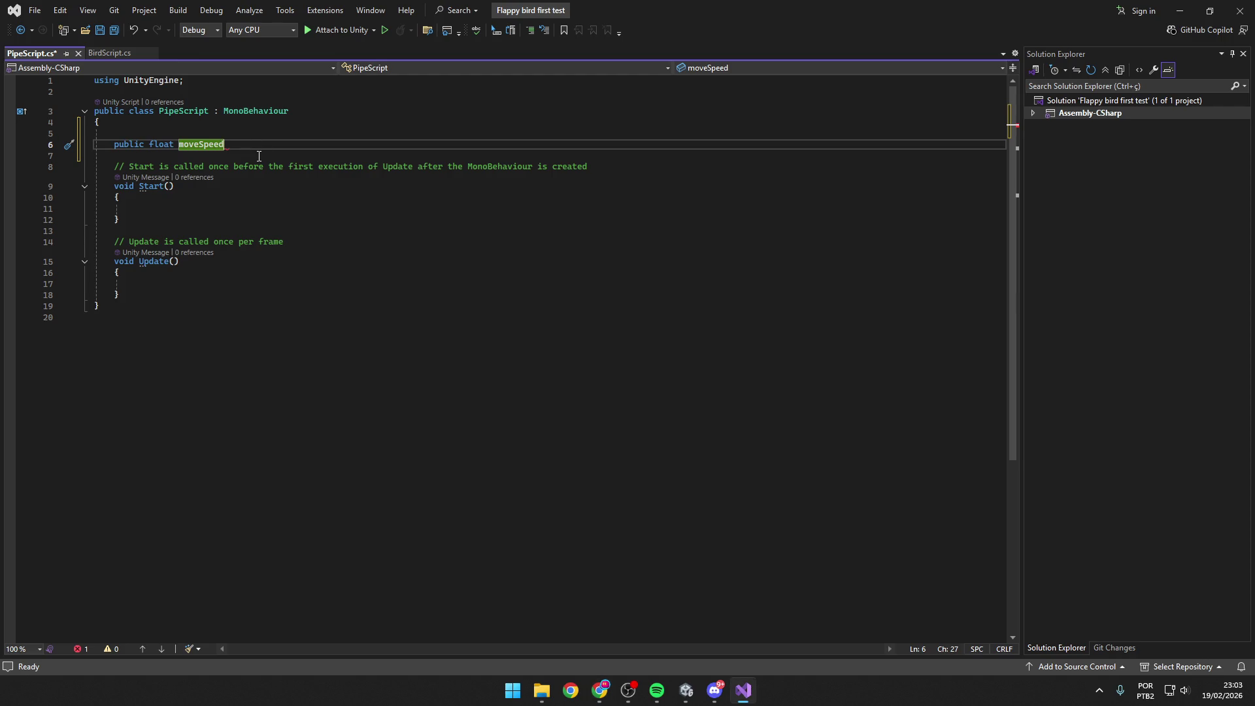
type(" = ")
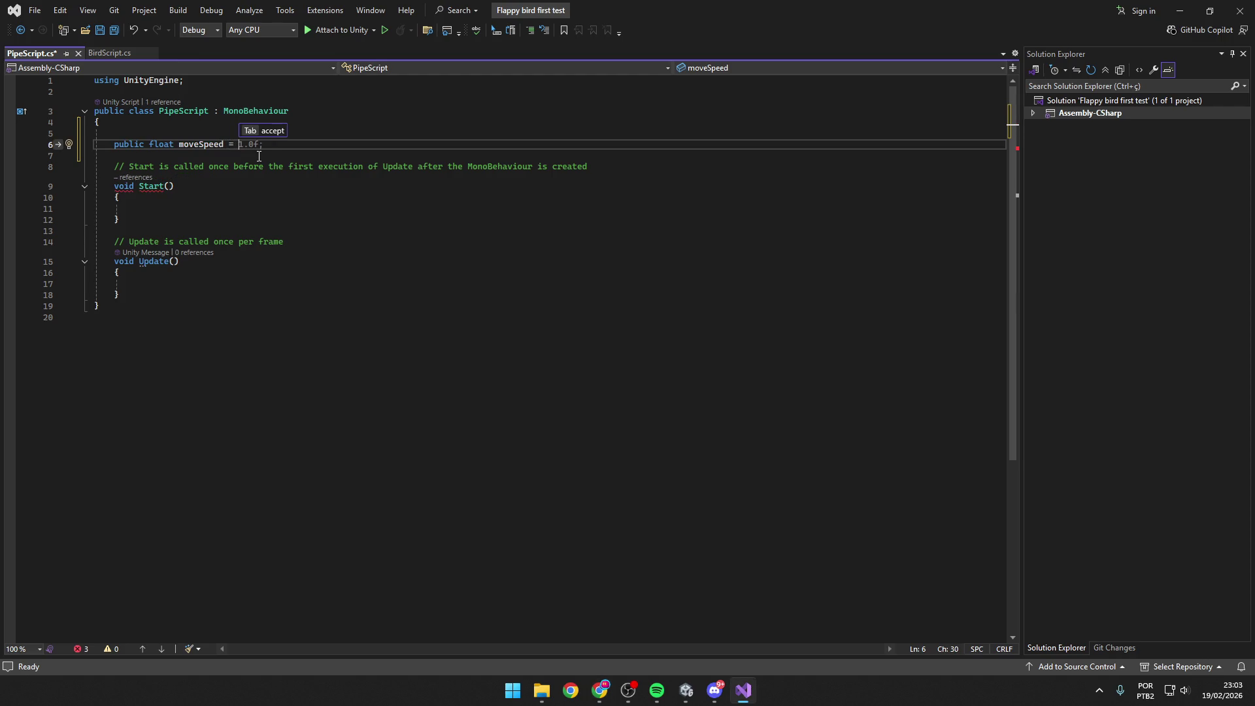
type("5;")
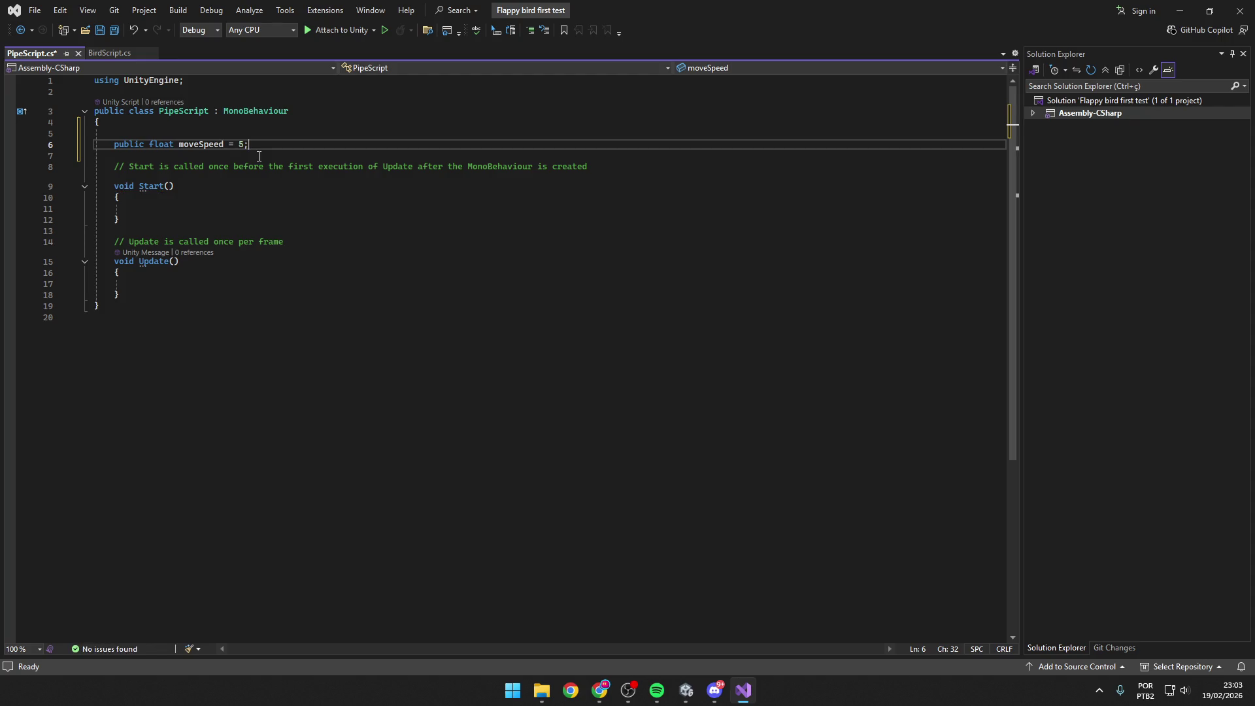
left_click(300, 261)
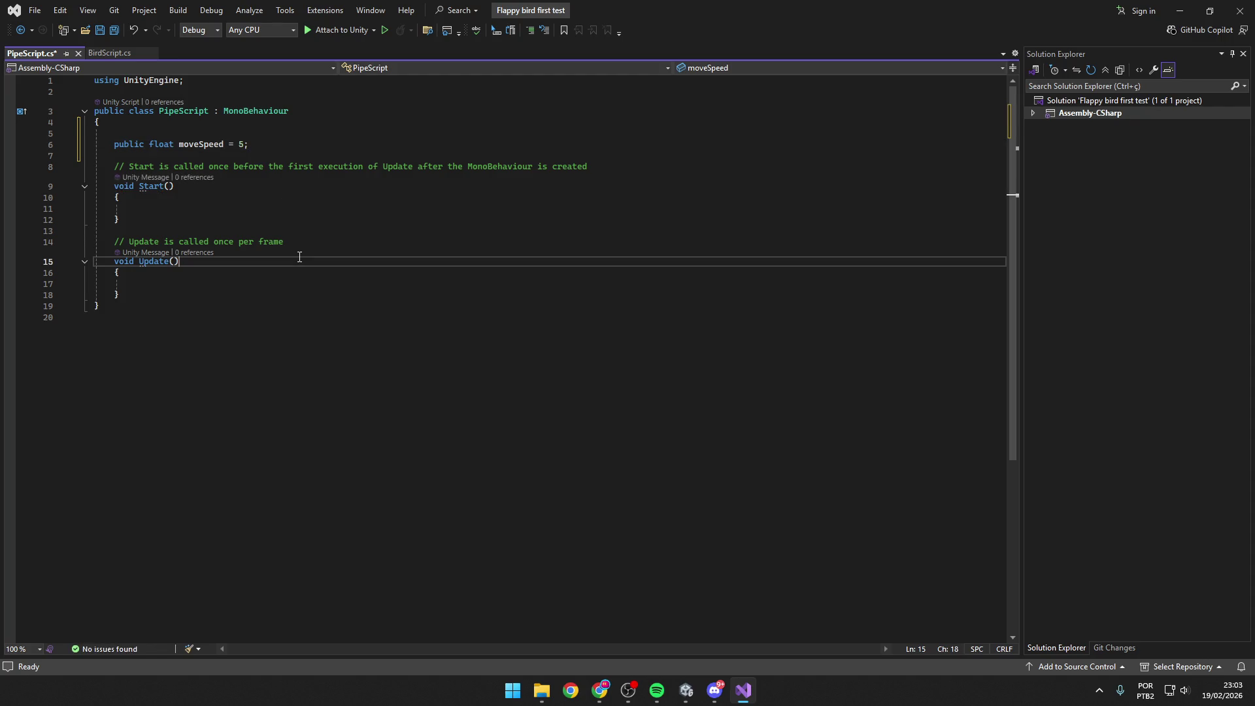
key("ctrl+s")
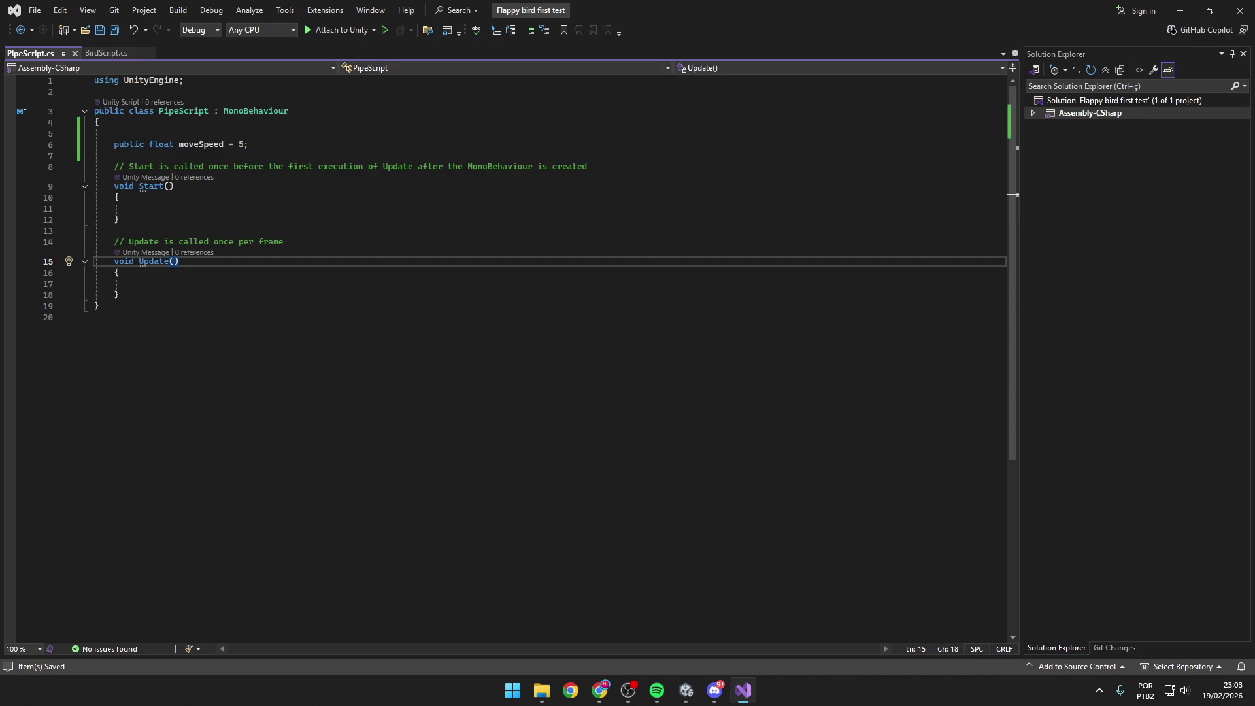
In Update(), write 'transform.position = transform.position' using IntelliSense completions.
left_click(191, 272)
left_click(185, 284)
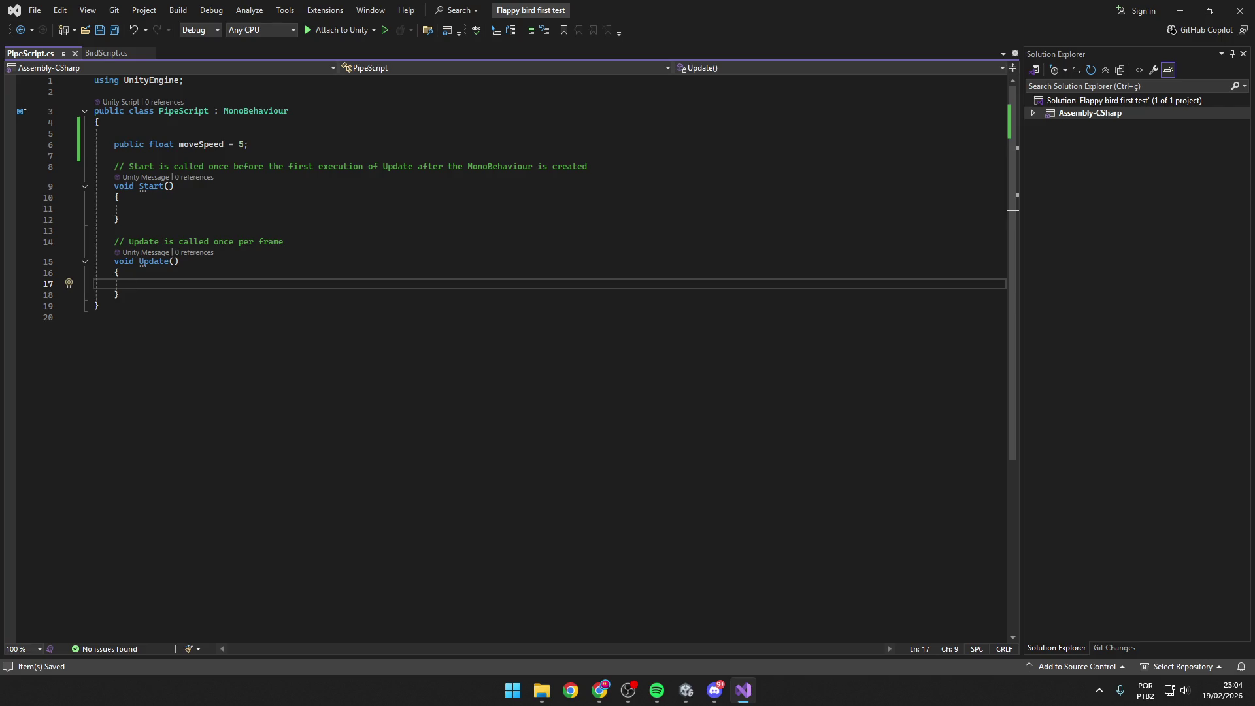
key("alt+Tab")
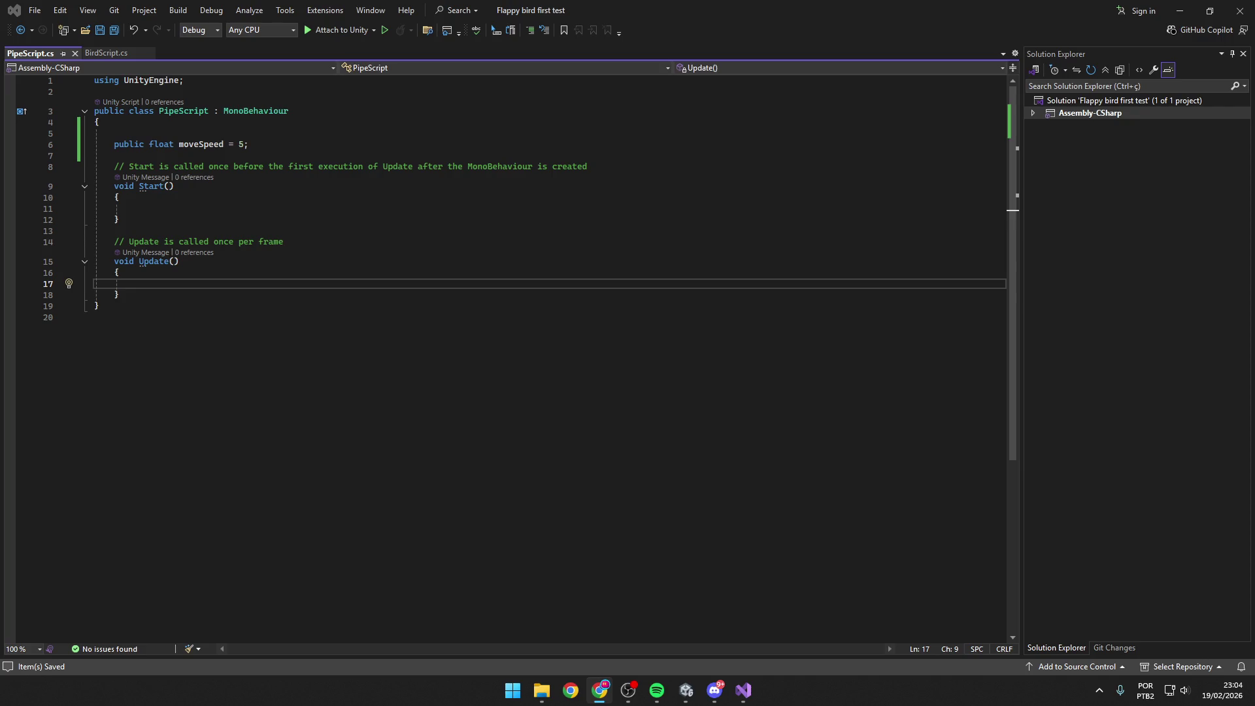
left_click(182, 281)
type("transform")
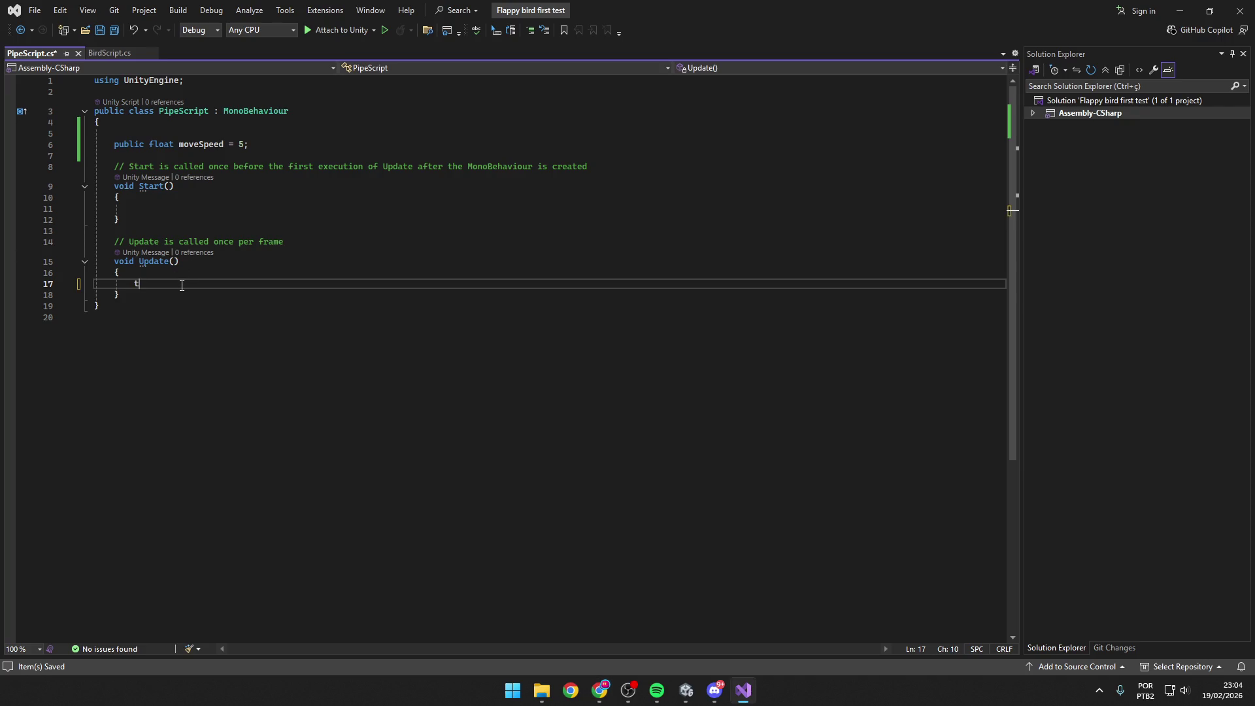
key("Tab")
type(".")
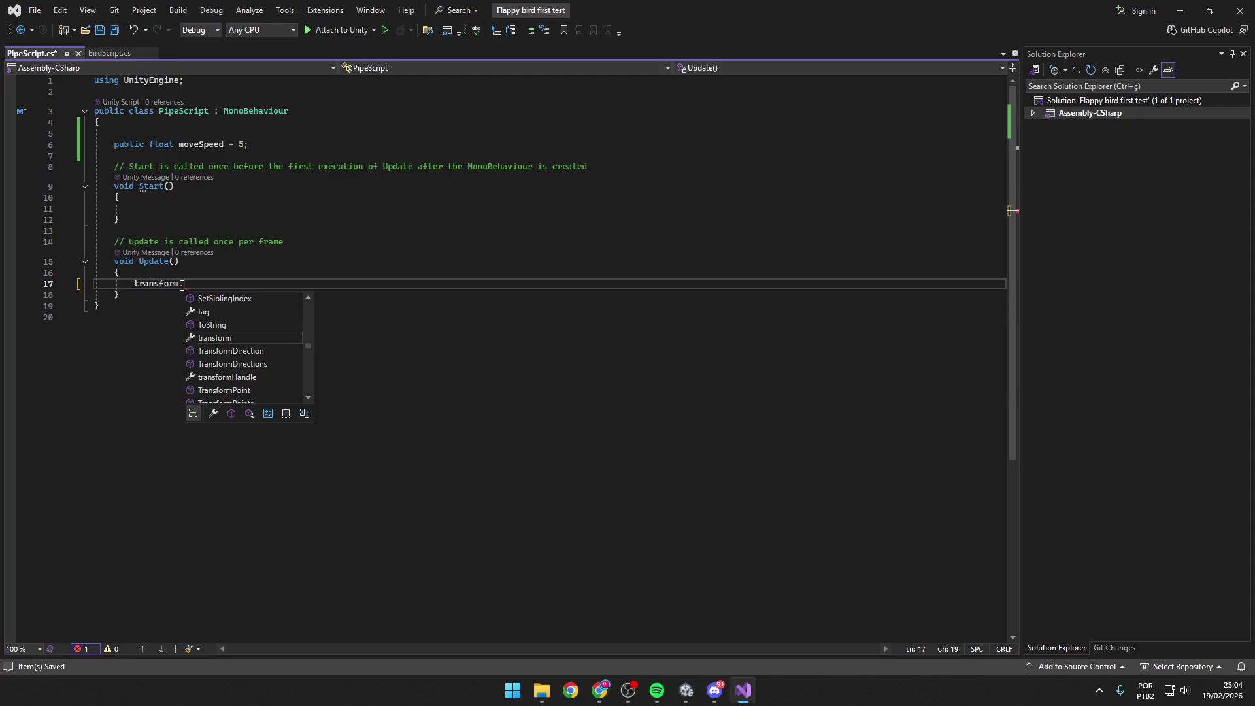
type("po")
key("Tab")
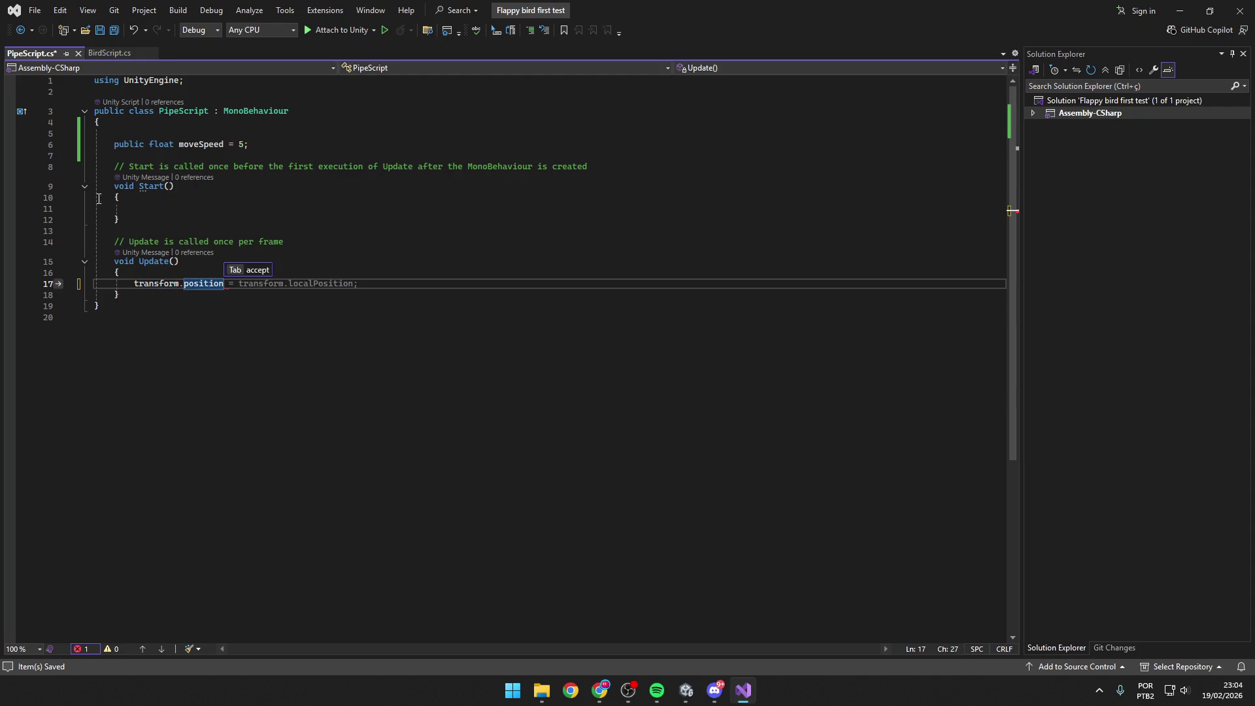
type(" =")
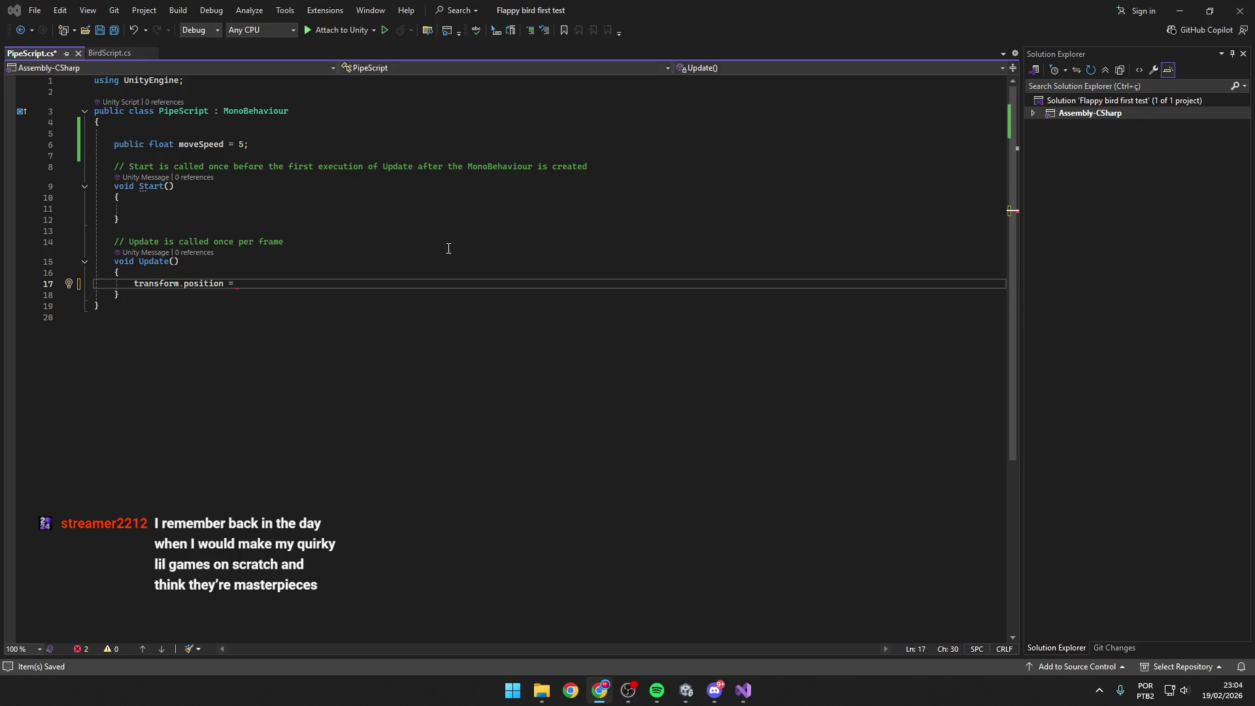
left_click(366, 279)
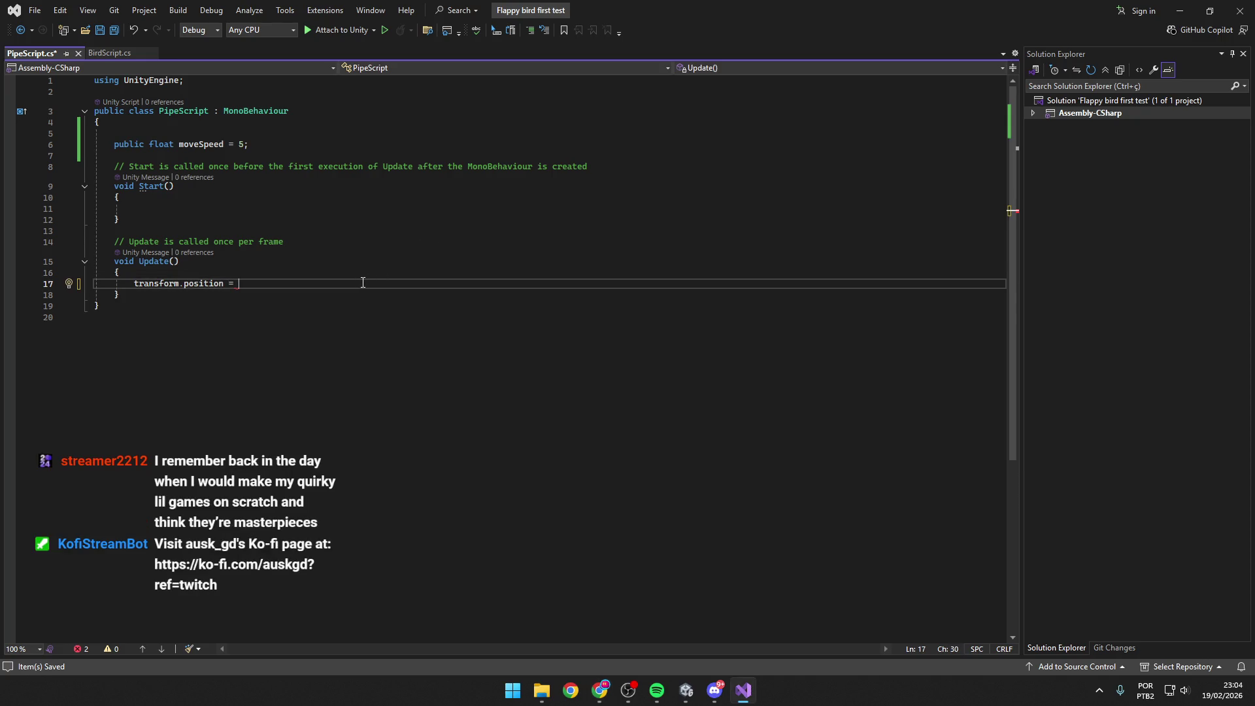
type("transfor")
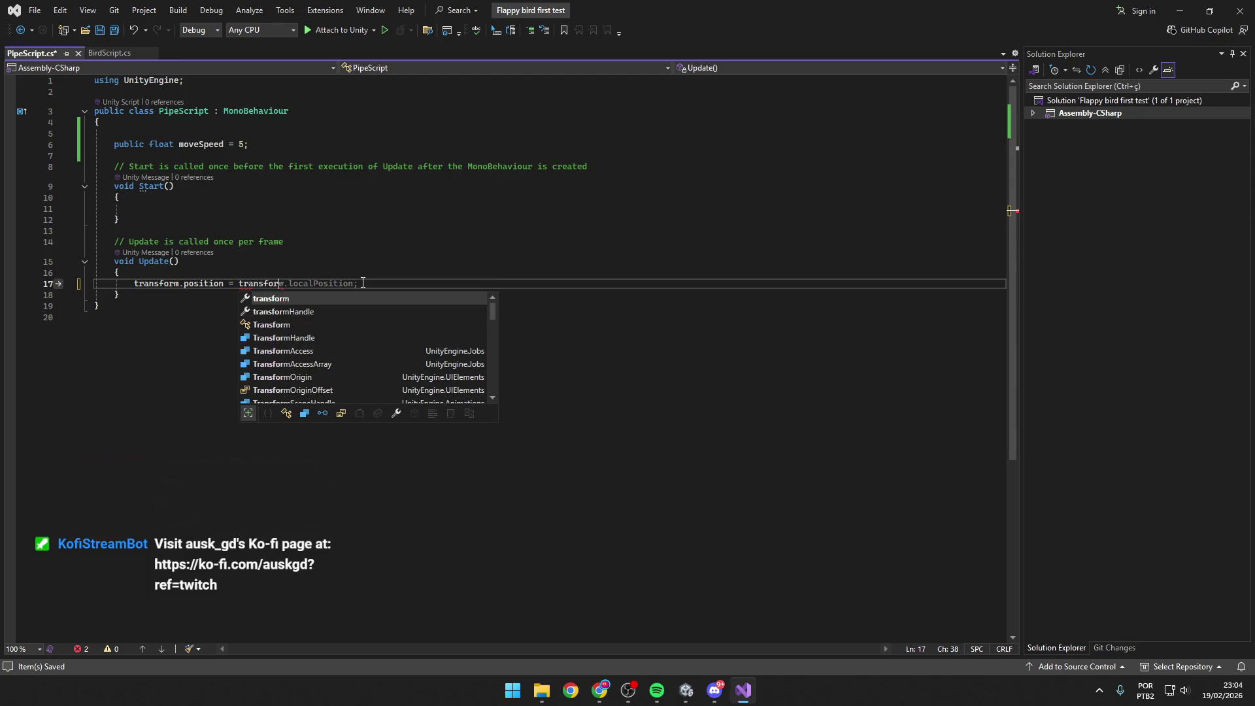
type("m.posi")
key("Tab")
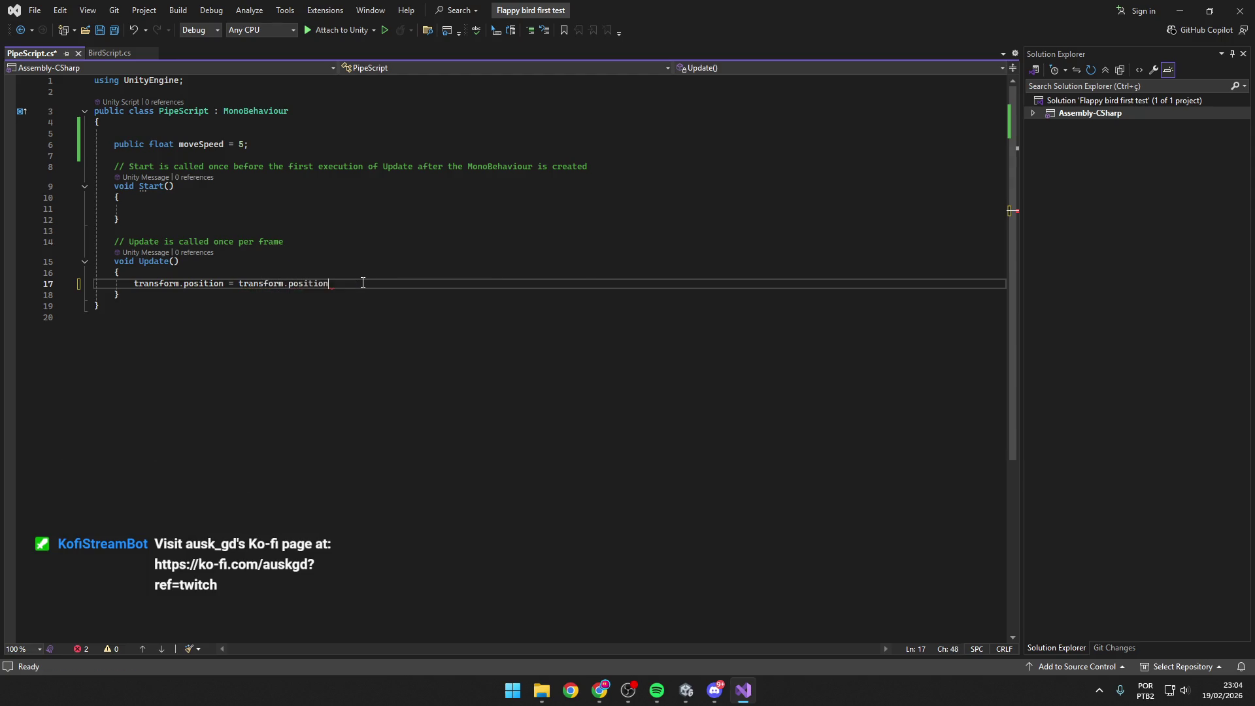
Extend the line with '+ (Vector3(-10,0,0))' and save the script.
key("alt+Tab")
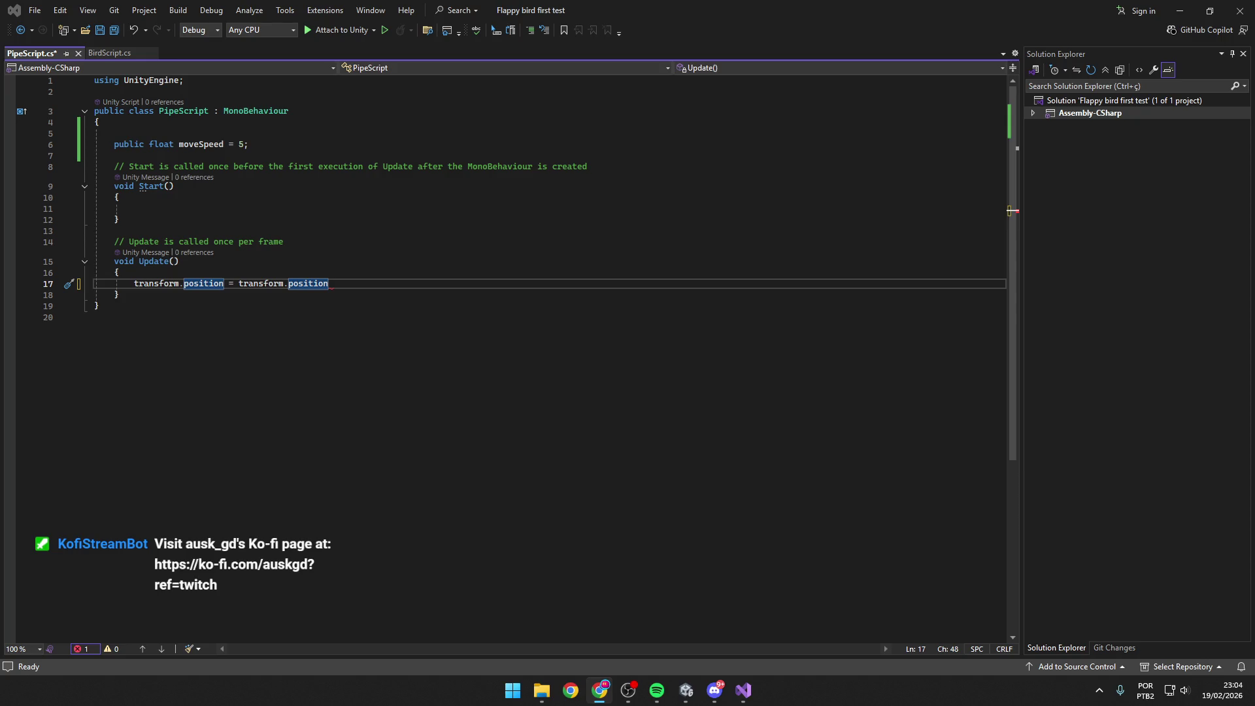
left_click(383, 282)
type("+ ")
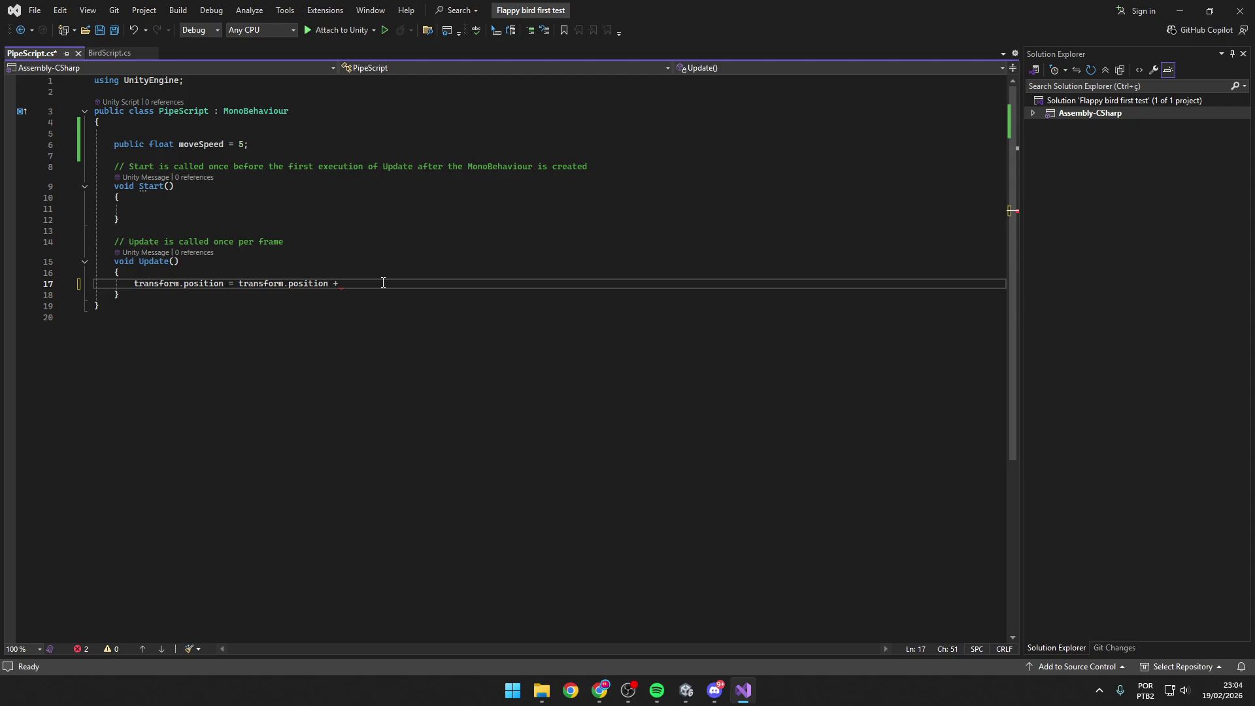
type("(Vet")
key("BackSpace")
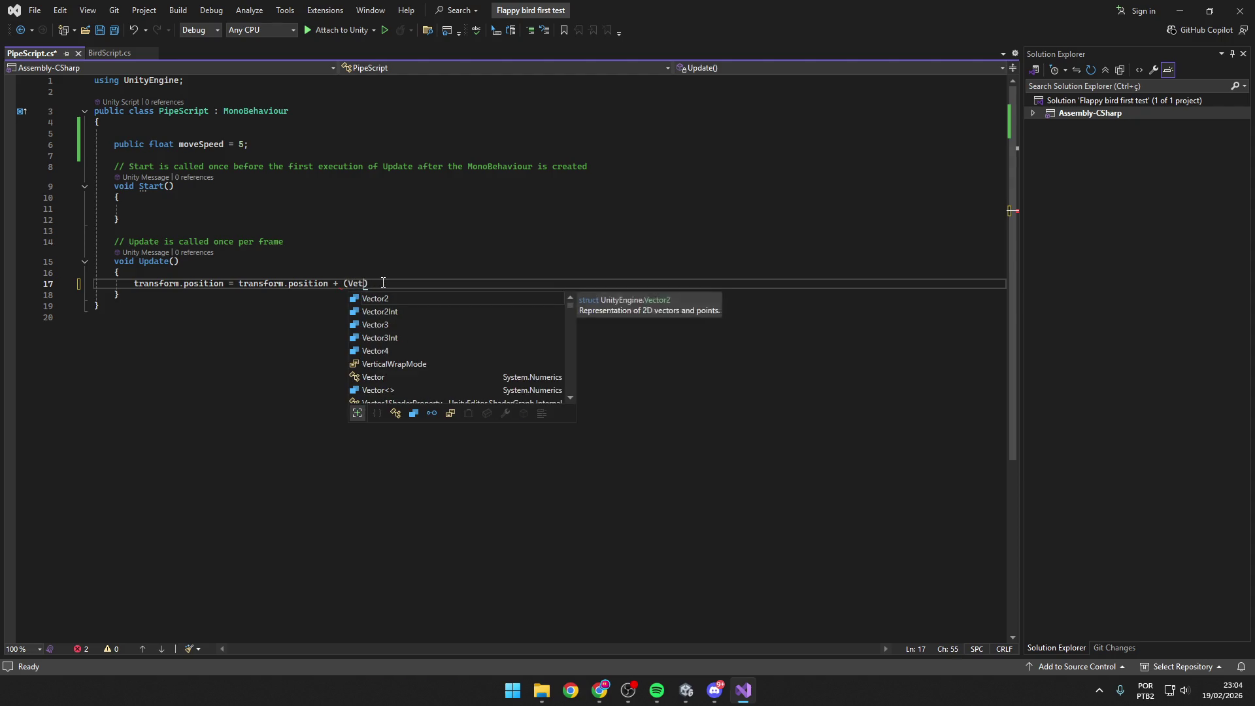
type("ctor3")
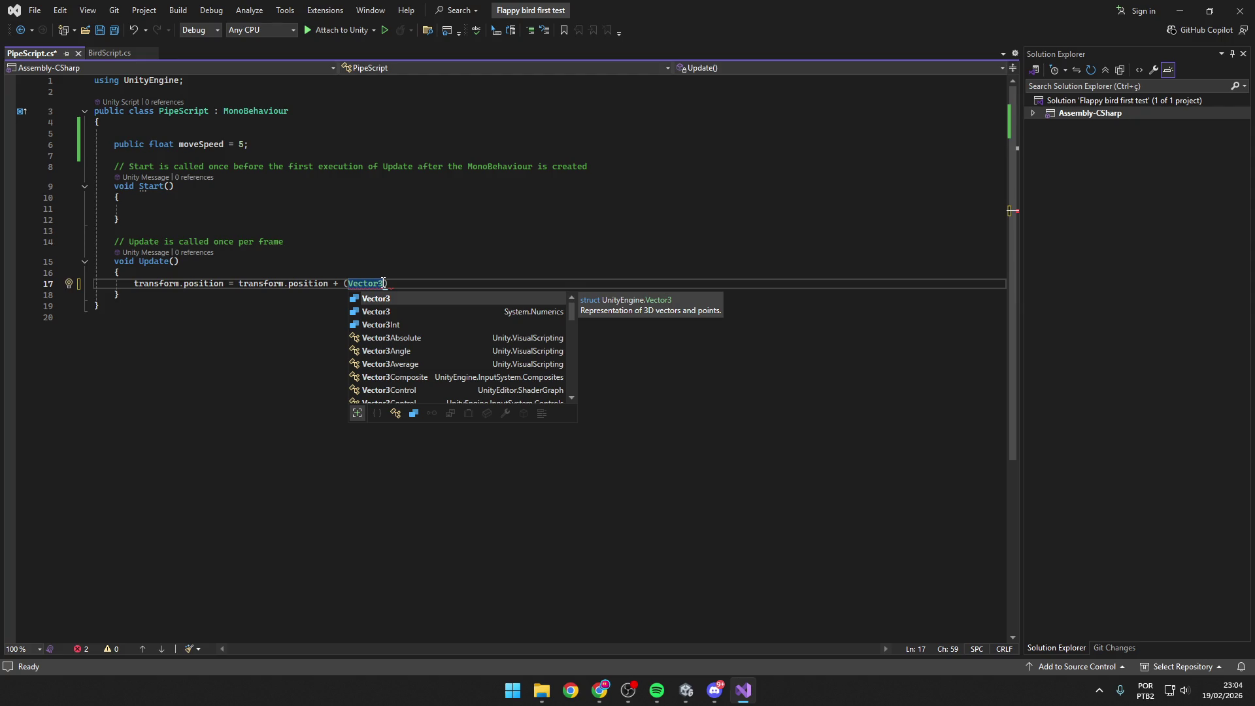
type("(")
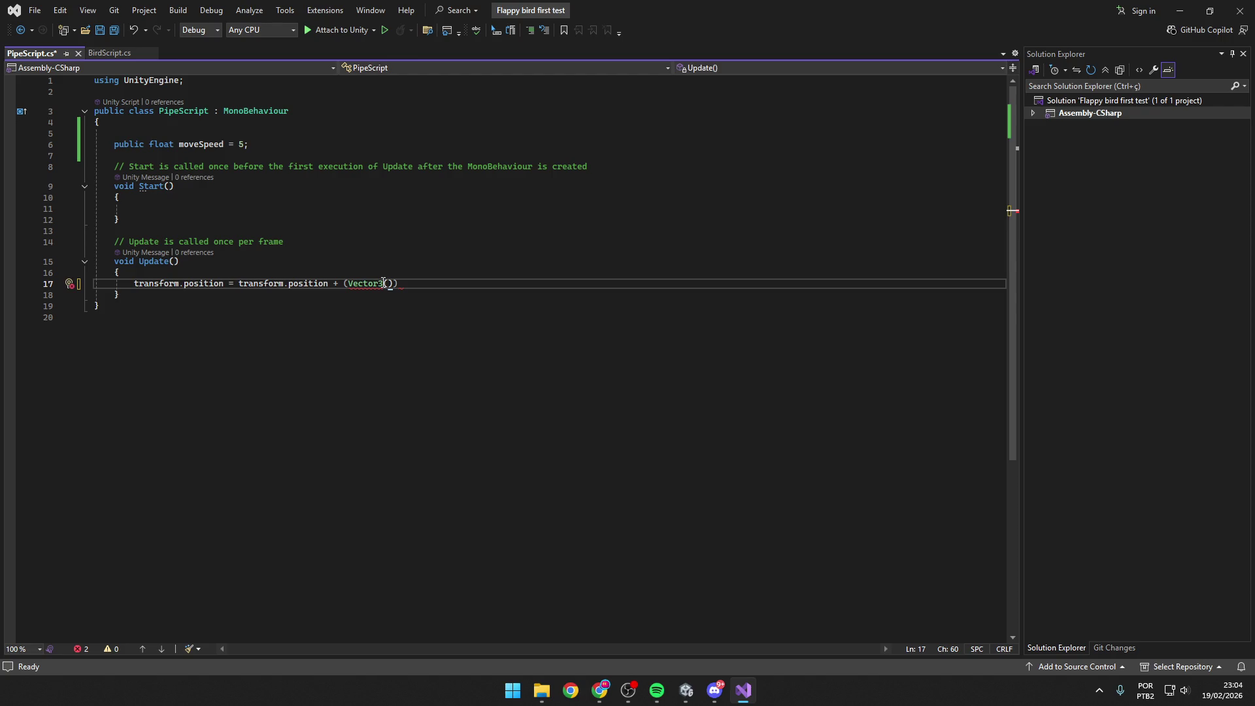
type("-")
type("10,0")
key("ctrl+s")
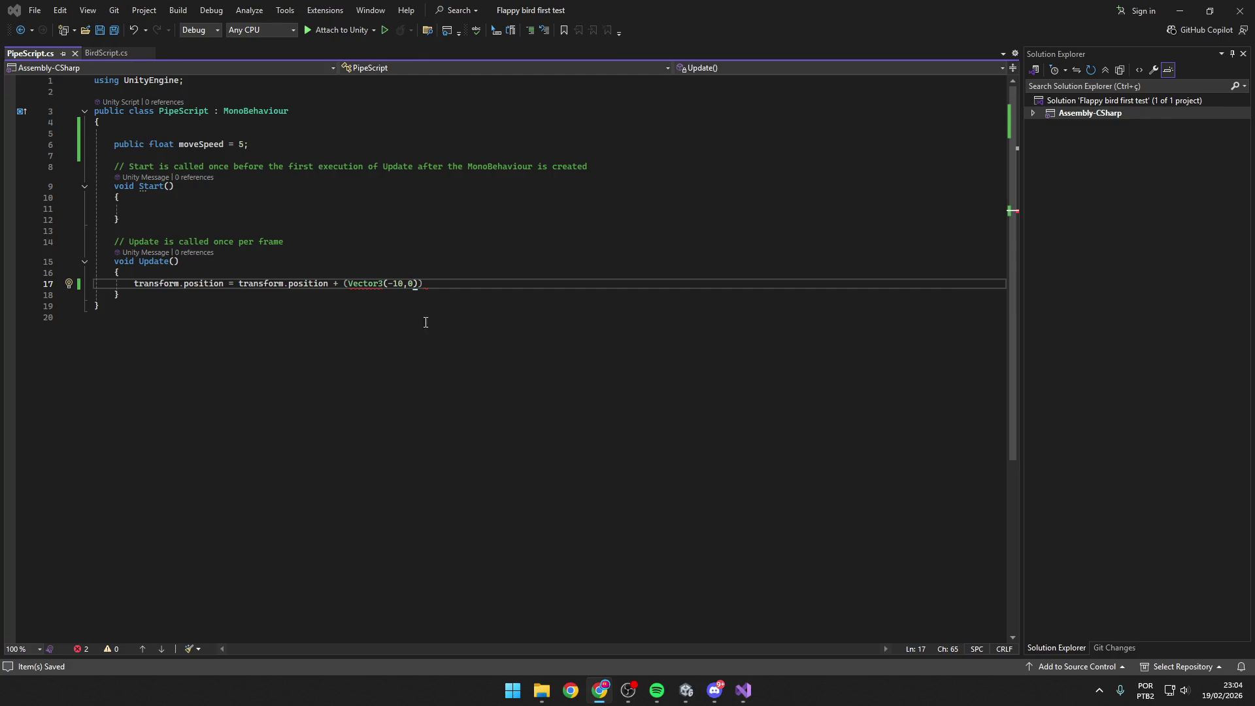
left_click(408, 282)
type(",")
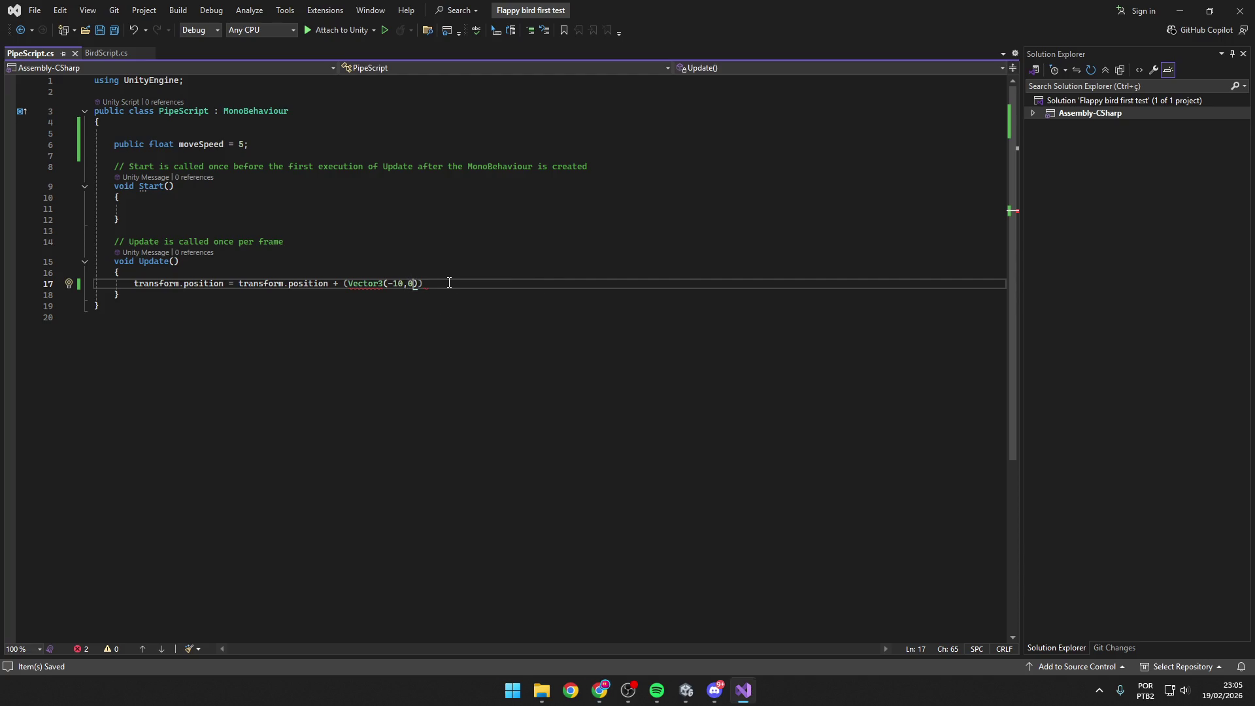
type("0")
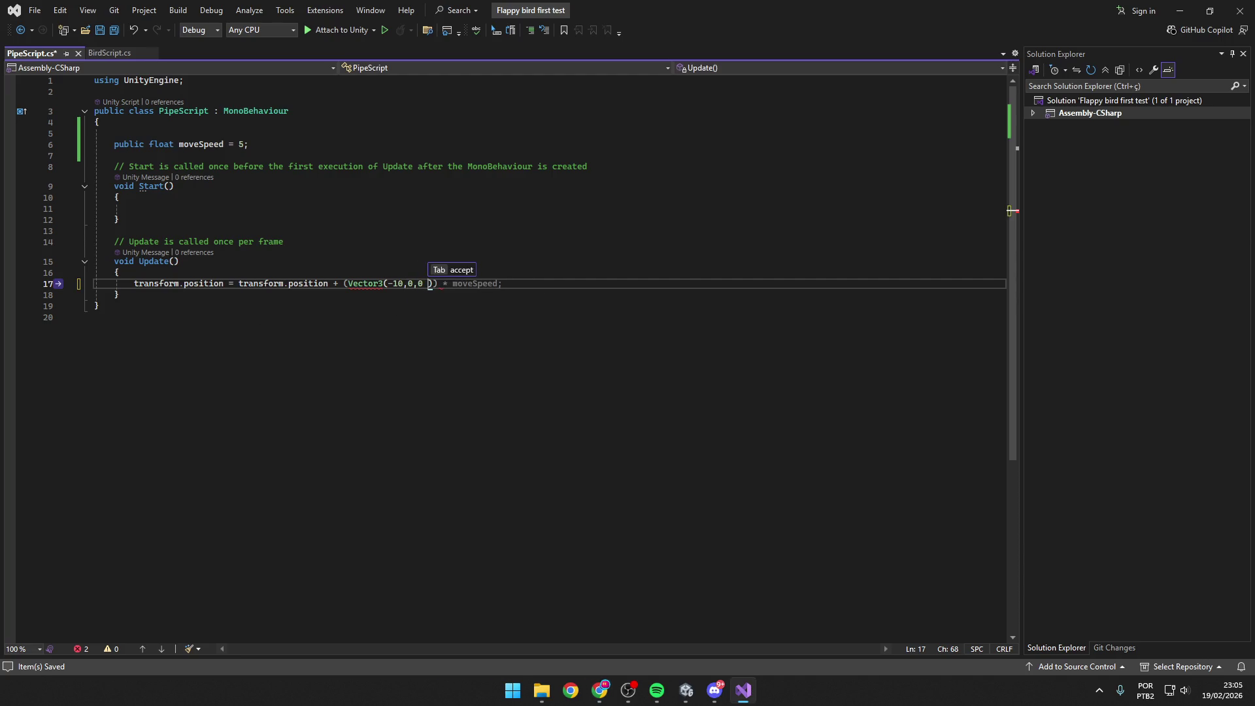
key("BackSpace")
key("ctrl+s")
type("))")
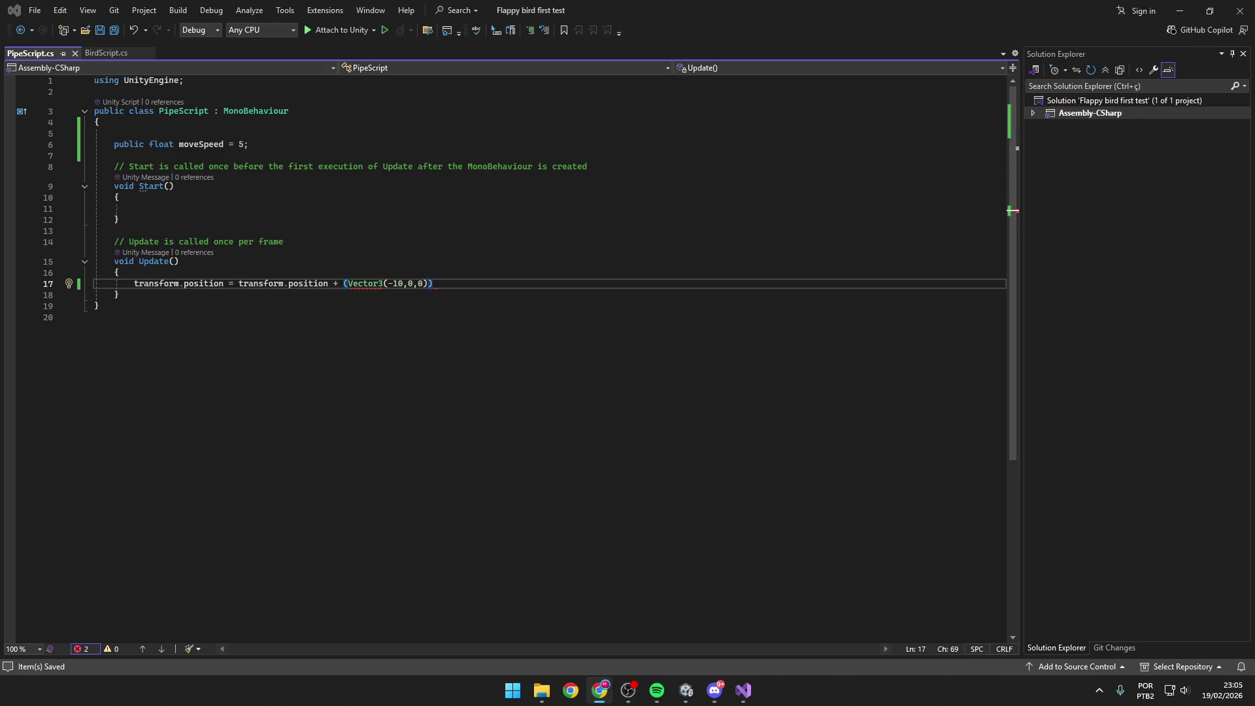
left_click(383, 286)
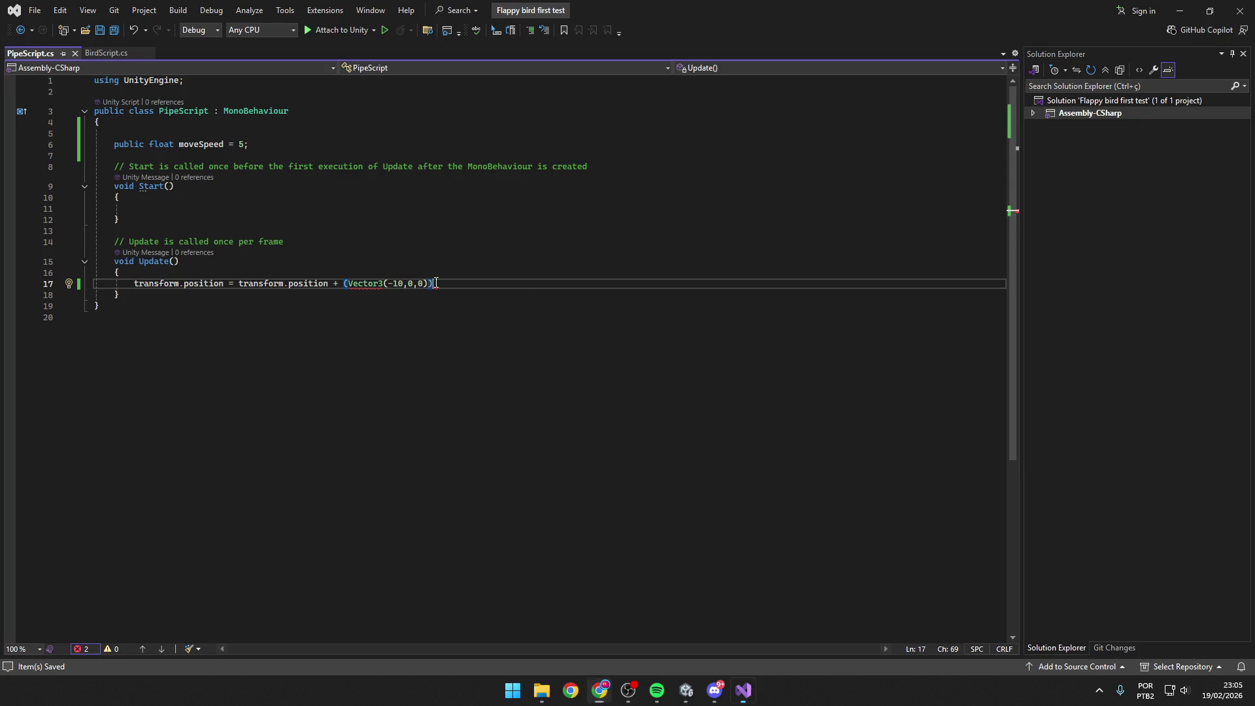
Replace Vector3(-10,0,0) with 'Vector3.left * moveSpeed', close the line with ');' and save.
key("shift+alt+equal")
key("shift+alt+equal")
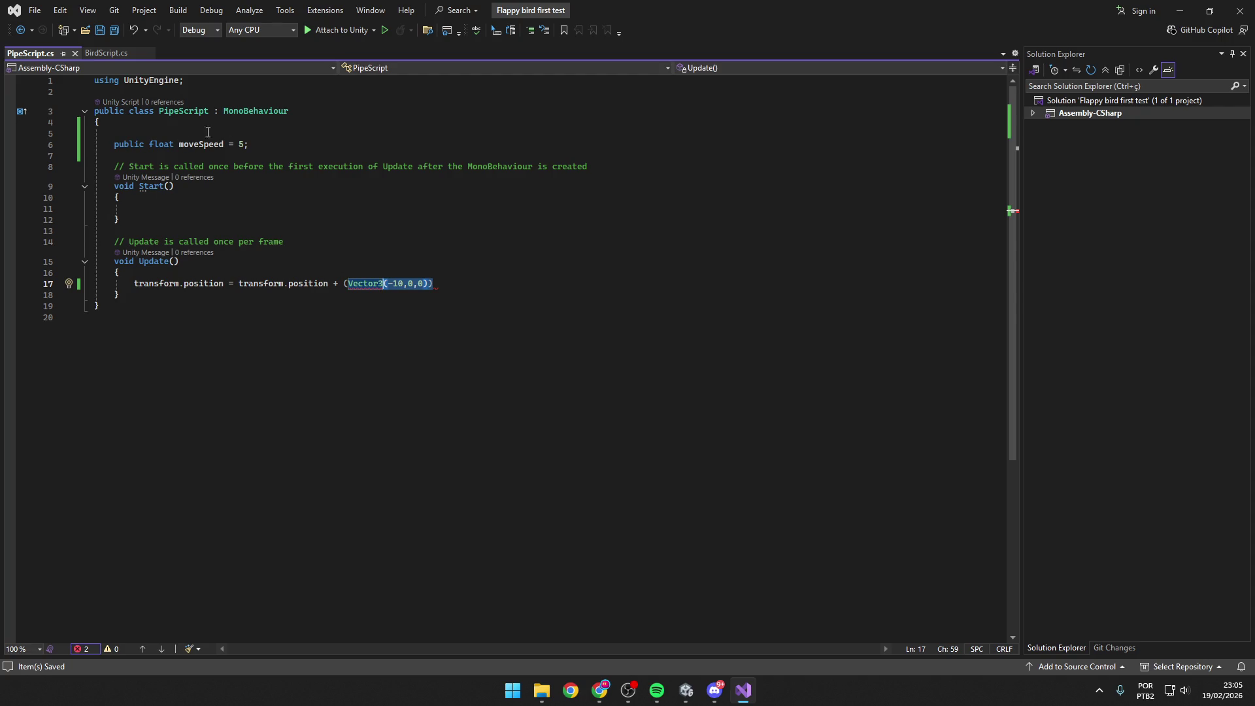
key("BackSpace")
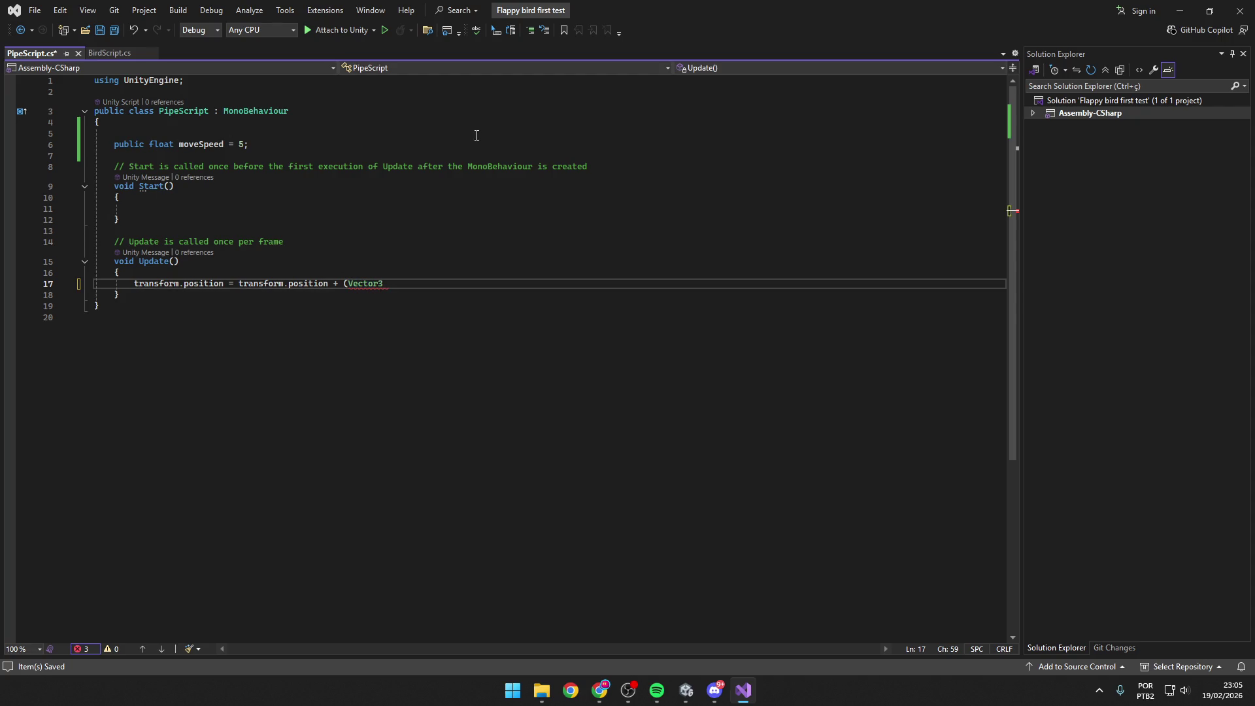
type(".left")
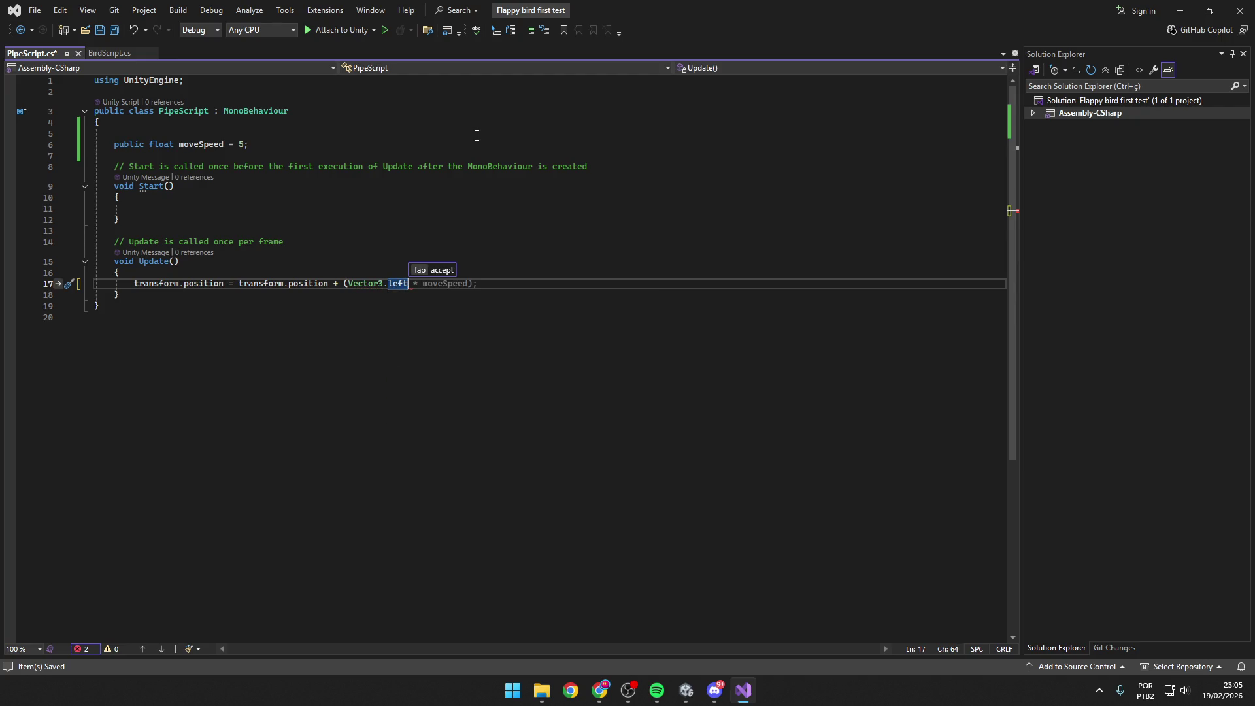
key("Tab")
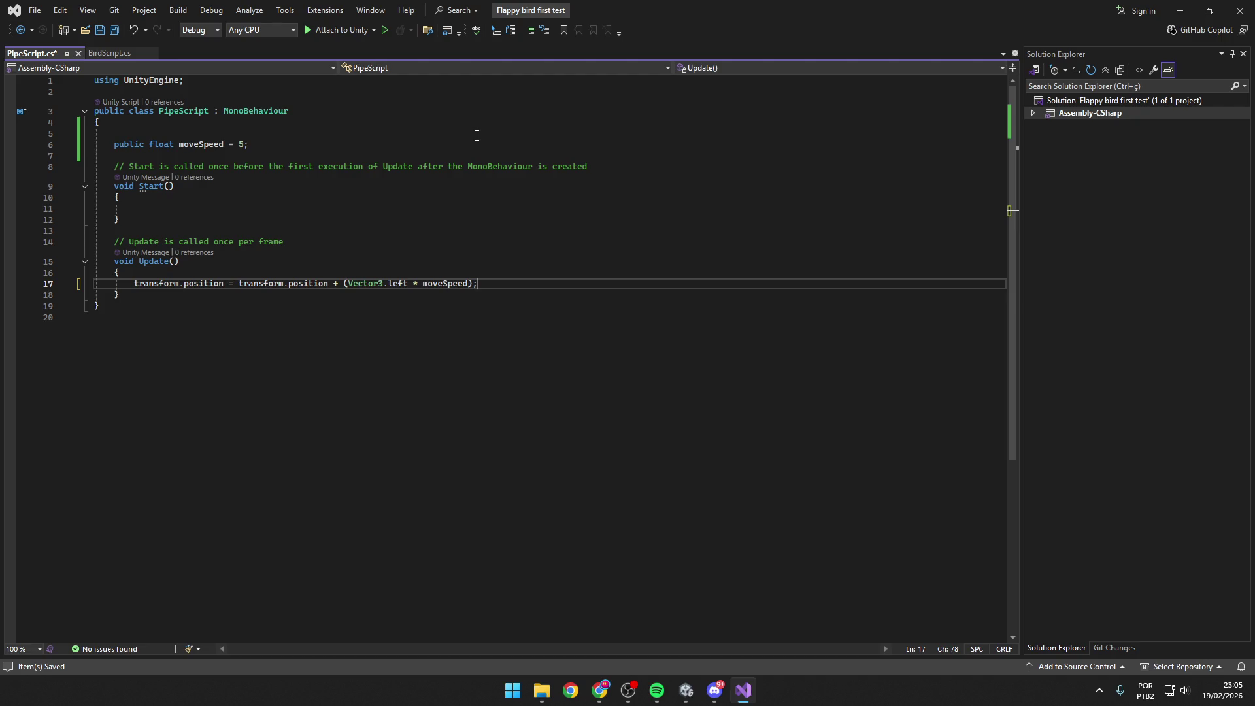
key("BackSpace")
key("BackSpace")
key("BackSpace")
type("*")
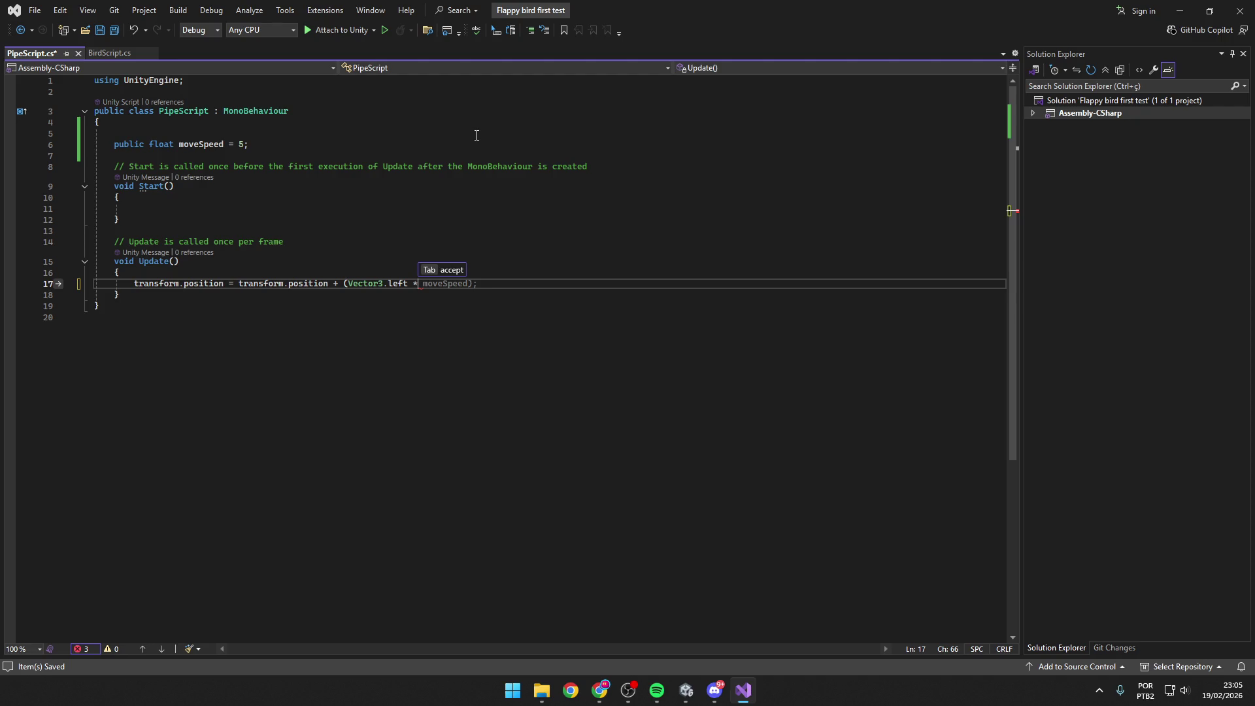
type(" moveSp")
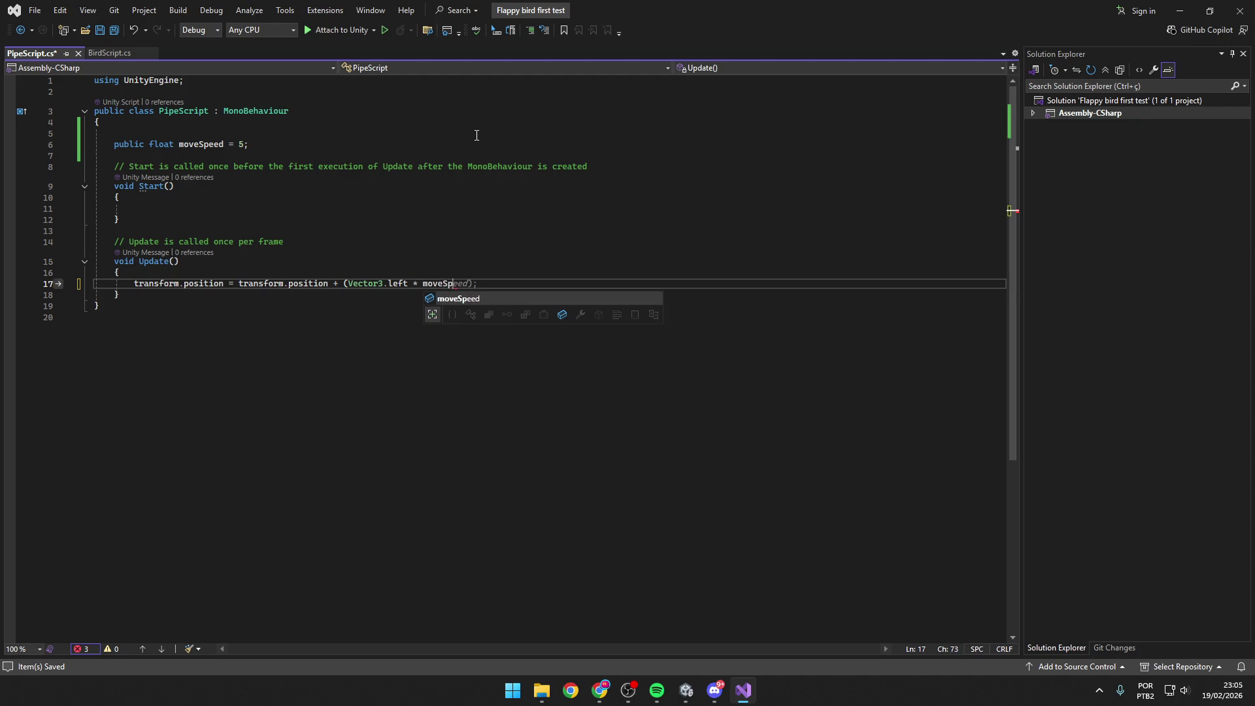
type("eed0")
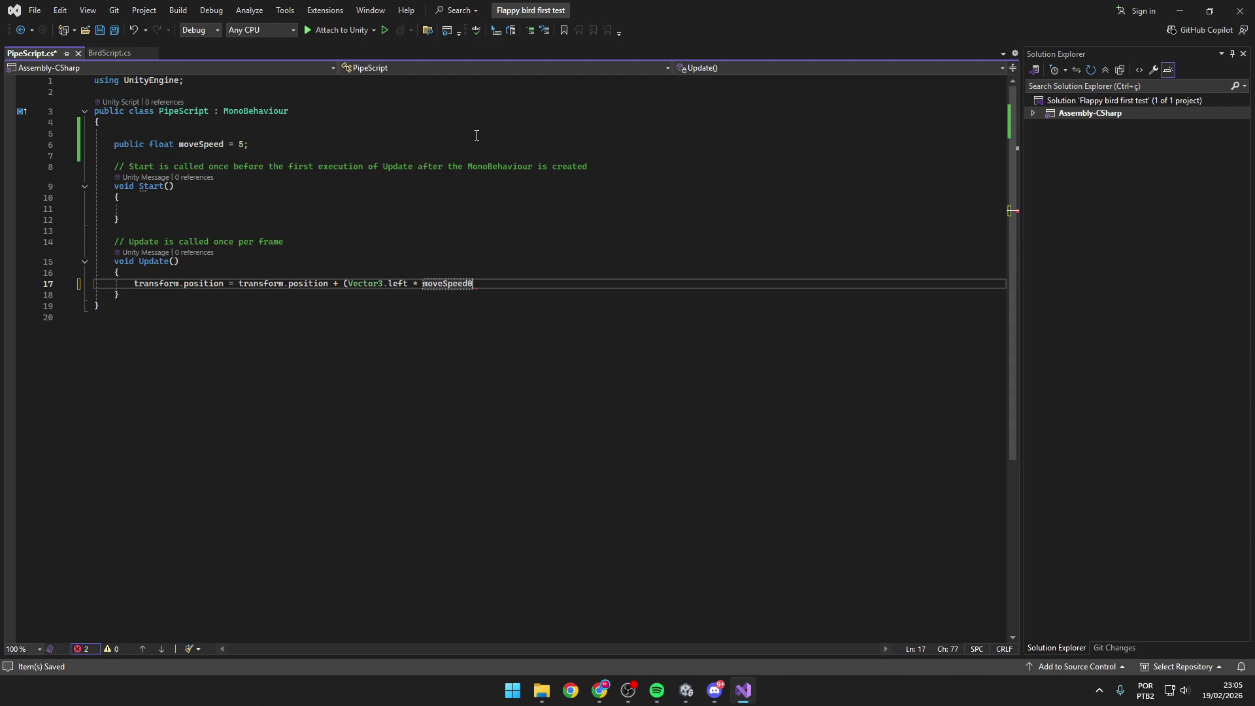
key("BackSpace")
type(");")
key("ctrl+s")
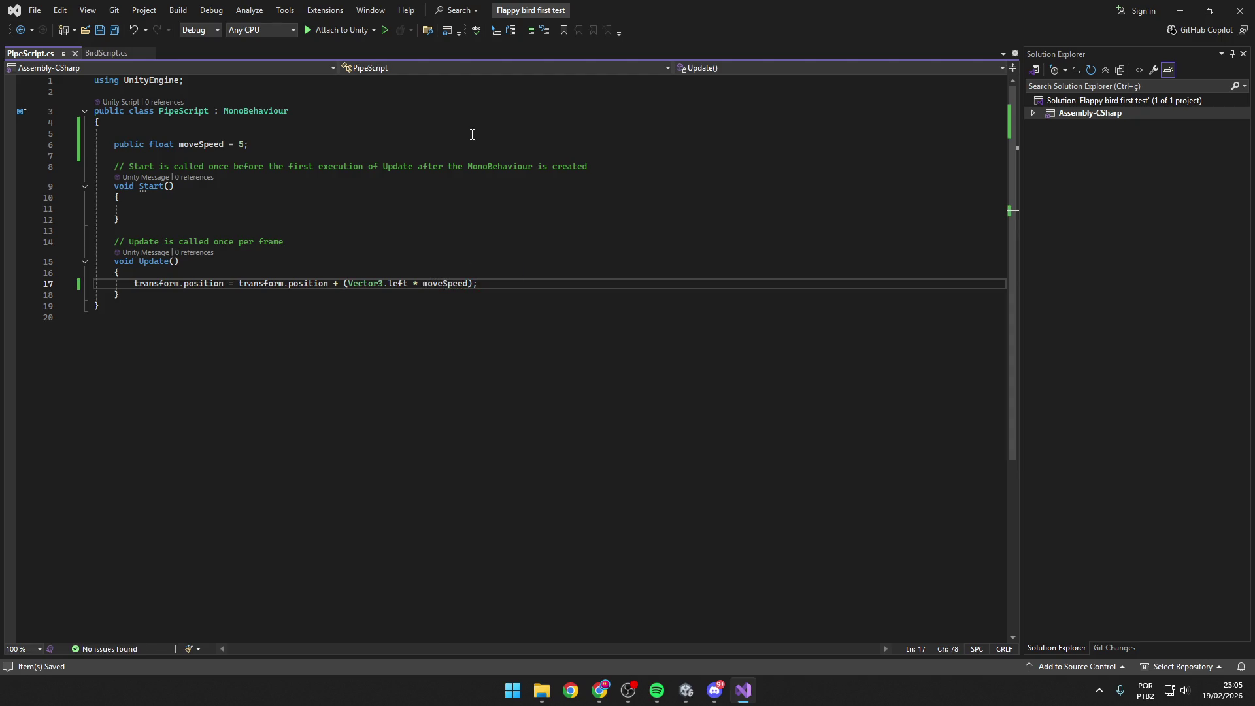
Check the Vector3 and moveSpeed references in the script, then switch to the Unity editor.
left_click(369, 283)
left_click(254, 146)
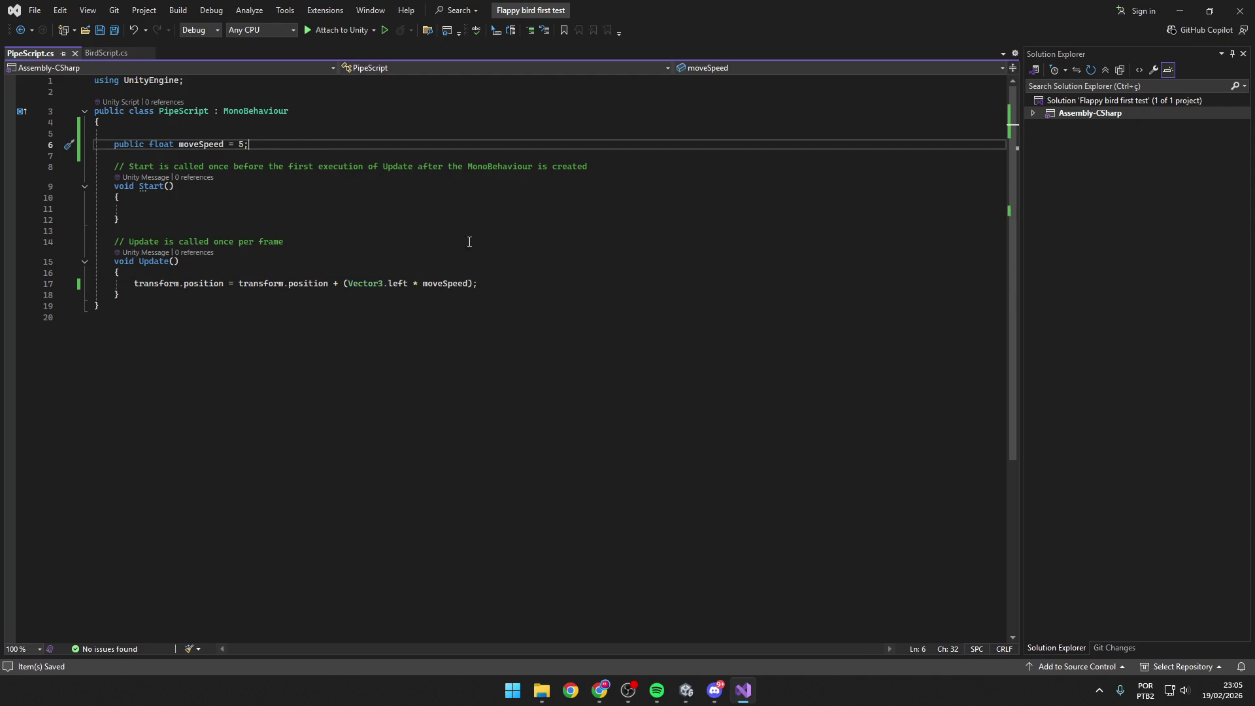
left_click(501, 283)
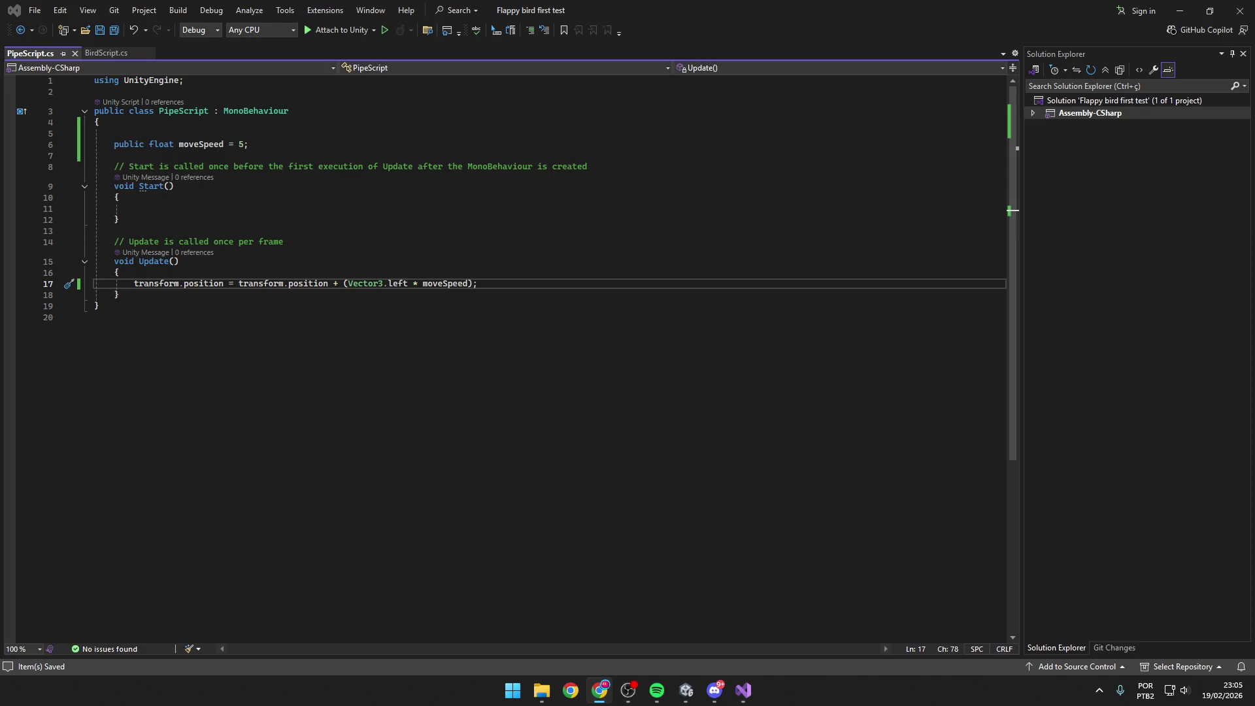
left_click(533, 371)
mouse_move(685, 690)
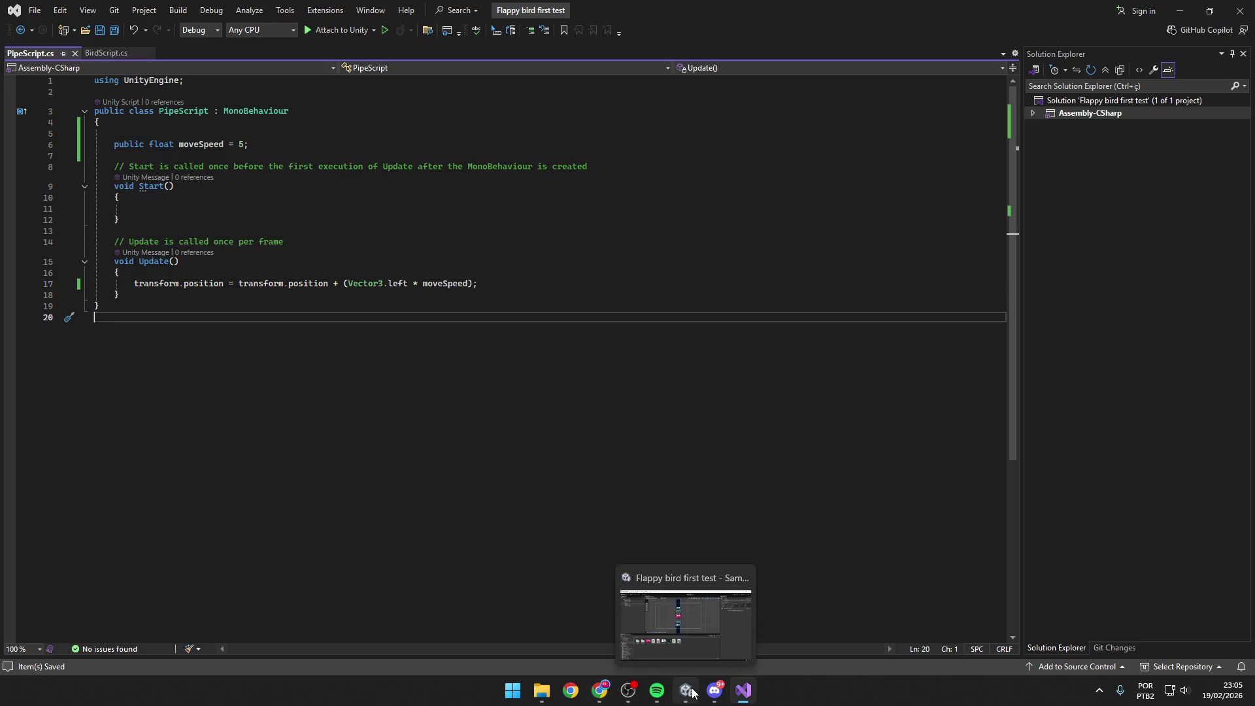
left_click(685, 626)
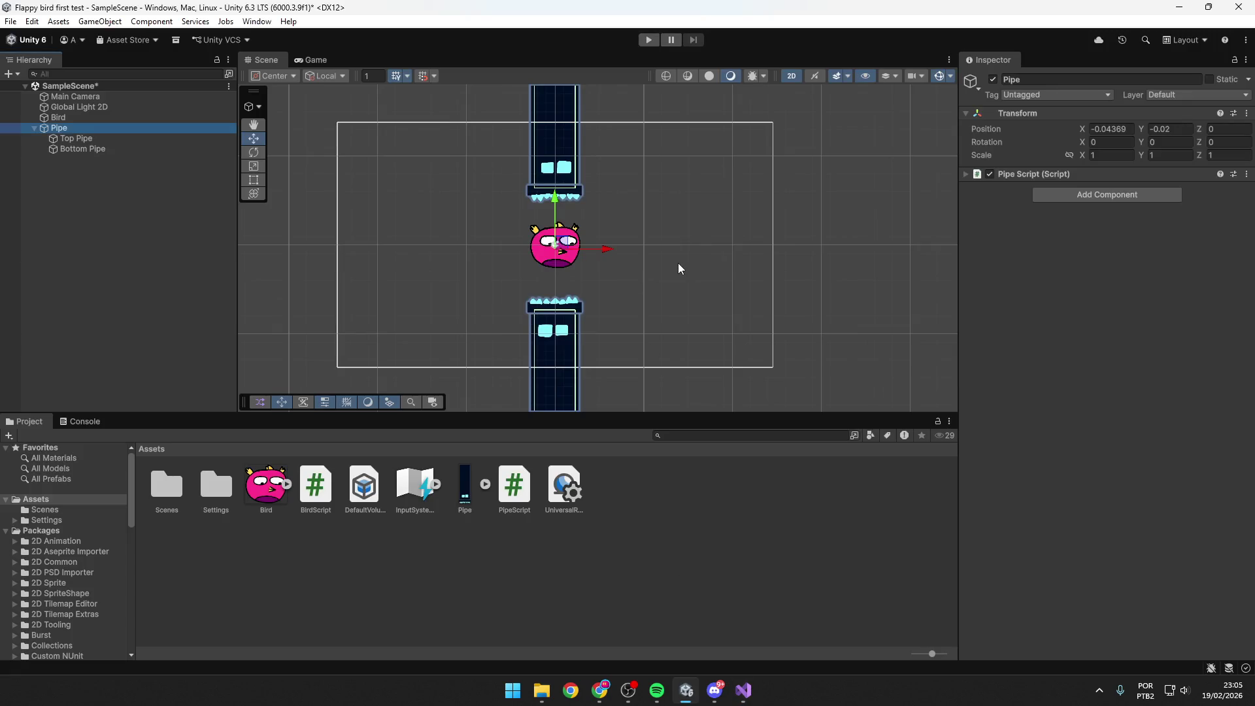
left_click(648, 40)
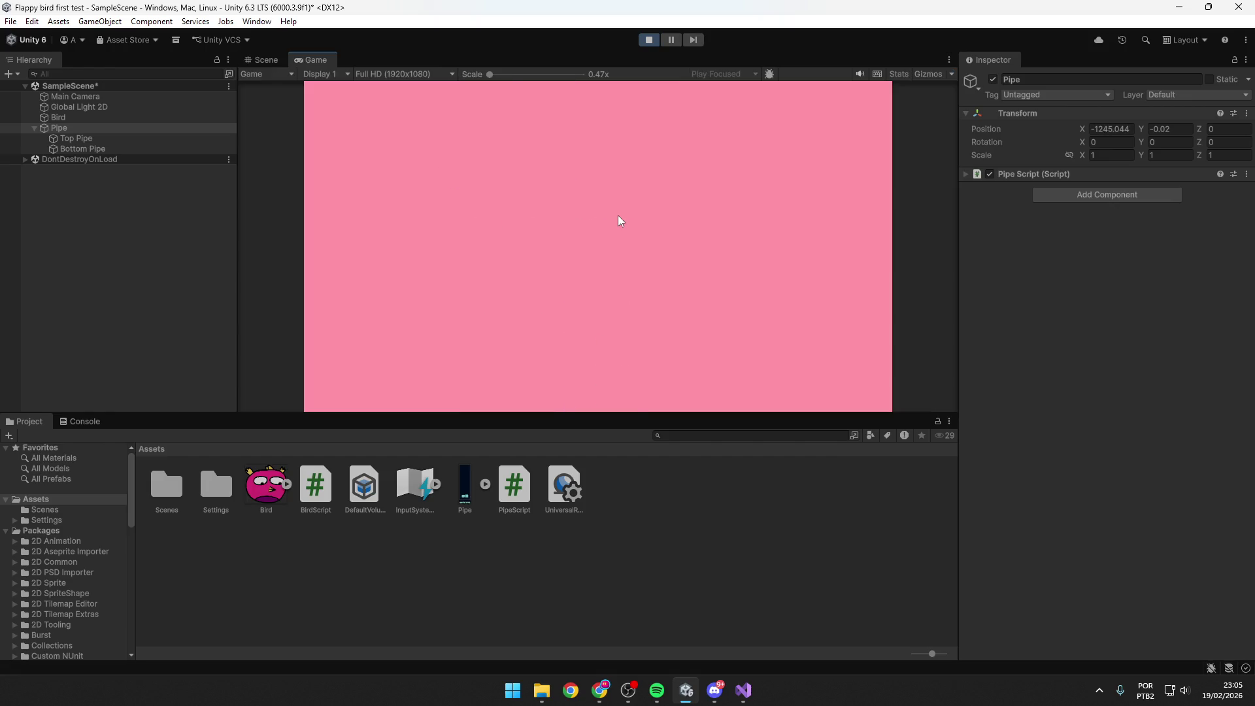
left_click(648, 39)
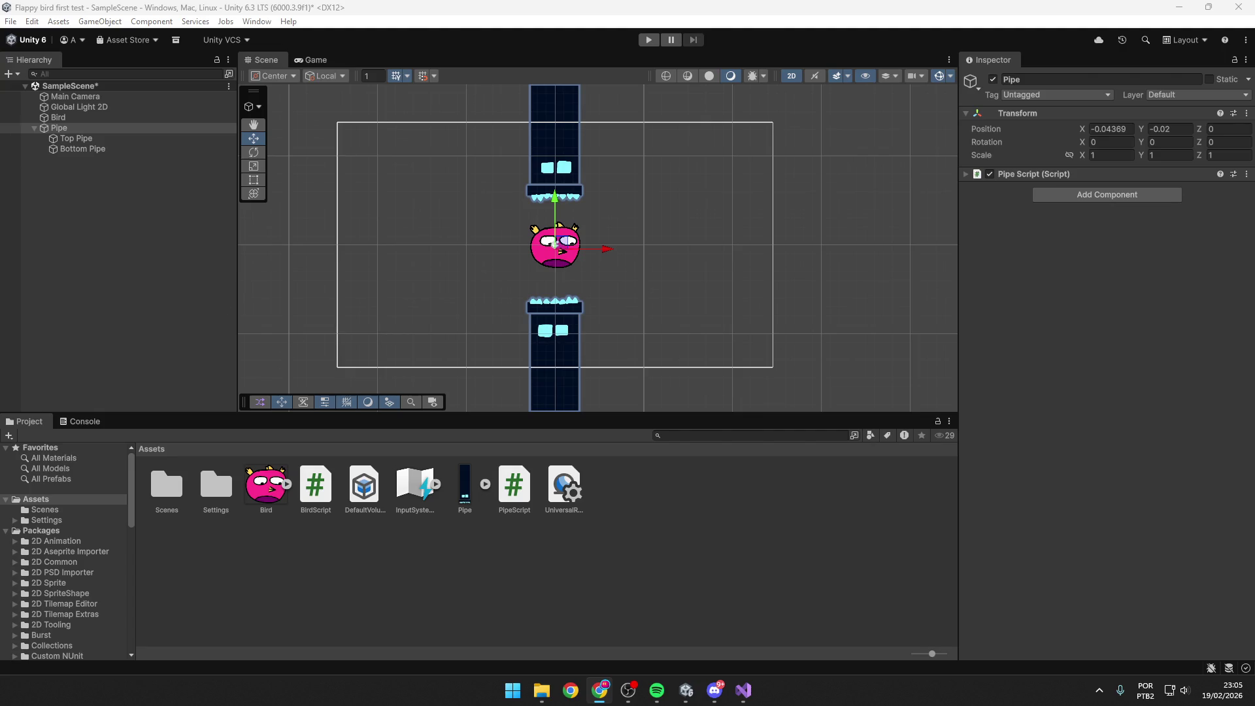
mouse_move(745, 689)
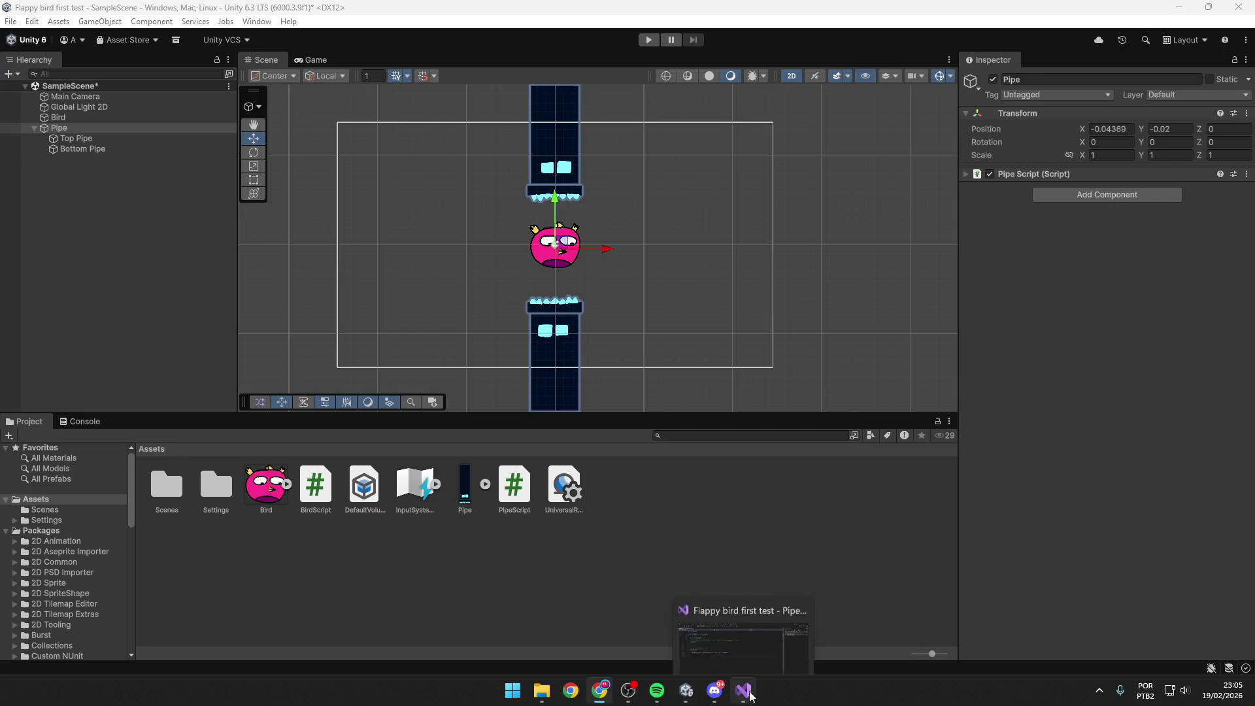
left_click(1027, 186)
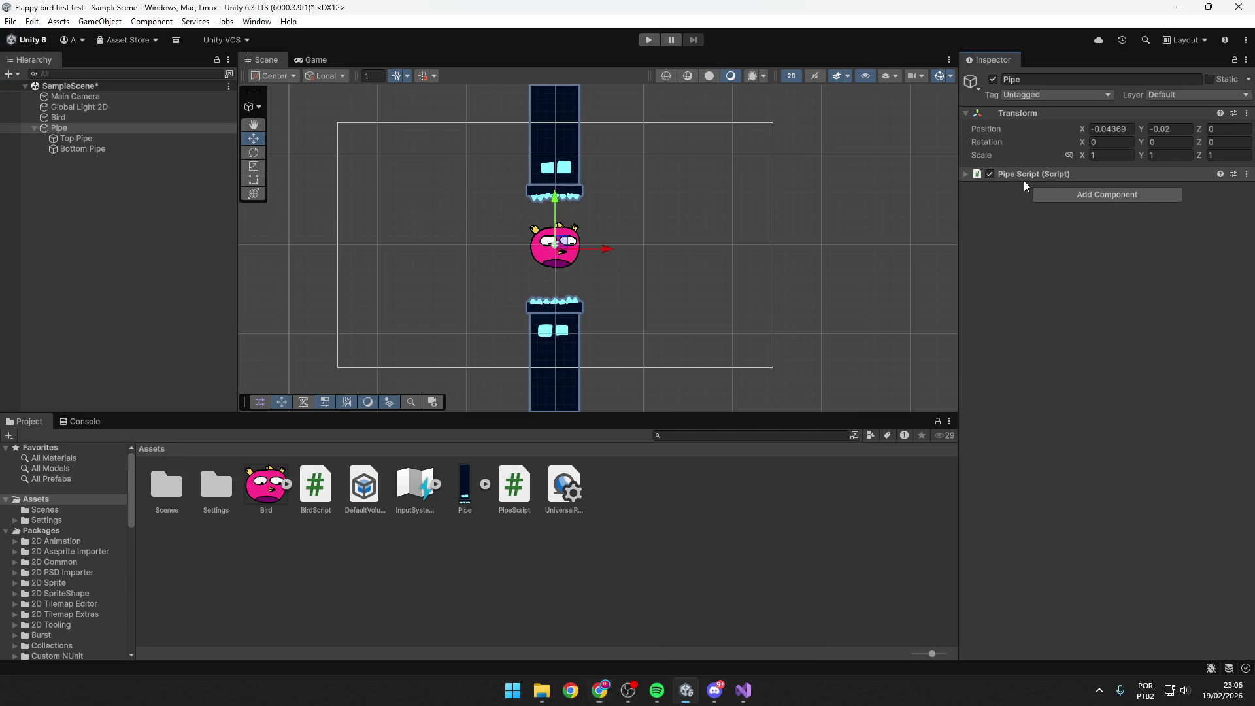
Expand Pipe Script to show Move Speed 5, then play and stop the game in Game view with Stats.
left_click(967, 175)
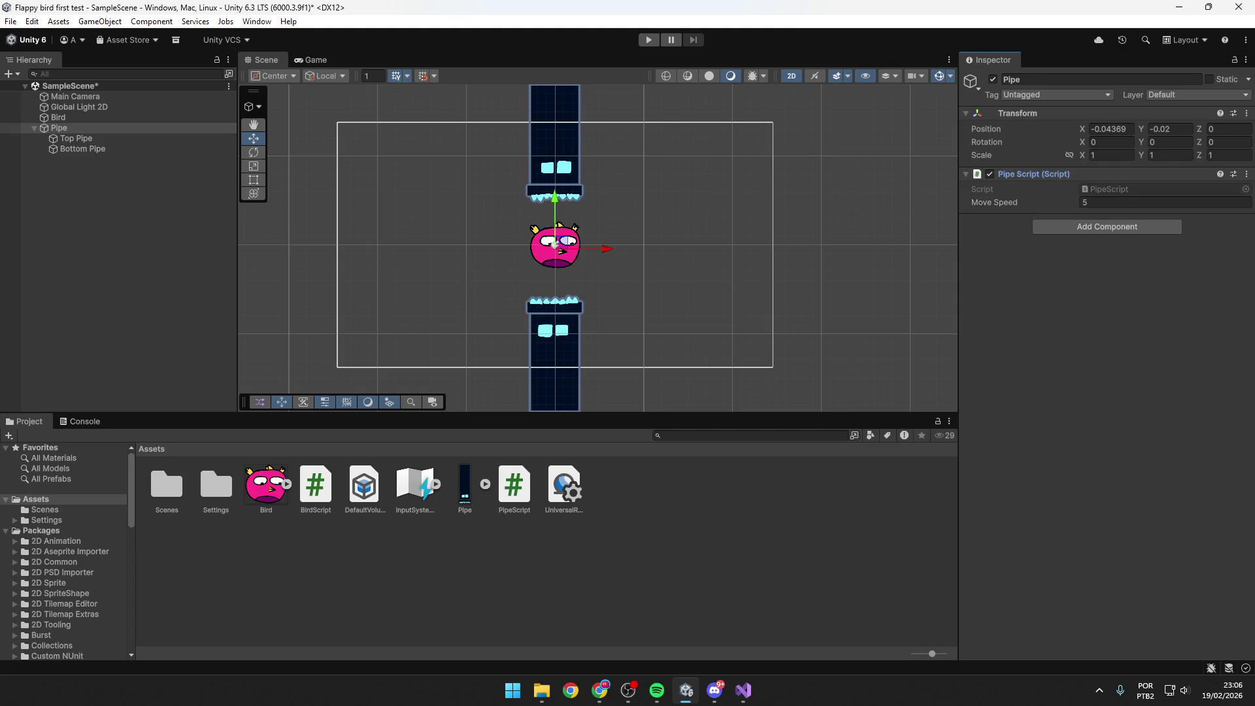
key("alt+Tab")
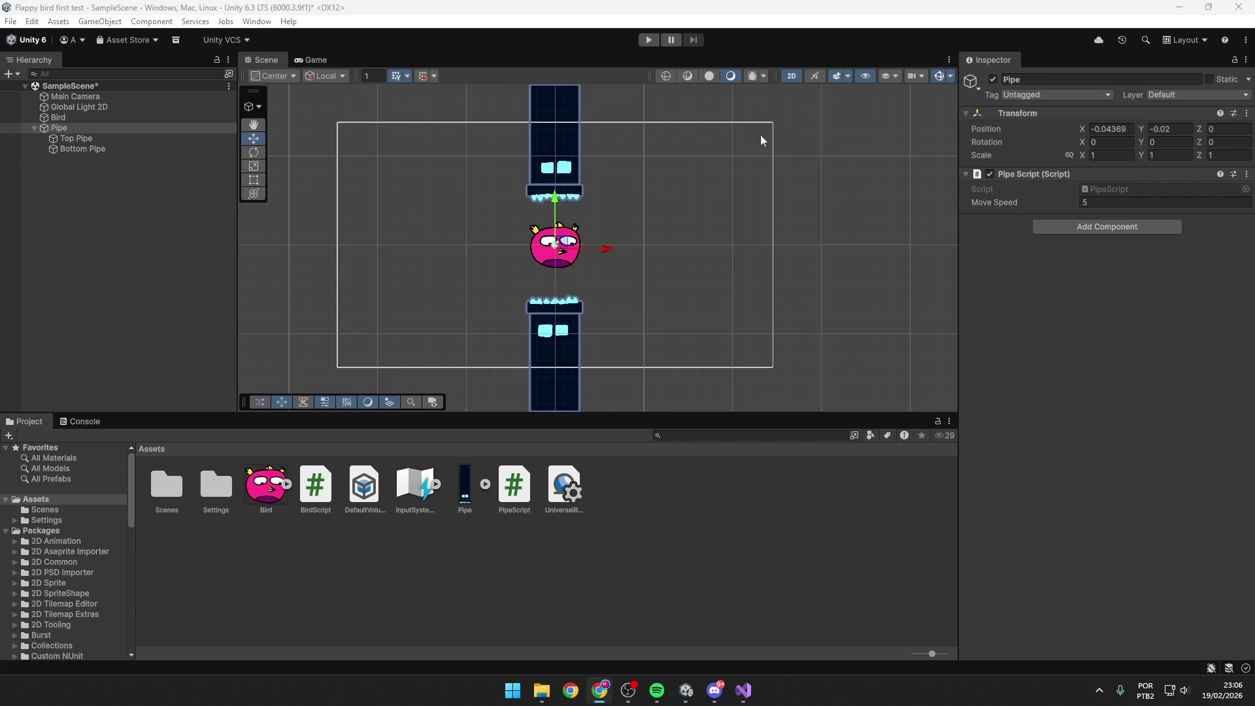
left_click(314, 59)
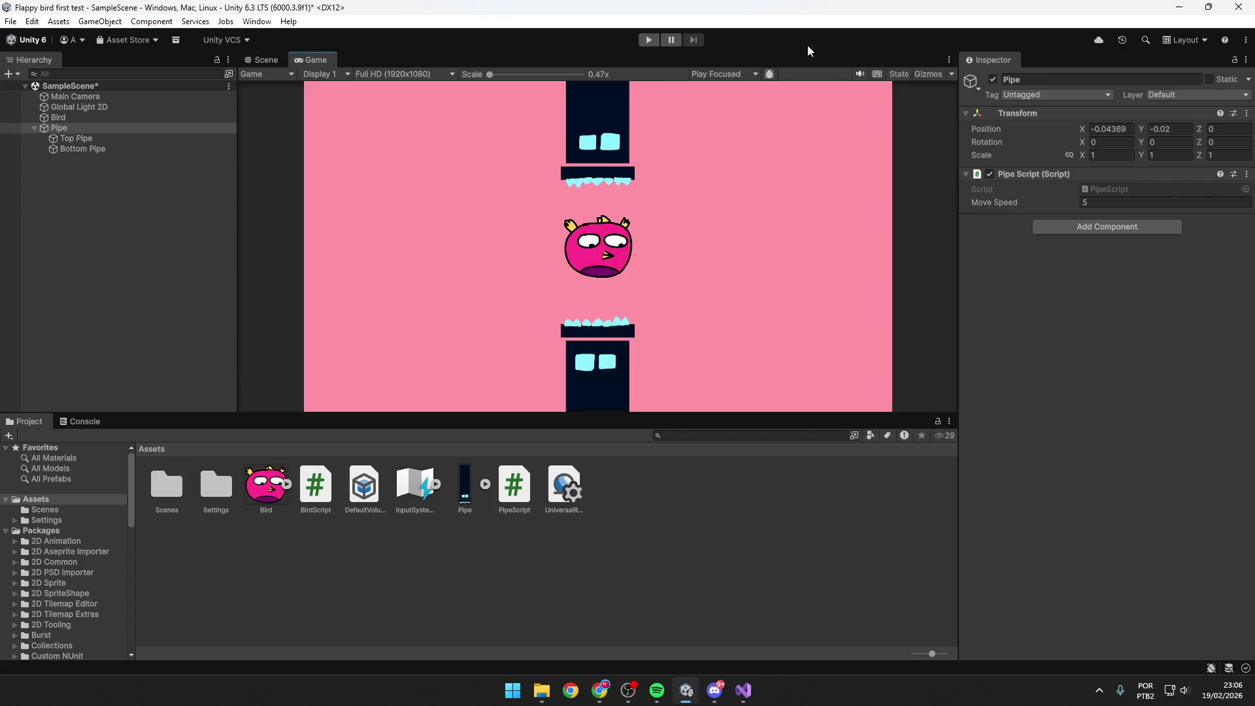
left_click(898, 74)
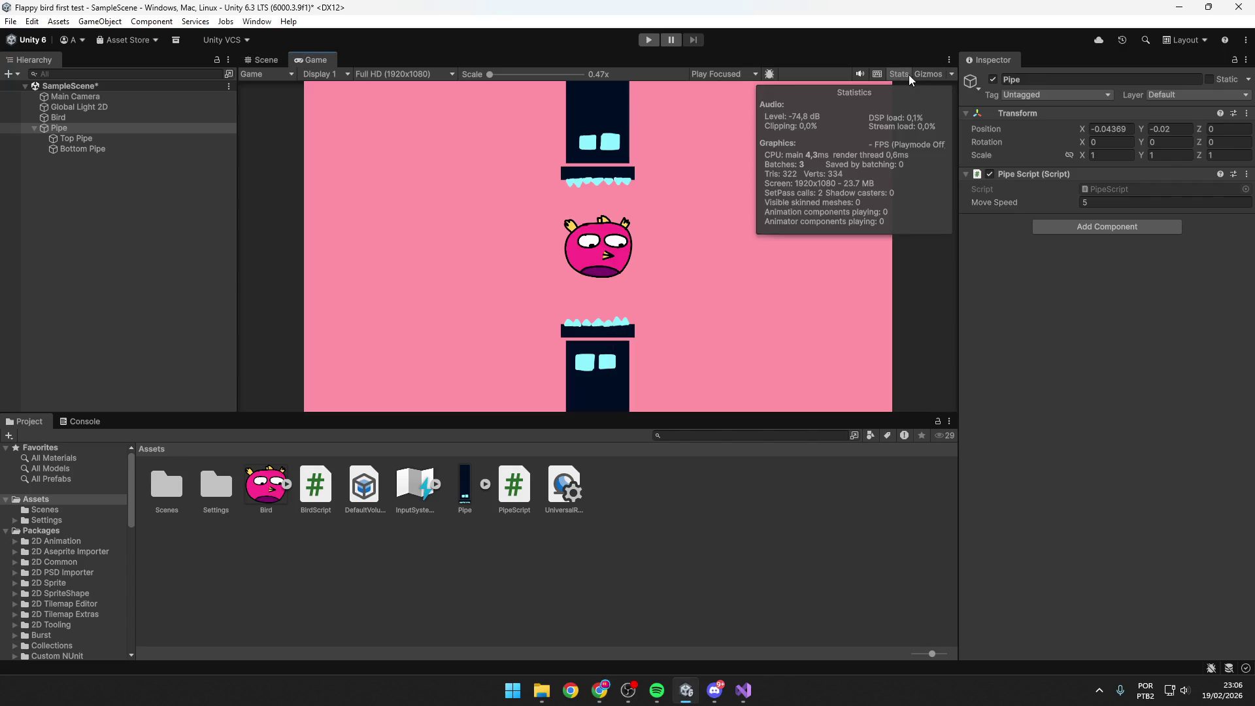
left_click(649, 39)
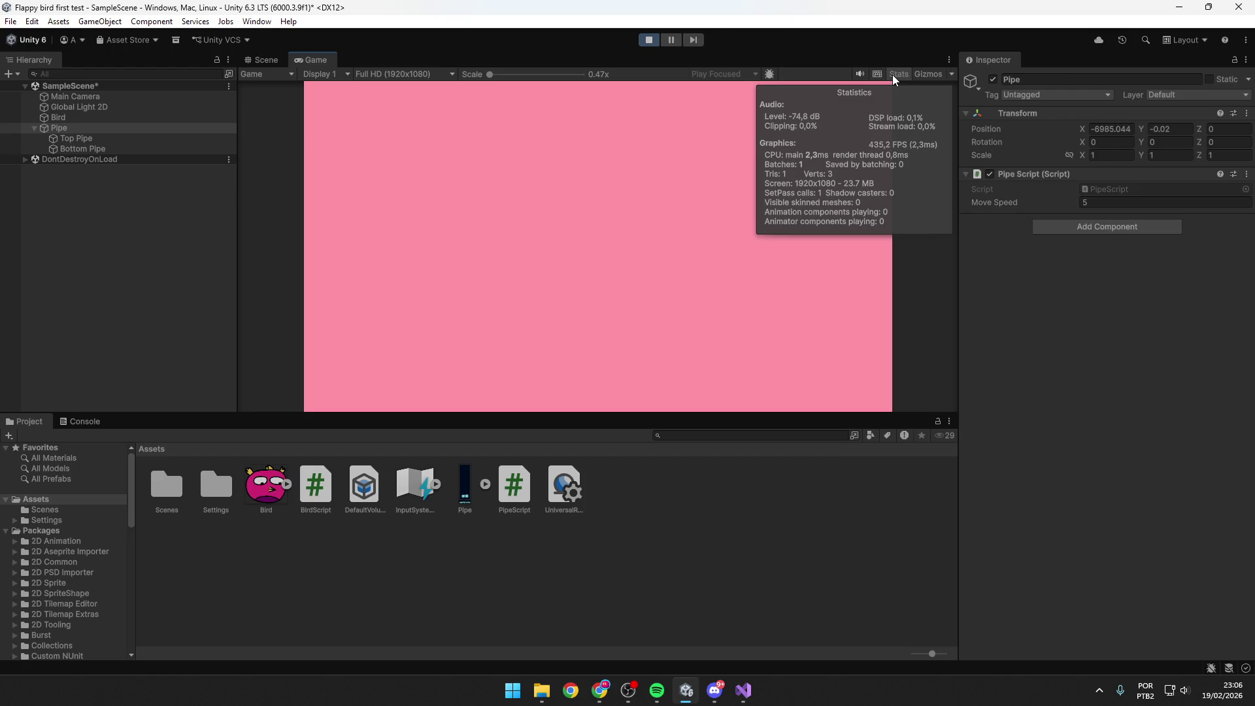
left_click(654, 42)
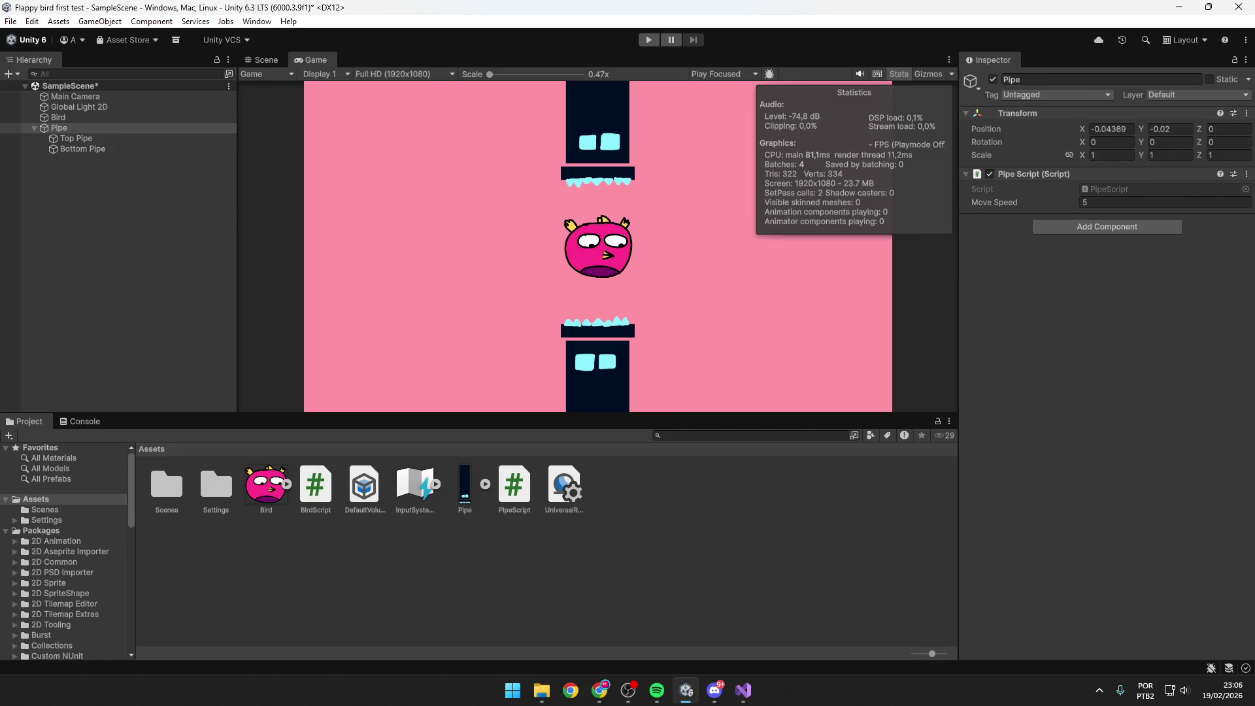
Return to the Scene view and bring PipeScript.cs in Visual Studio back to front.
key("alt+Tab")
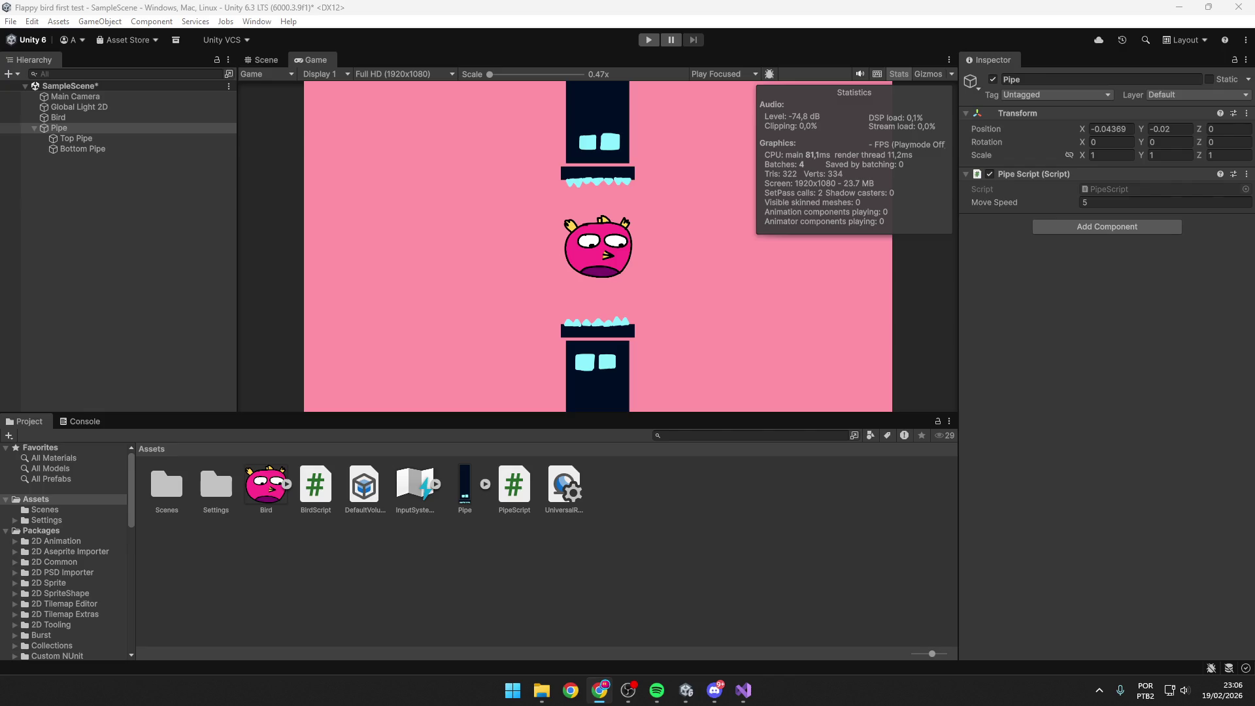
left_click(260, 62)
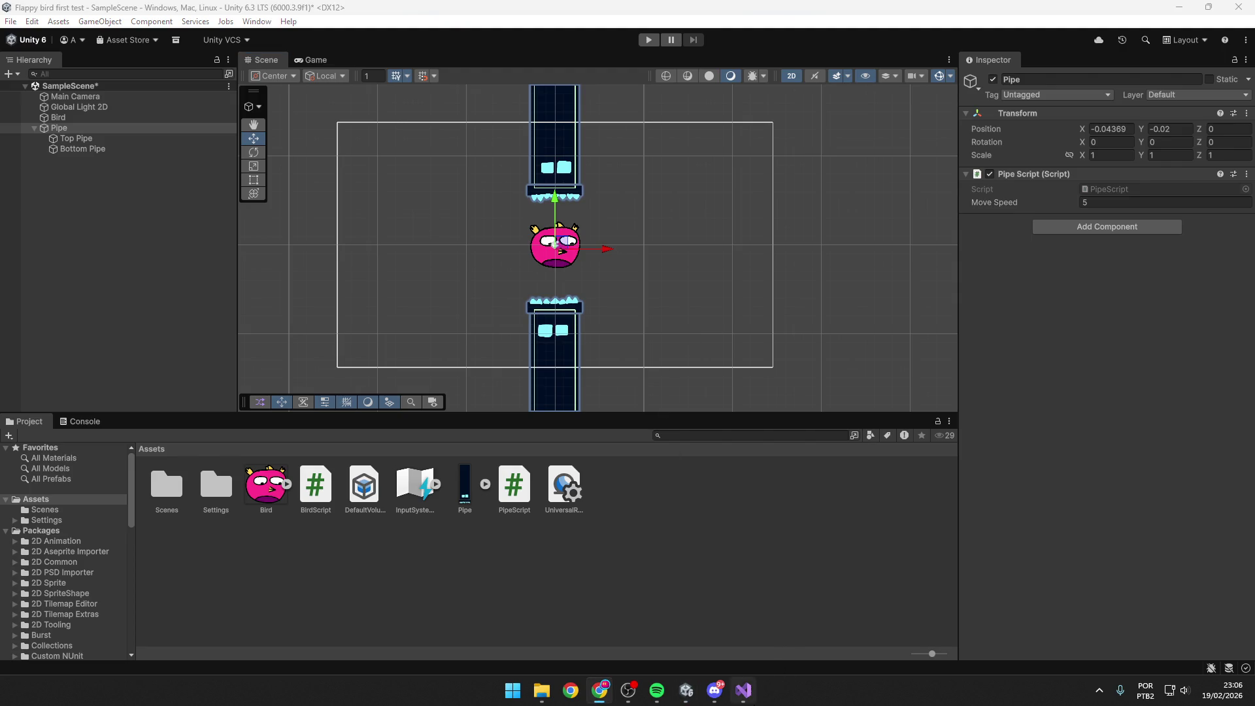
left_click(743, 690)
left_click(515, 273)
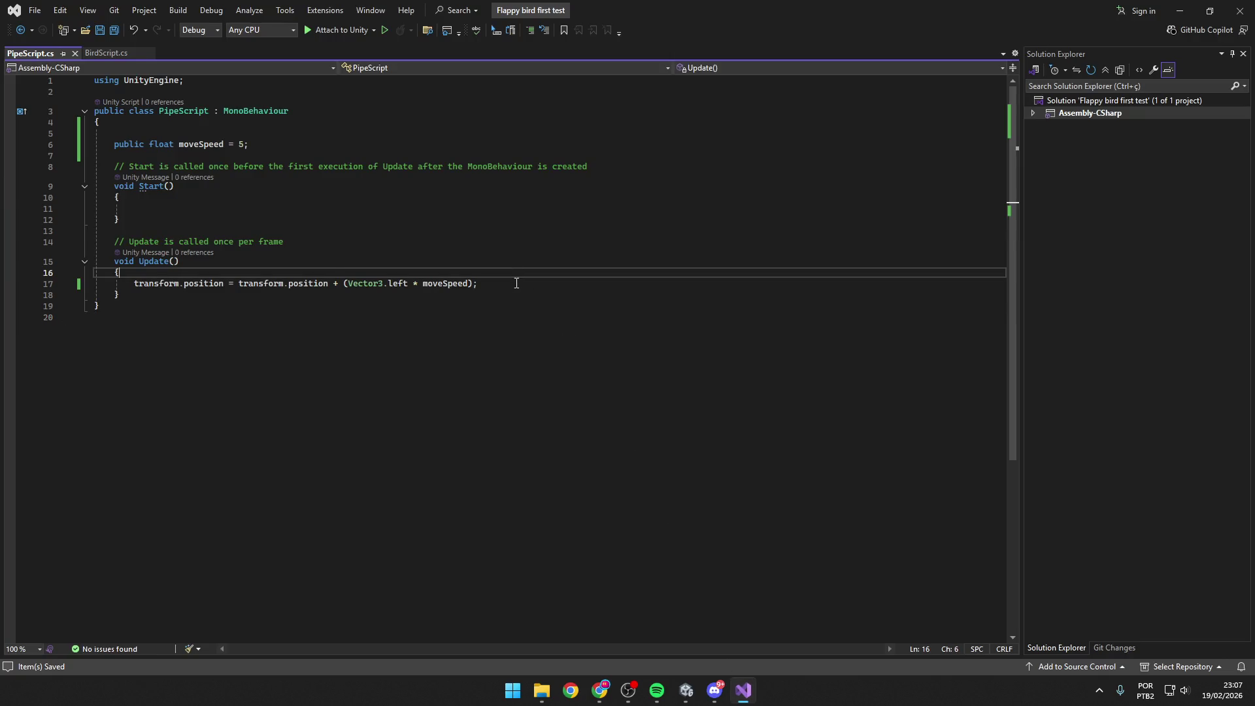
Insert ' * Time.deltaTime' before the semicolon on line 17's movement expression.
left_click(515, 283)
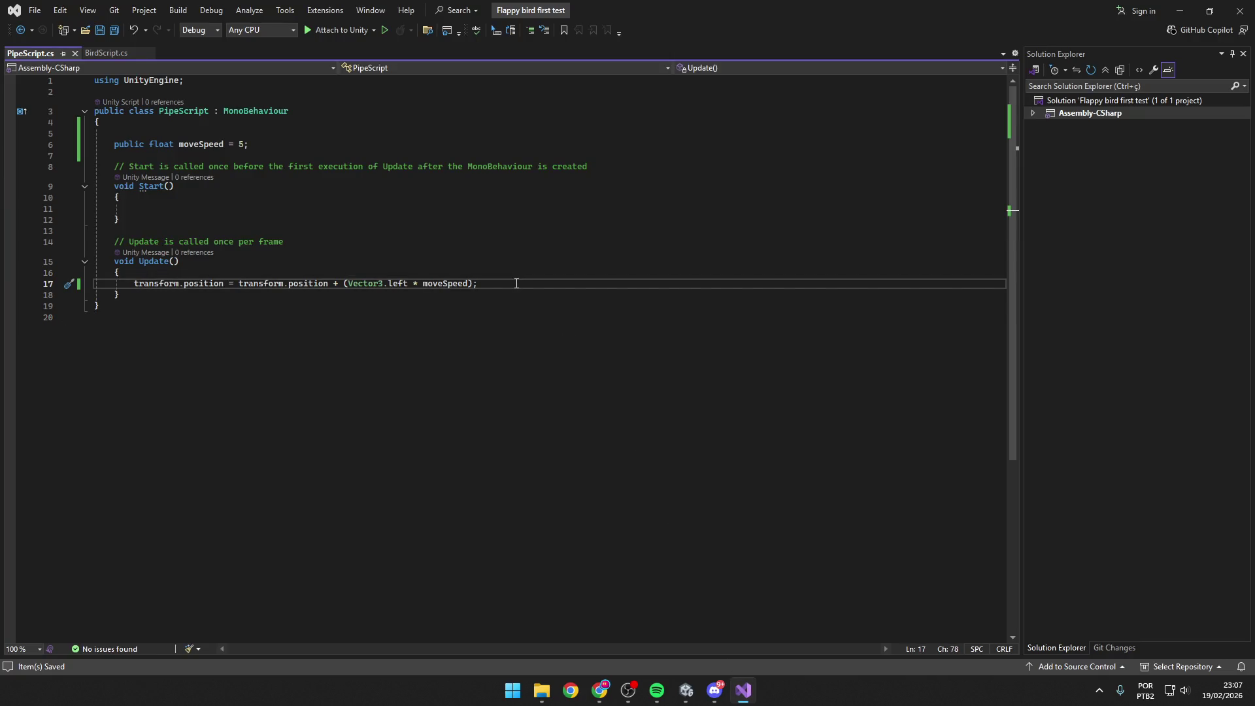
left_click(475, 282)
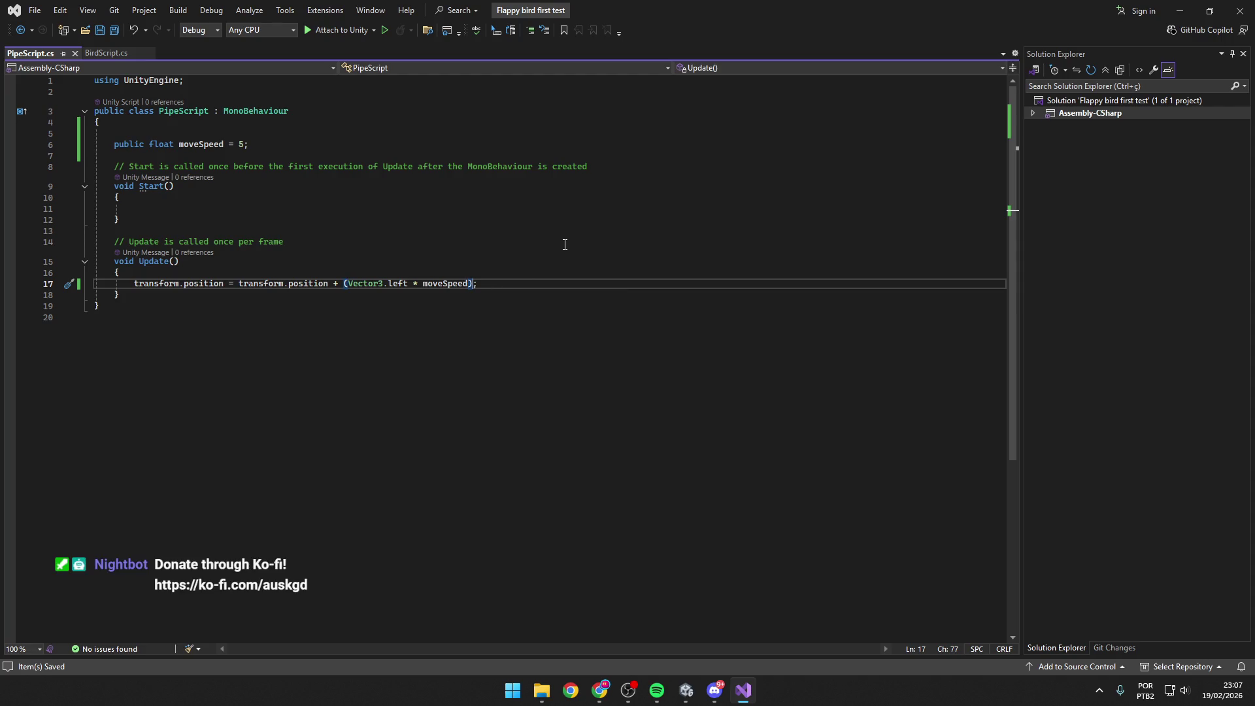
type("* ")
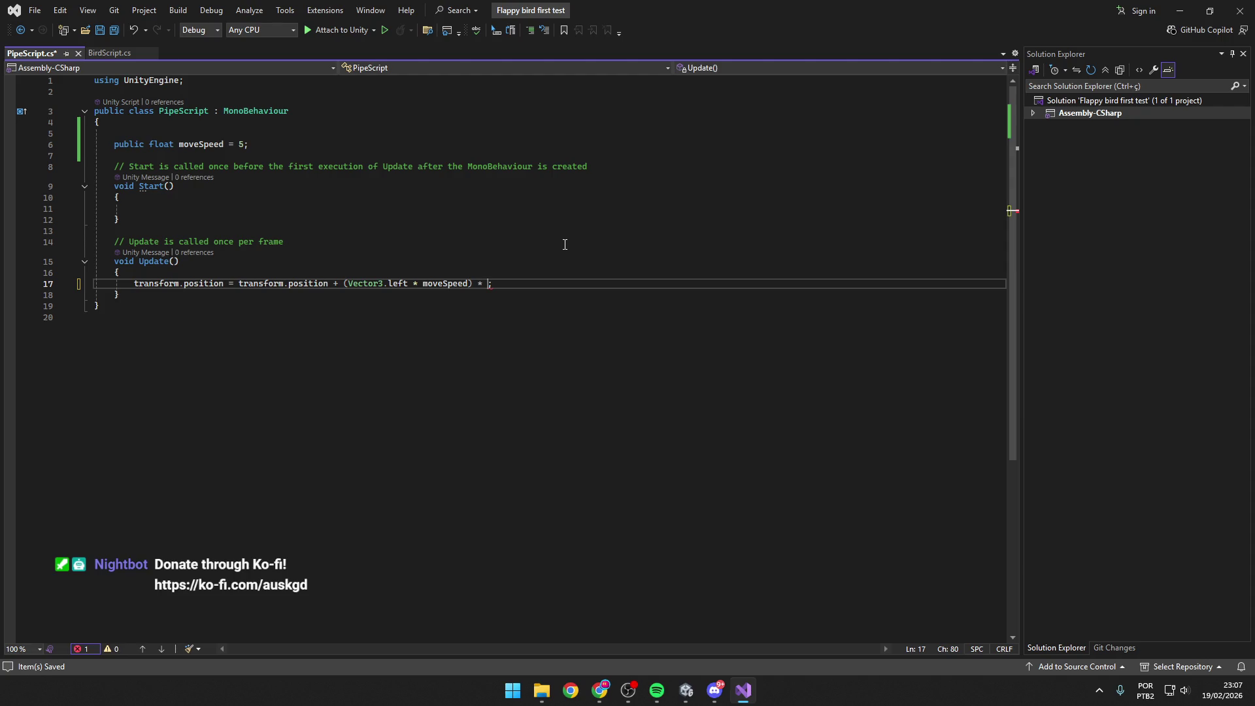
type("Time.")
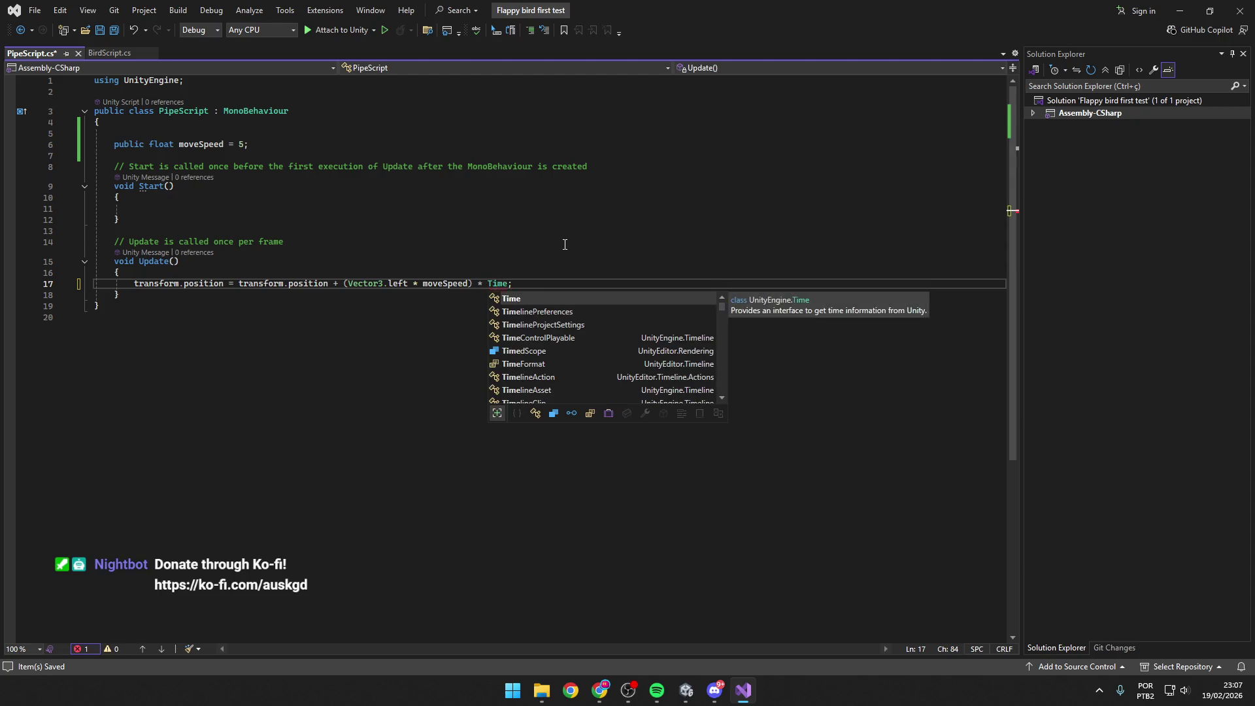
type("delta")
key("Tab")
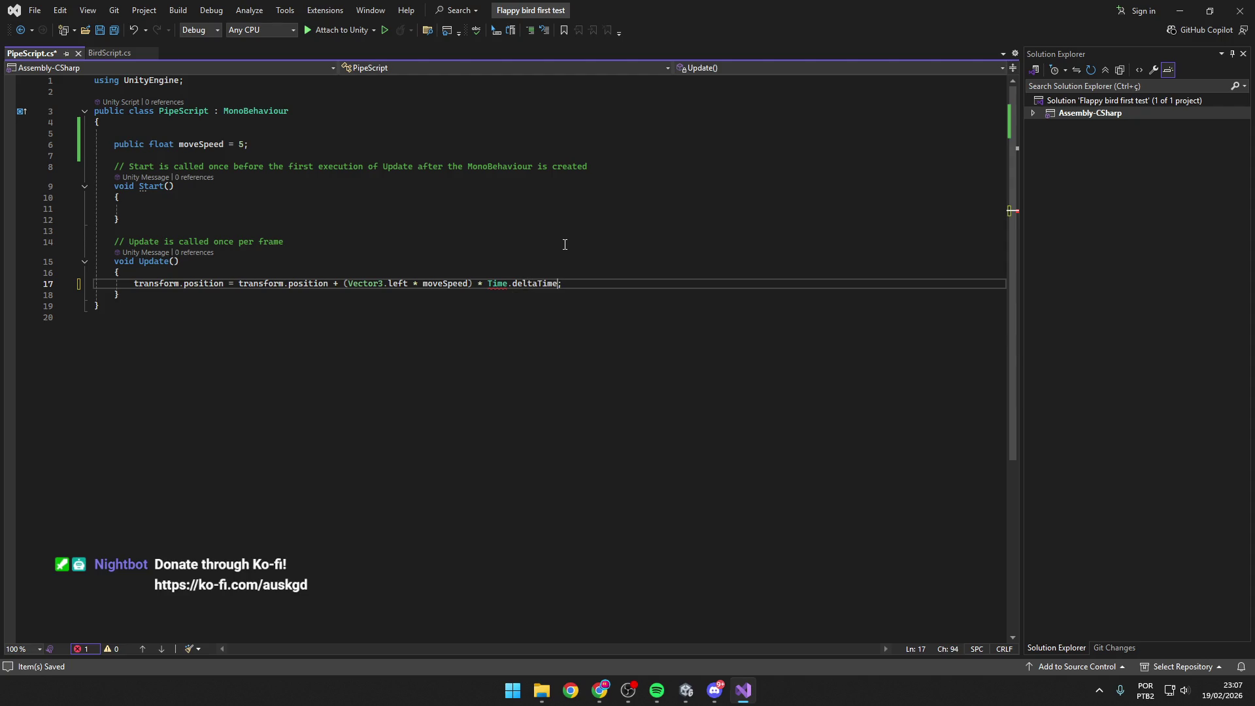
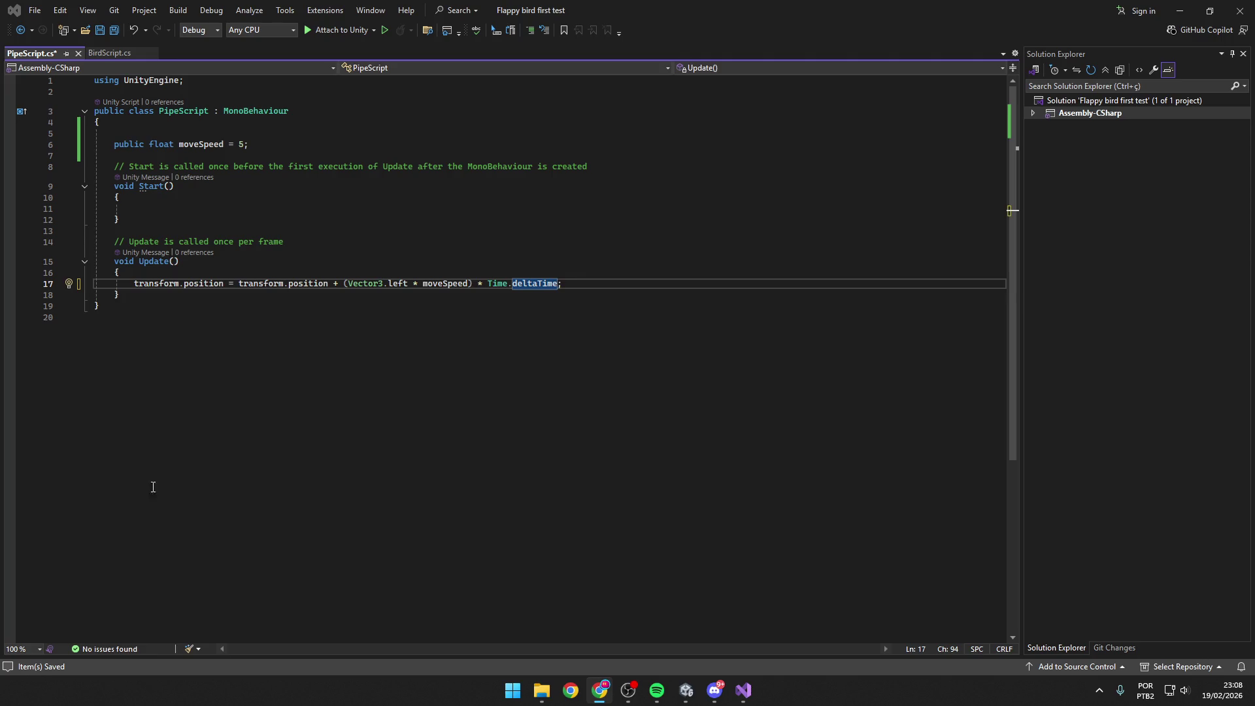
Review PipeScript's Update movement line and moveSpeed declaration, then save the script.
mouse_move(377, 416)
left_mouse_down()
mouse_move(98, 121)
mouse_move(156, 167)
mouse_move(227, 273)
left_mouse_up()
mouse_move(572, 283)
left_mouse_down()
mouse_move(116, 282)
mouse_move(132, 282)
left_mouse_up()
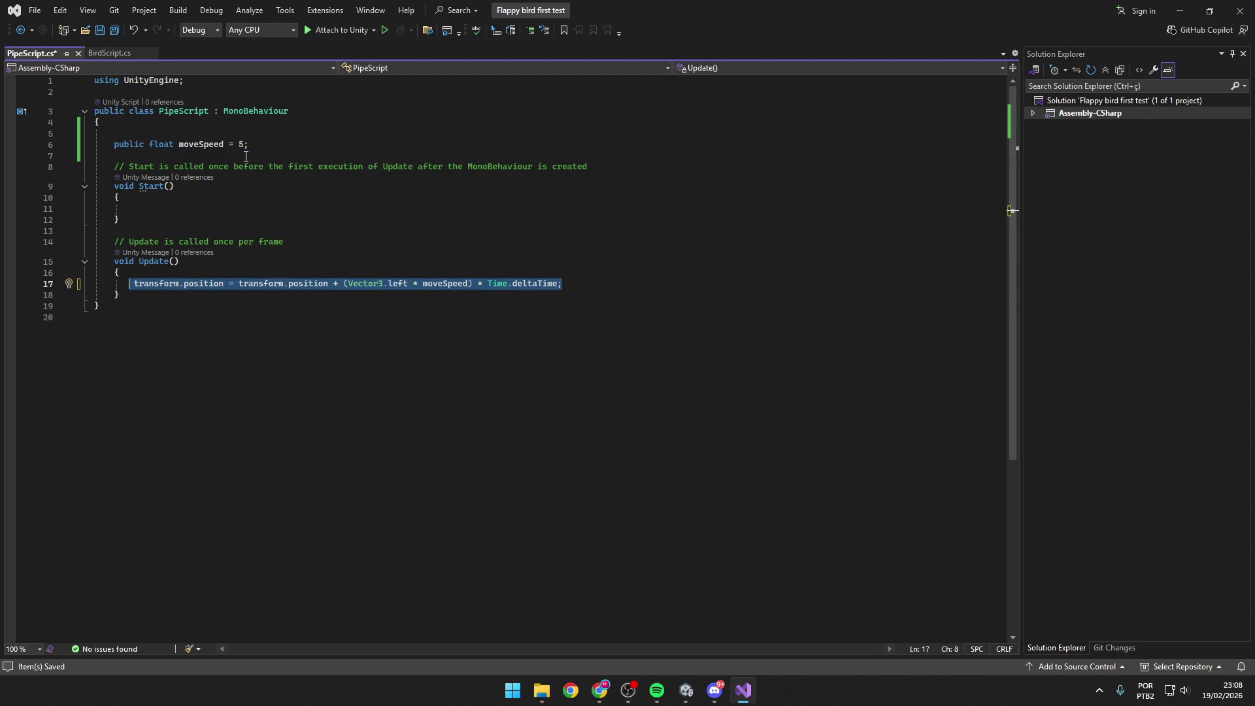
left_click_drag(248, 145, 110, 145)
left_click(237, 337)
key("ctrl+s")
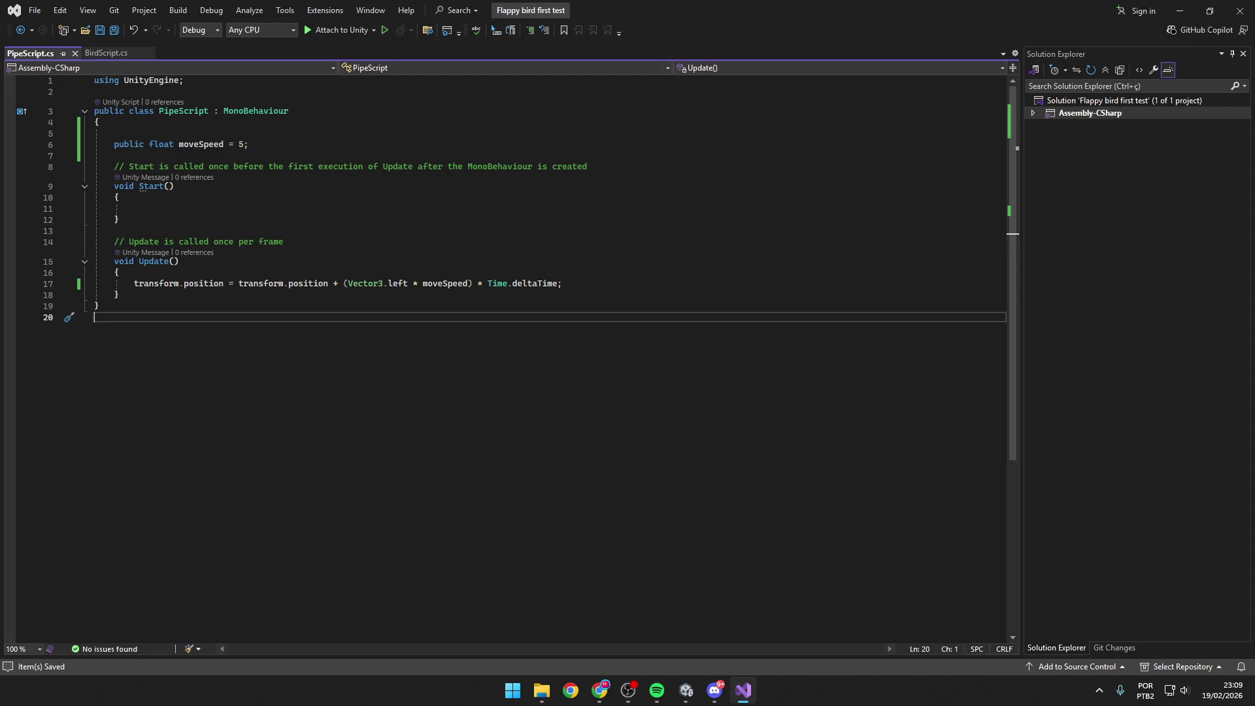
Check and save BirdScript.cs, then return to PipeScript.cs.
key("alt+Tab")
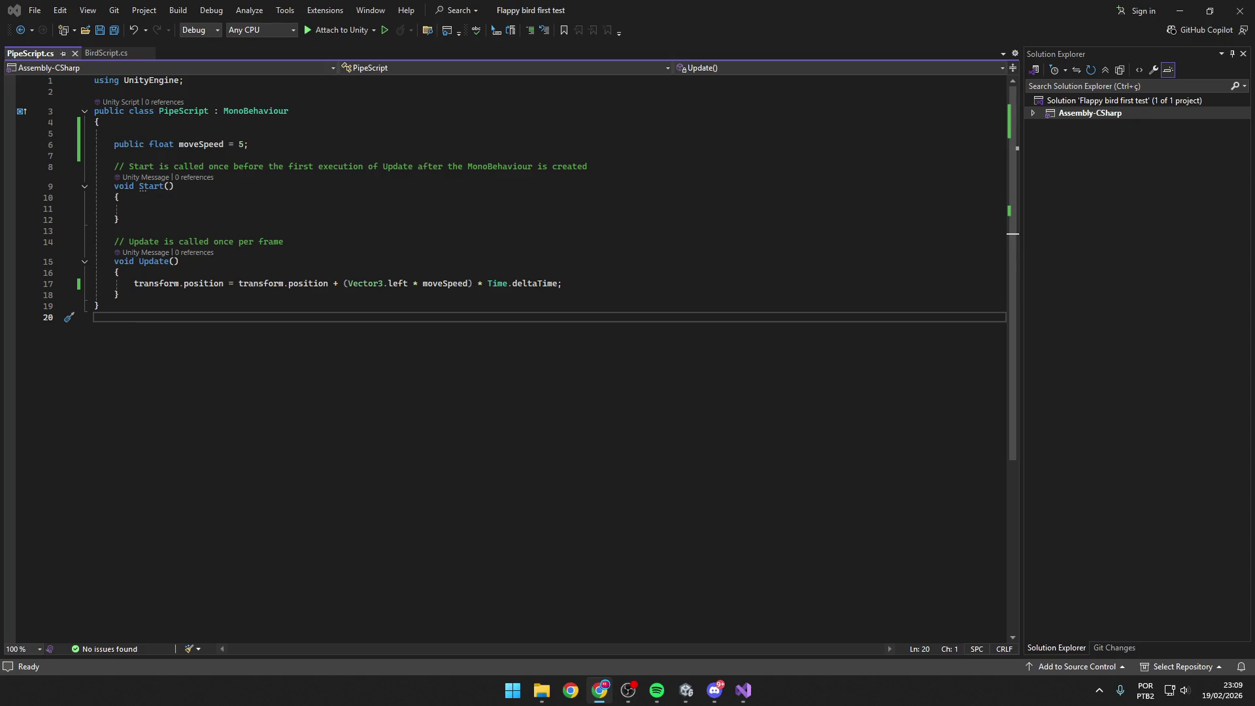
left_click(106, 53)
left_click(451, 327)
key("ctrl+s")
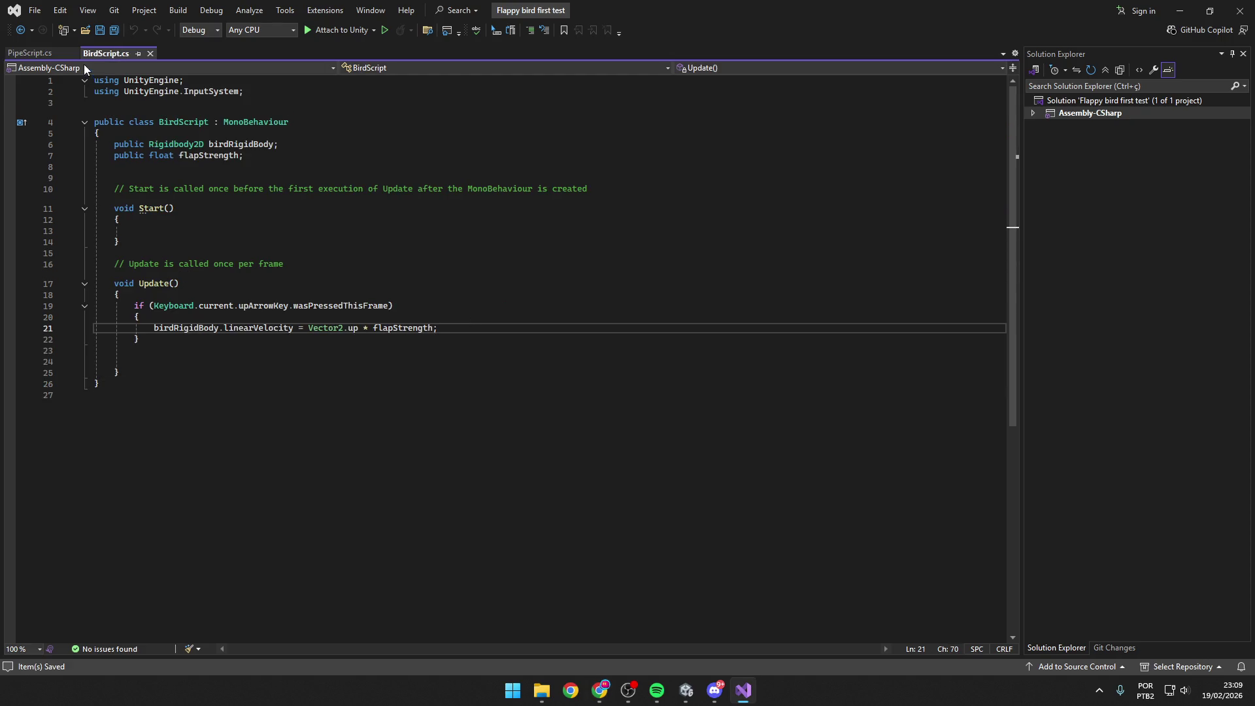
left_click(37, 54)
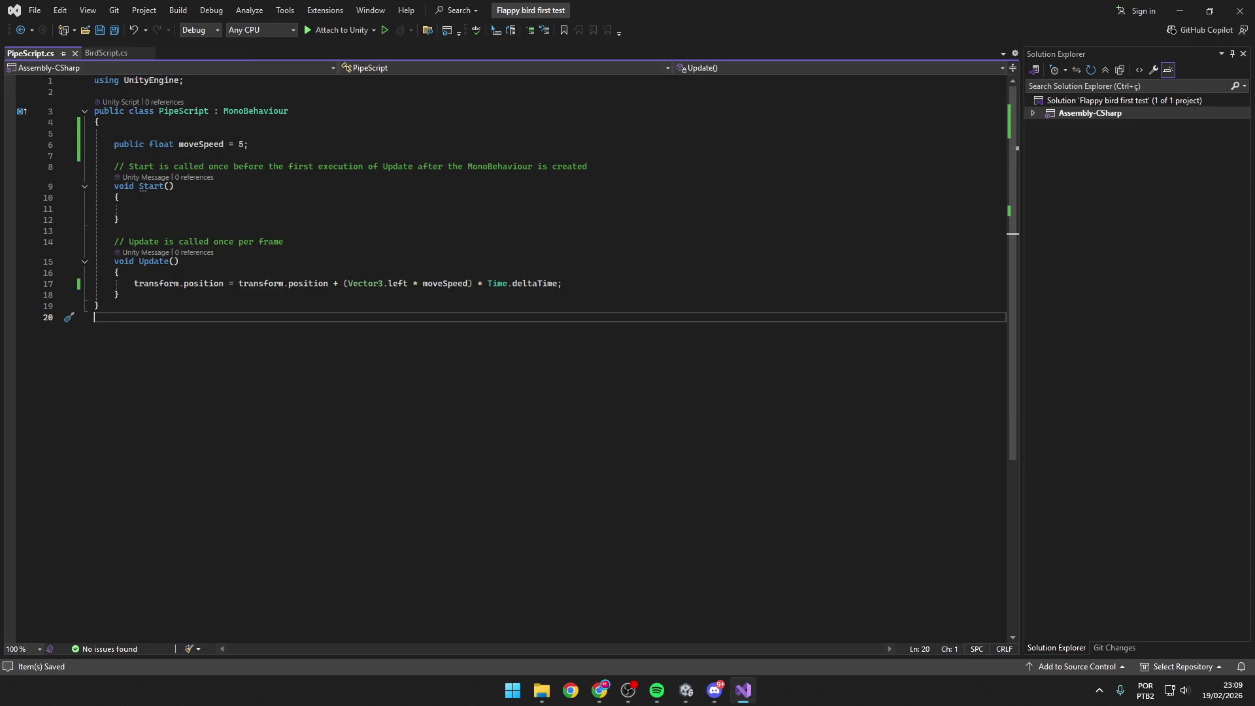
Minimize Visual Studio to bring the Unity editor into view.
key("alt+Tab")
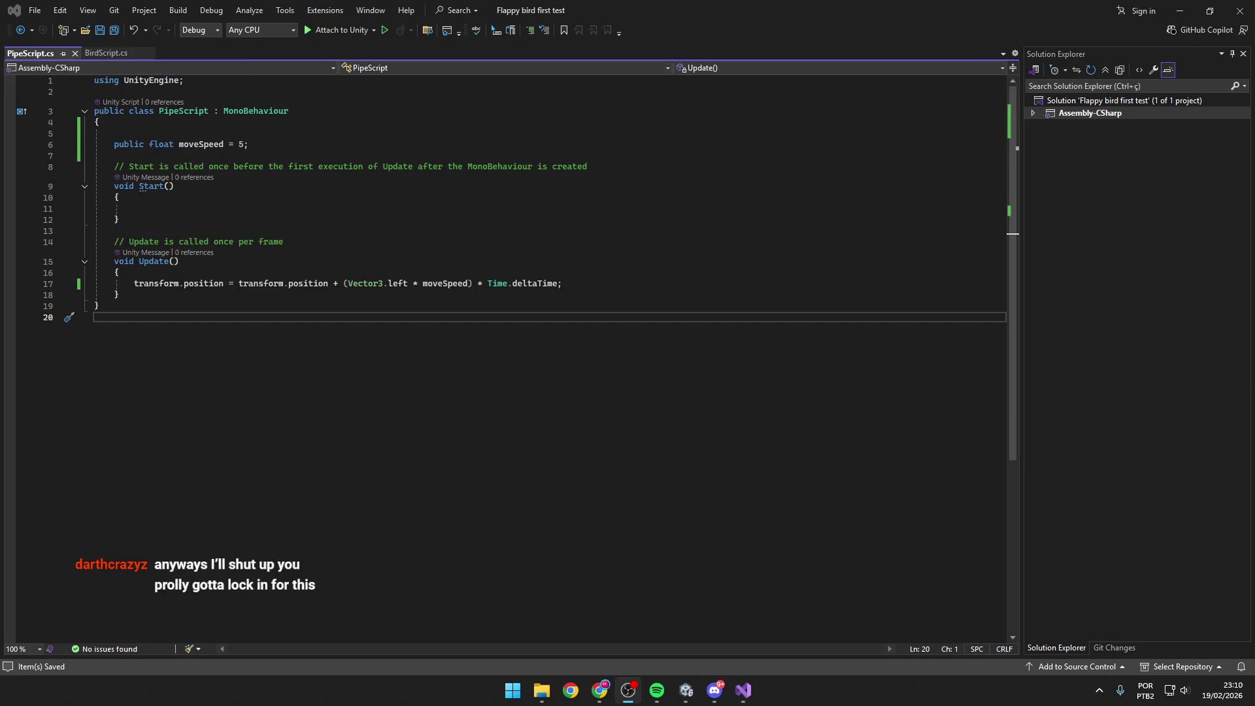
key("alt+Tab")
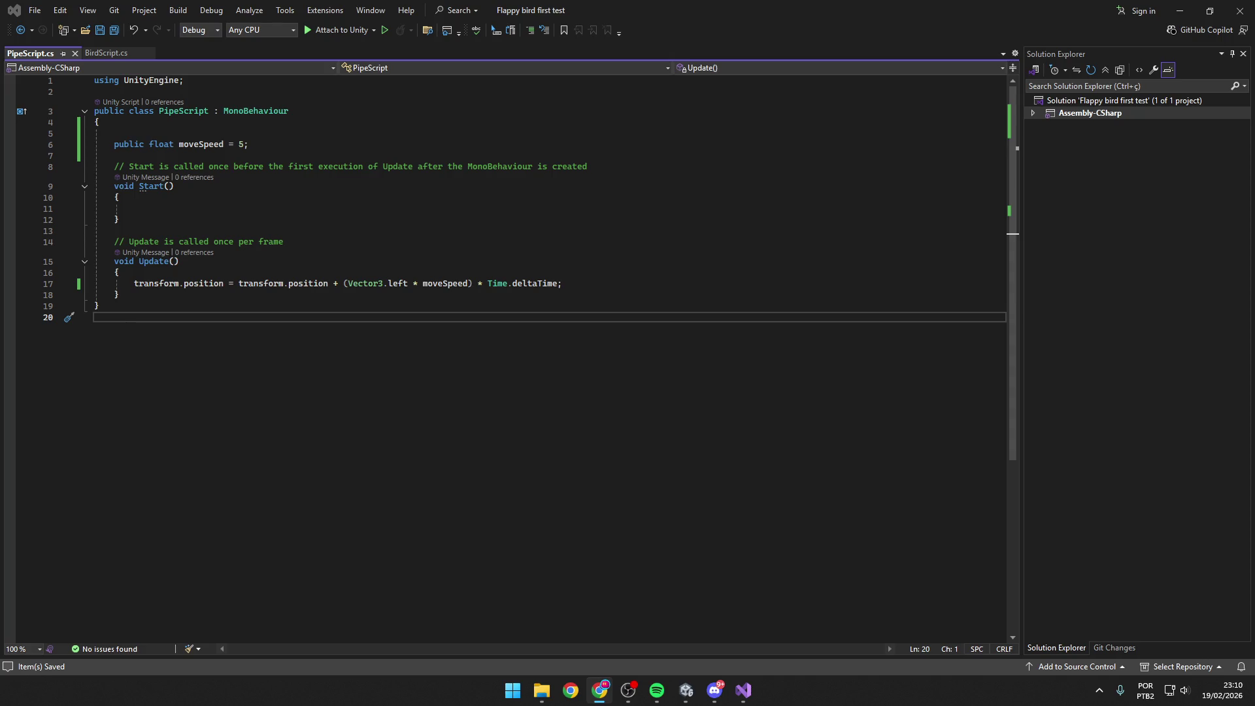
left_click(743, 690)
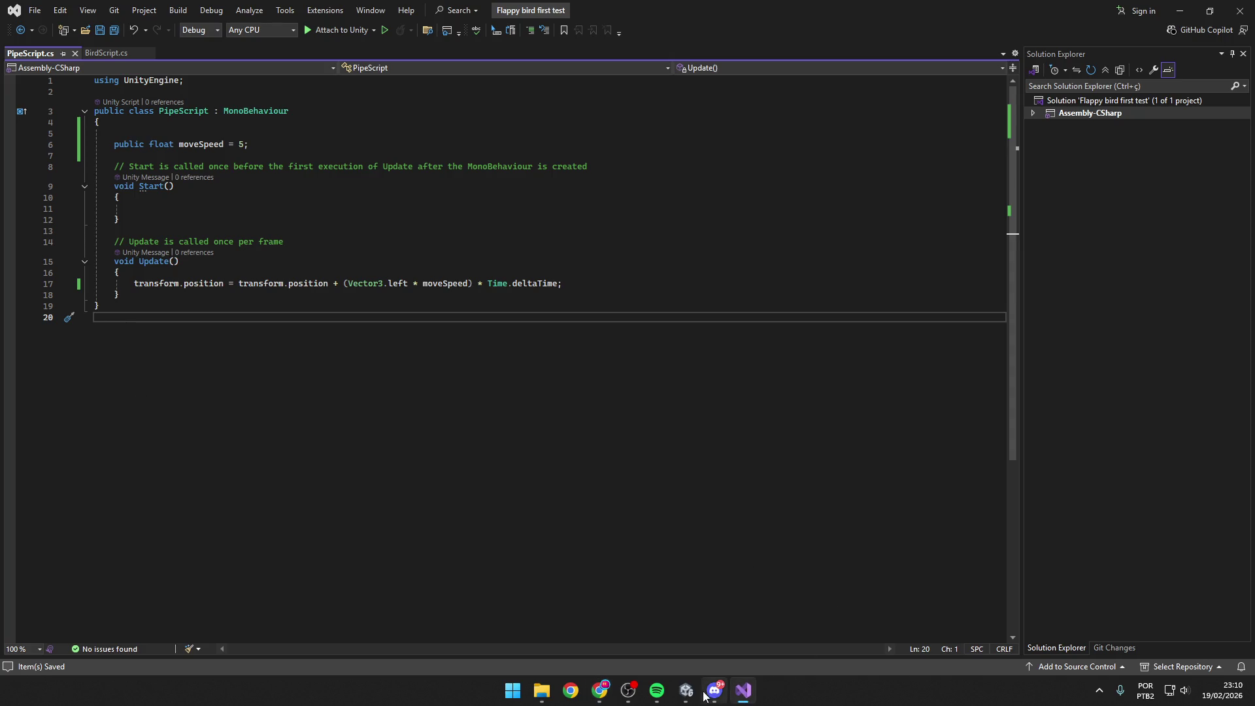
left_click(745, 692)
left_click(745, 690)
left_click(744, 690)
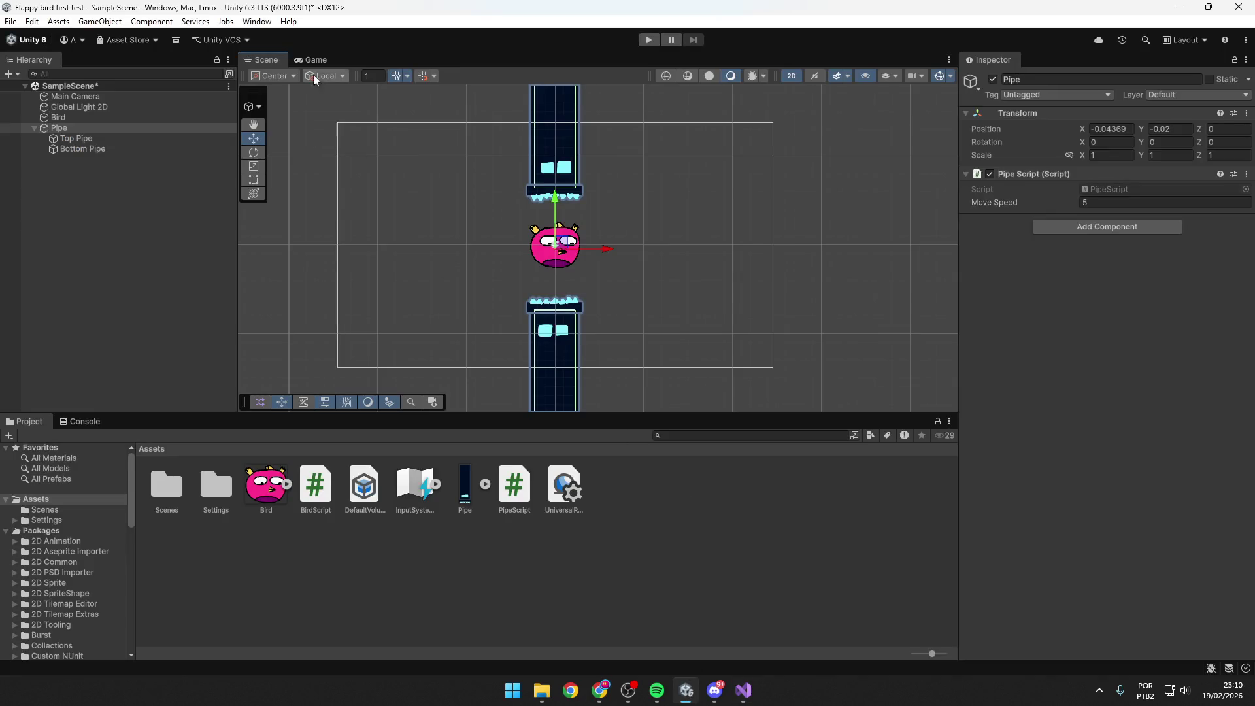
left_click(648, 40)
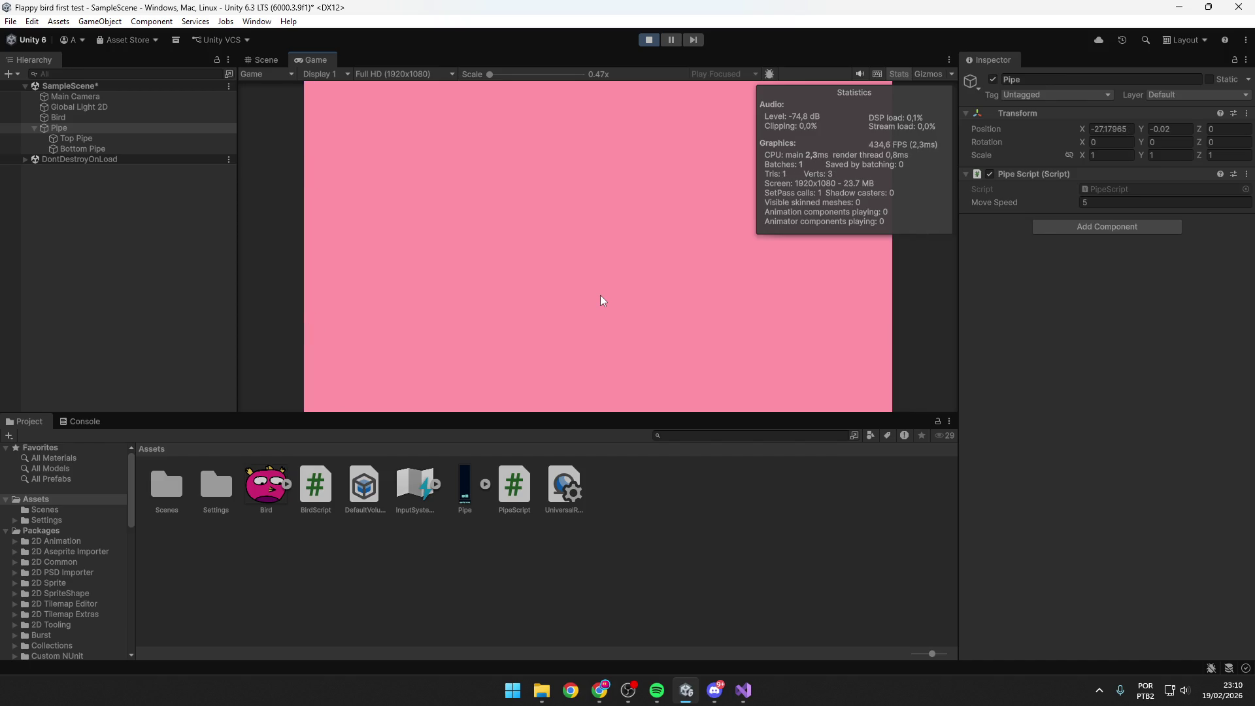
key("space")
key("space")
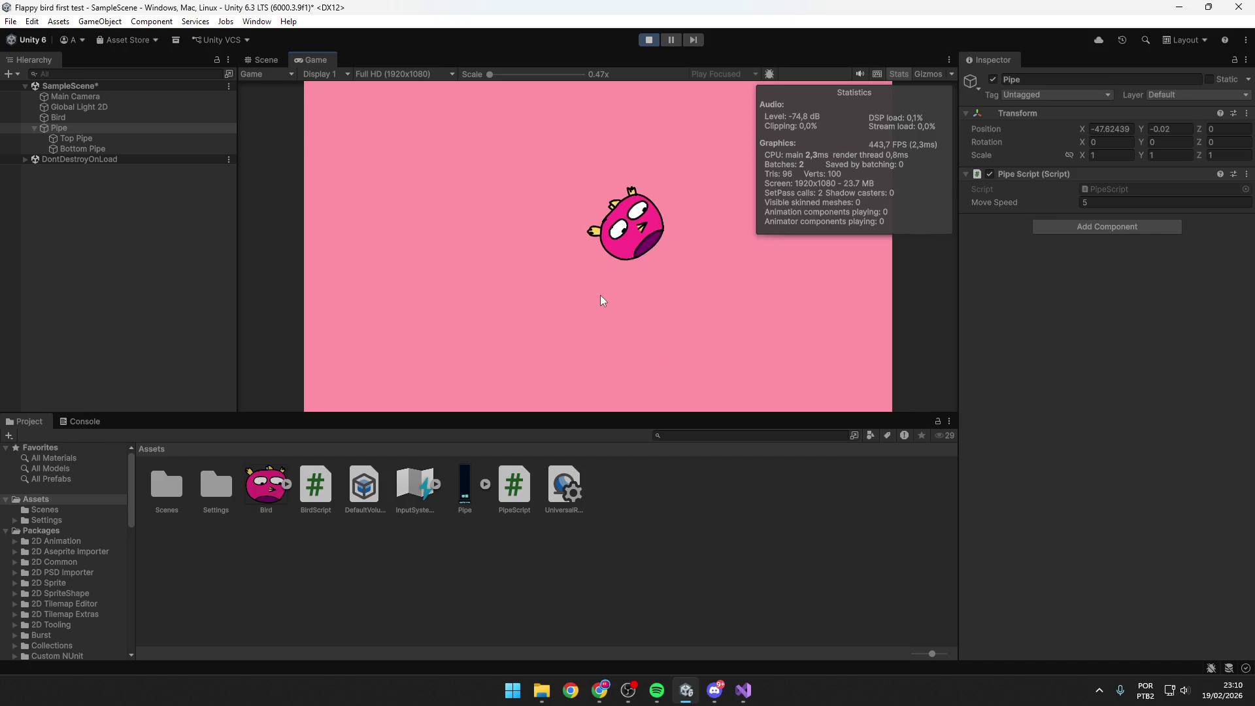
key("space")
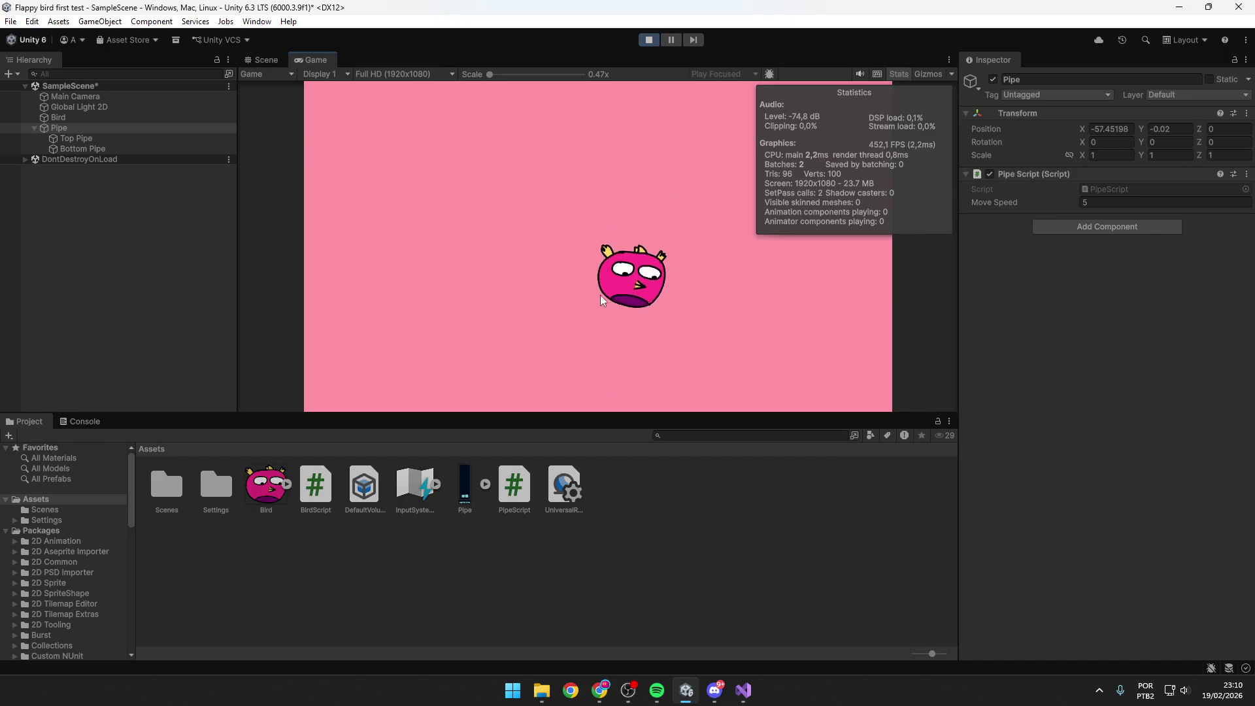
key("space")
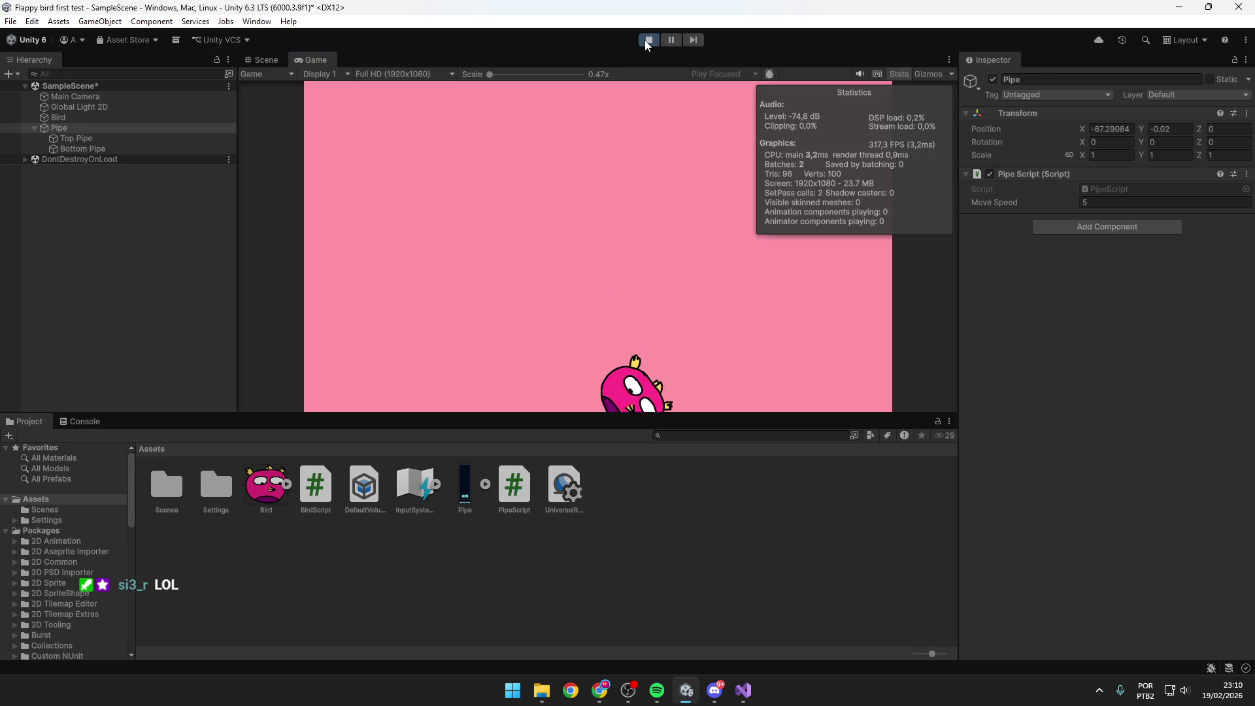
left_click(648, 40)
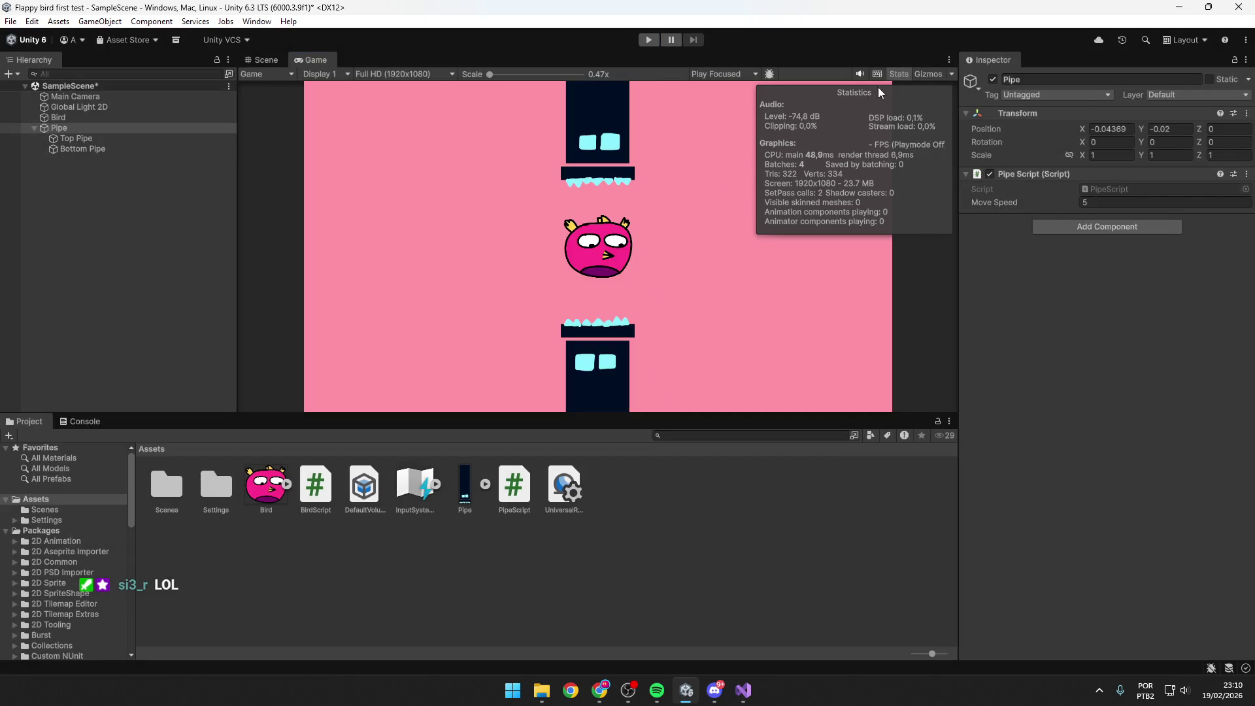
left_click(896, 76)
left_click(78, 139)
left_click(87, 128)
left_click(263, 60)
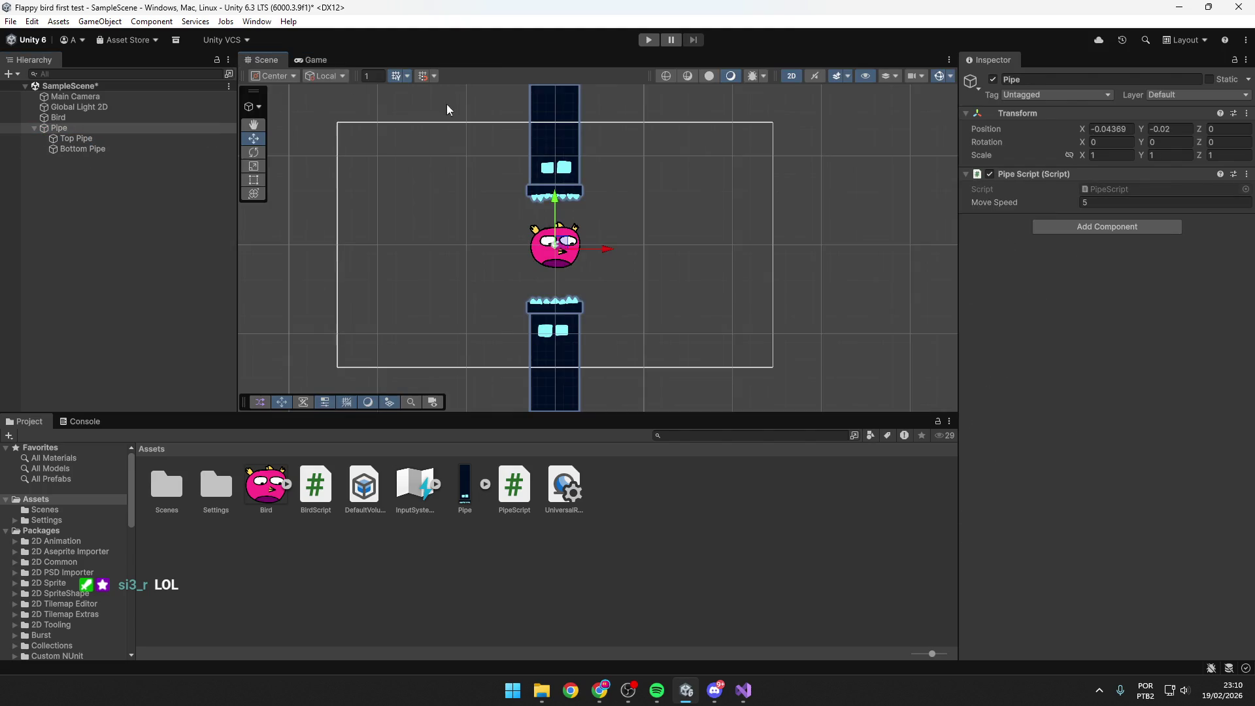
Shift the pipe right to X 17.63 and turn it into a Pipe prefab in Assets.
left_click_drag(561, 245, 704, 243)
key("alt+Tab")
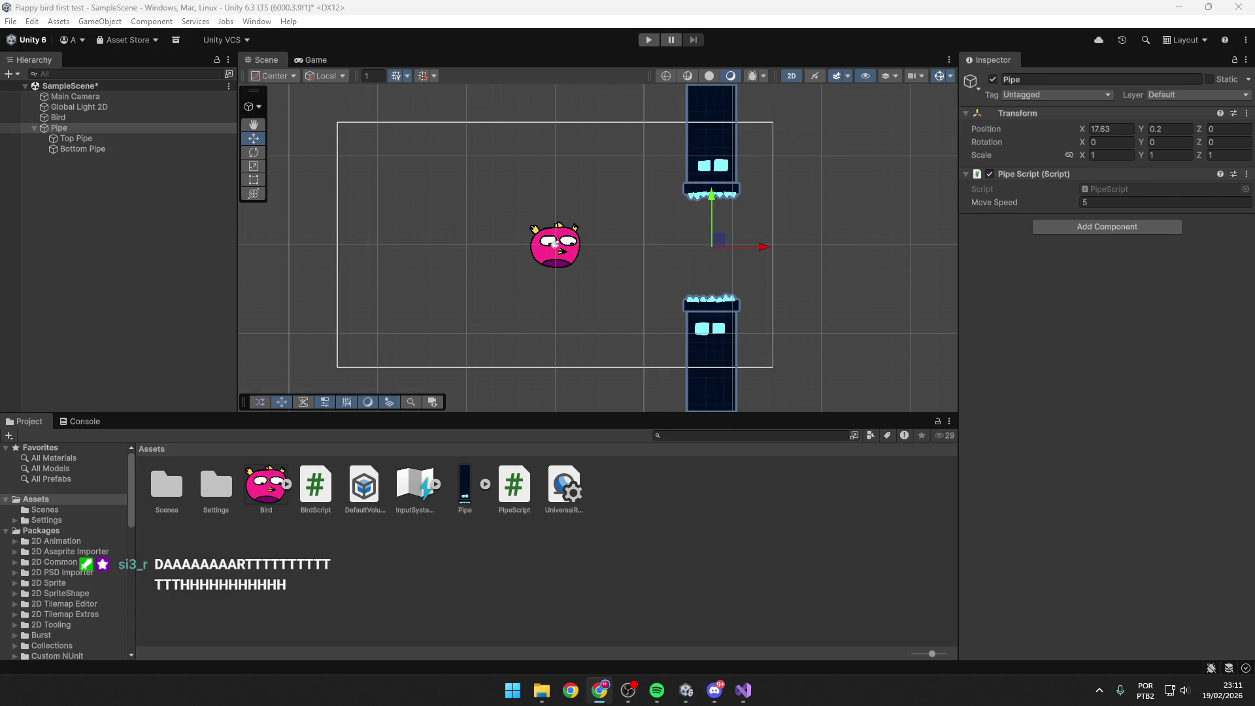
left_click(65, 128)
left_click_drag(400, 560, 402, 560)
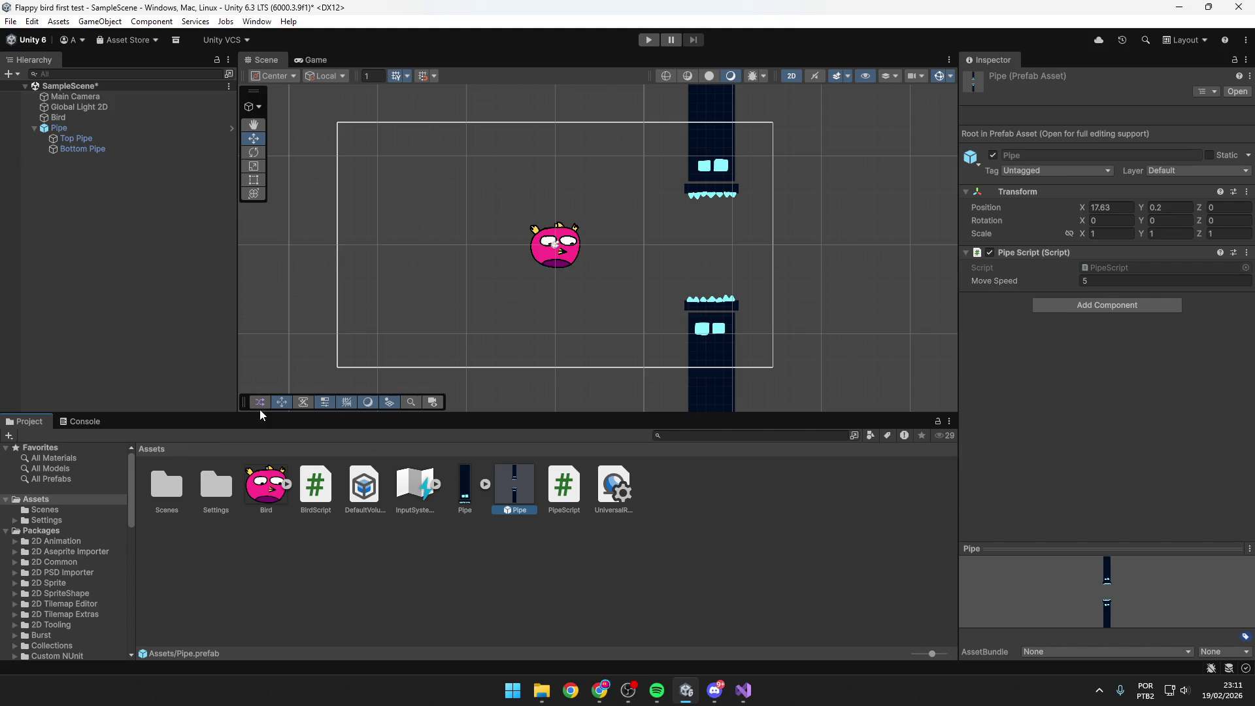
key("alt+Tab")
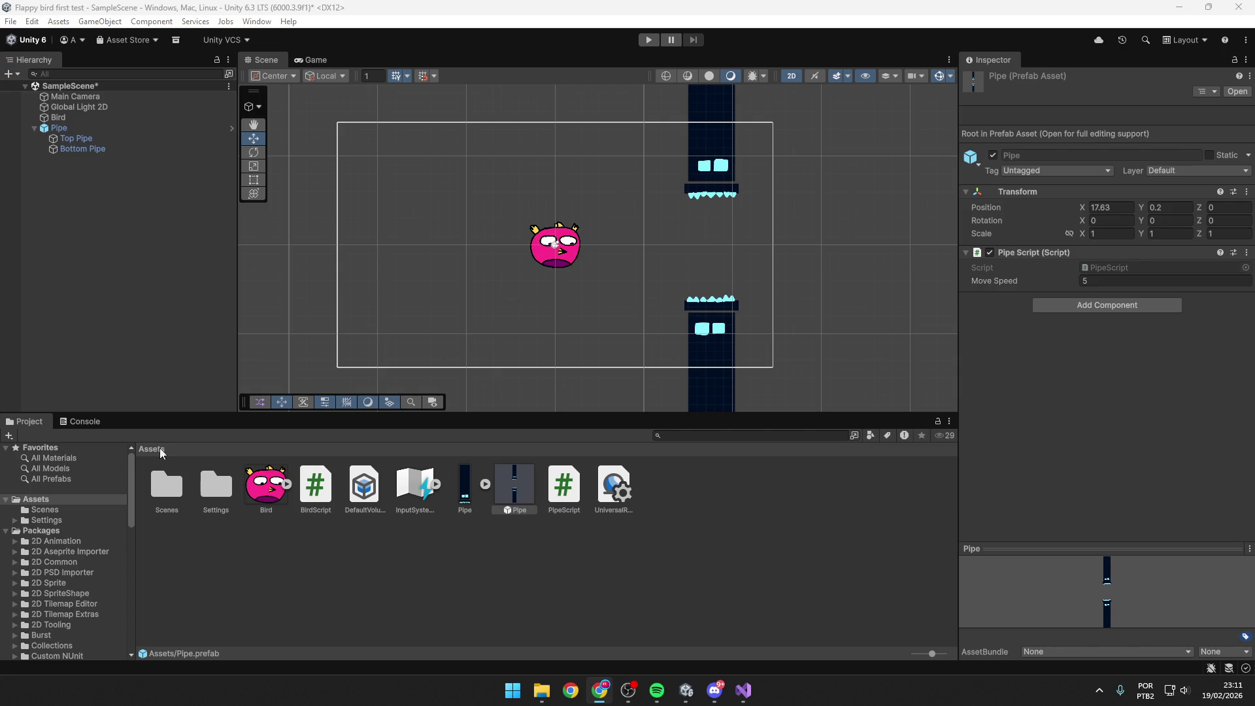
left_click(470, 490)
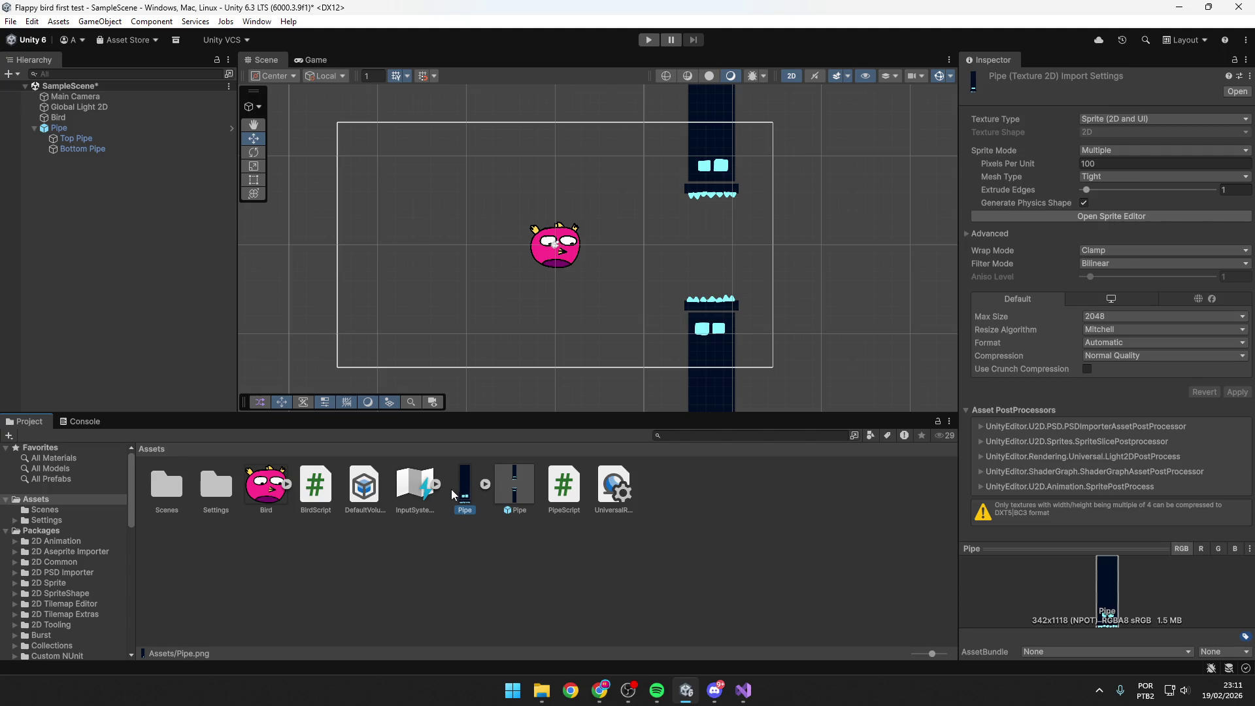
left_click(516, 489)
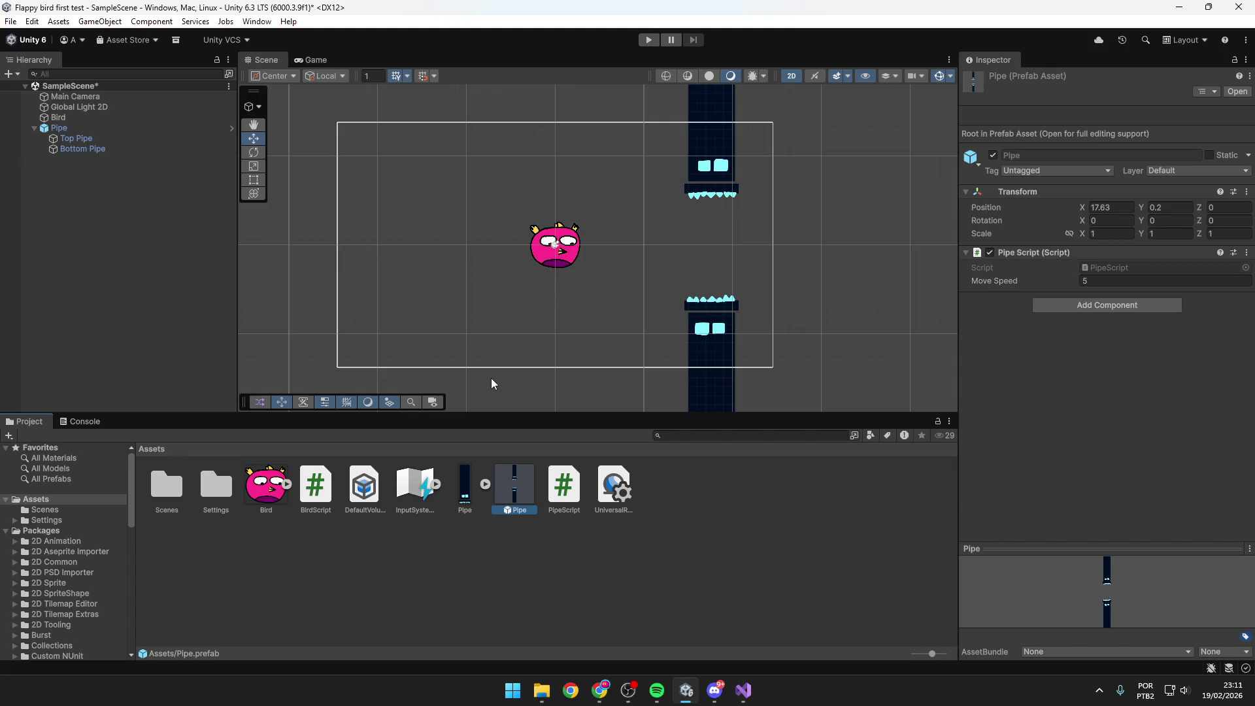
Delete the Pipe instance from the scene Hierarchy.
key("alt+Tab")
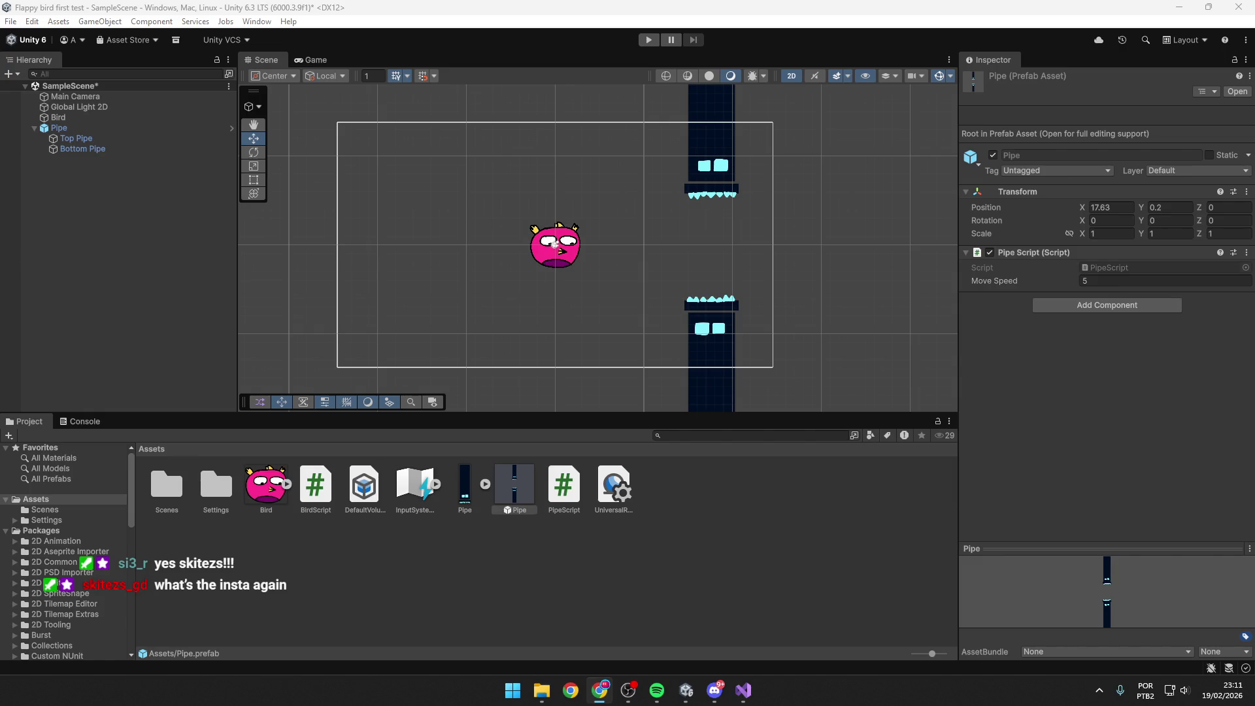
left_click(75, 129)
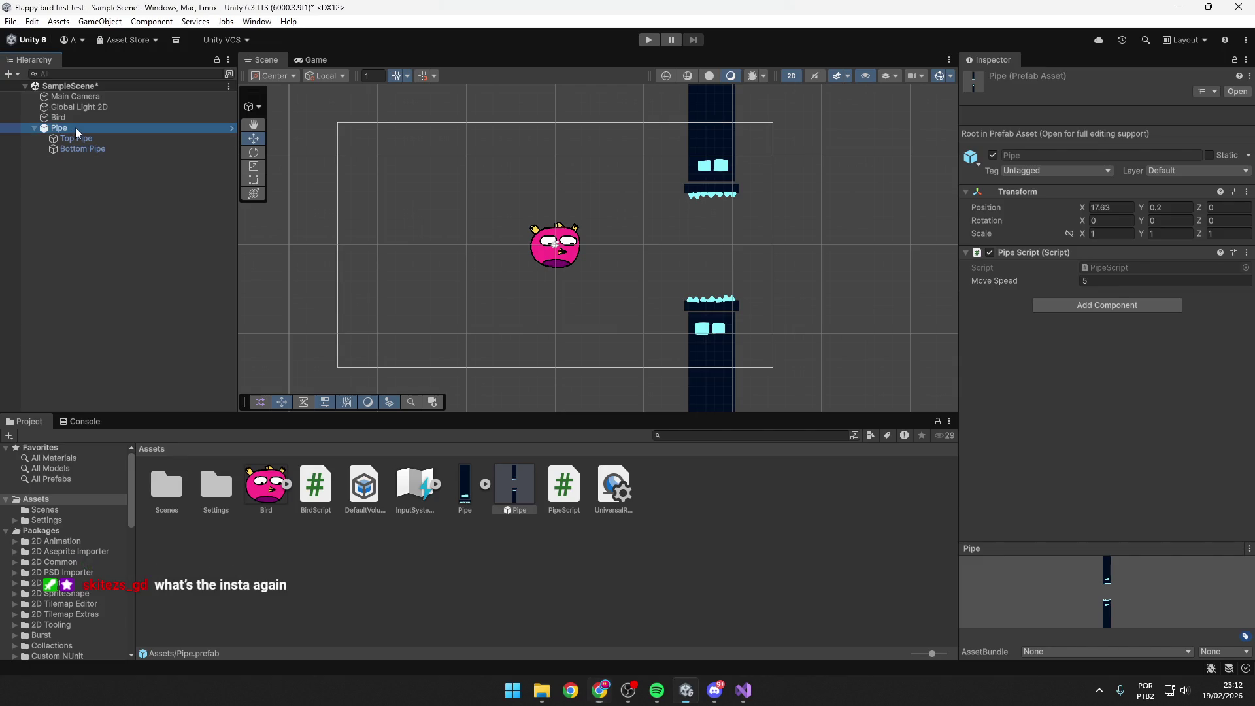
key("Delete")
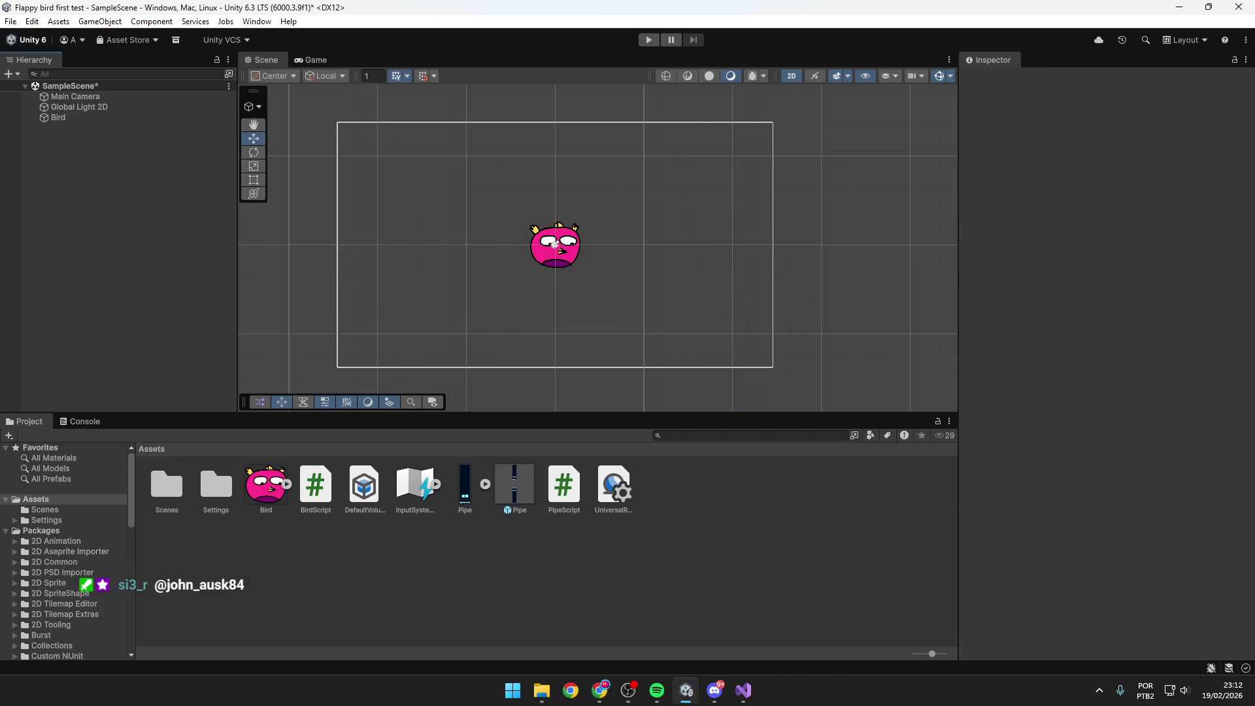
Create an empty game object named 'Pipe Spawner'.
left_click(515, 498)
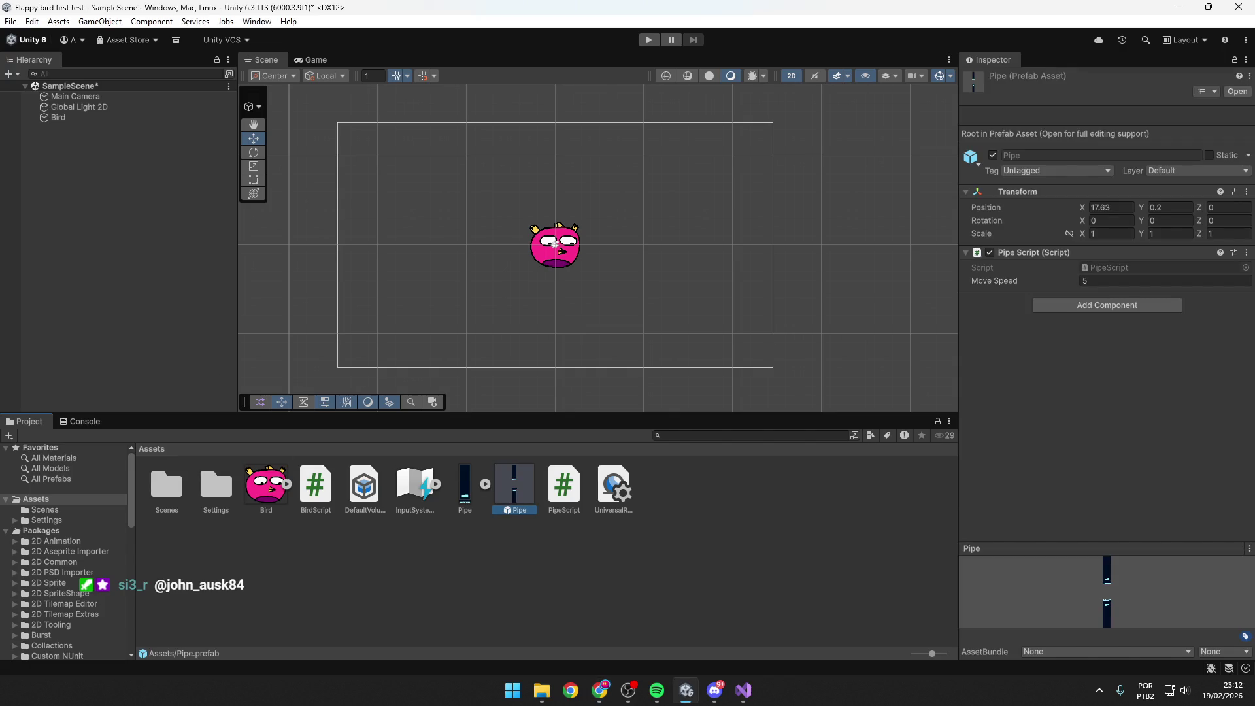
right_click(138, 183)
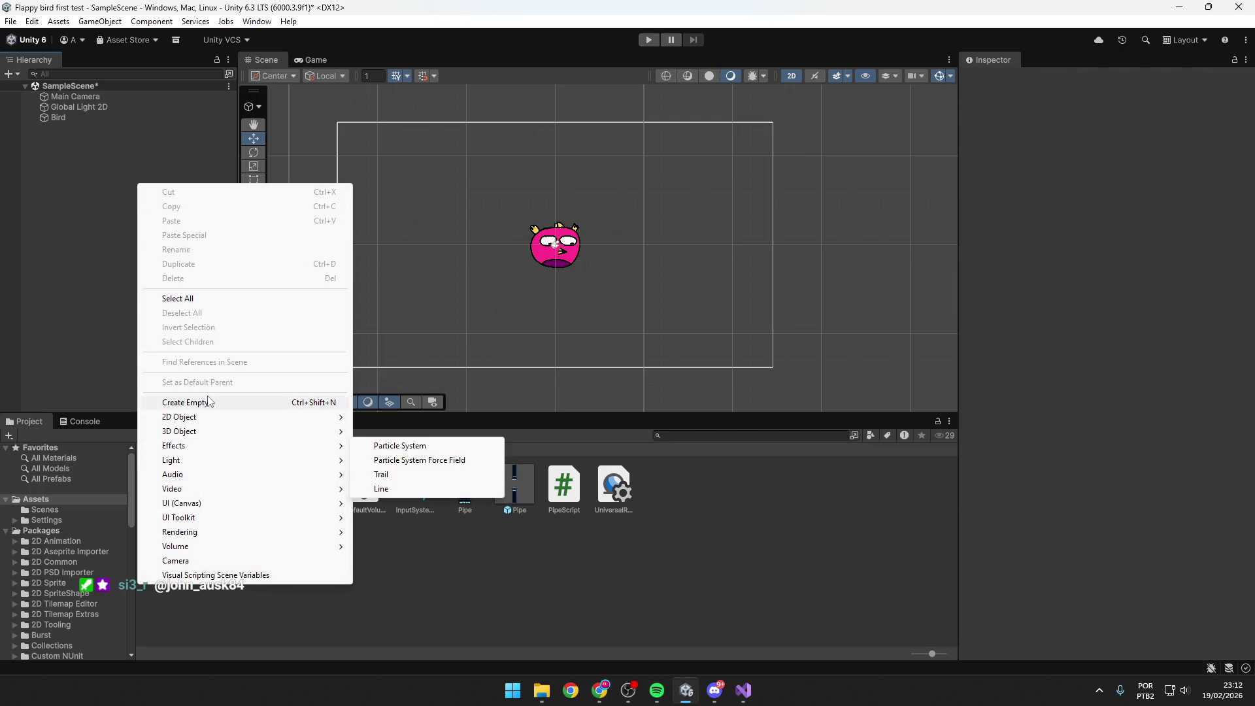
left_click(157, 405)
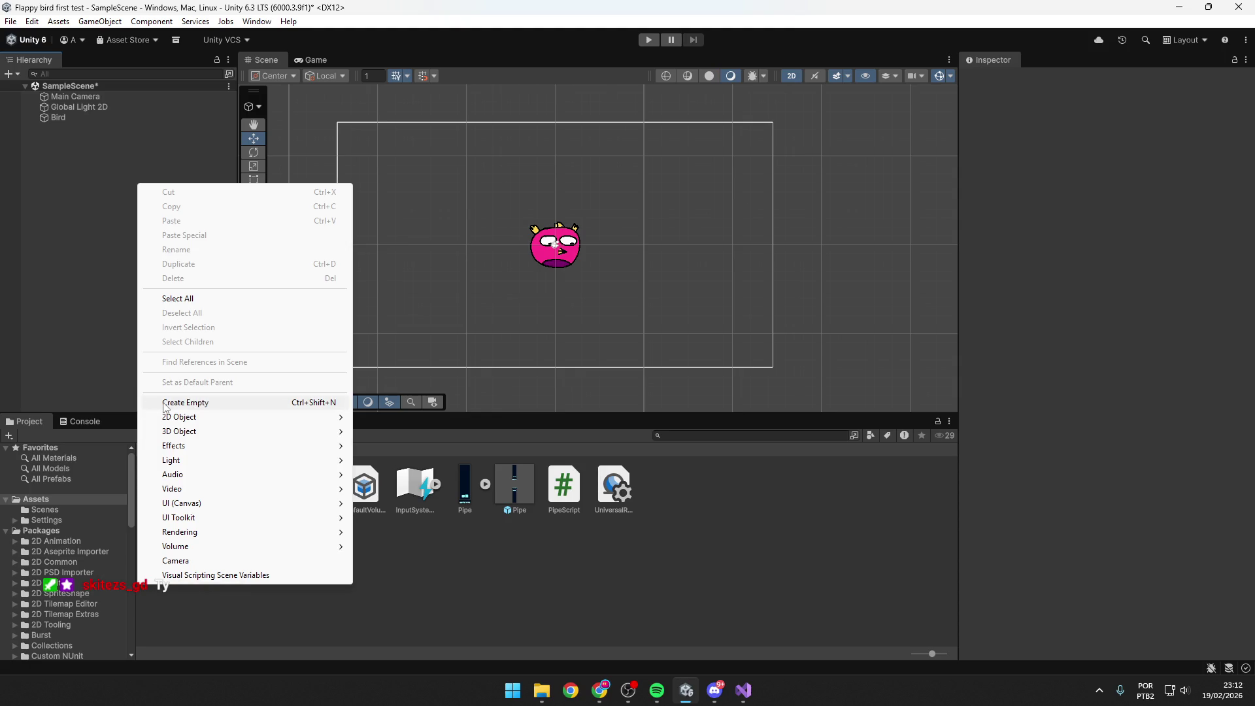
type("Pipe")
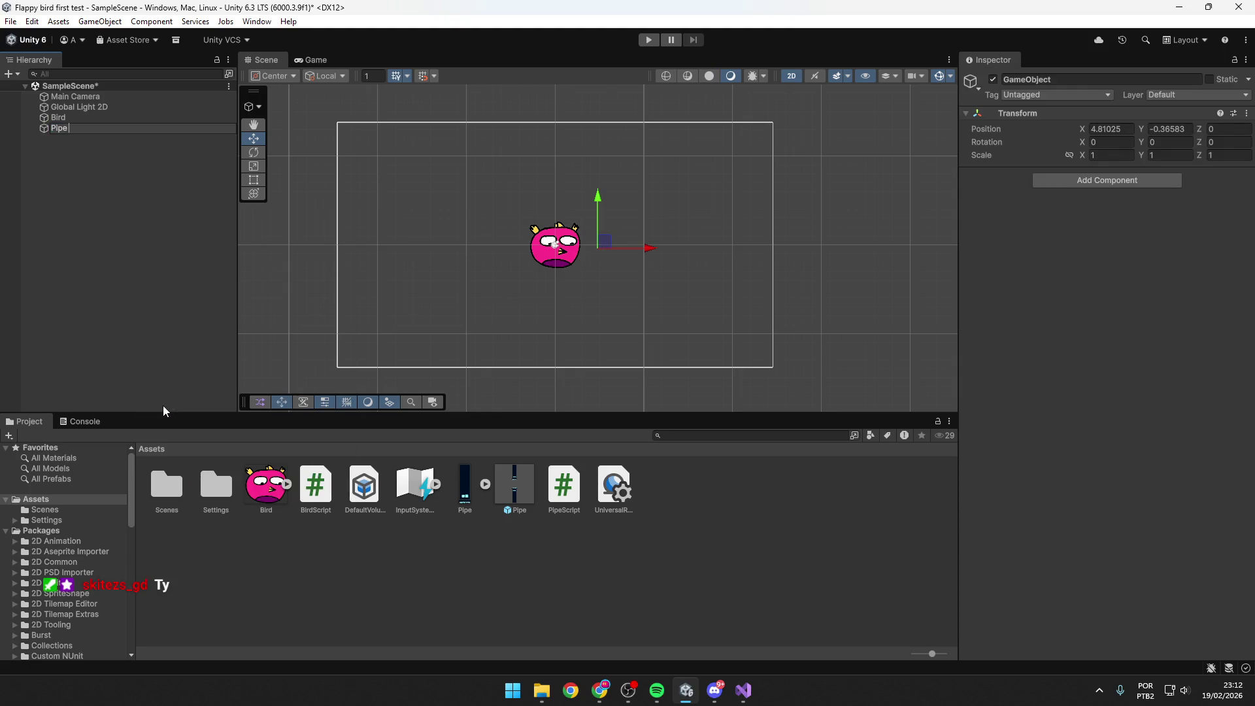
type(" Spawner")
key("Return")
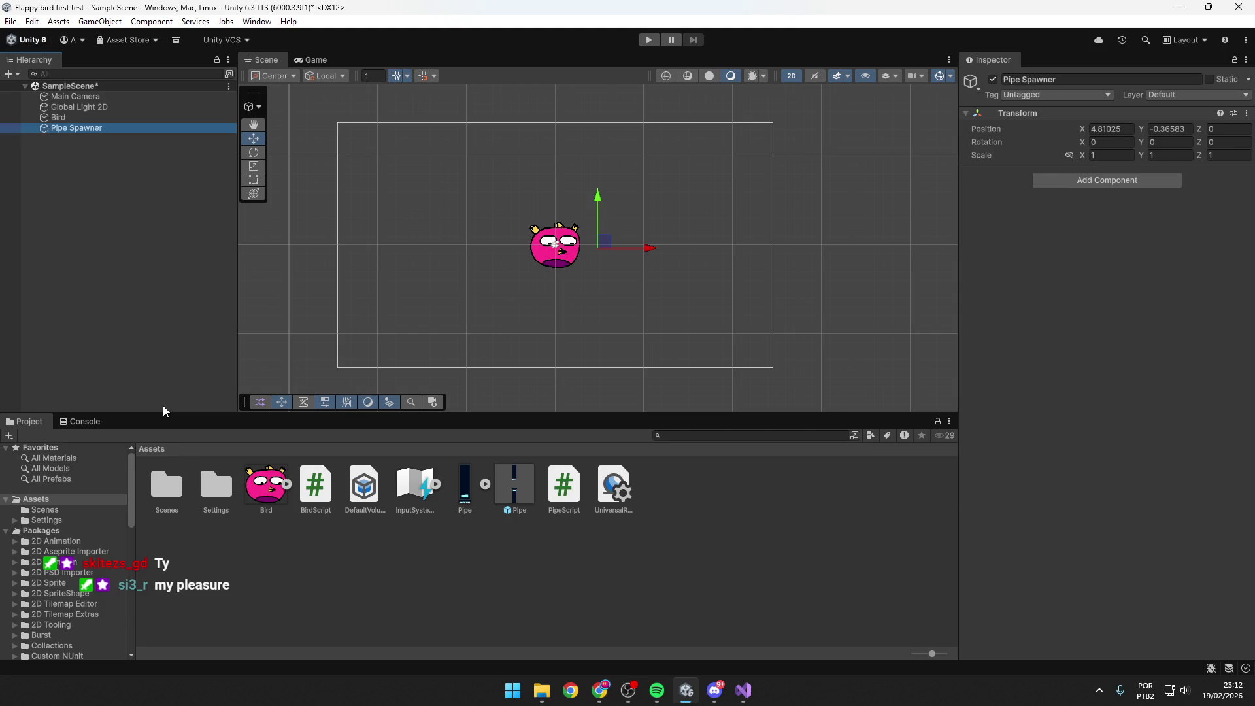
key("alt+Tab")
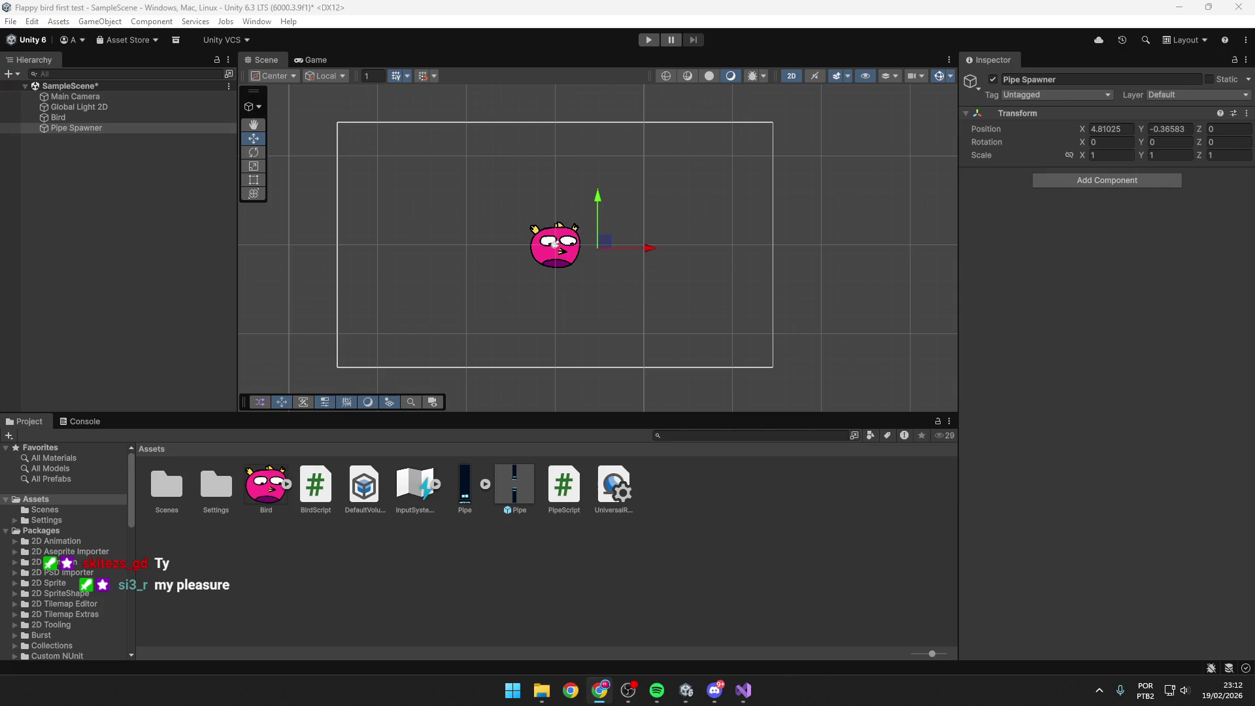
Move Pipe Spawner right beyond the camera frame to X 31.03.
left_click_drag(656, 251, 866, 252)
key("alt+Tab")
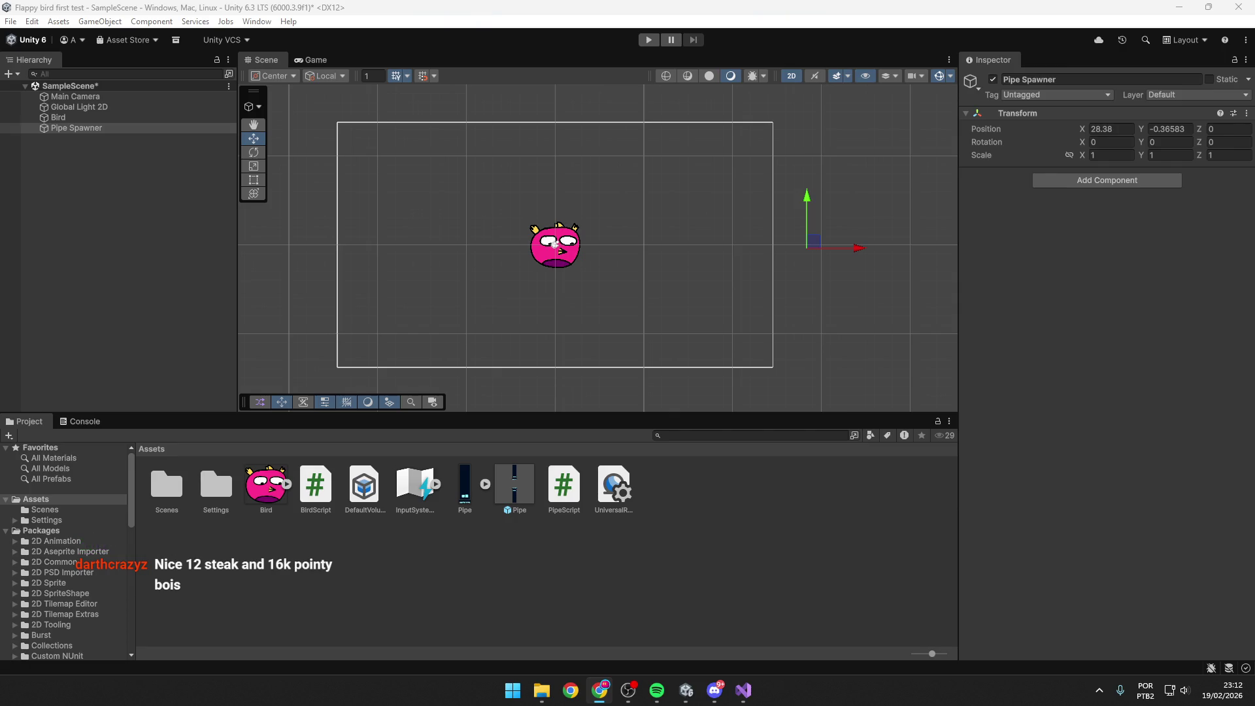
left_click_drag(857, 251, 878, 248)
Add a new script component named PipeSpawnerScript and open it in Visual Studio.
left_click(1090, 181)
scroll(1081, 326, "down", 5)
left_click(1081, 389)
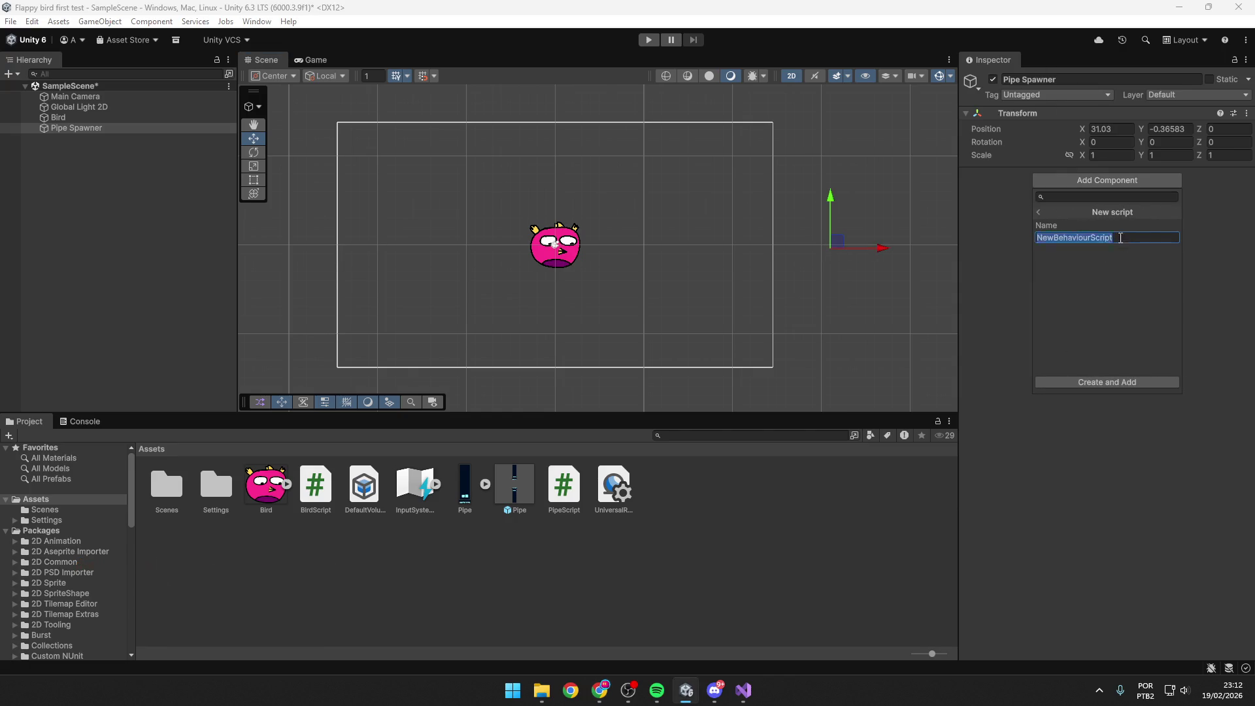
type("PipeSpawnerScript")
left_click(1132, 380)
left_click(509, 341)
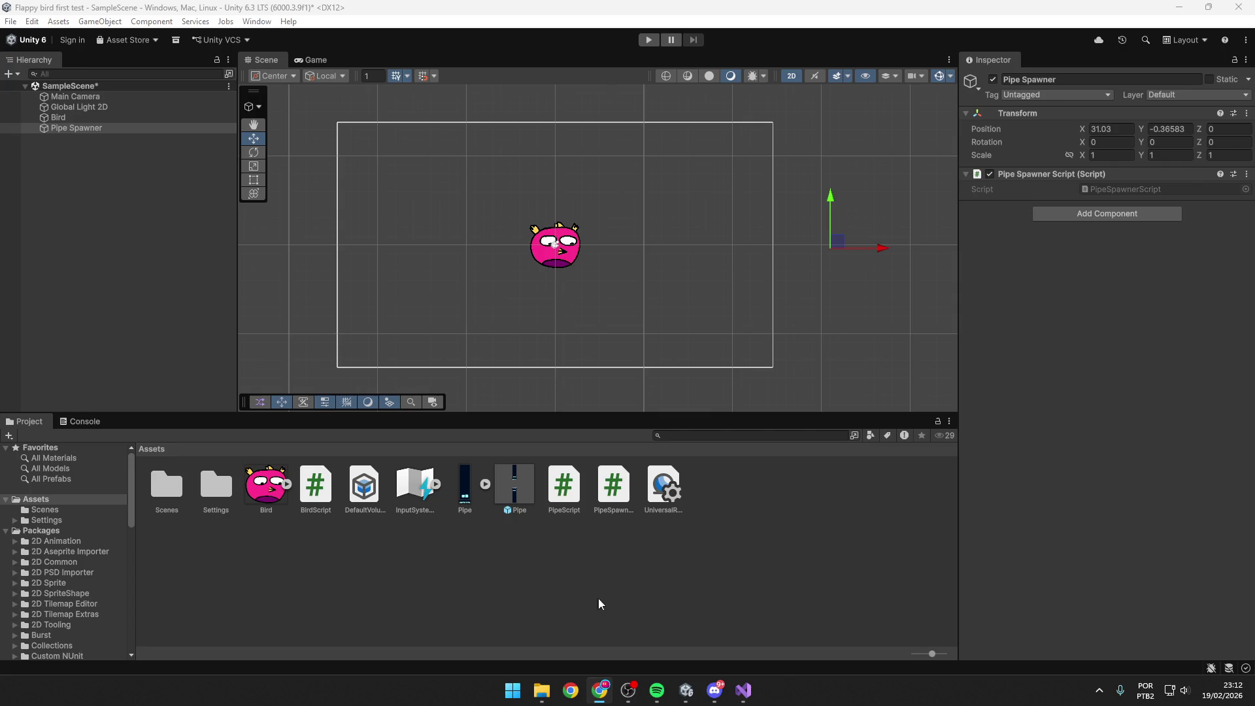
left_click(612, 484)
double_click(613, 485)
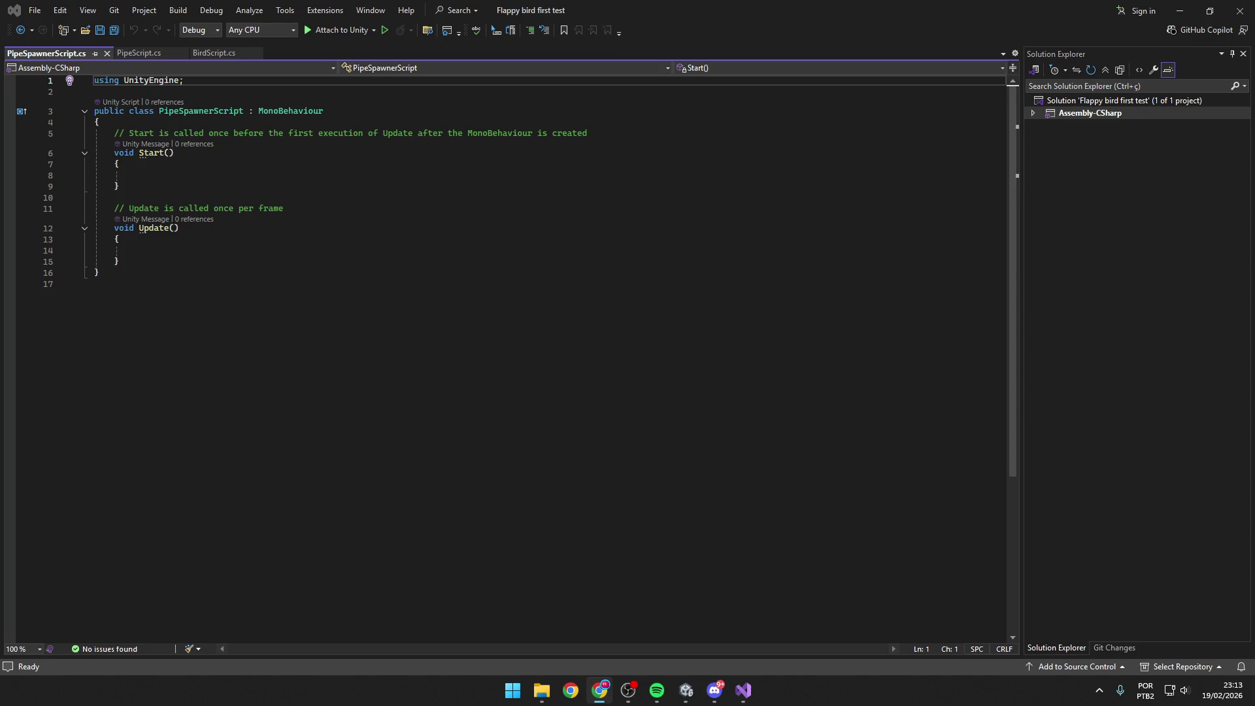
Add blank lines above Start, begin a 'public GameObject' field on line 6, and save.
left_click(583, 120)
left_click(627, 132)
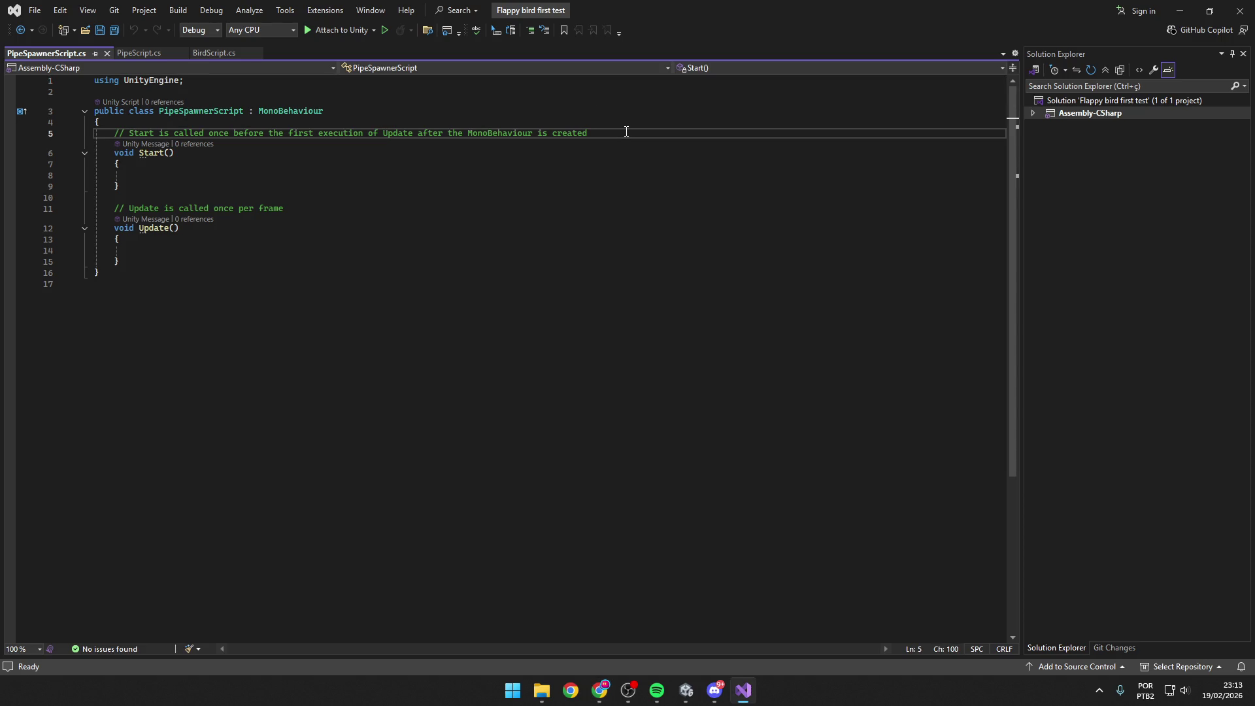
left_click(180, 112)
left_click(174, 123)
key("Return")
key("Return")
key("Return")
left_click(168, 136)
left_click(162, 148)
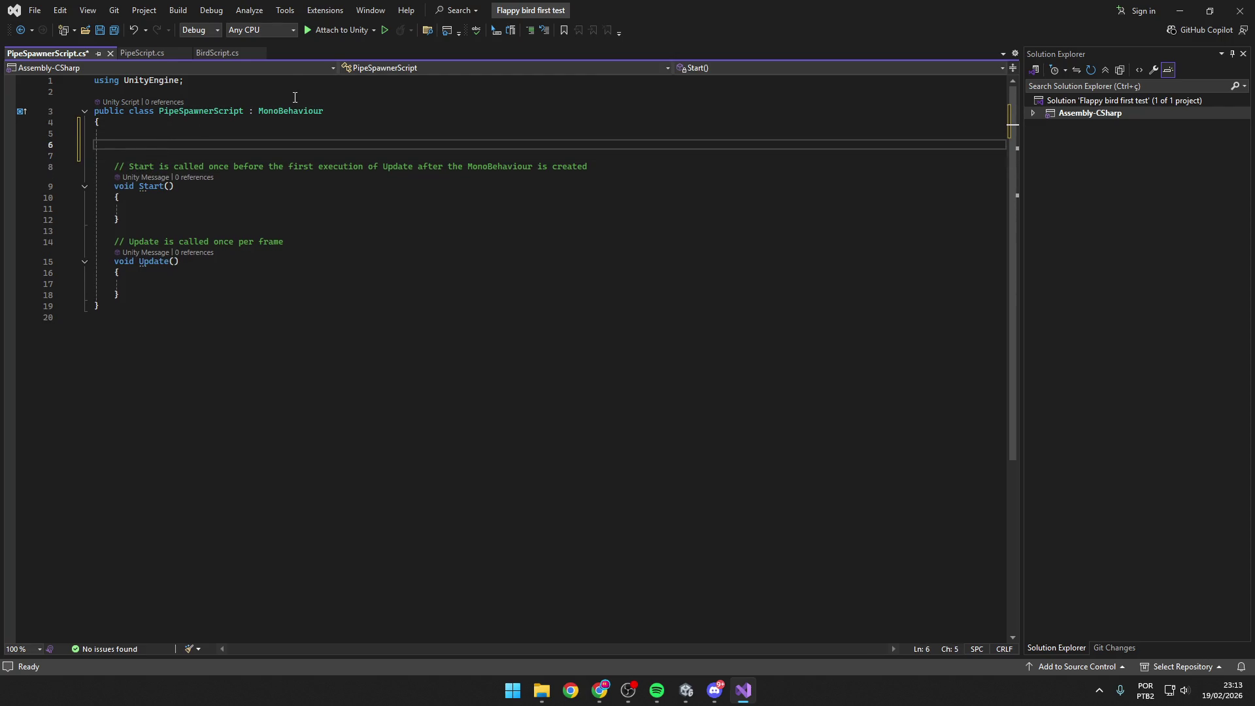
type("public ")
type("GameObject")
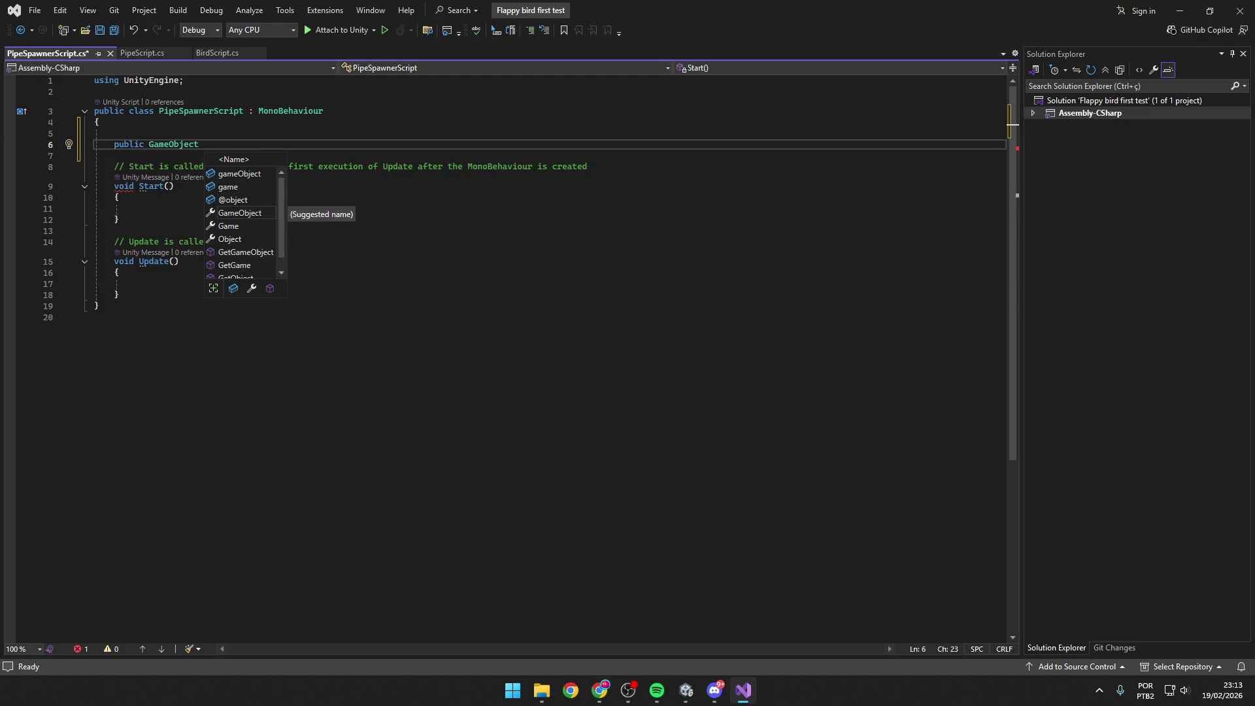
key("alt+Tab")
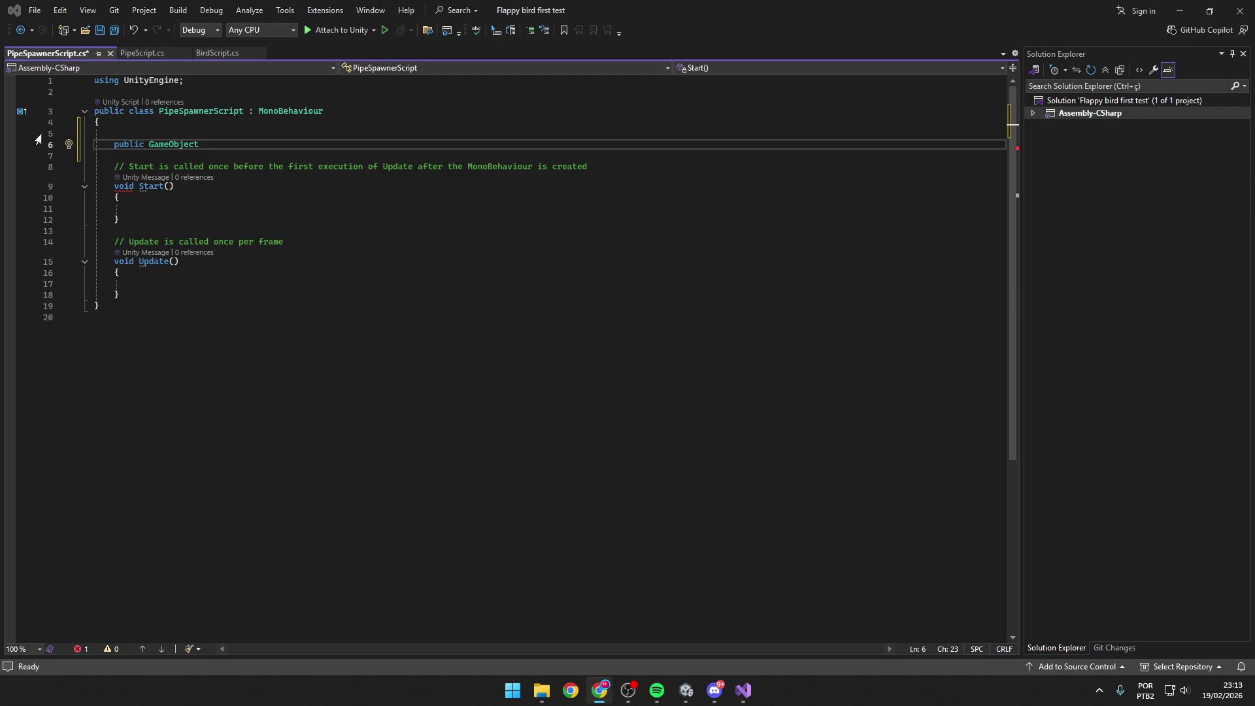
key("ctrl+s")
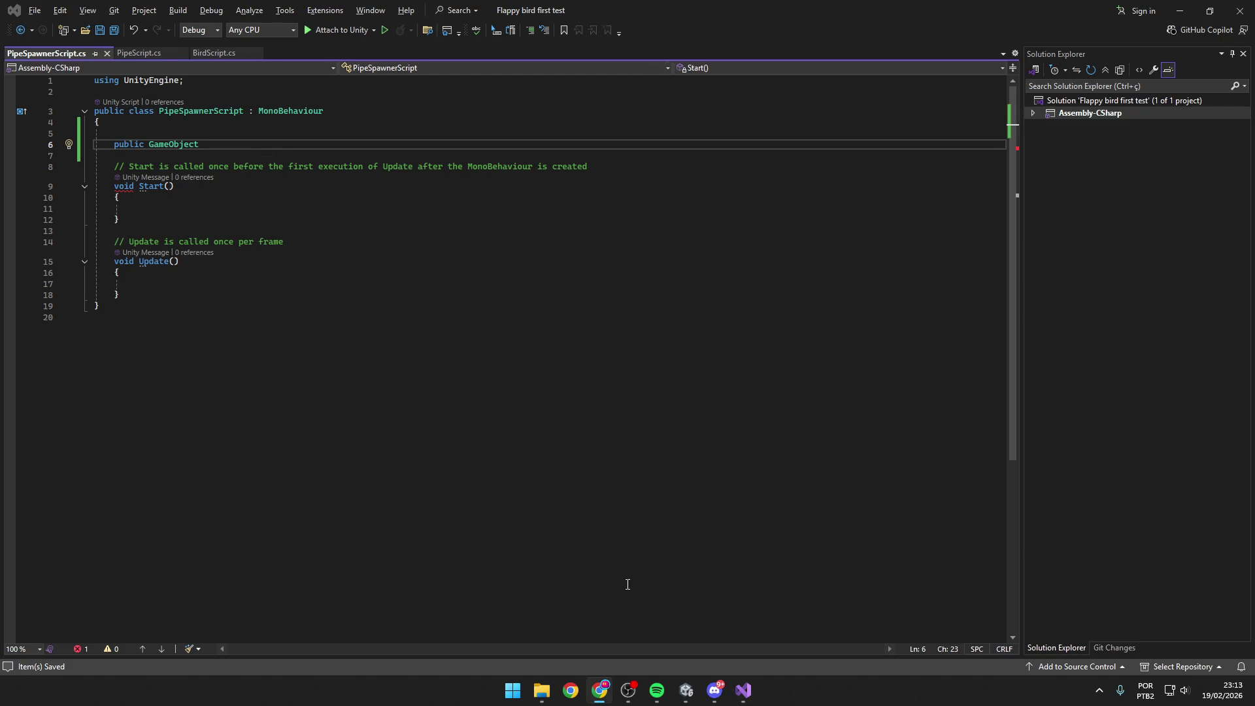
left_click(689, 696)
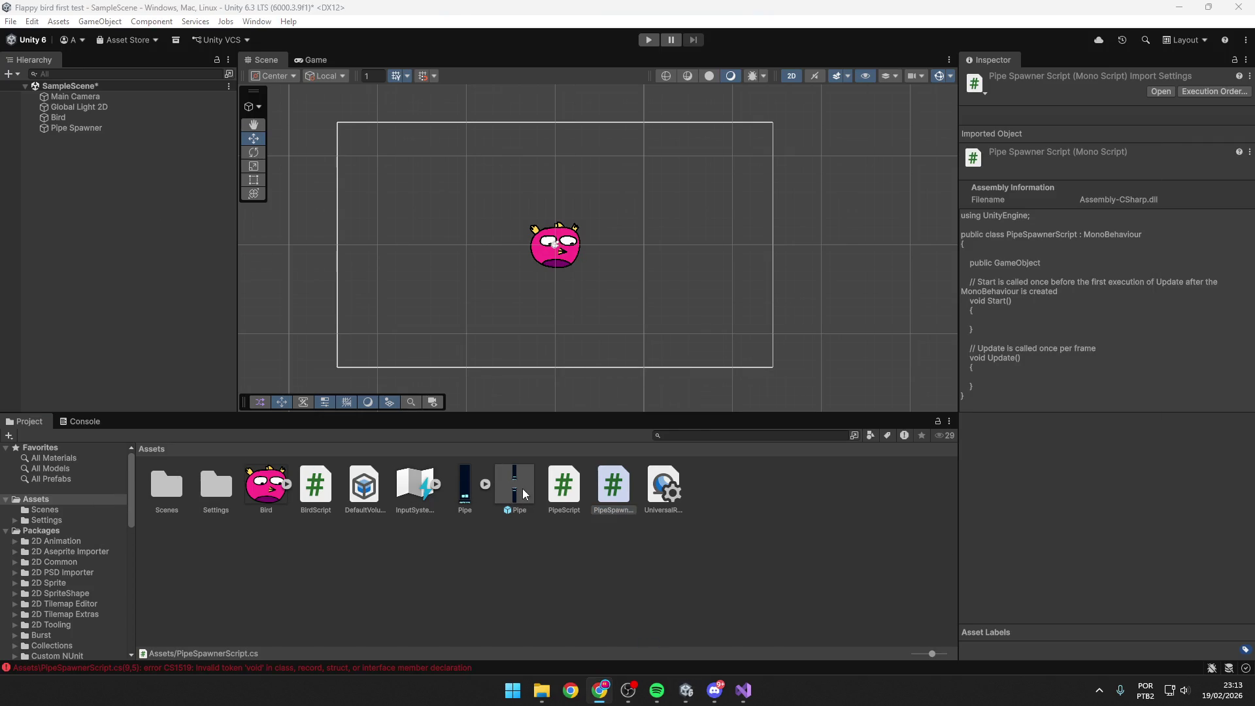
Compare the Pipe prefab (X 17.63, Move Speed 5) with the Pipe sprite asset.
left_click(504, 499)
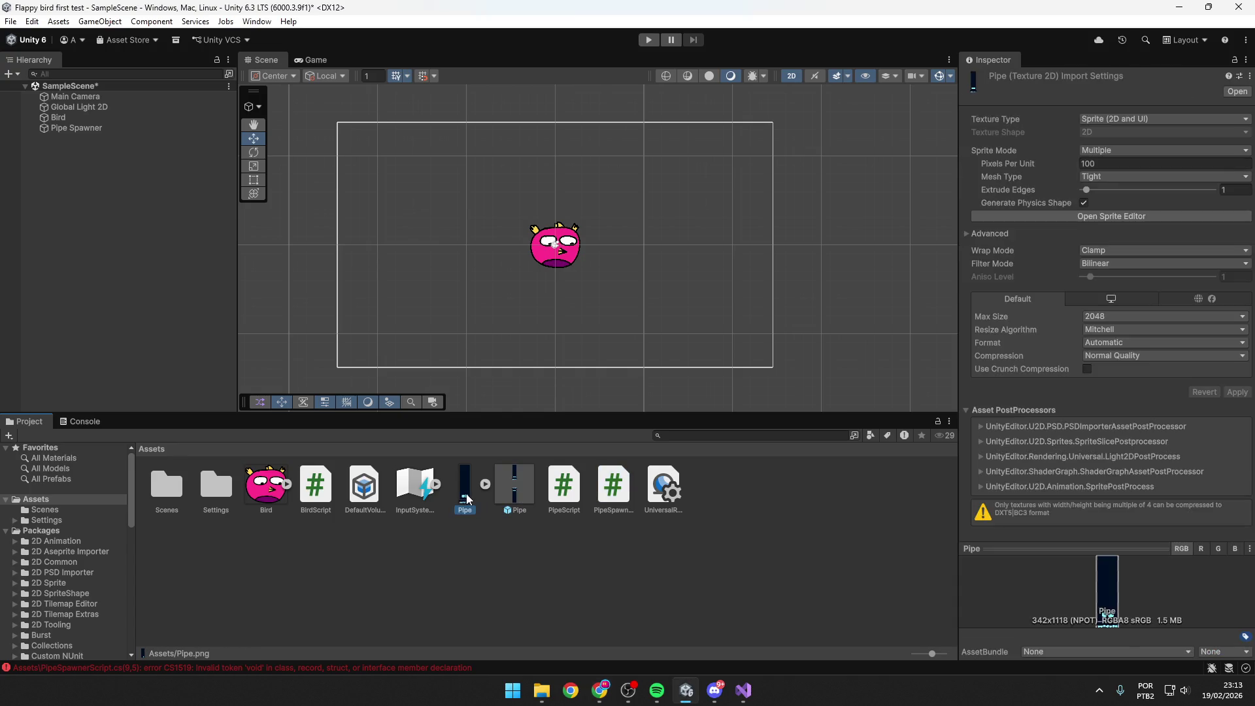
key("Left")
key("Right")
key("Left")
key("Right")
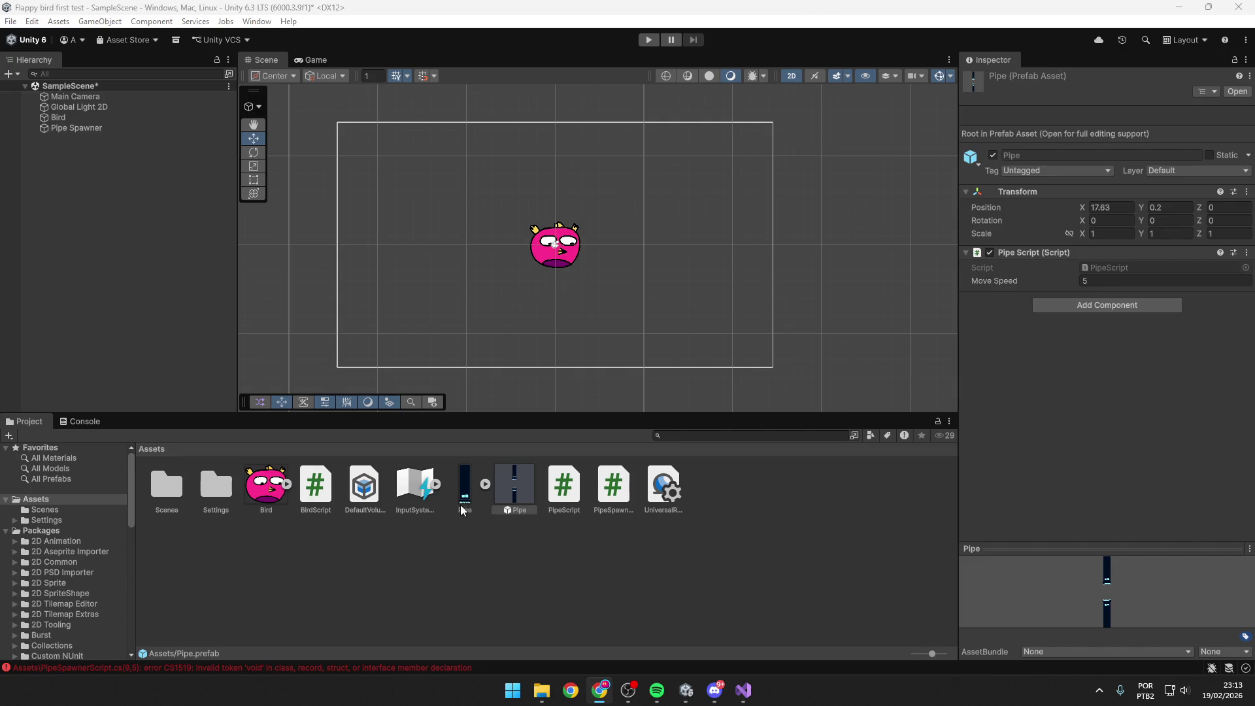
key("Left")
key("Right")
key("Left")
key("Right")
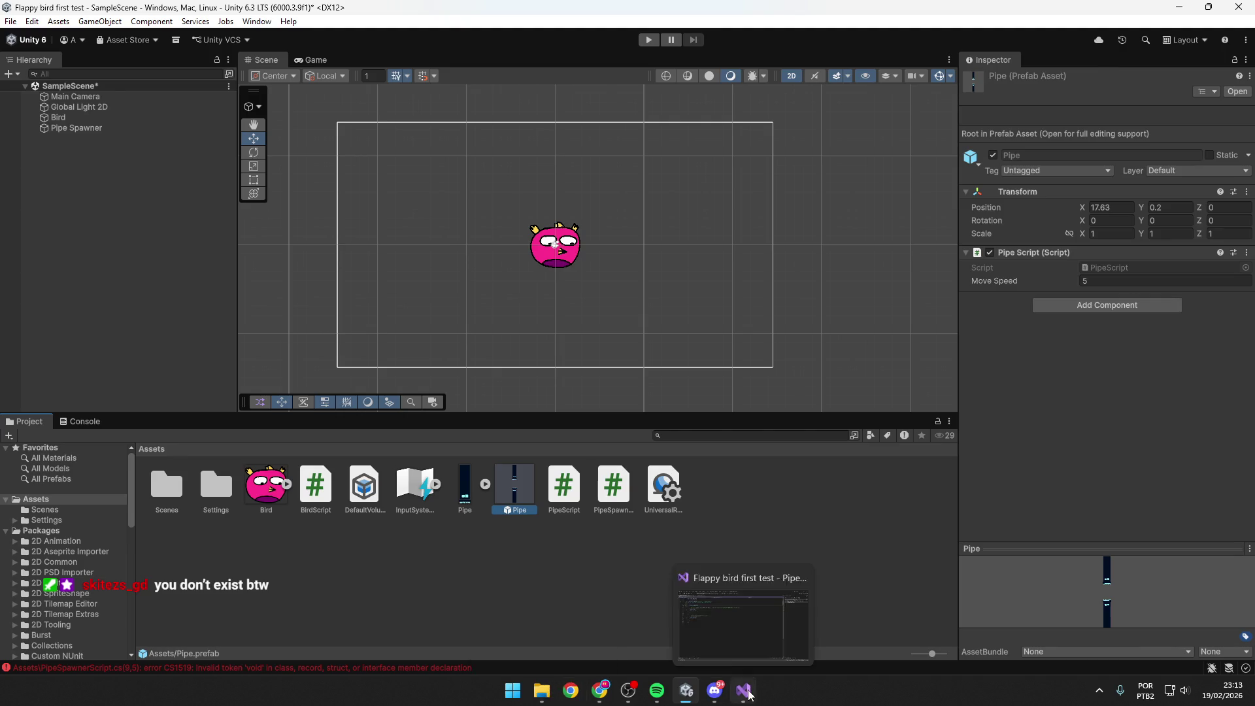
left_click(743, 690)
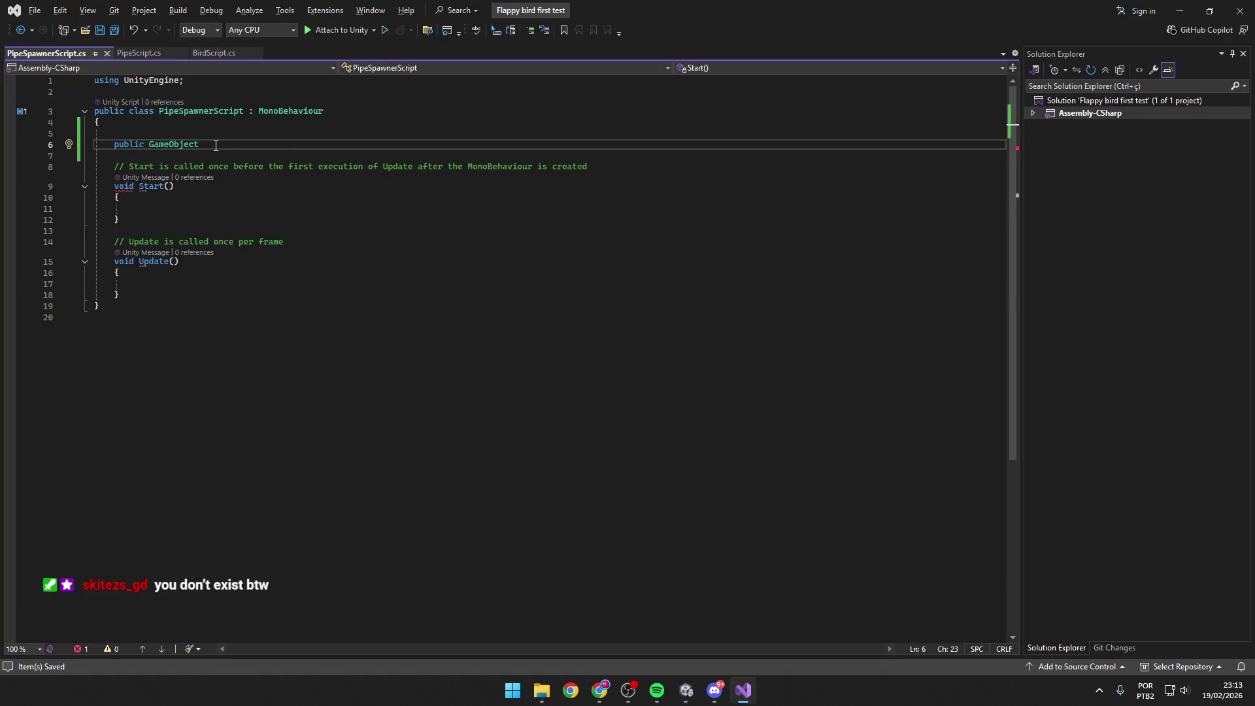
Complete line 6 as 'public GameObject Pipe;'.
type("Pipe")
key("Escape")
type(";")
key("alt+Tab")
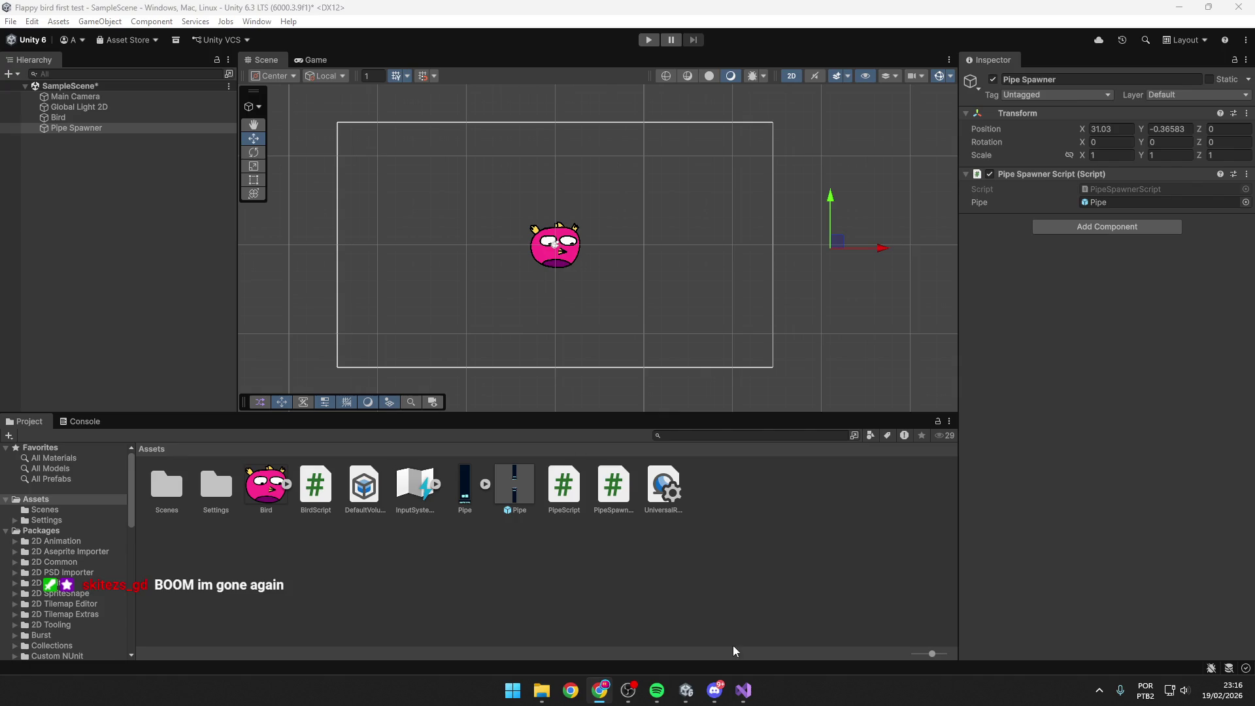
Bring Visual Studio back to the front.
left_click(742, 691)
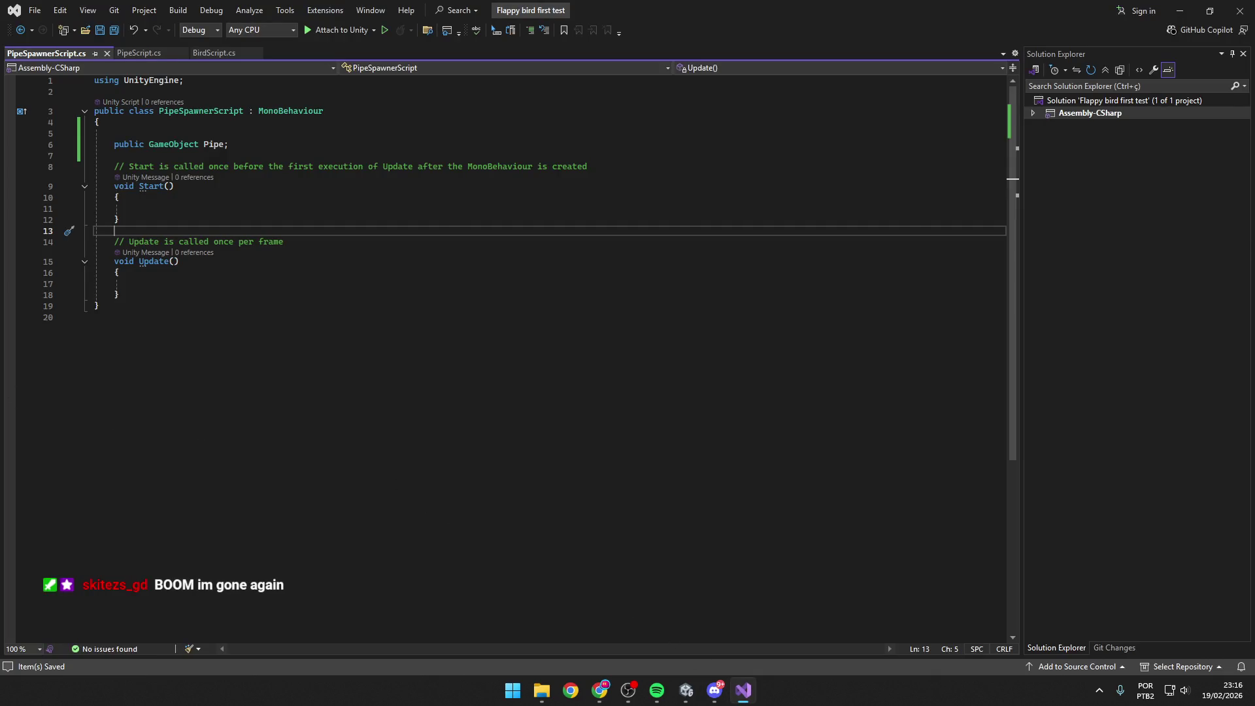
Start an Instantiate(Pipe) call in Update, then trim it back to 'Instantiate('.
key("alt+Tab")
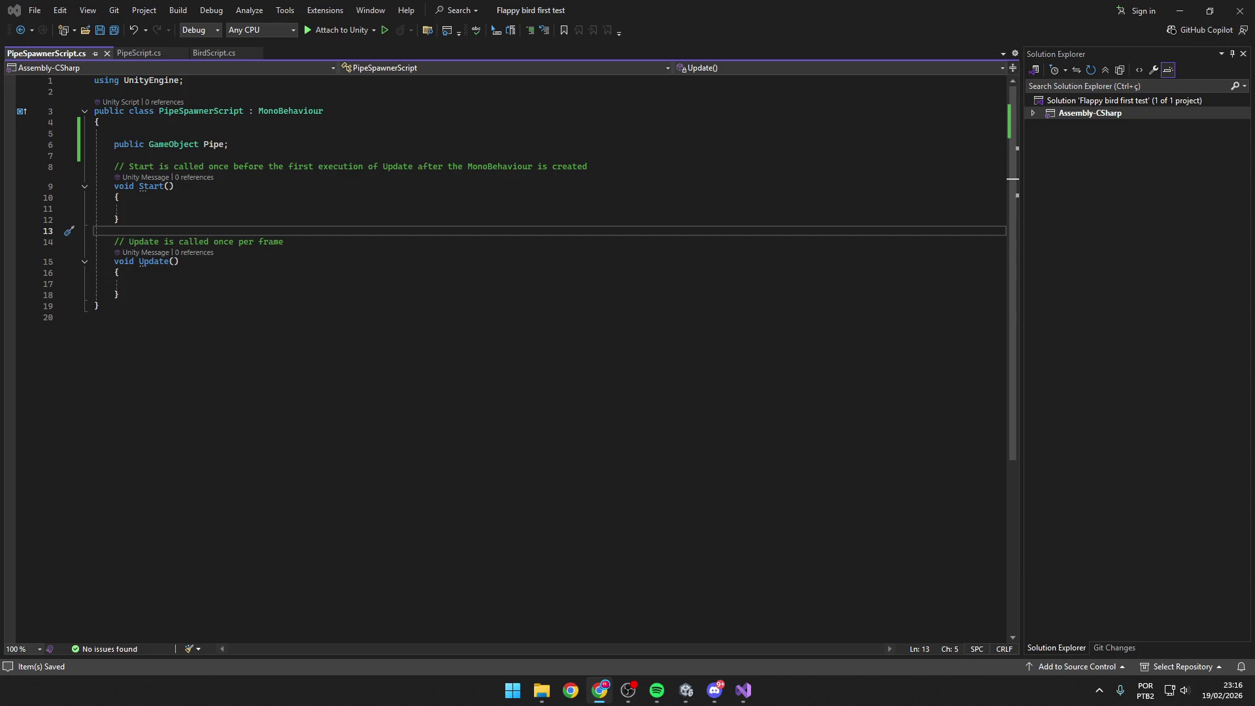
left_click(213, 281)
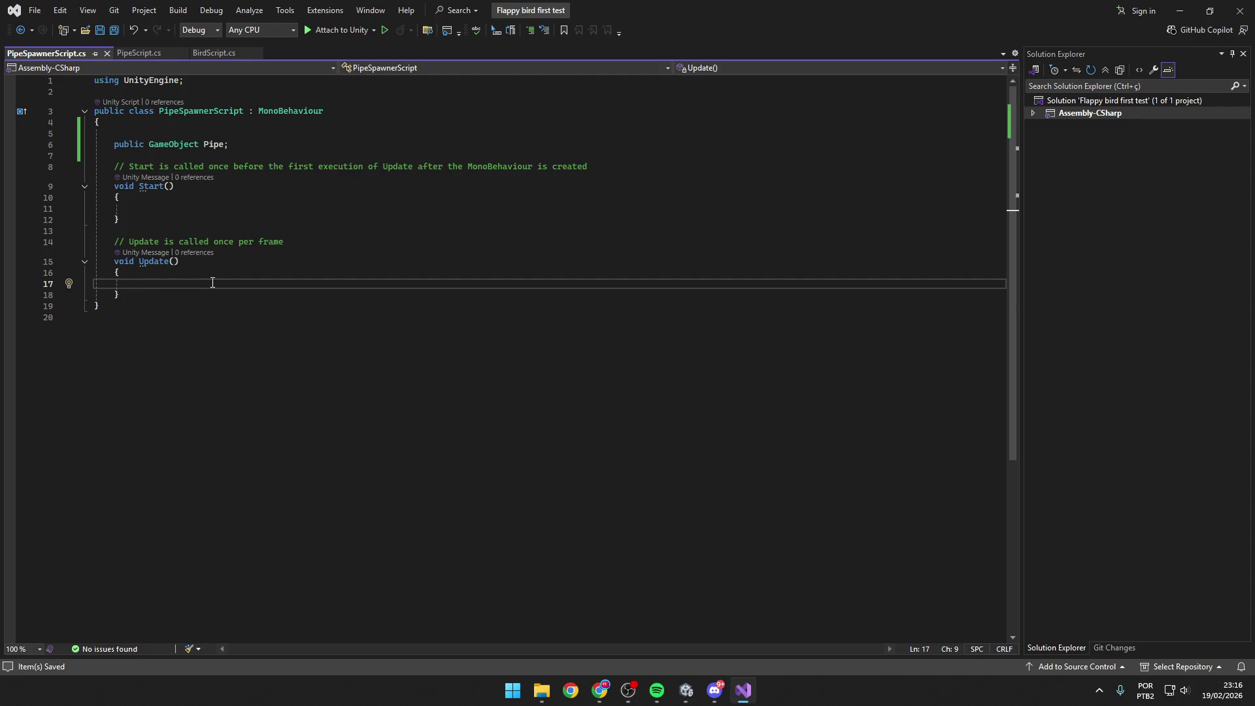
type("Instantiate(Pipe);")
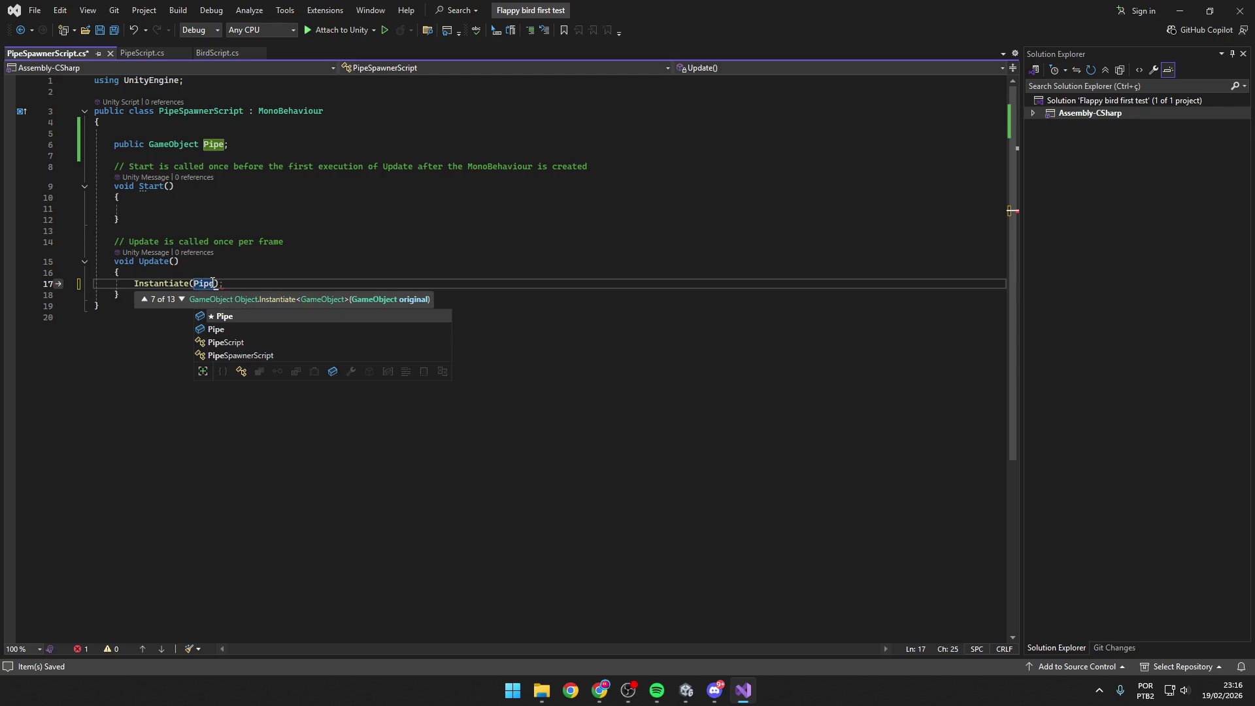
key("BackSpace")
key("BackSpace")
key("BackSpace")
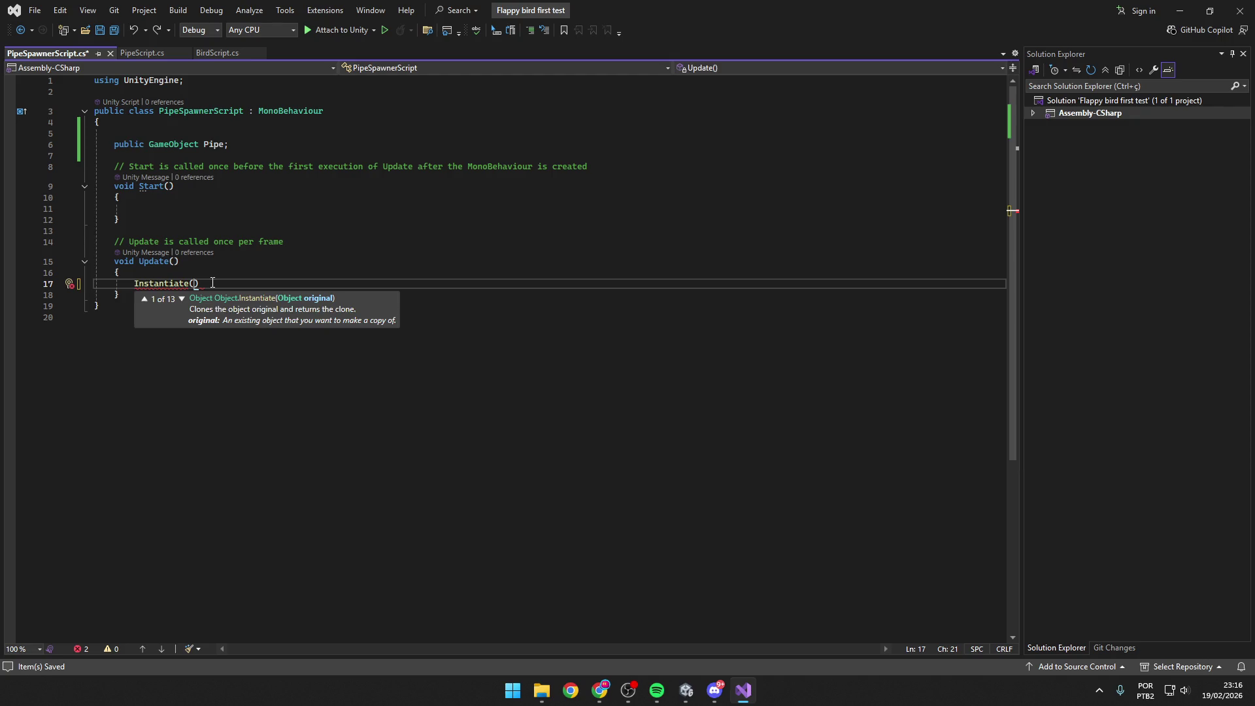
key("alt+Tab")
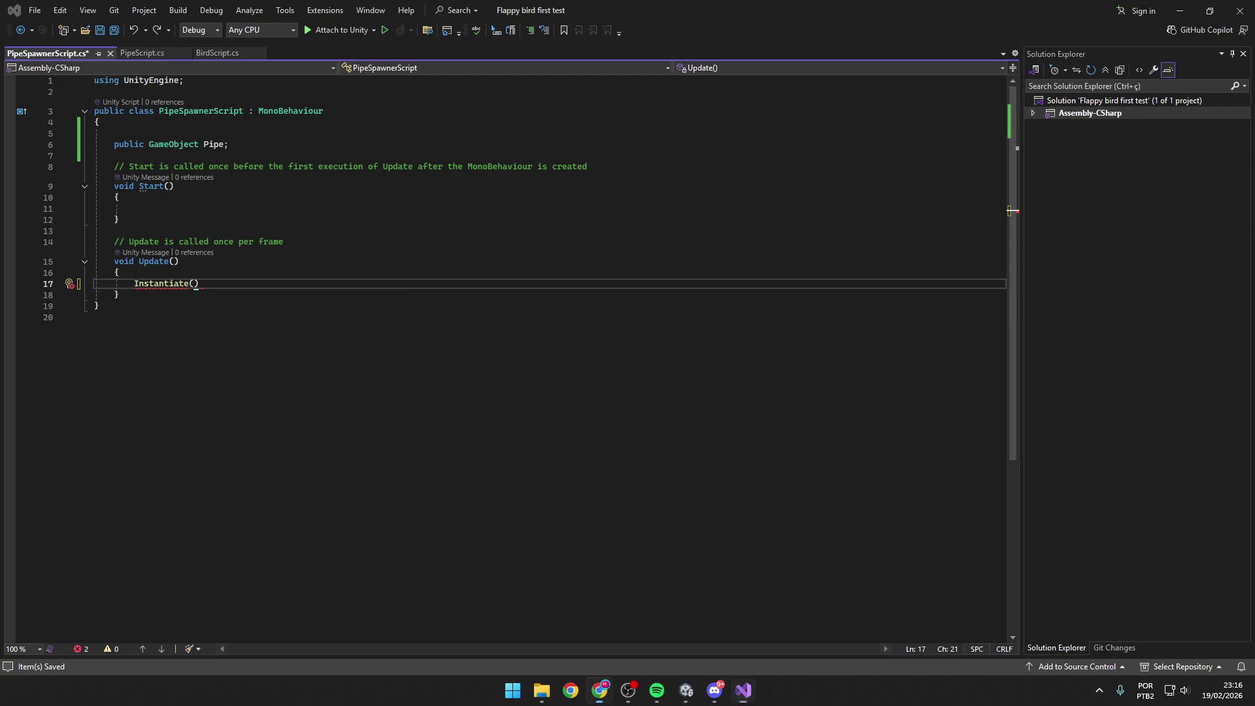
left_click(194, 284)
key("BackSpace")
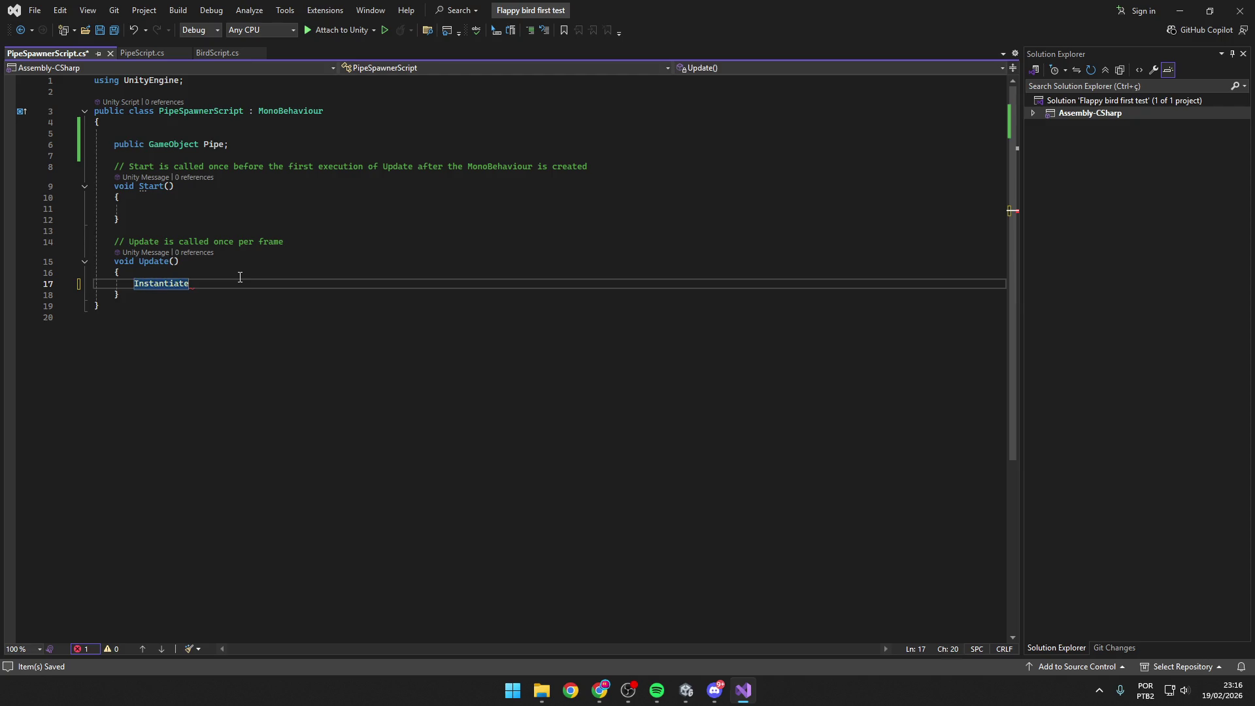
type("(")
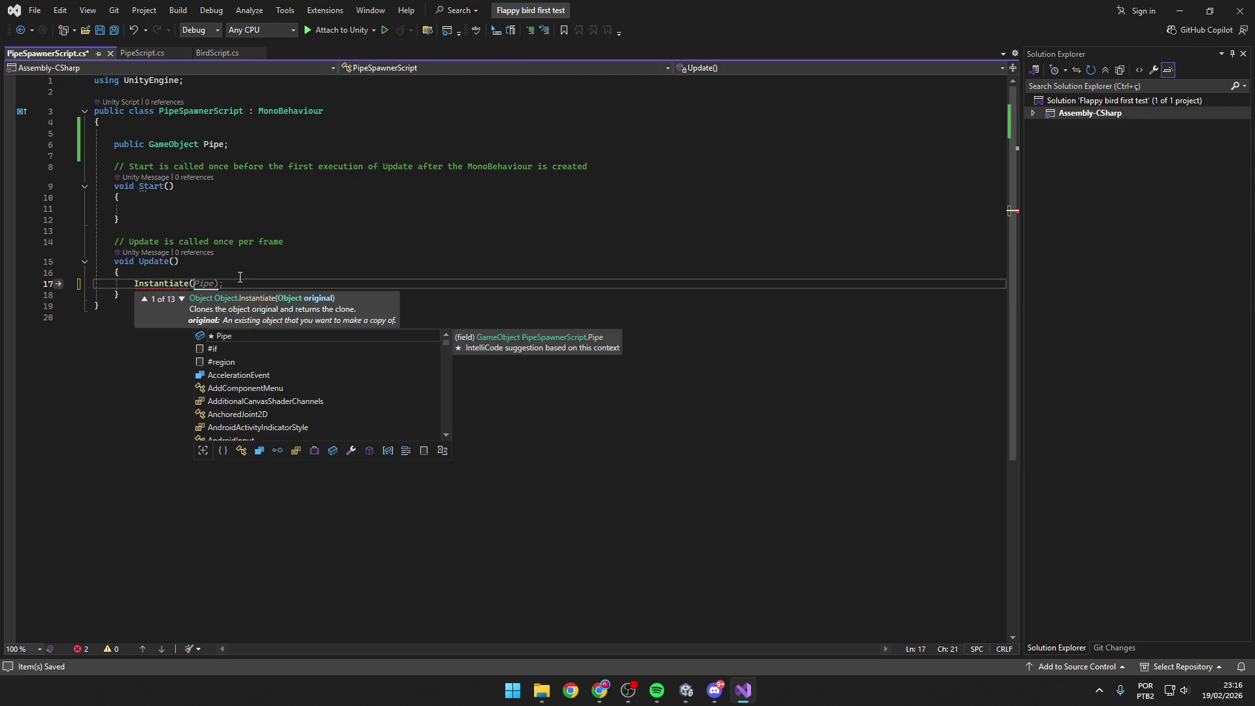
Browse Instantiate's overloads, including the Scene and parent/world-space versions.
left_click(183, 298)
left_click(183, 298)
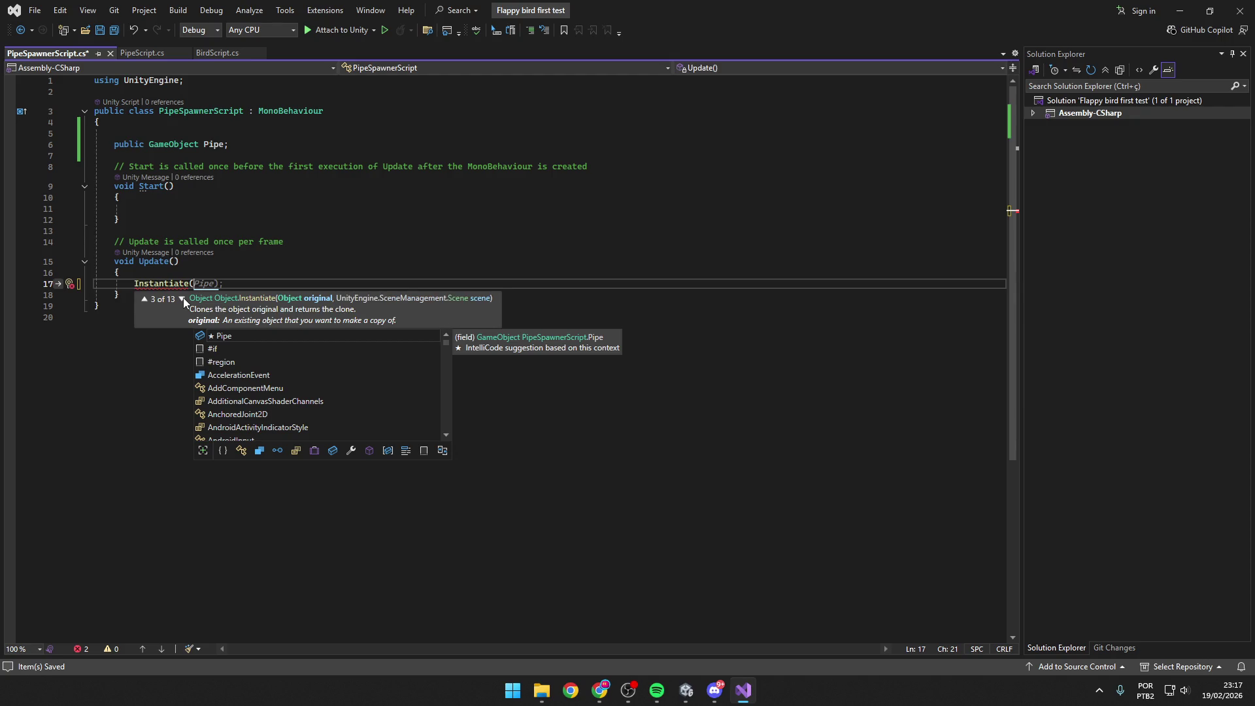
left_click(143, 292)
left_click(143, 292)
left_click(182, 294)
left_click(181, 294)
left_click(182, 294)
left_click(182, 294)
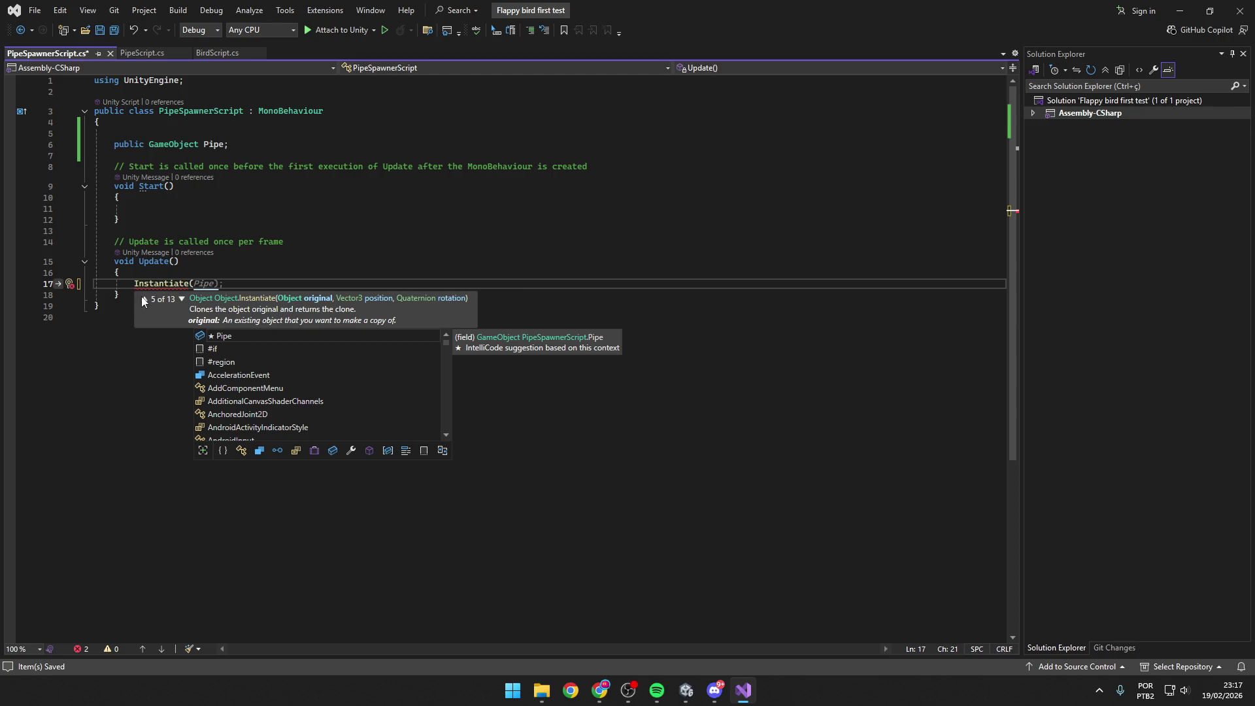
left_click(142, 297)
left_click(142, 297)
left_click(182, 298)
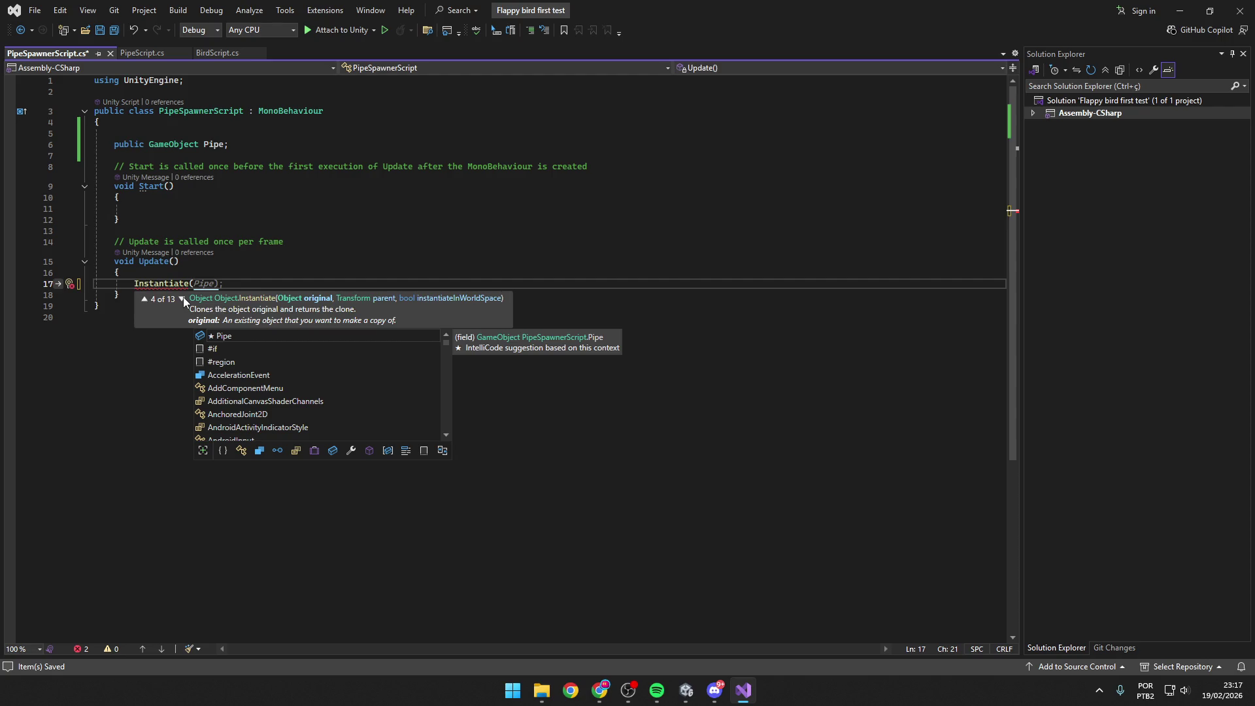
key("alt+Tab")
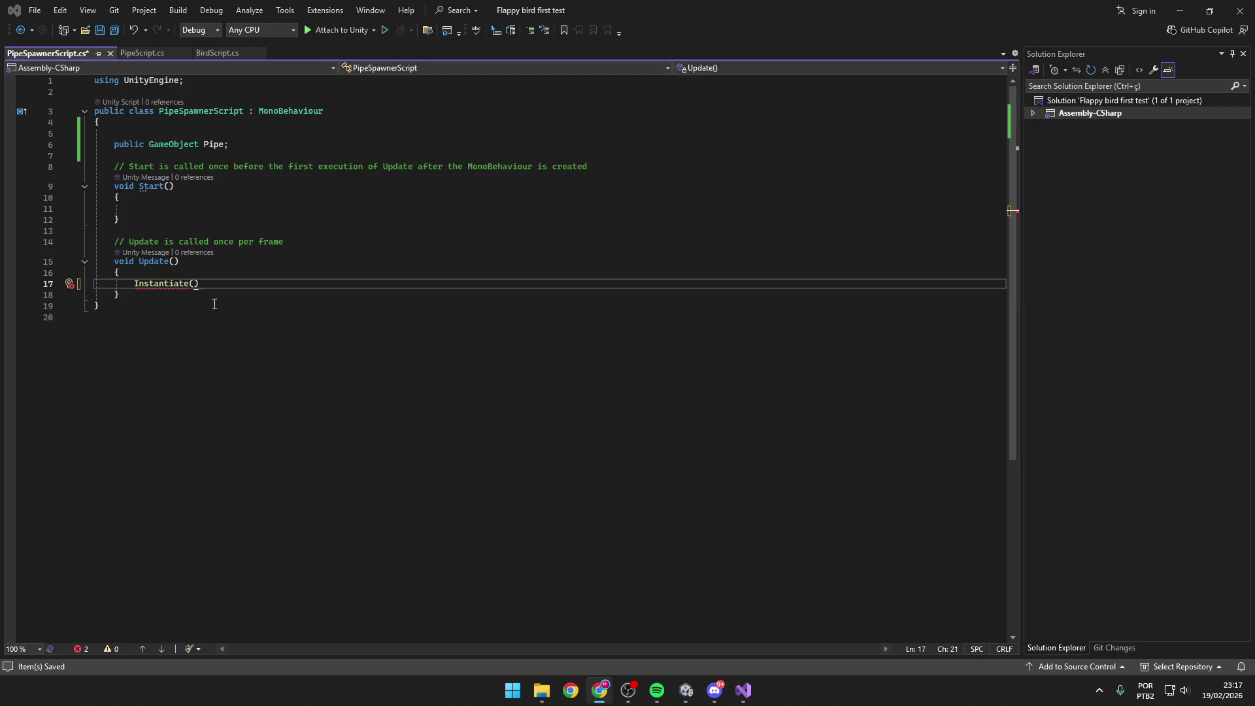
Retype the end of Instantiate( on line 17 and find the position-and-rotation overload.
left_click(365, 285)
key("BackSpace")
key("BackSpace")
key("BackSpace")
type("e(")
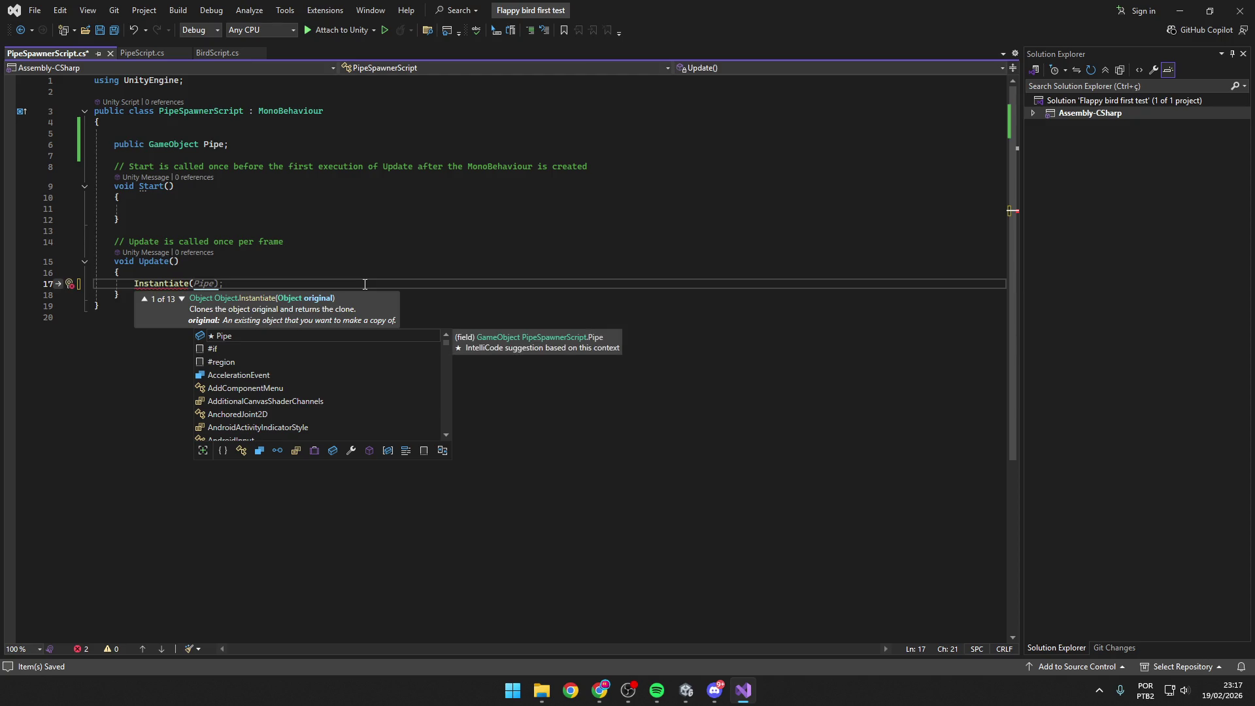
left_click(179, 298)
left_click(179, 298)
left_click(179, 297)
left_click(179, 298)
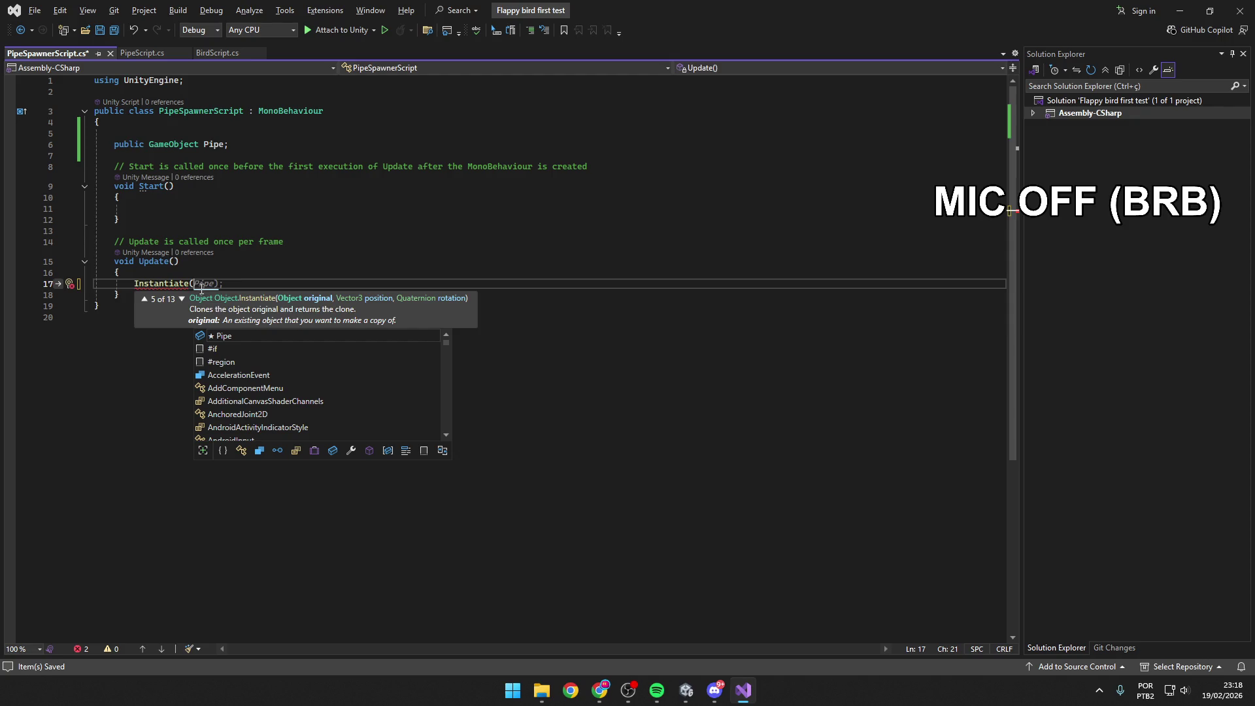
key("alt+Tab")
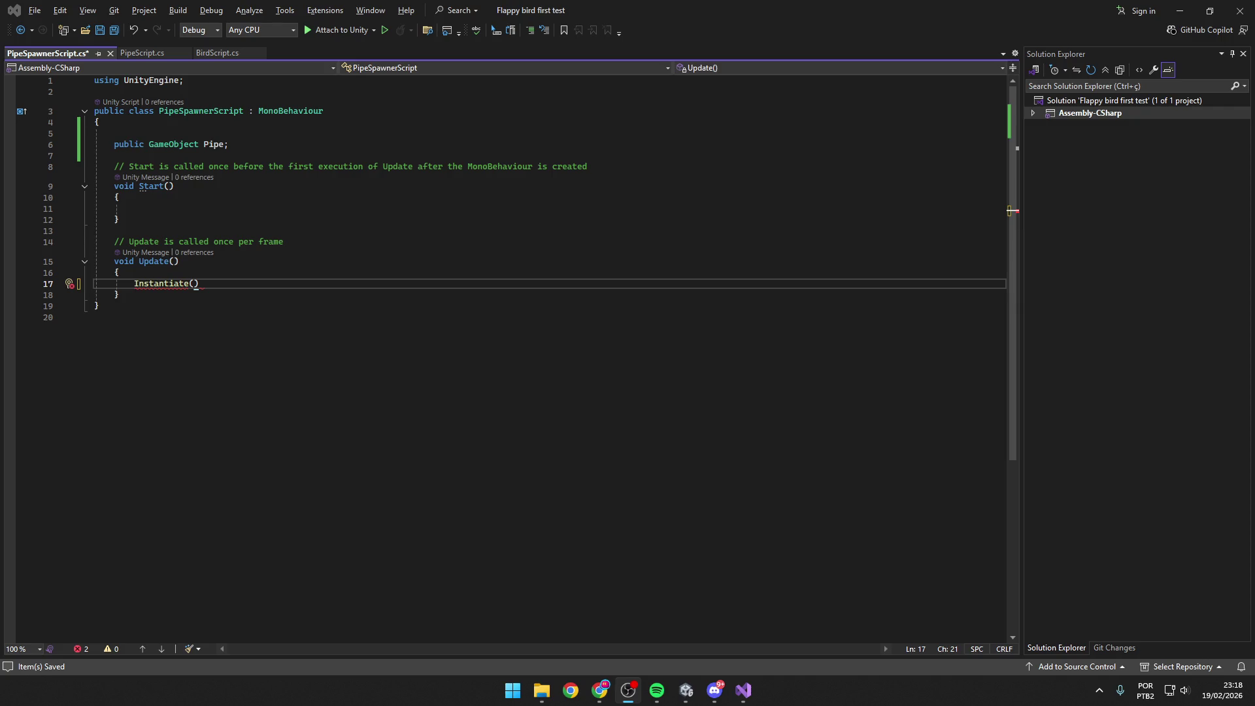
key("alt+Tab")
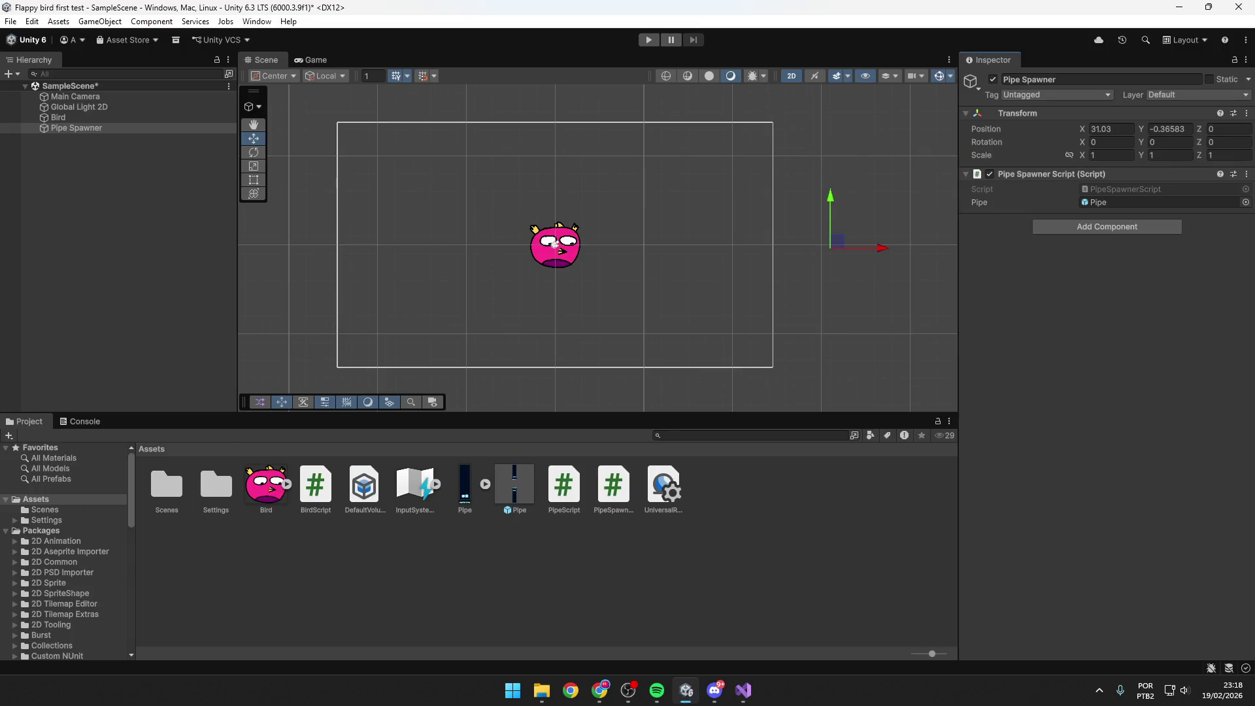
Glance at the Pipe Spawner in Unity and return to PipeSpawnerScript.
key("alt+Tab")
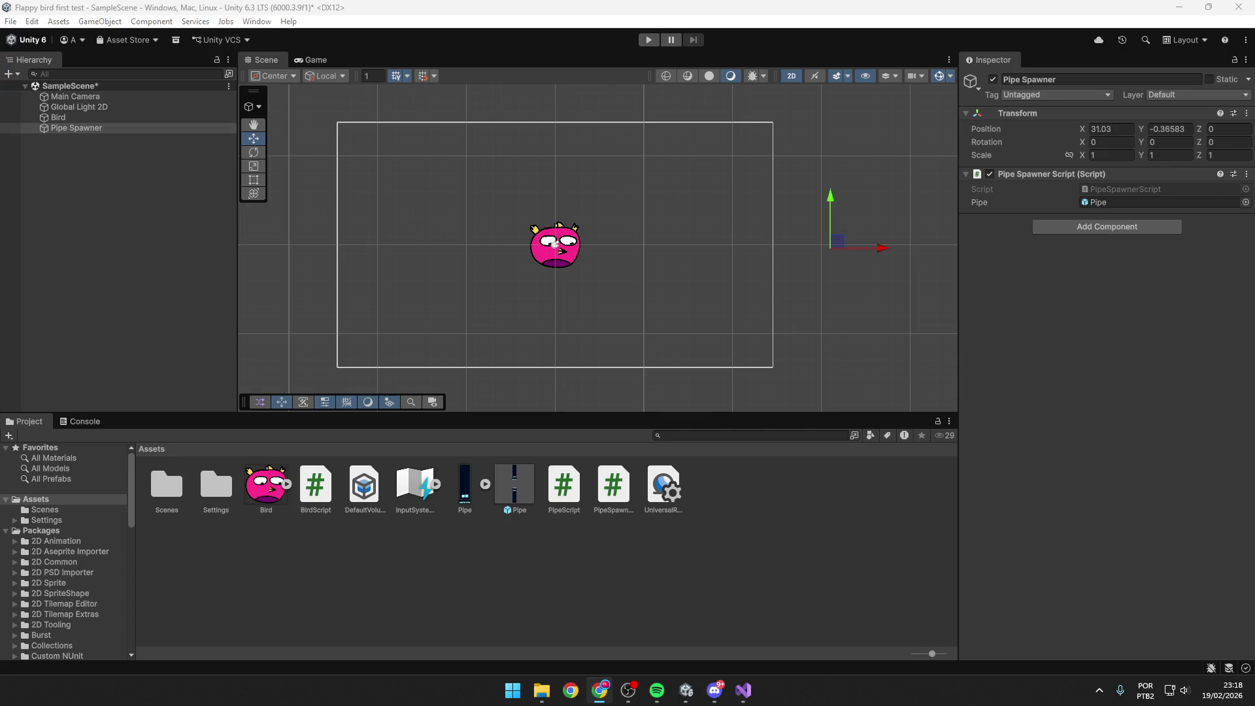
key("alt+Tab")
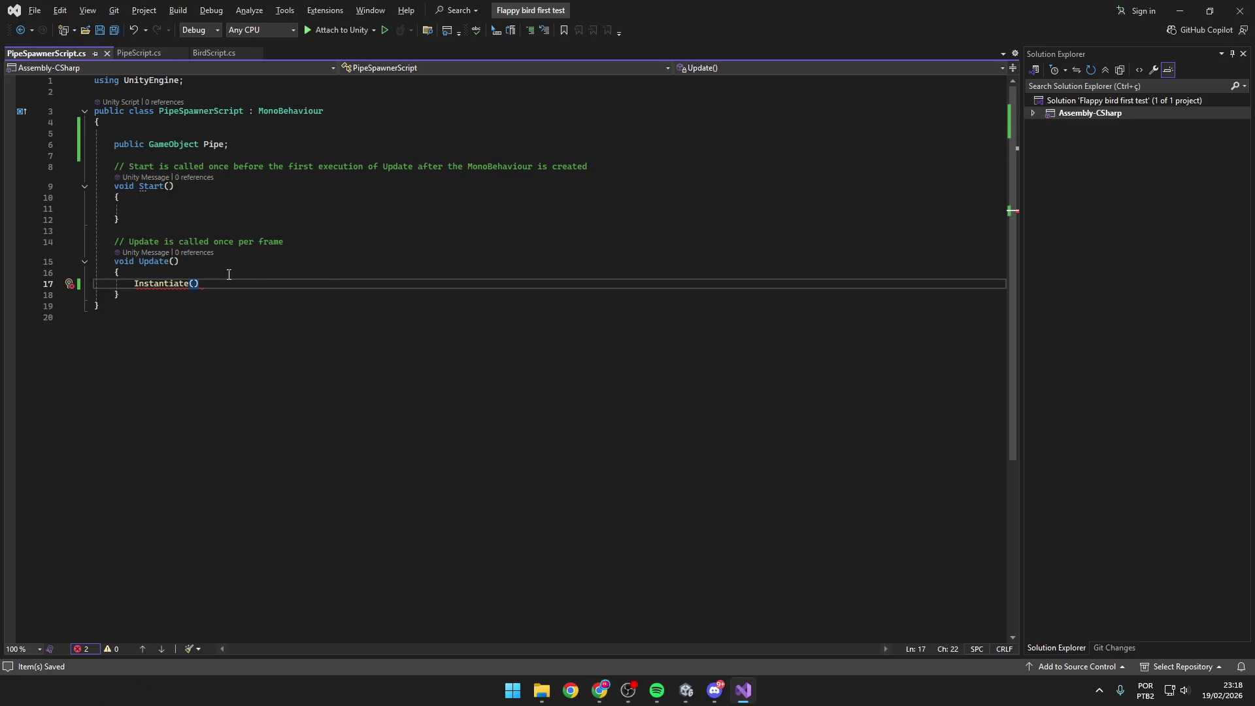
Write Instantiate(Pipe, transform.position, transform.rotation); on line 17, then return to Unity.
key("Left")
double_click(186, 283)
type("(")
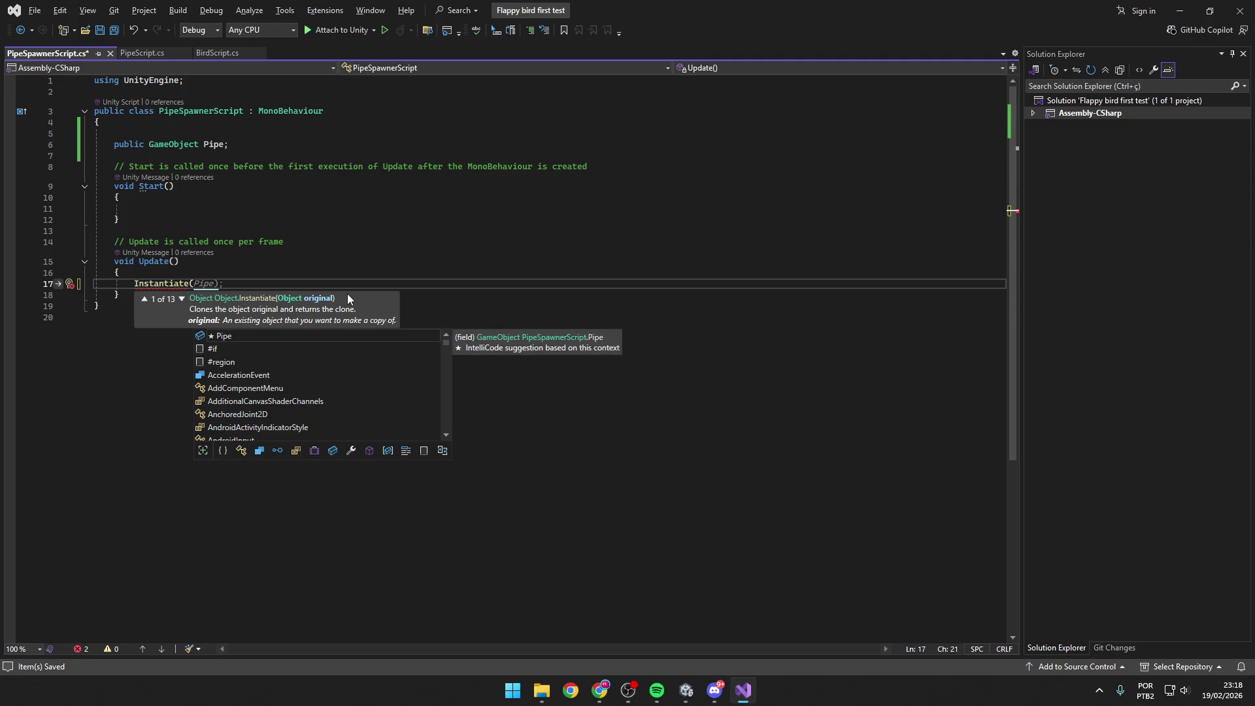
type("Pipe")
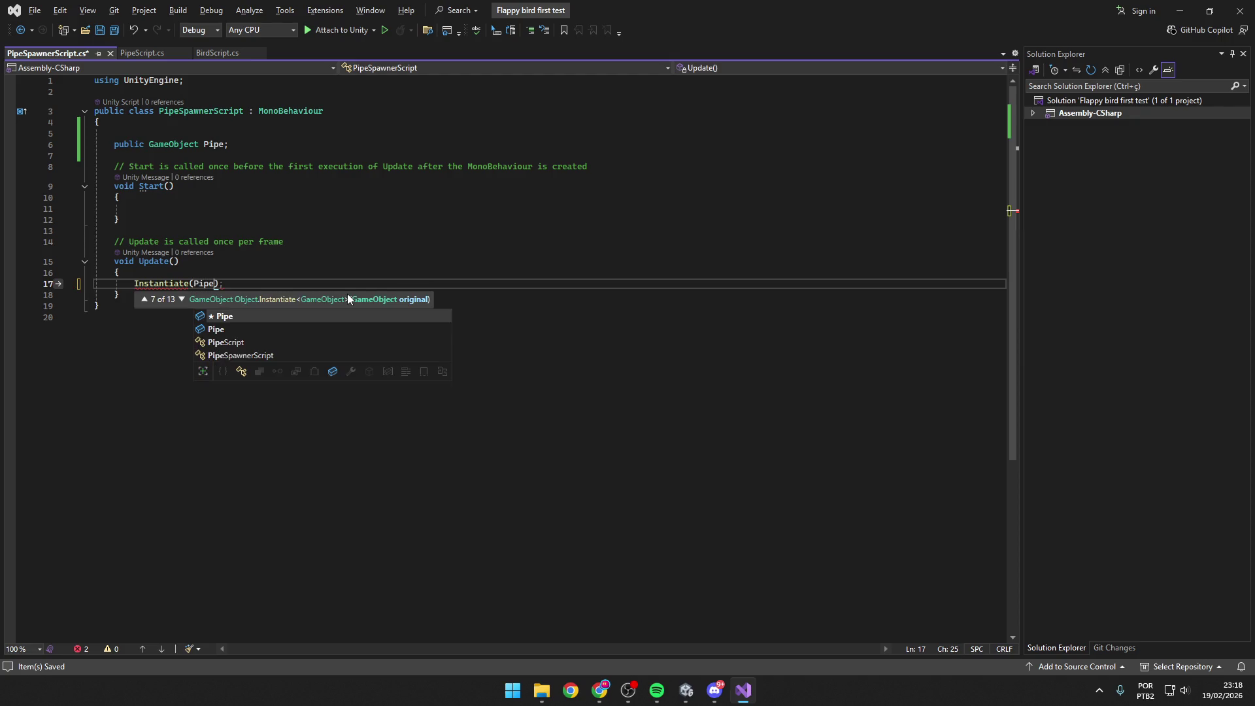
key("Escape")
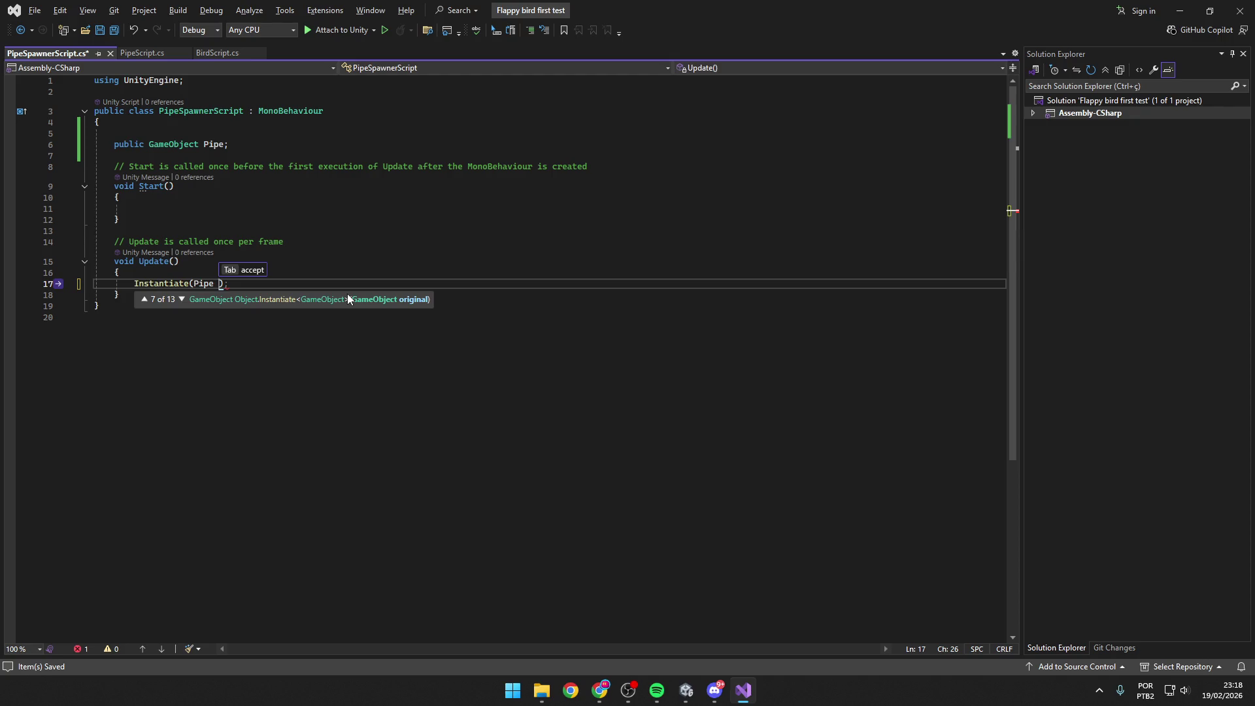
type(",")
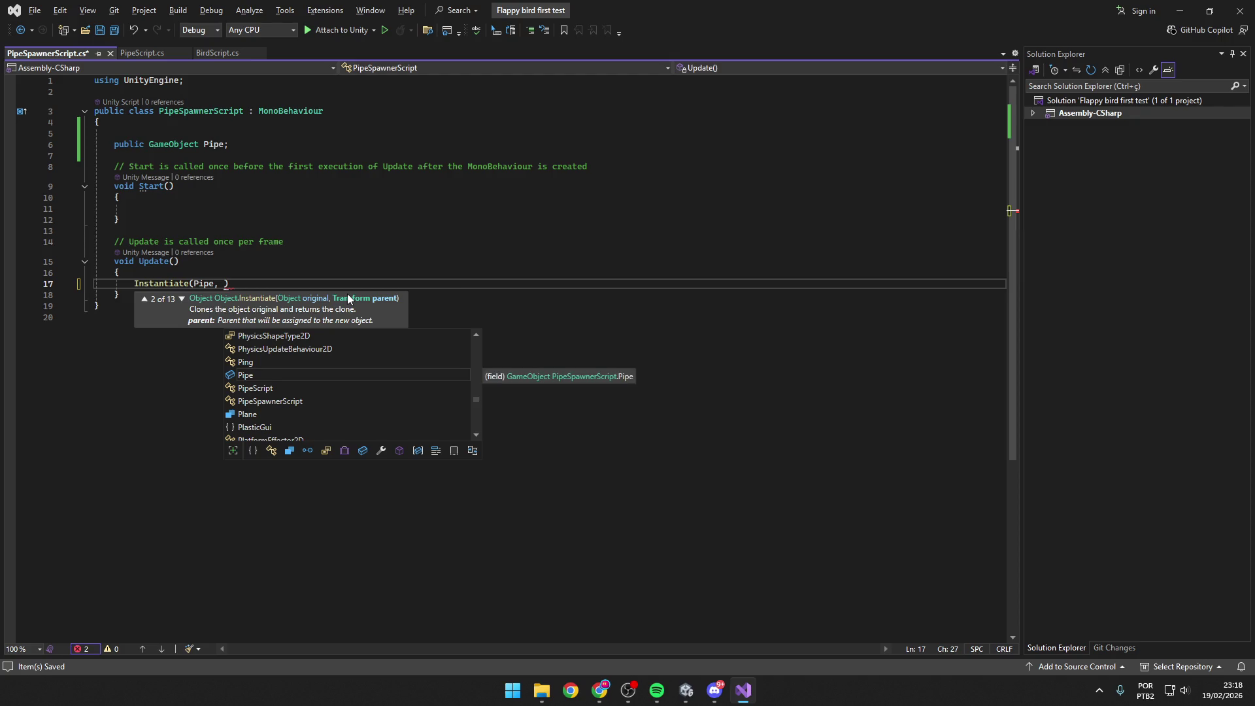
type("transform.po")
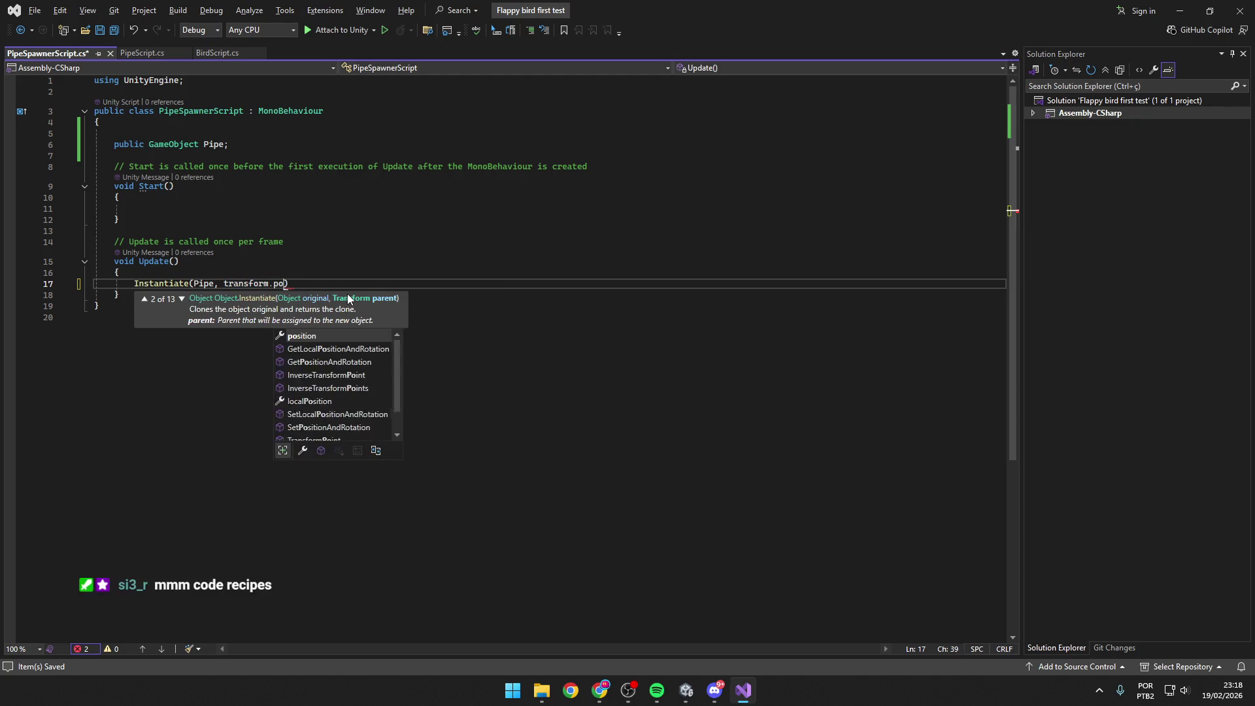
type("si")
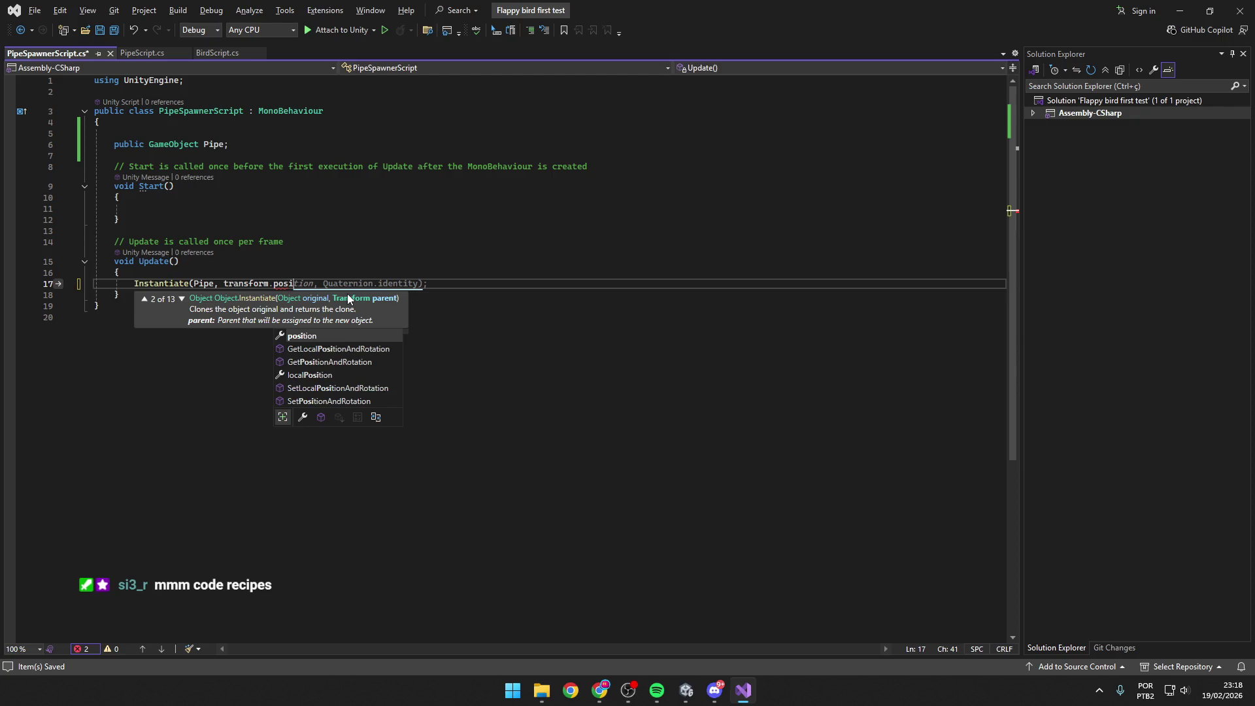
type("tion")
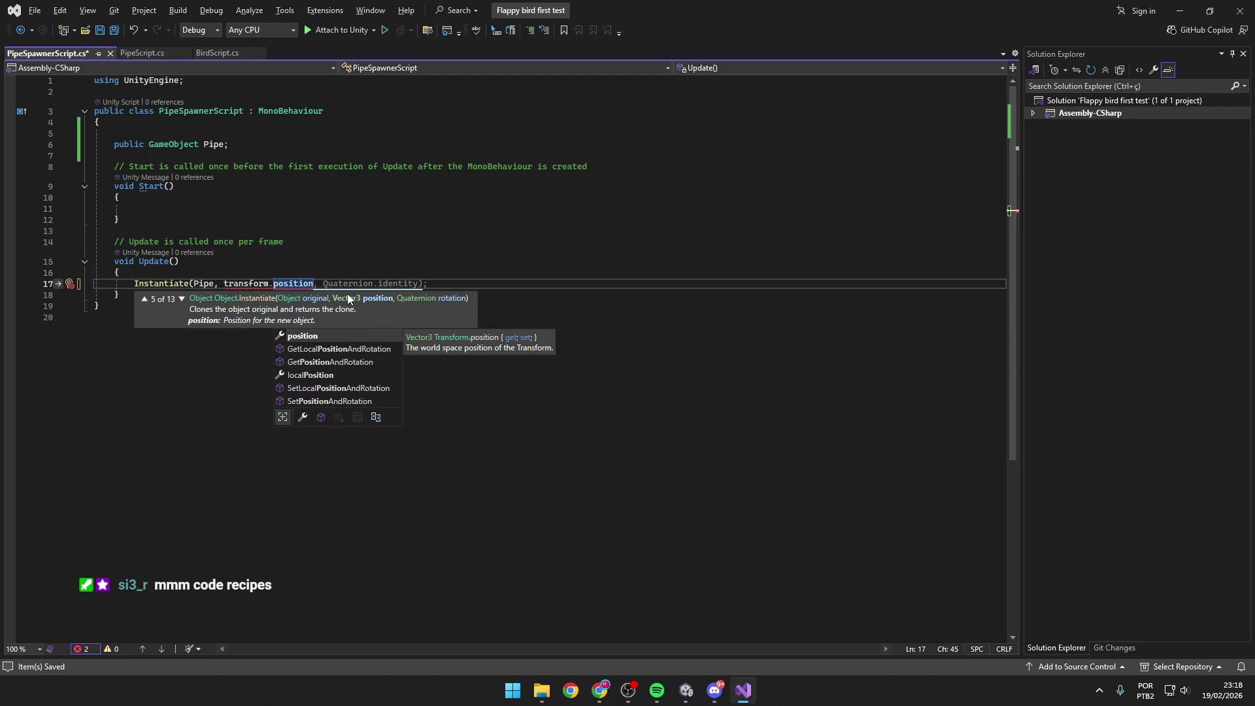
type(")")
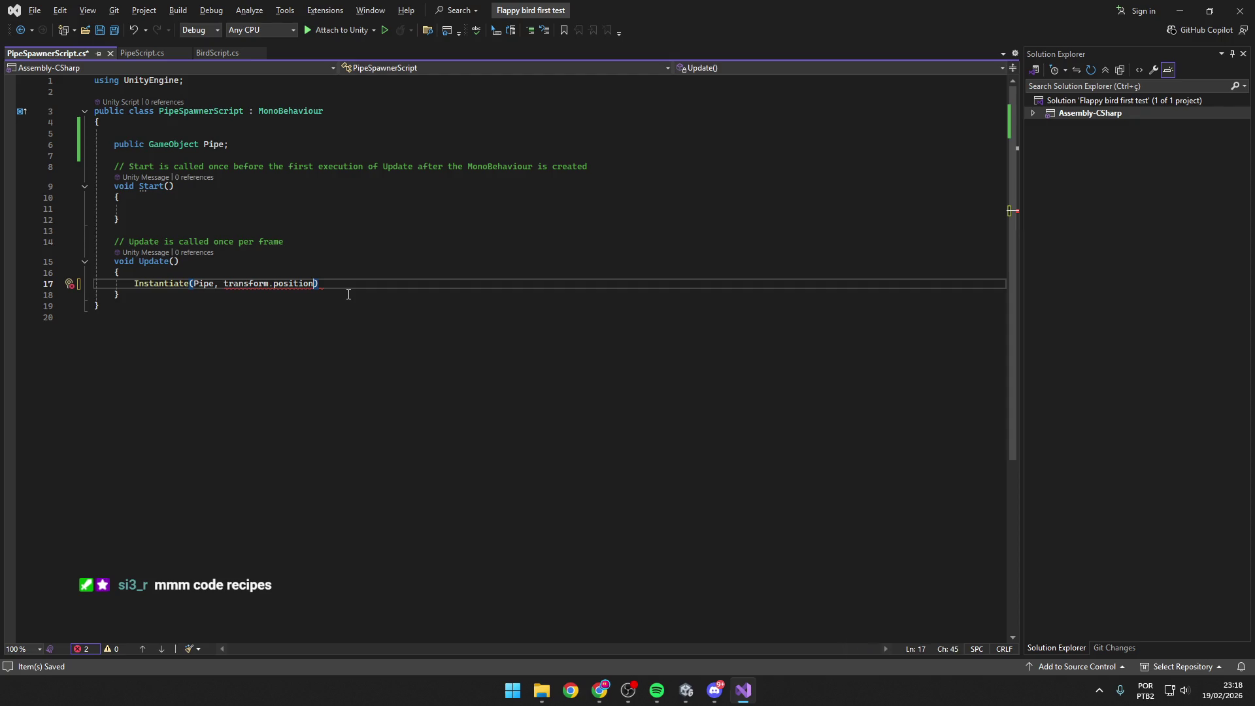
key("Left")
type(", ")
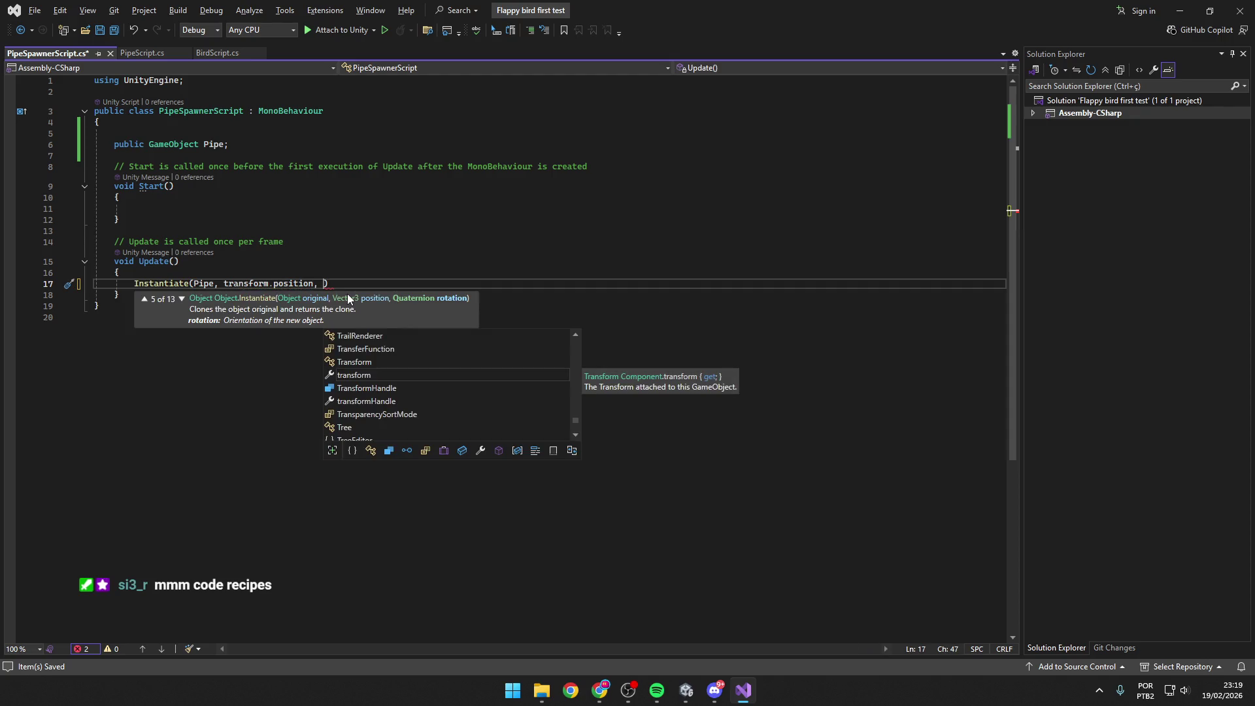
type("transform.rotation")
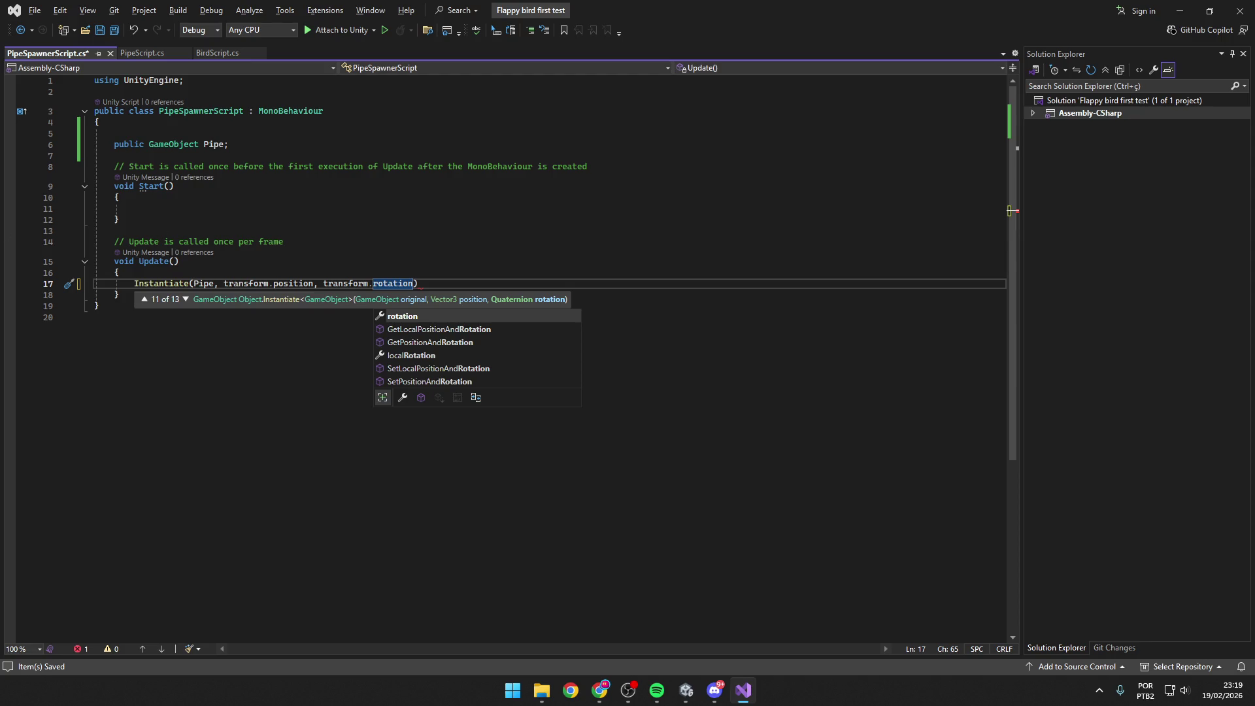
key("alt+Tab")
left_click(474, 283)
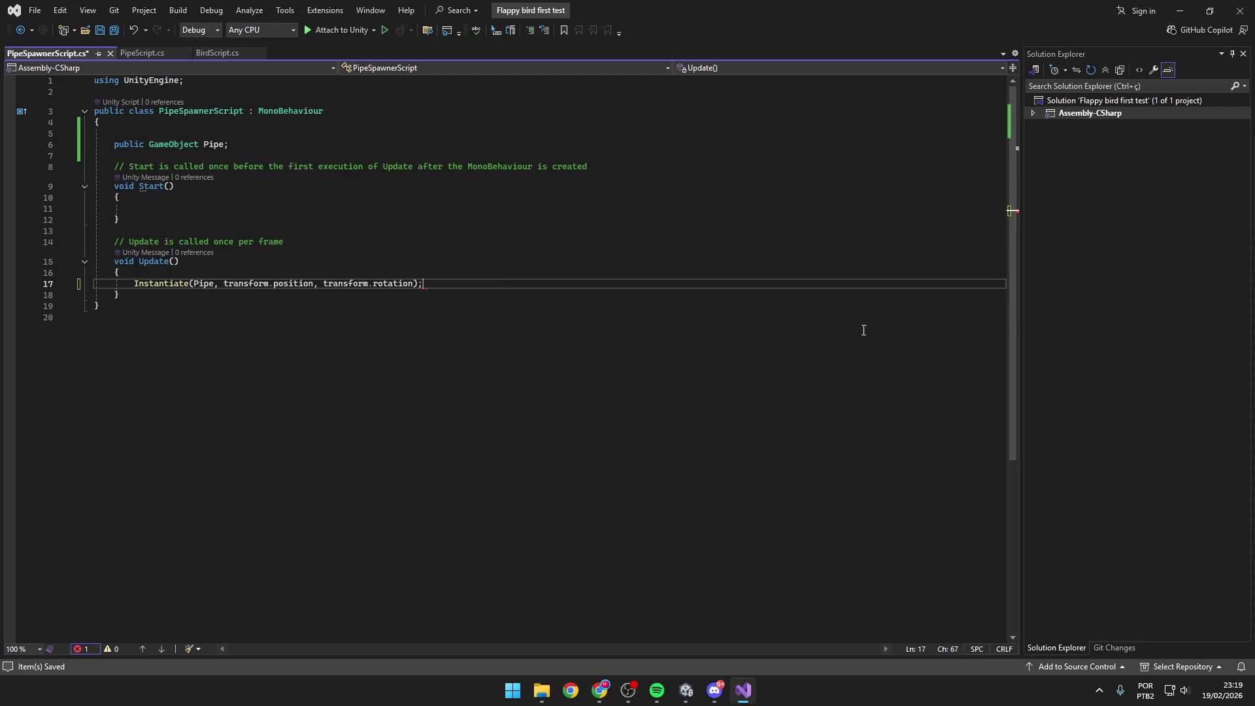
left_click(686, 690)
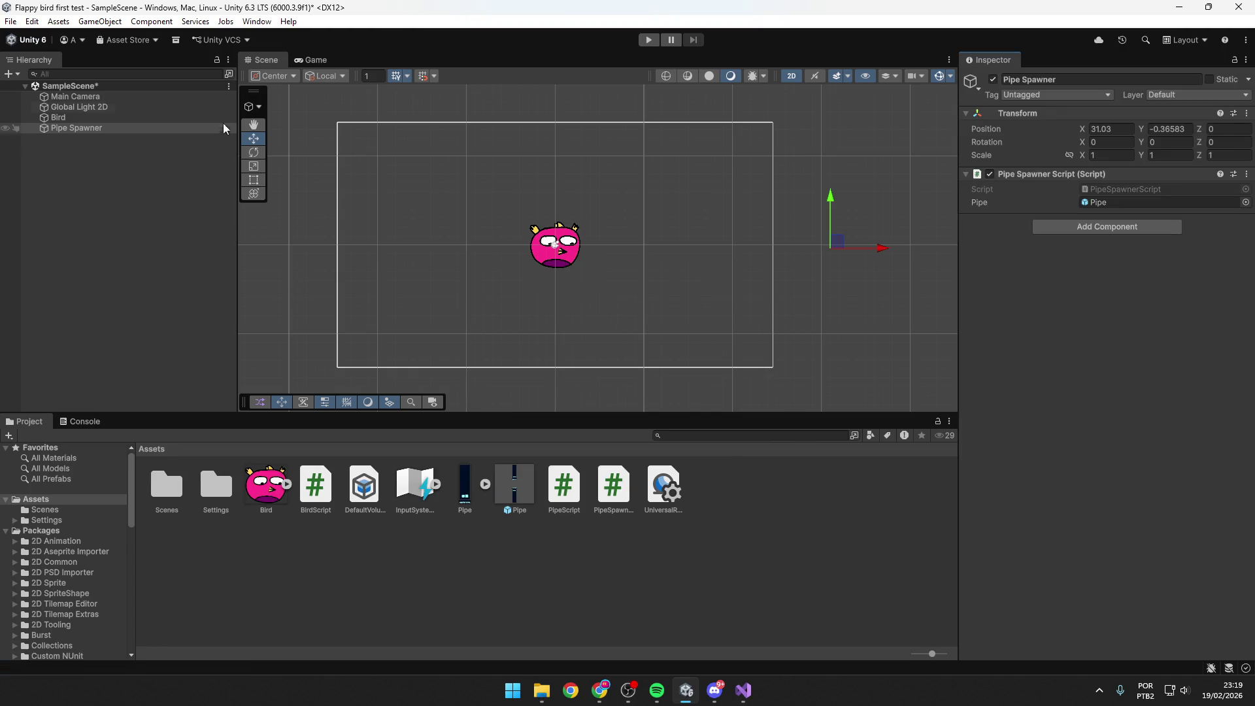
Run a Play-mode test that spawns Pipe(Clone) copies every frame, then stop it.
key("ctrl+p")
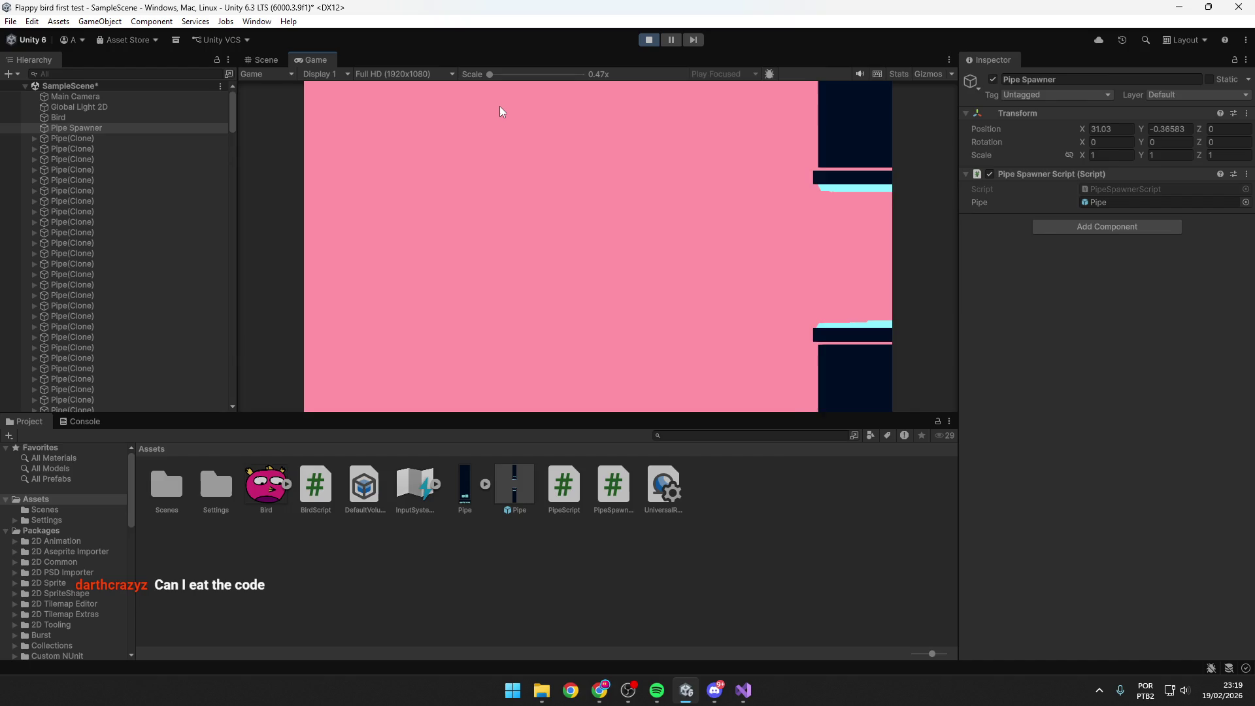
left_click(648, 39)
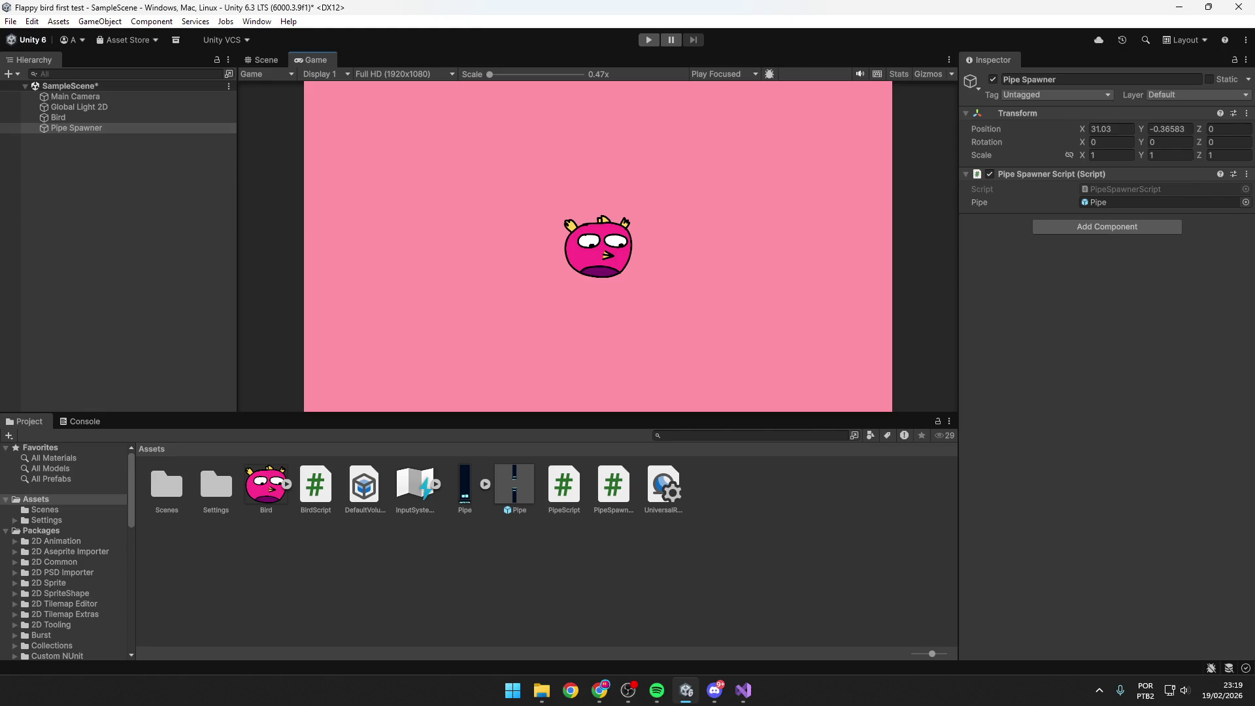
key("alt+Tab")
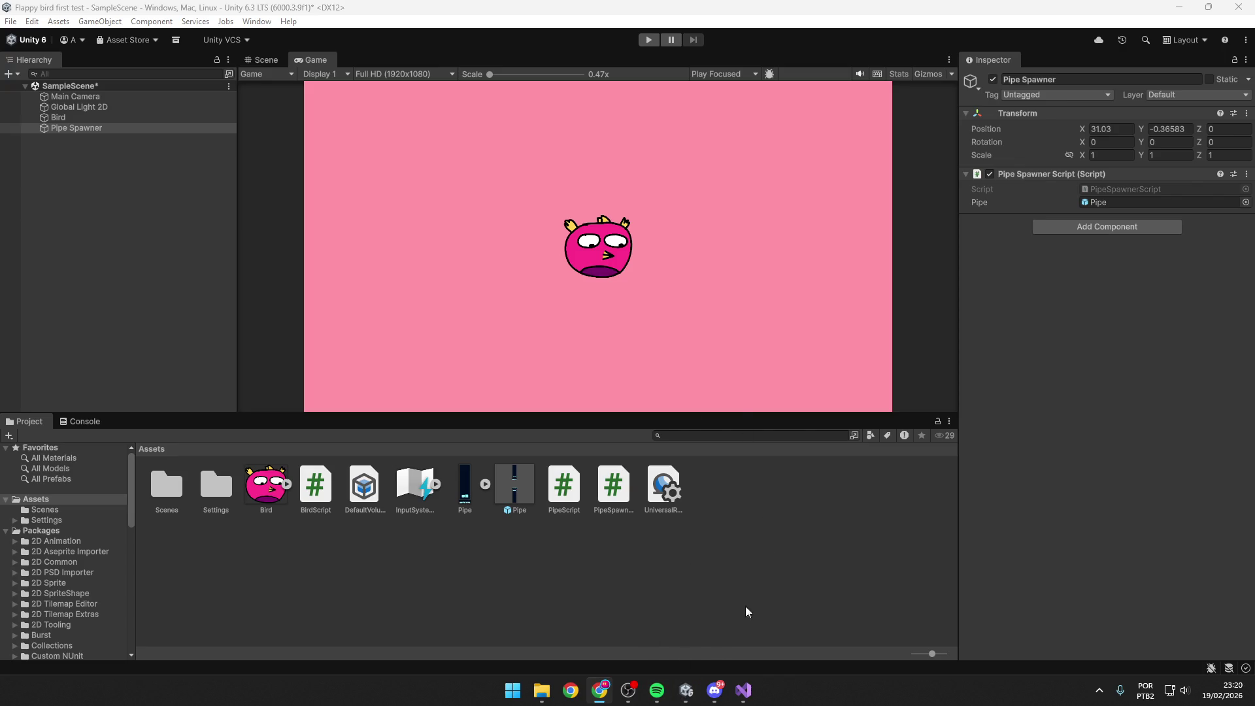
Return to Visual Studio and save PipeSpawnerScript.cs with the Instantiate call in Update.
mouse_move(687, 701)
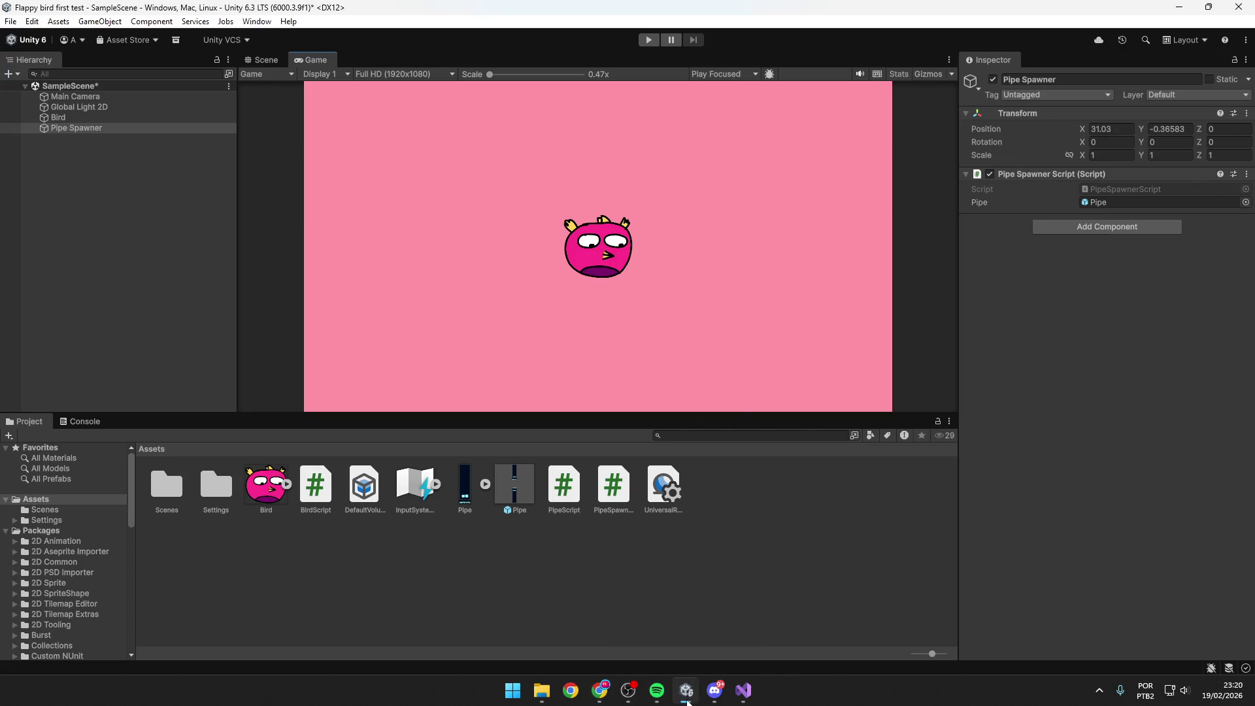
left_click(743, 690)
left_click(394, 399)
key("ctrl+s")
left_click(428, 285)
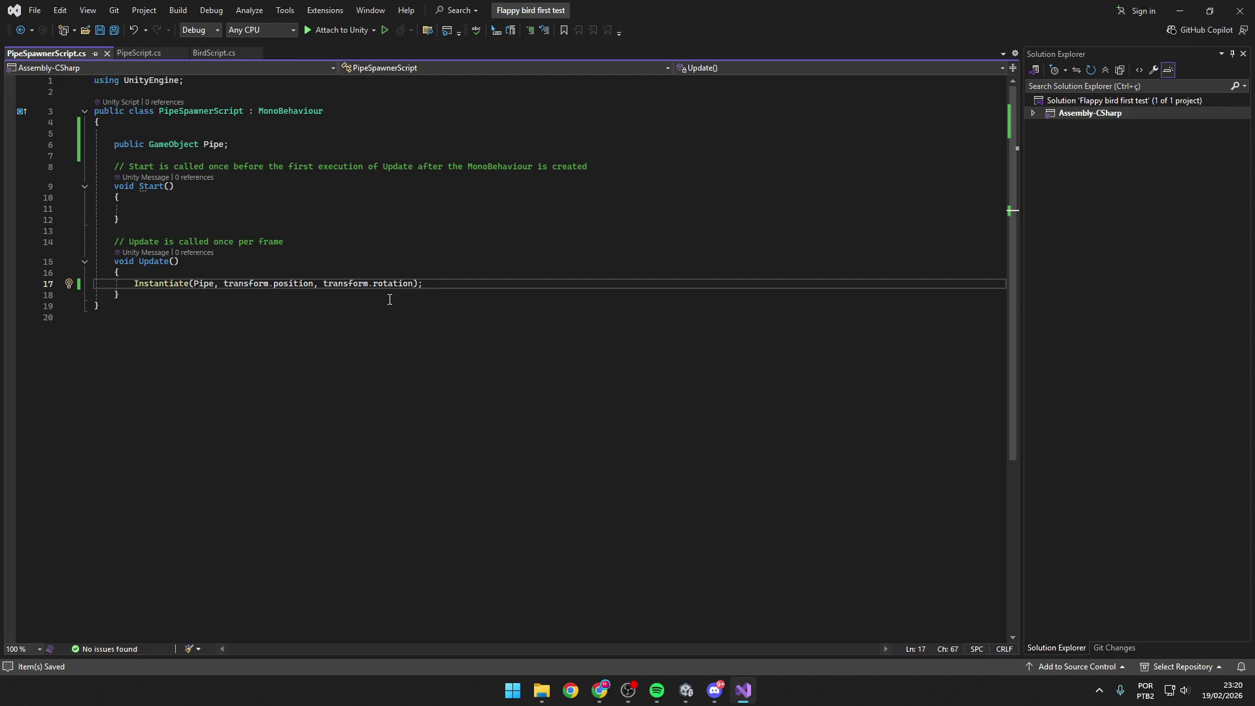
Declare 'public float spawnRate = 2;' below the Pipe field.
left_click(335, 269)
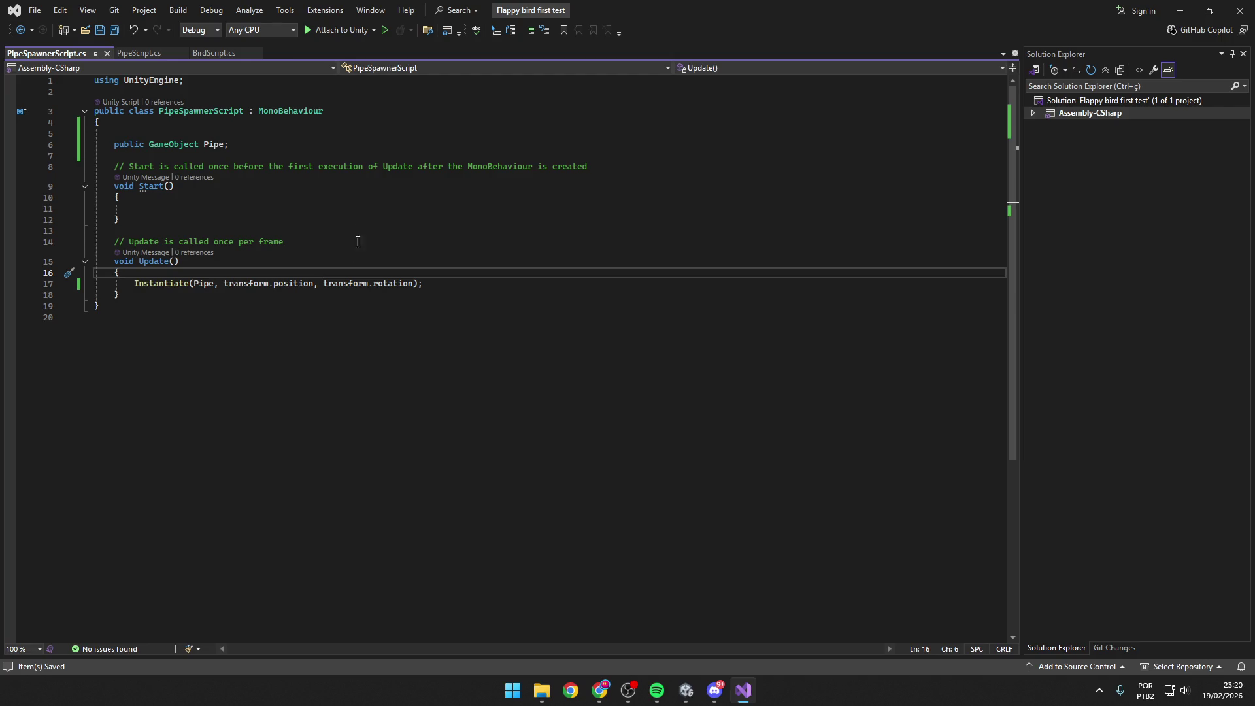
left_click(260, 143)
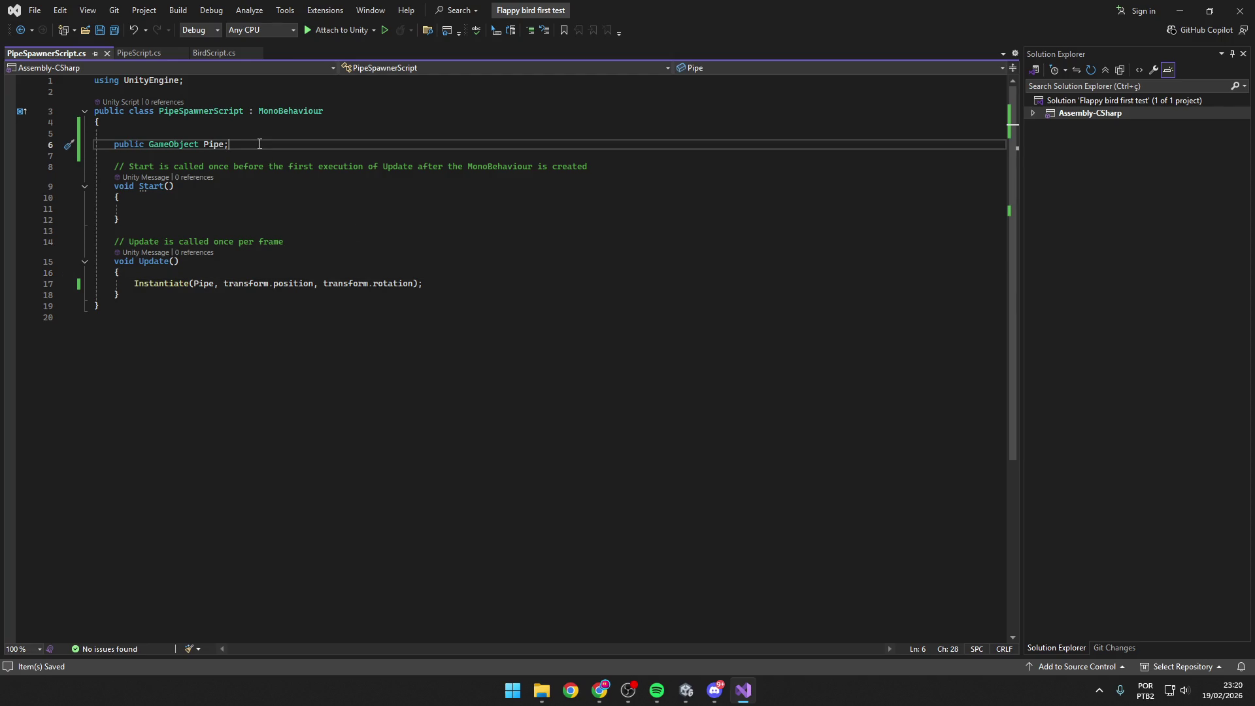
key("Return")
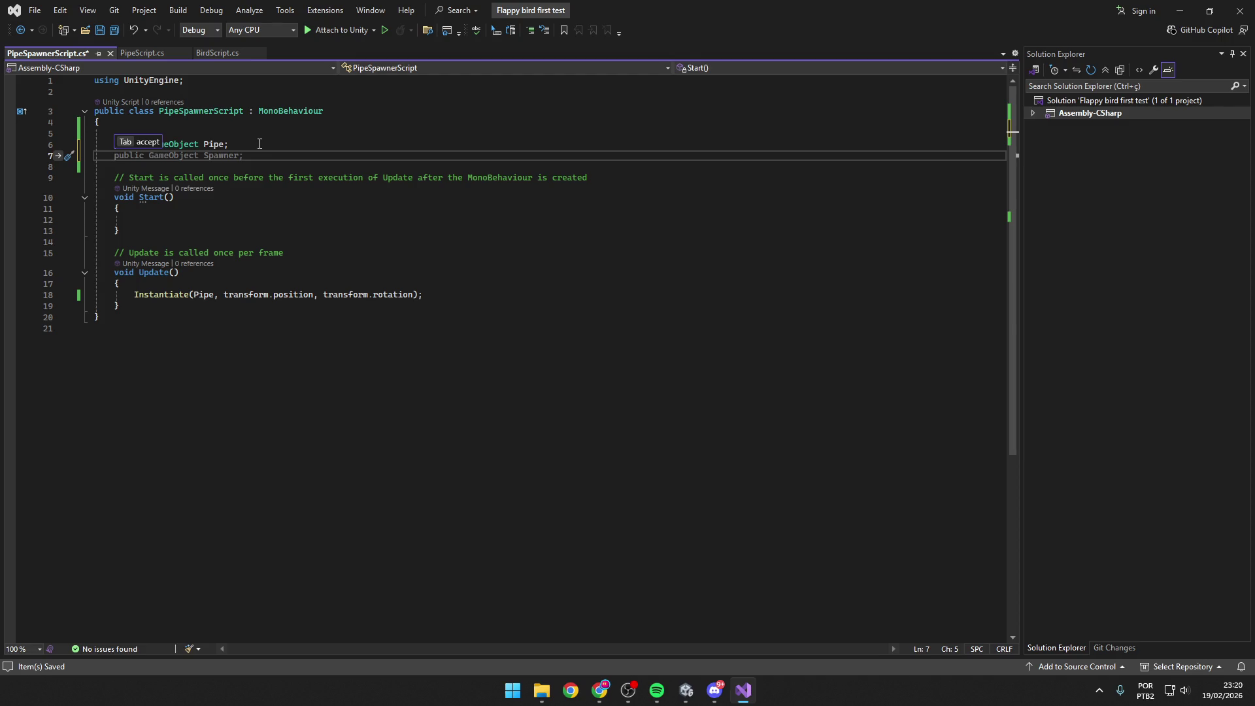
type("public ")
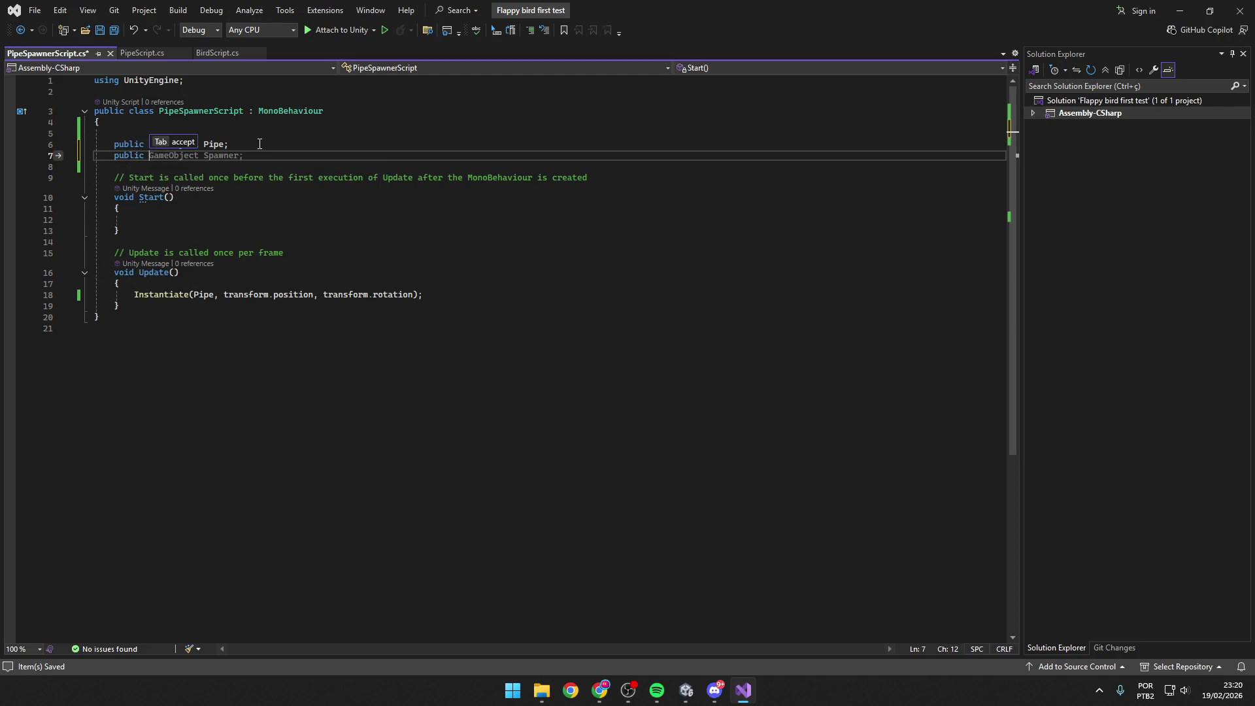
type("Float")
key("Tab")
type("s")
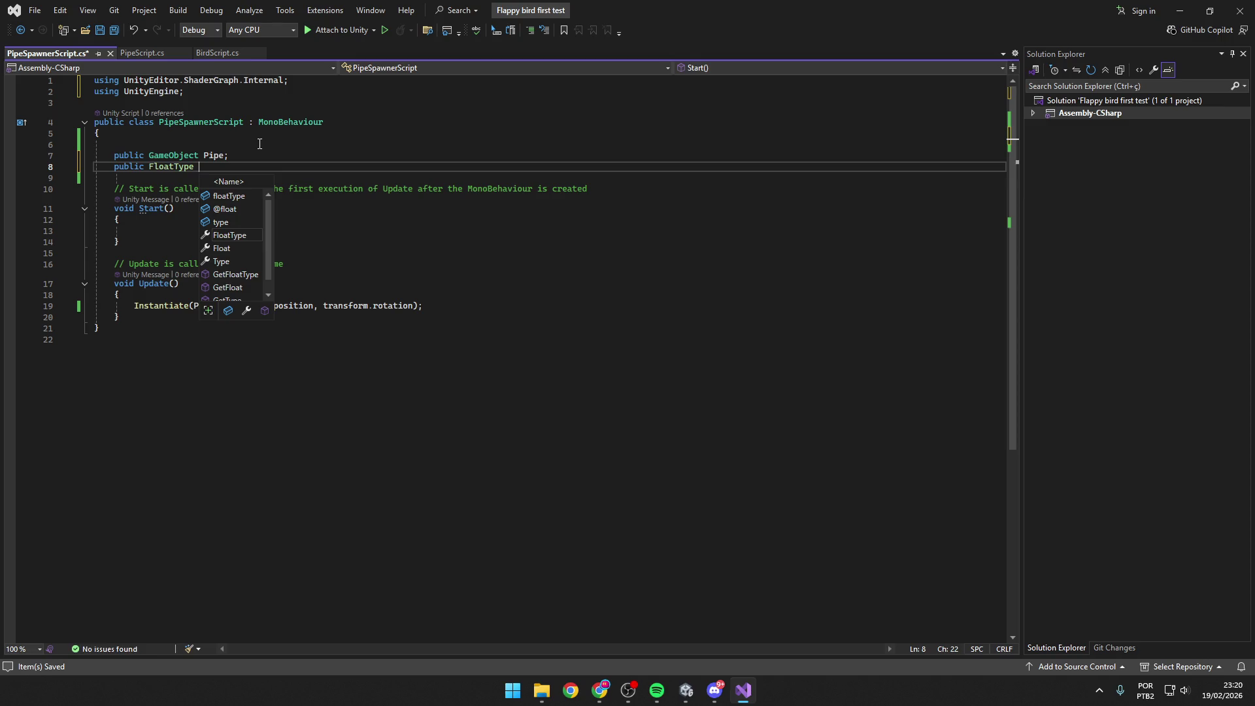
type("peed")
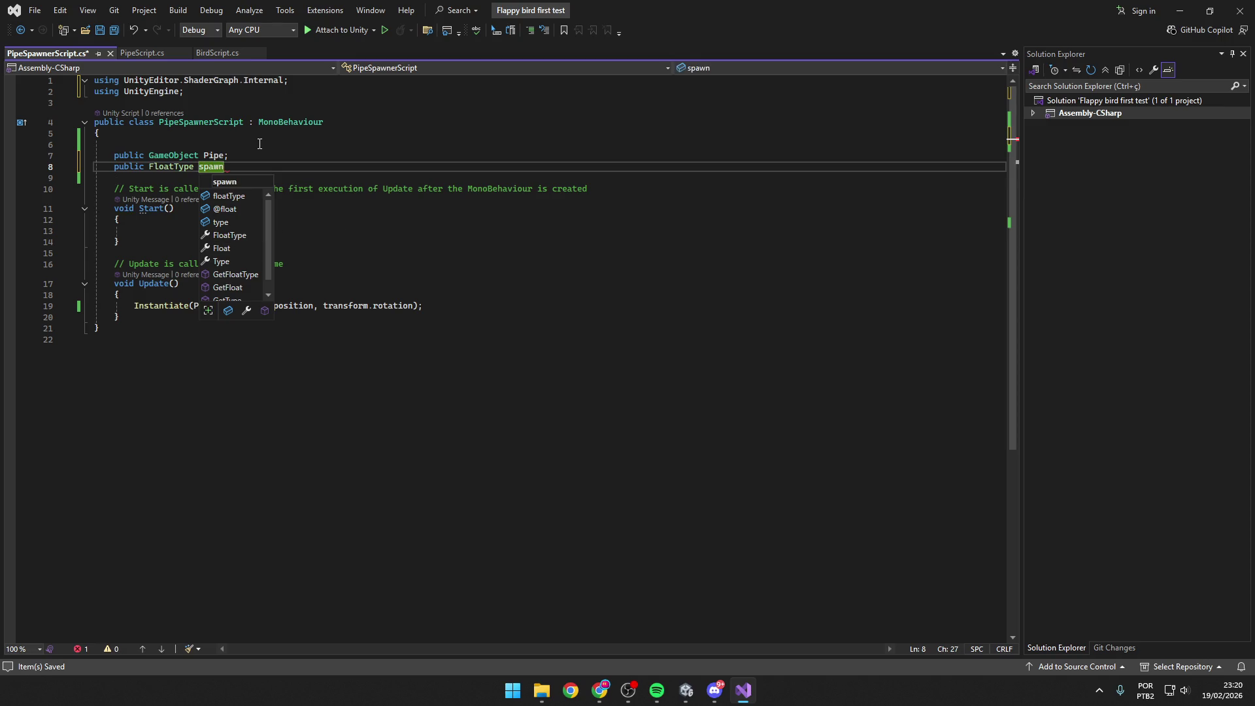
key("Escape")
key("ctrl+BackSpace")
key("ctrl+BackSpace")
key("ctrl+BackSpace")
type("public Float")
key("Tab")
key("ctrl+BackSpace")
type("float ")
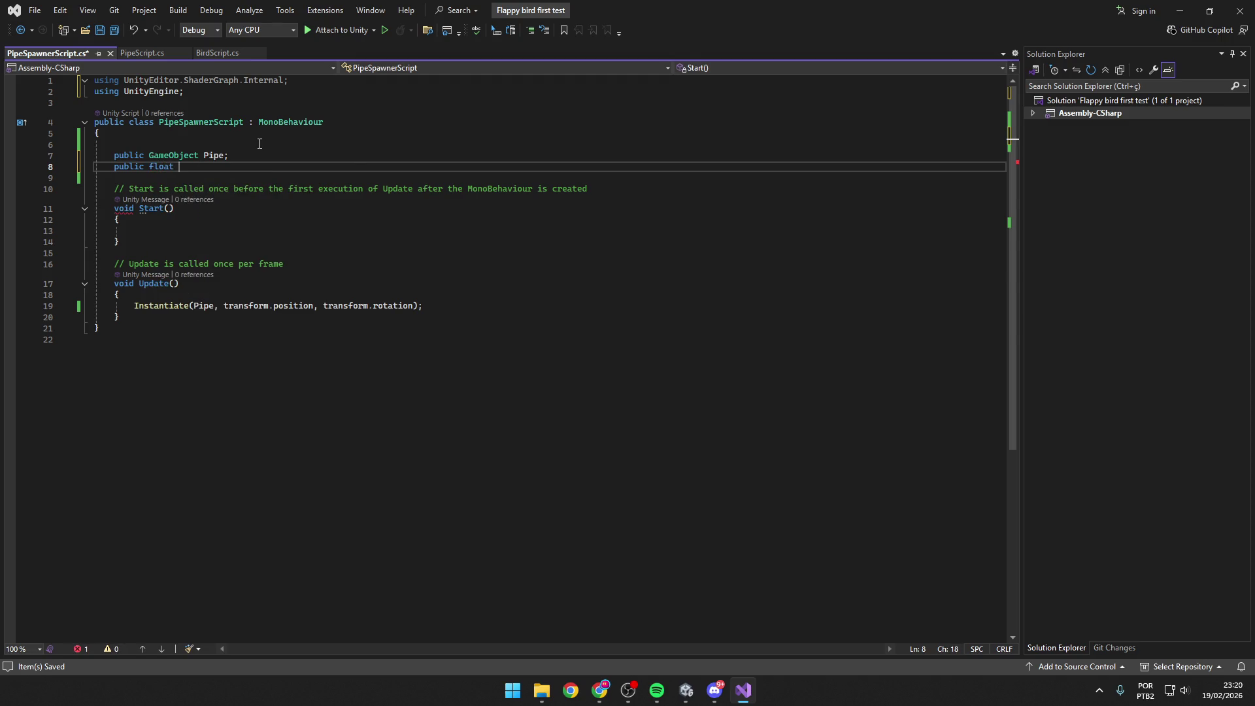
type("Sp")
type("pawnRate")
type(" = 2;")
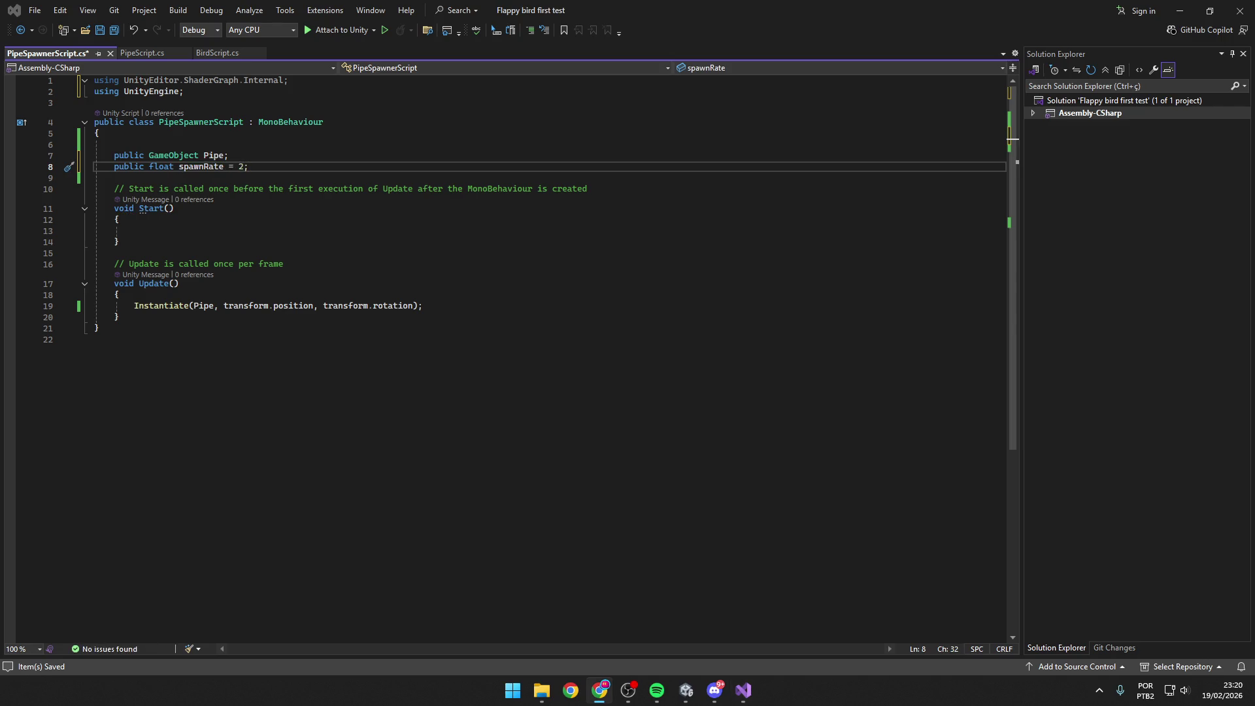
Add 'private float timer = 0;' and open a blank line at the top of Update.
left_click(283, 166)
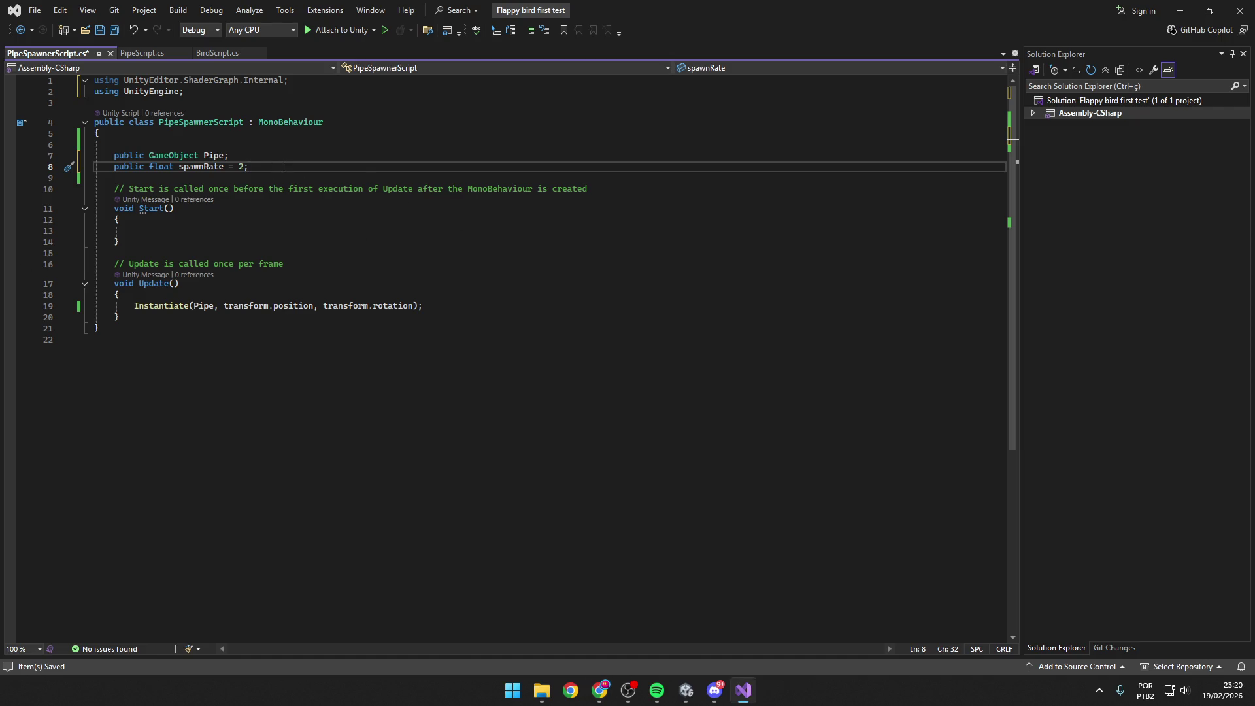
key("alt+Tab")
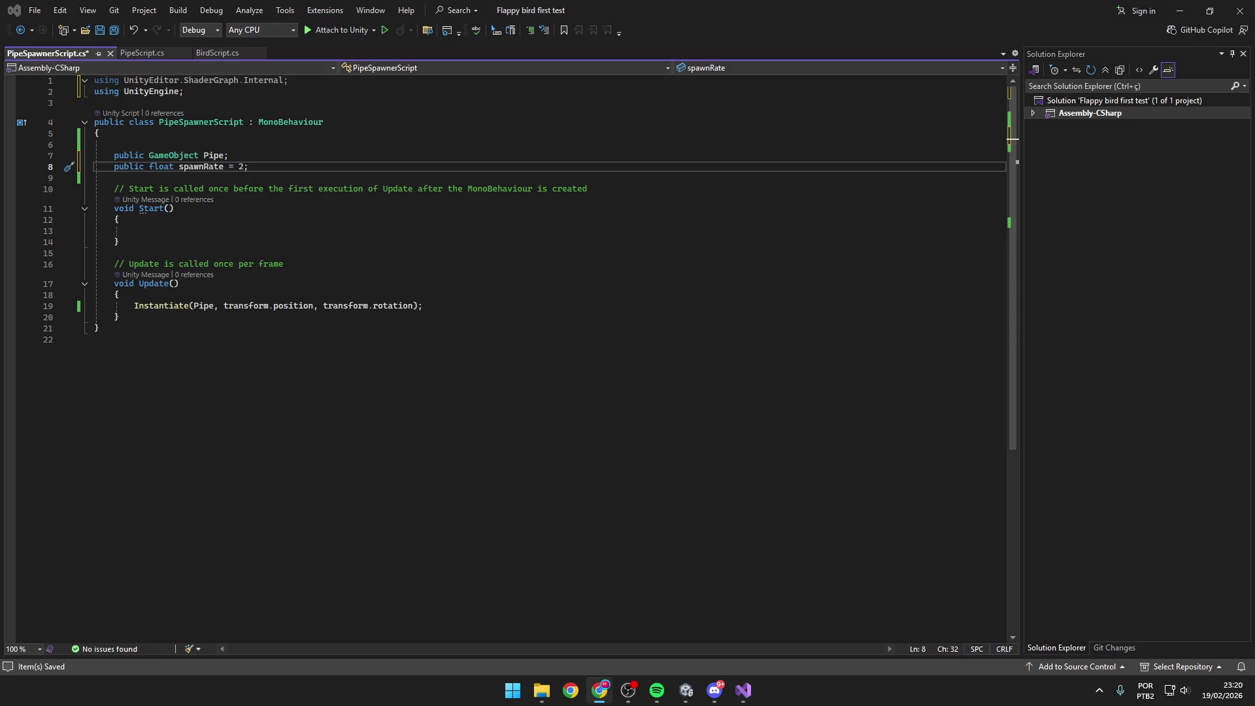
left_click(261, 168)
key("Return")
type("private float t")
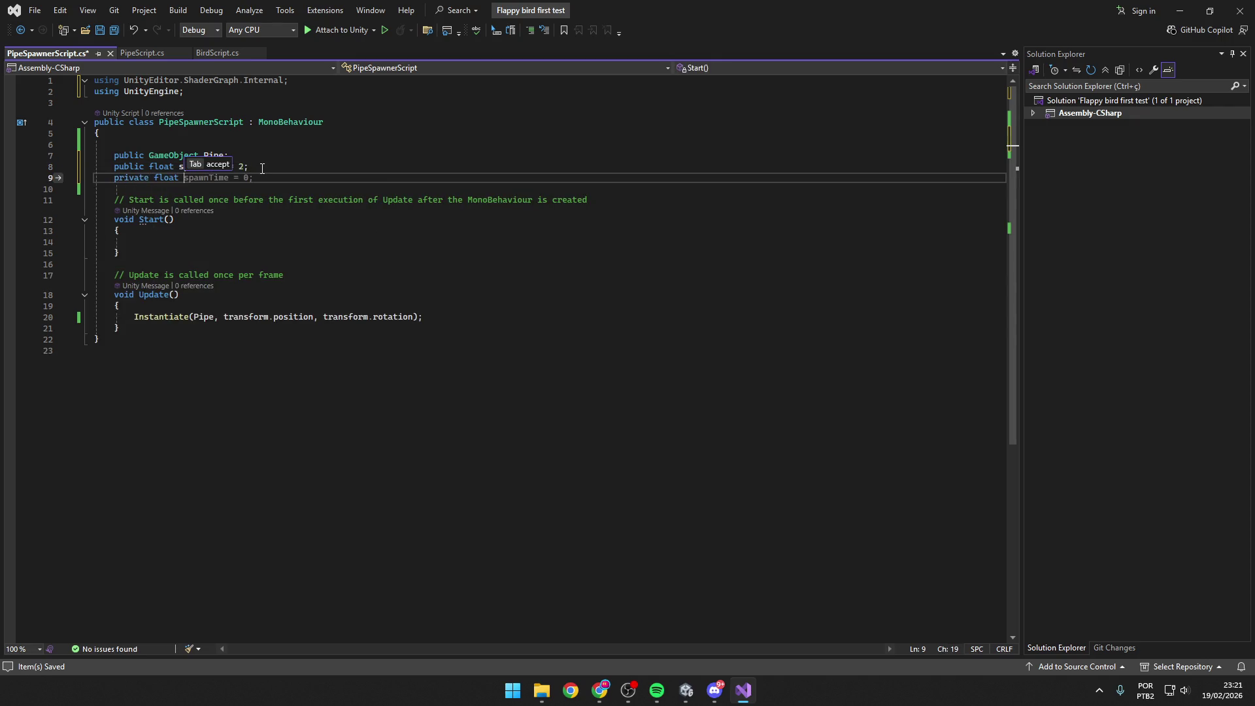
type("imer = 0;")
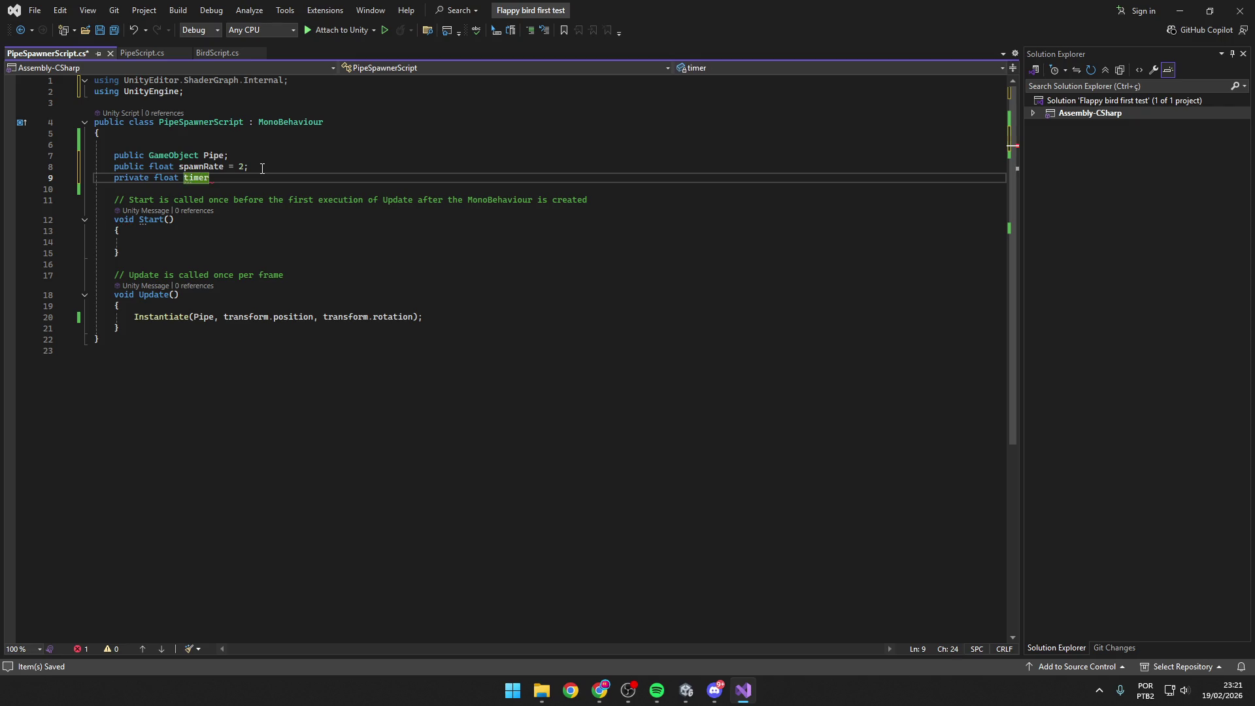
left_click(302, 308)
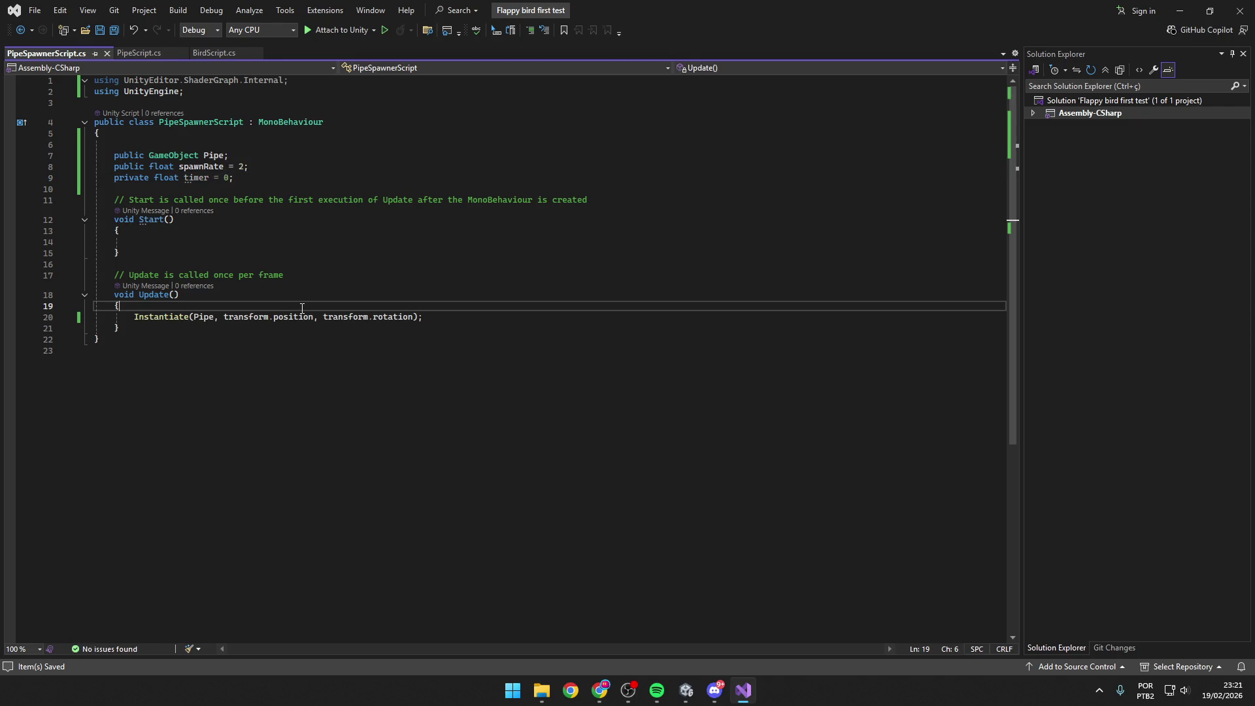
key("Return")
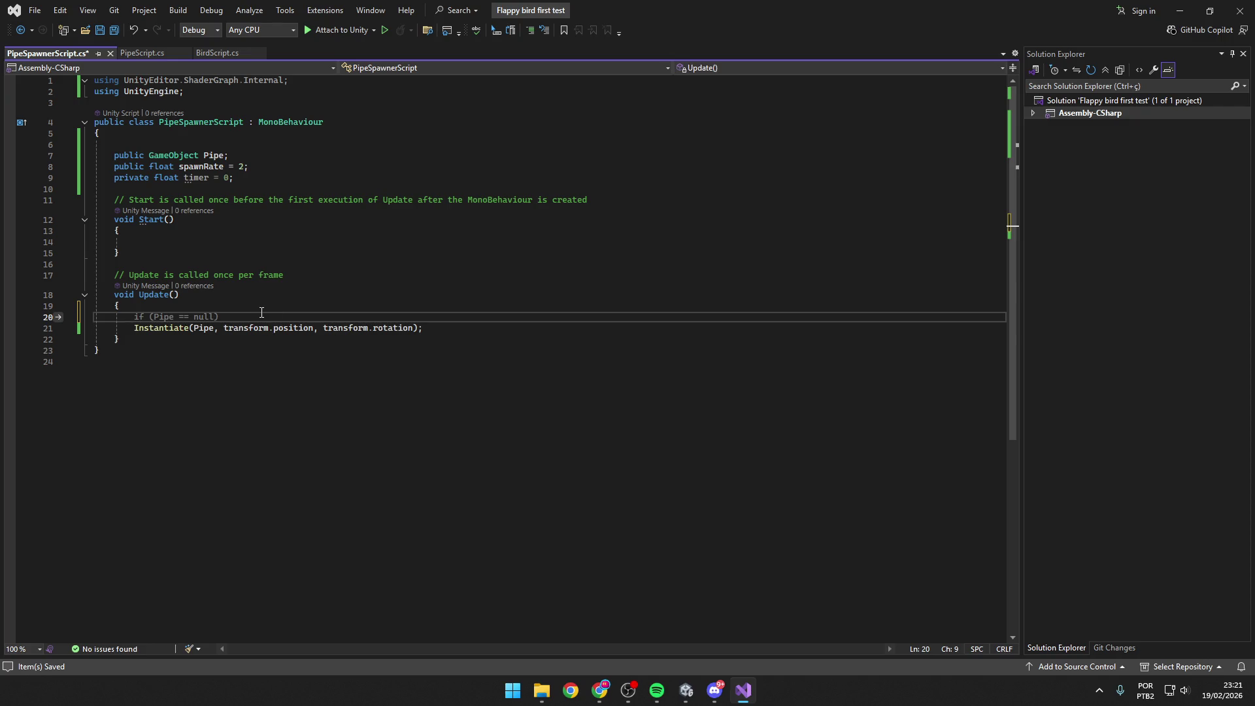
key("Return")
key("Up")
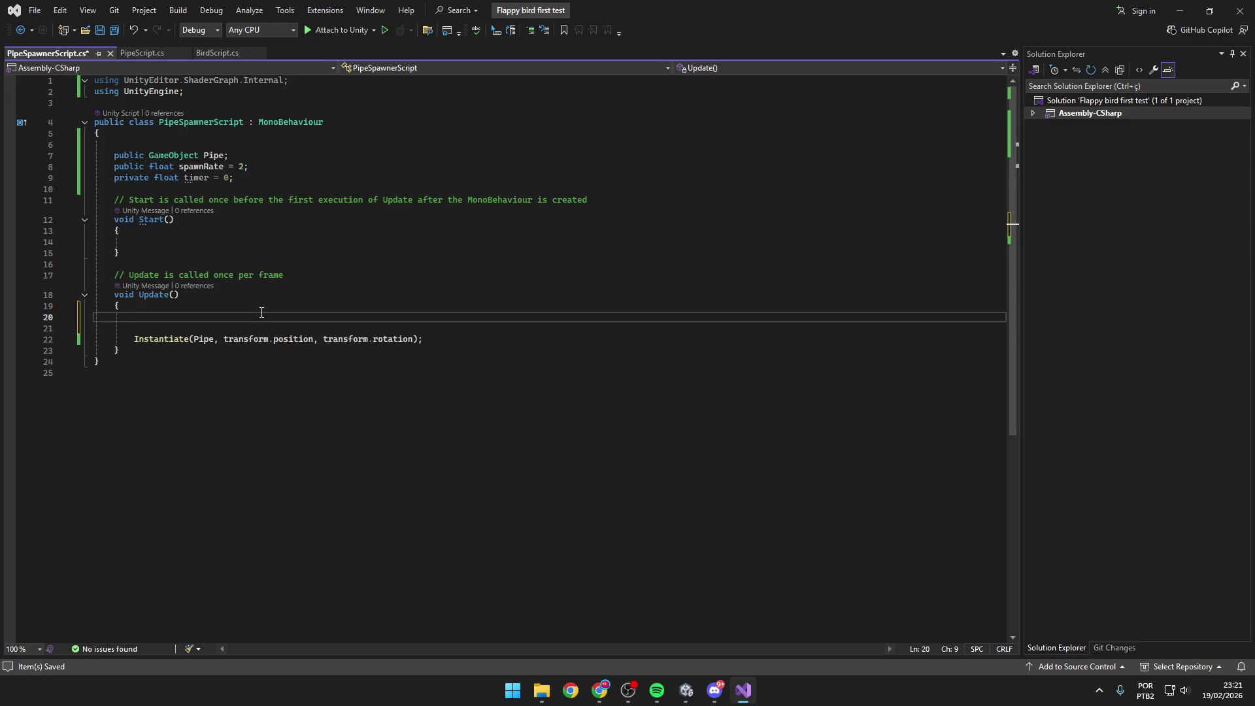
Write an empty 'if (timer < spawnRate)' block with braces above the Instantiate call.
key("alt+Tab")
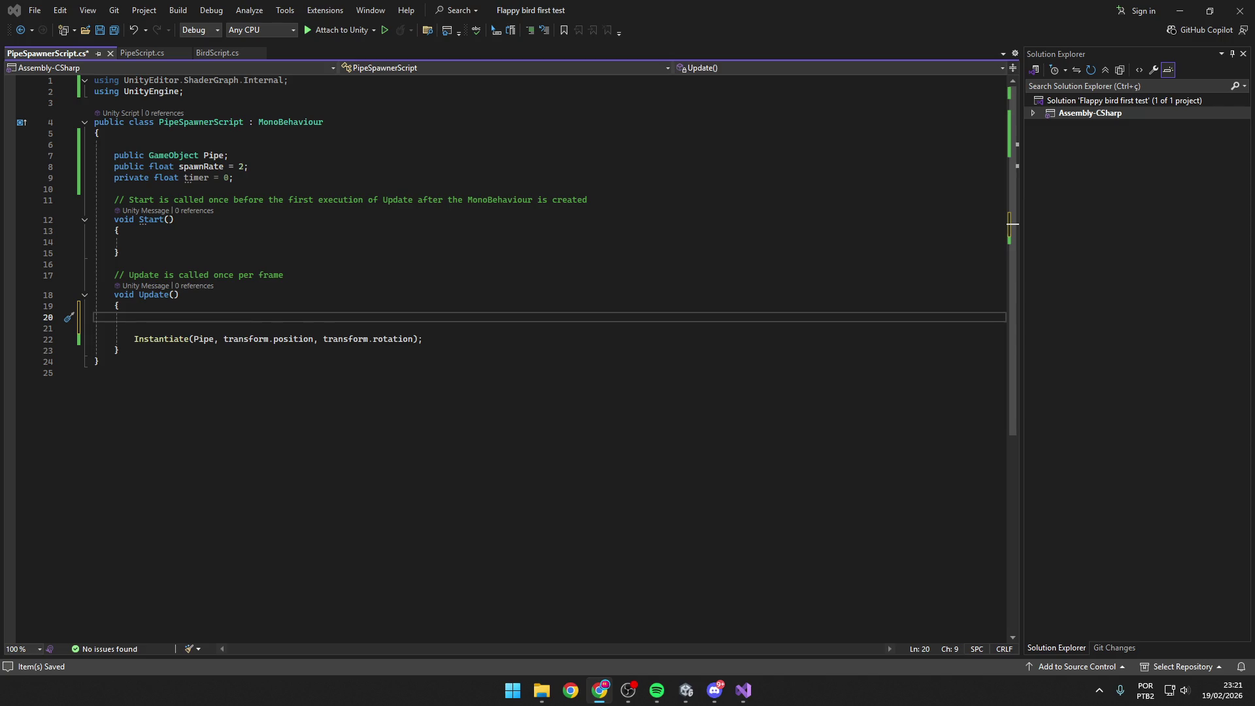
left_click(168, 318)
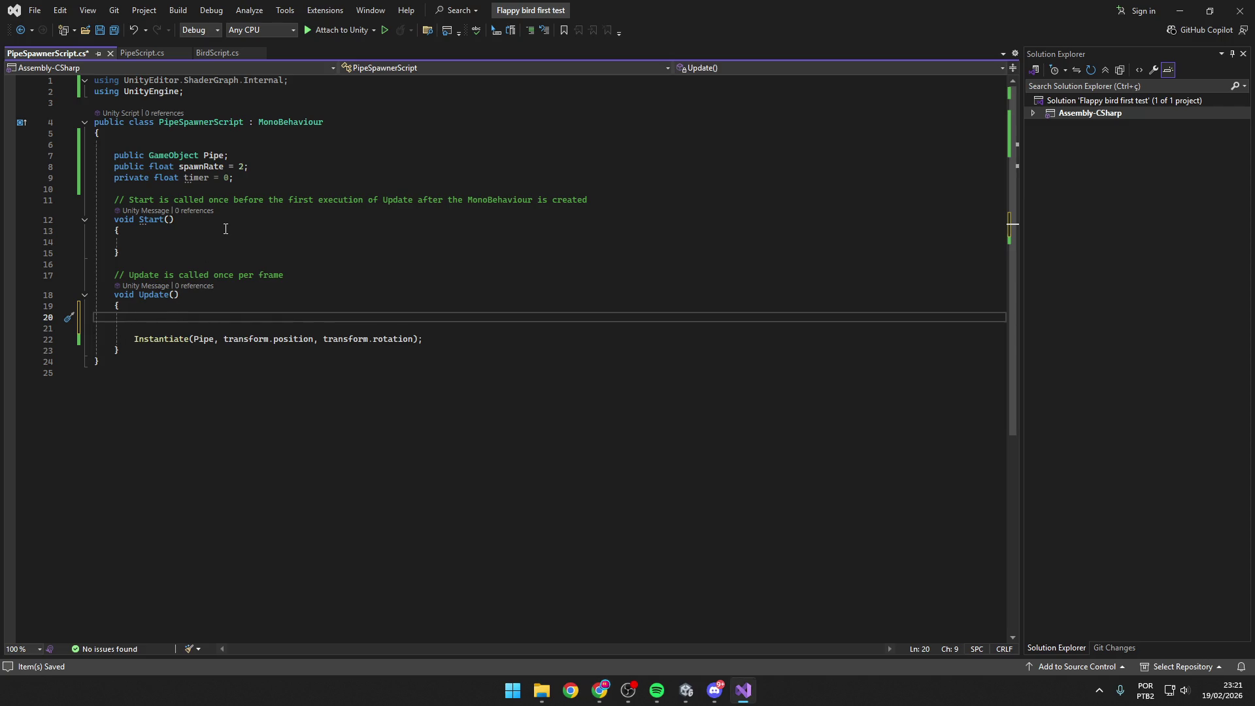
type("if")
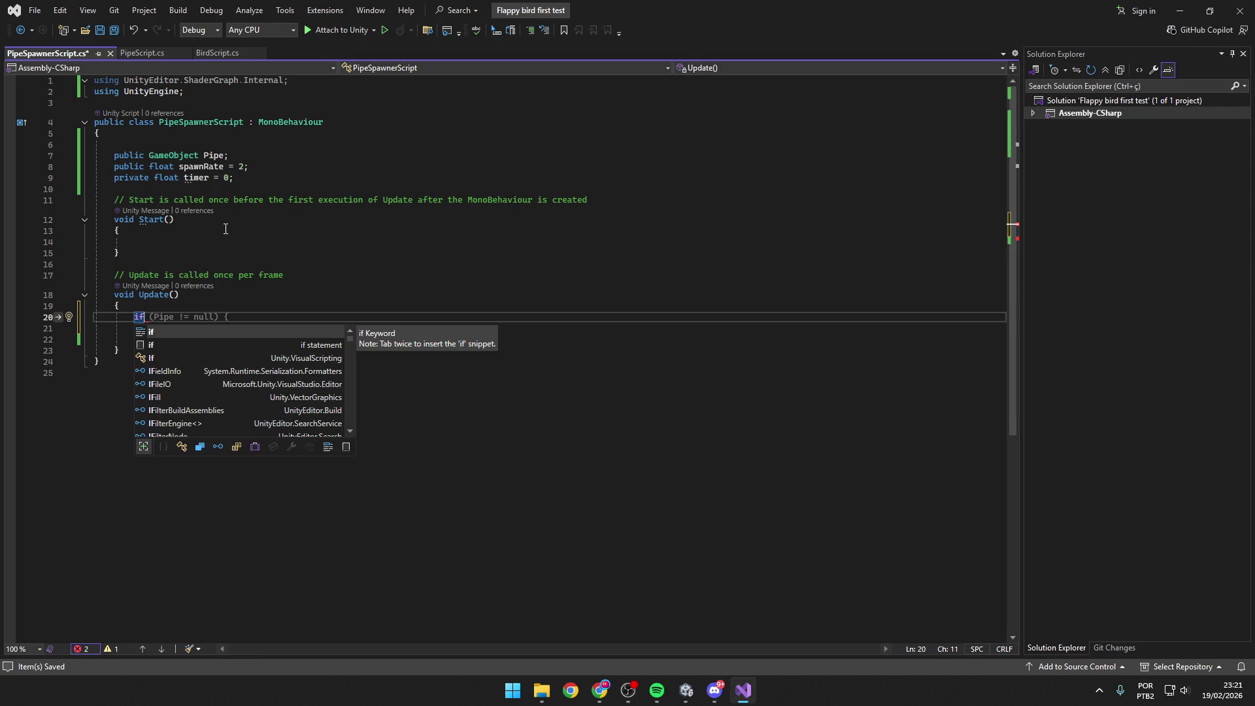
type(" (timer")
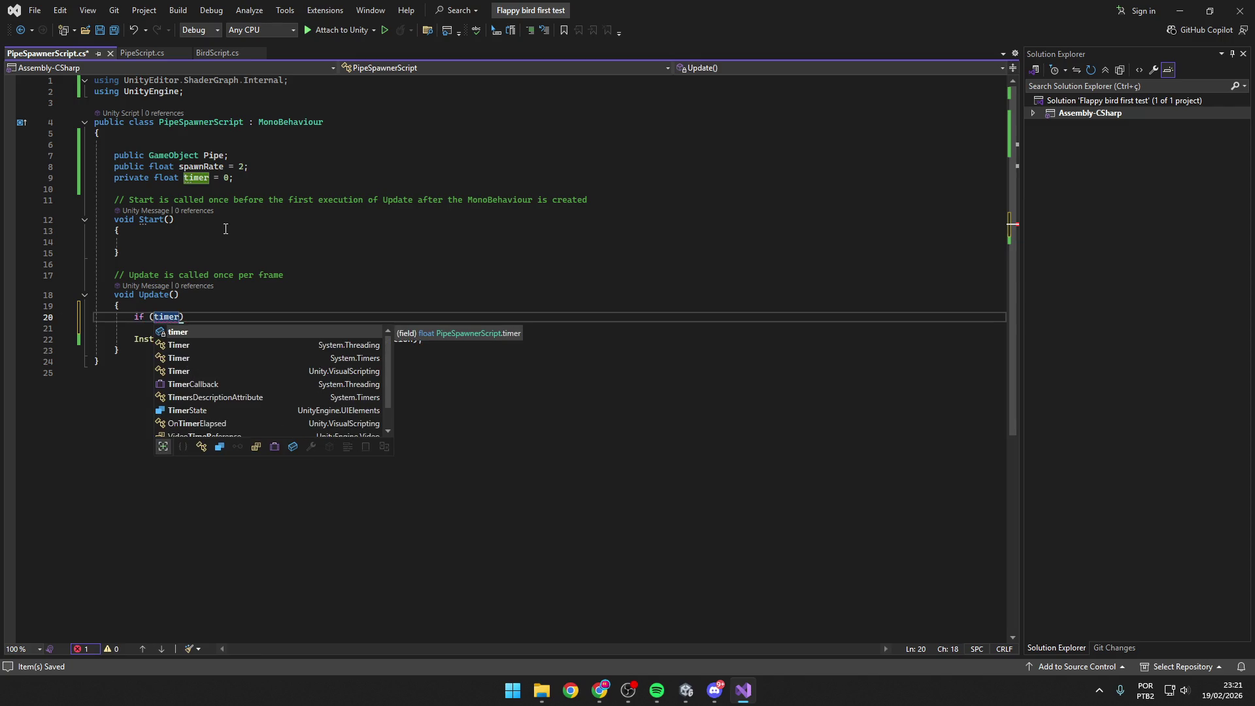
type(" < ")
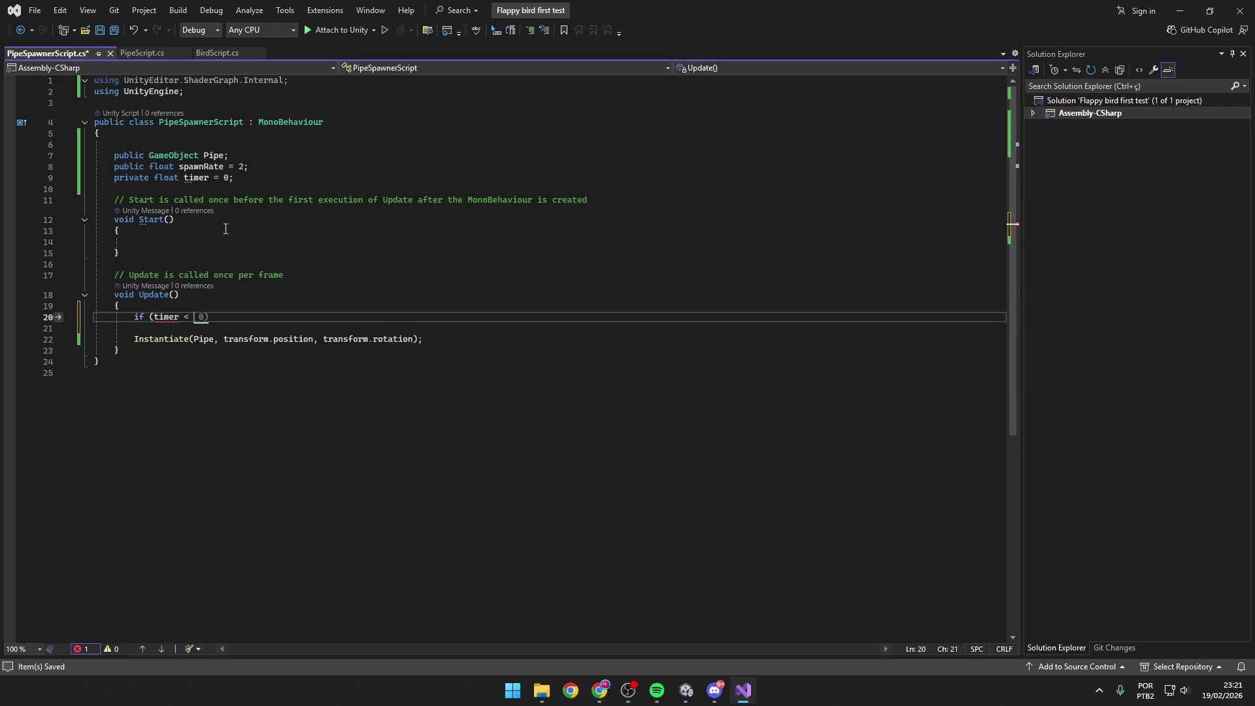
type("spawn")
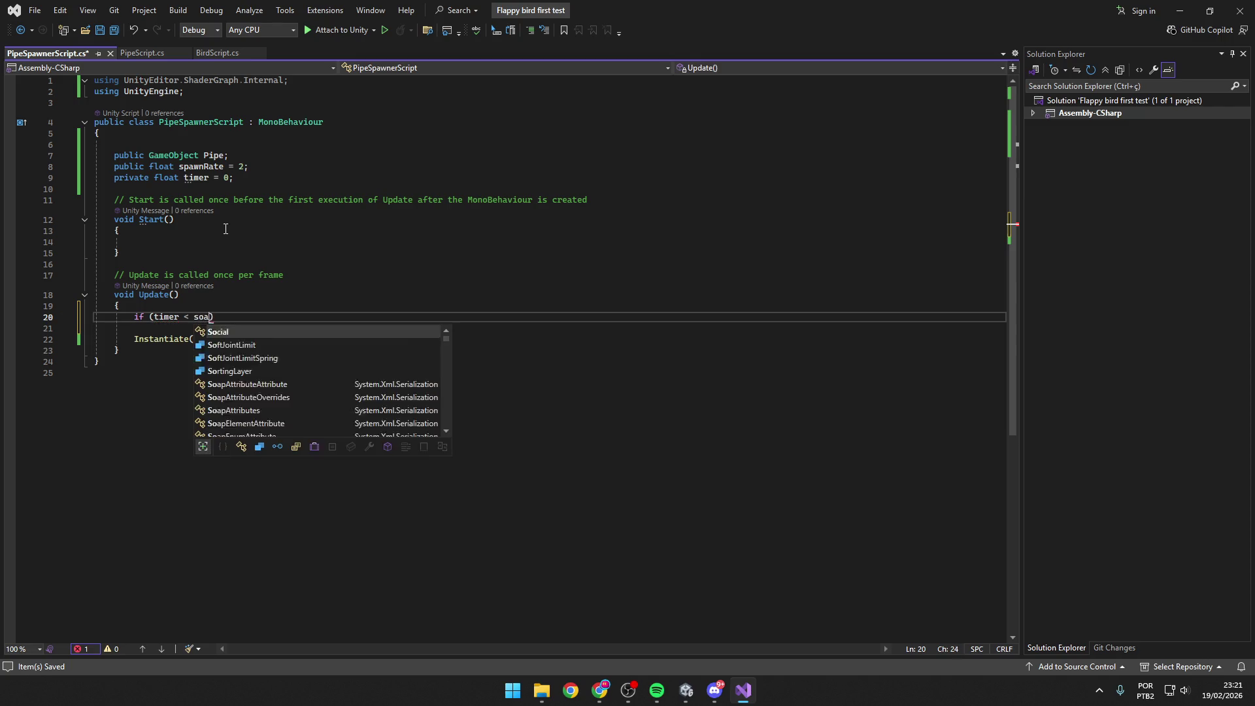
type("Rate")
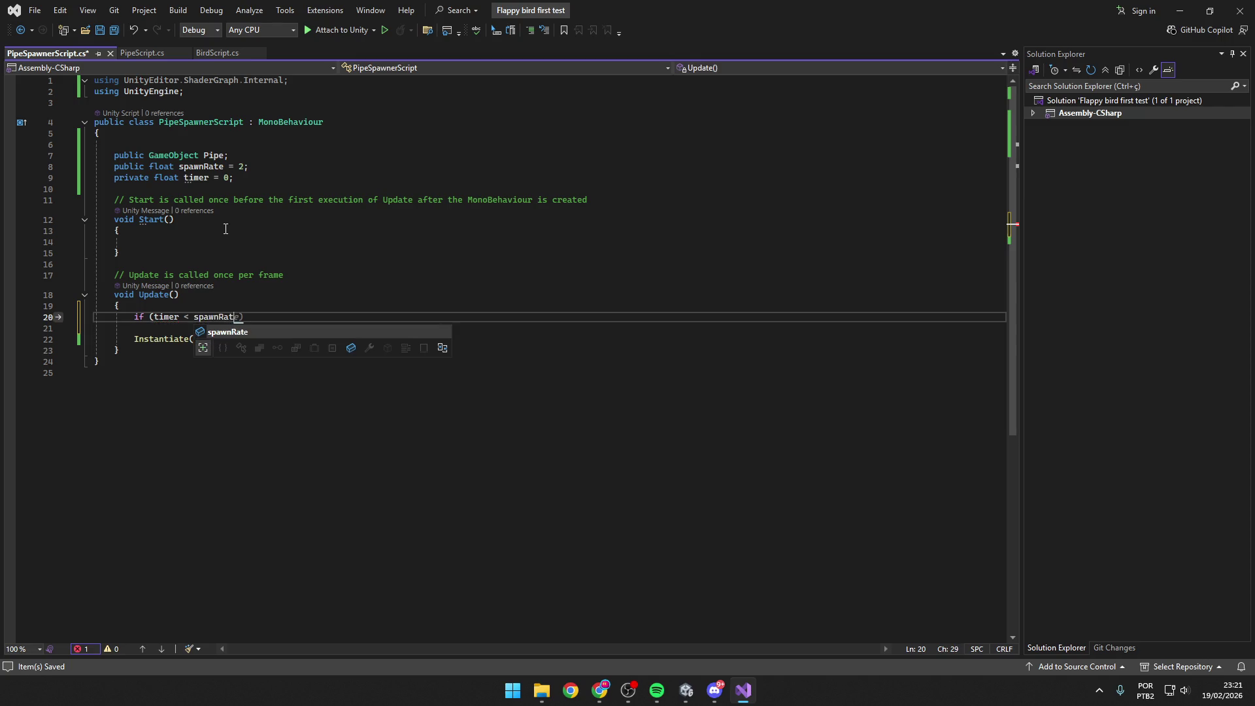
key("Tab")
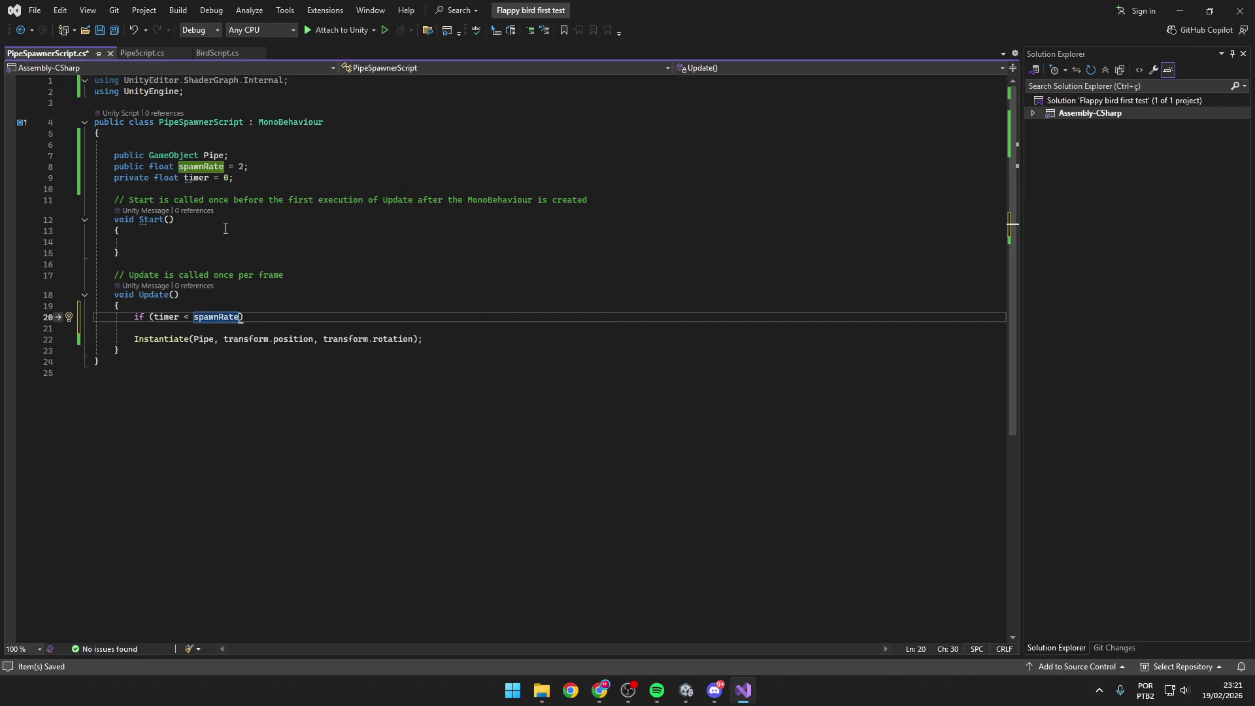
type(")")
key("ctrl+s")
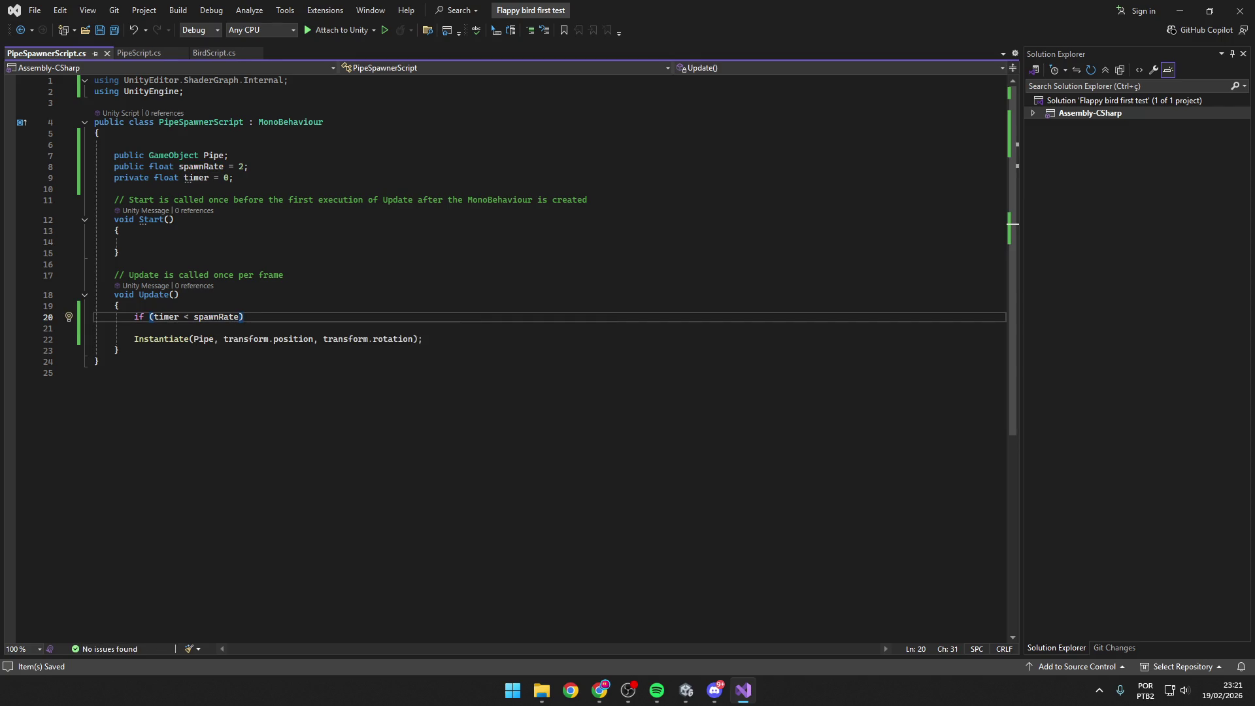
key("alt+Tab")
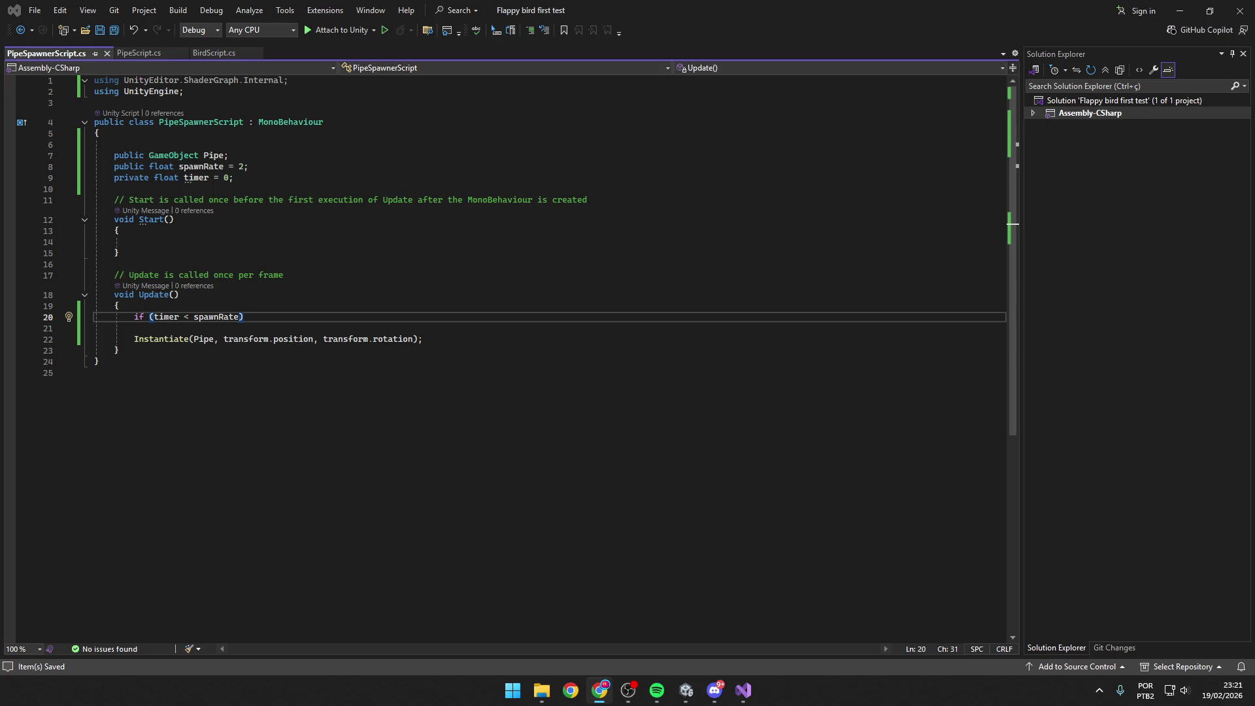
key("alt+Tab")
type("{")
key("Return")
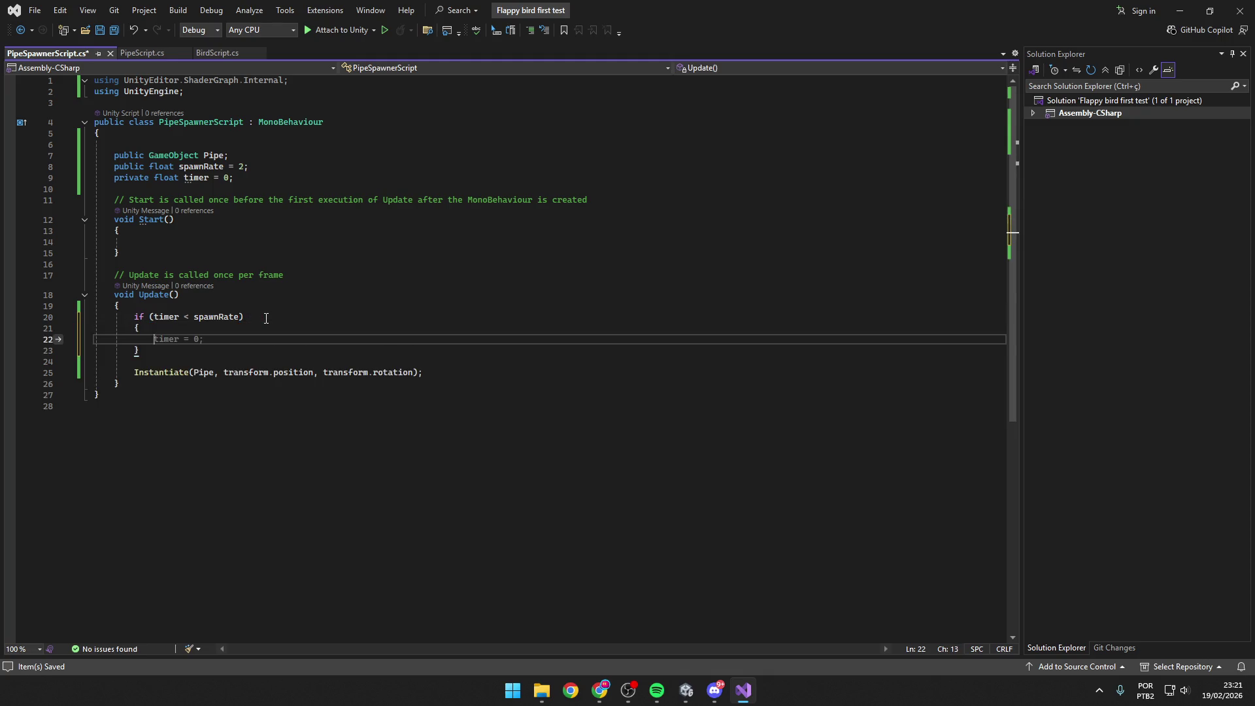
key("alt+Tab")
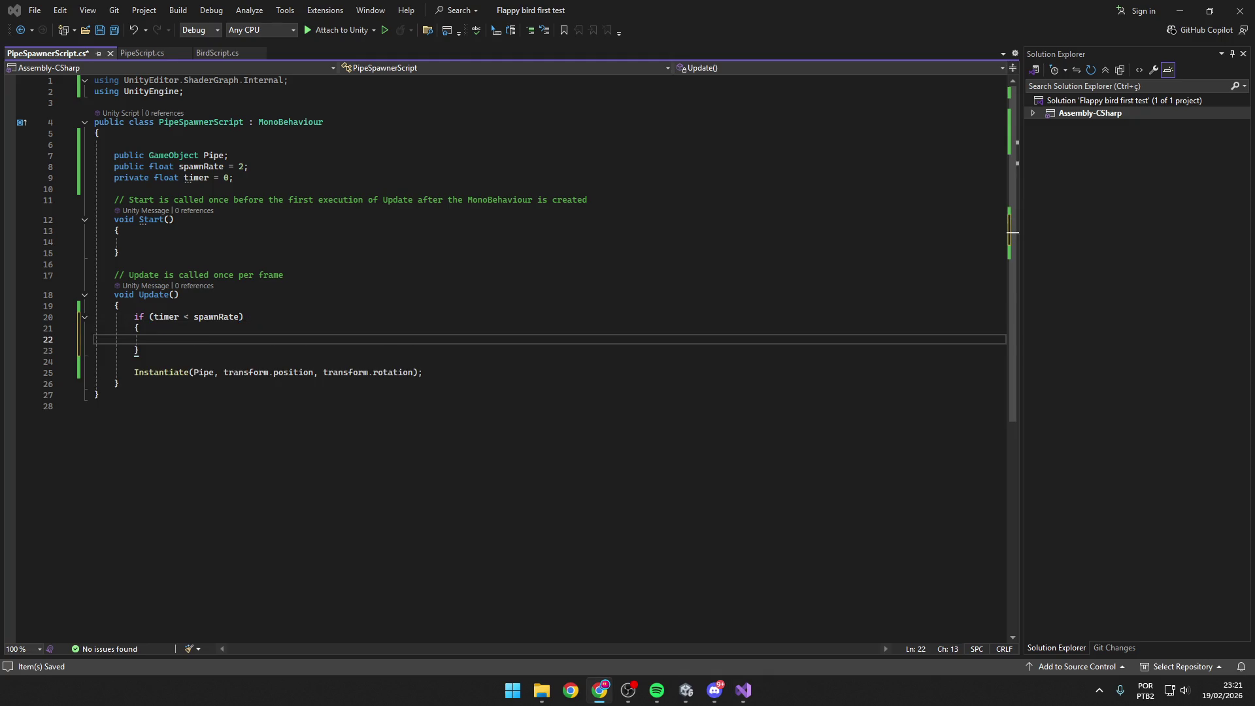
left_click(183, 340)
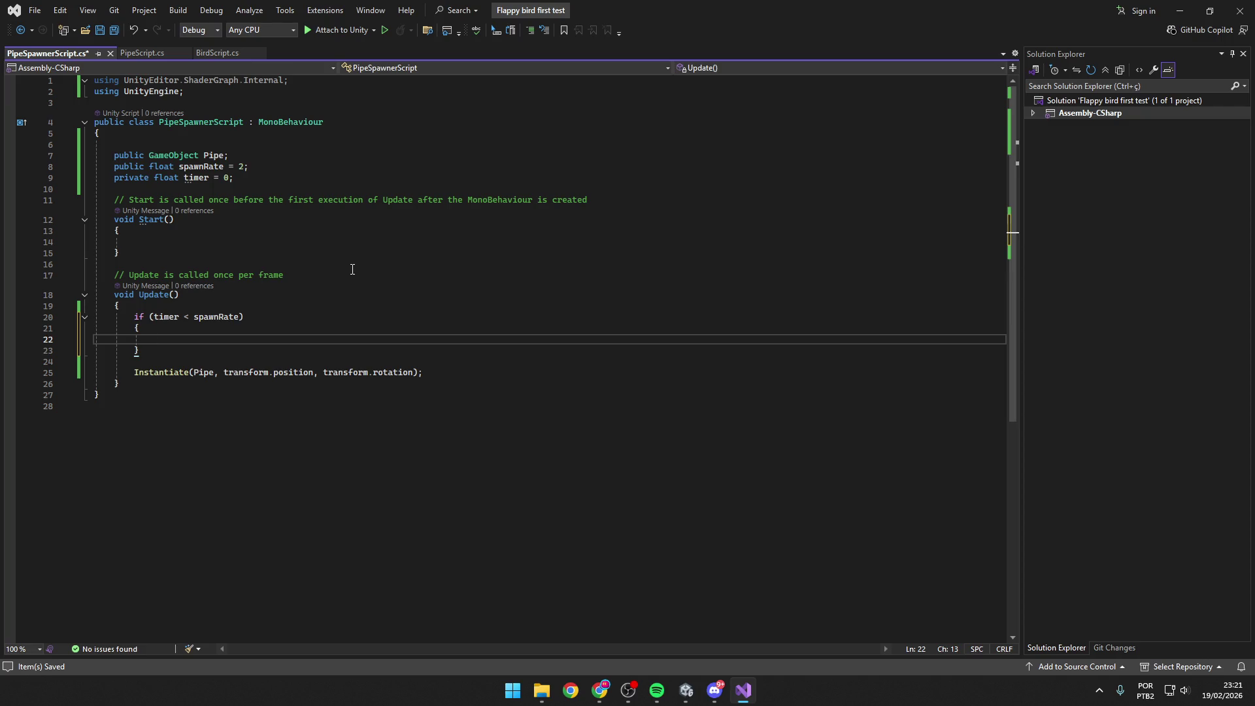
Type 'timer += 1;' inside the if block and save.
type("timer")
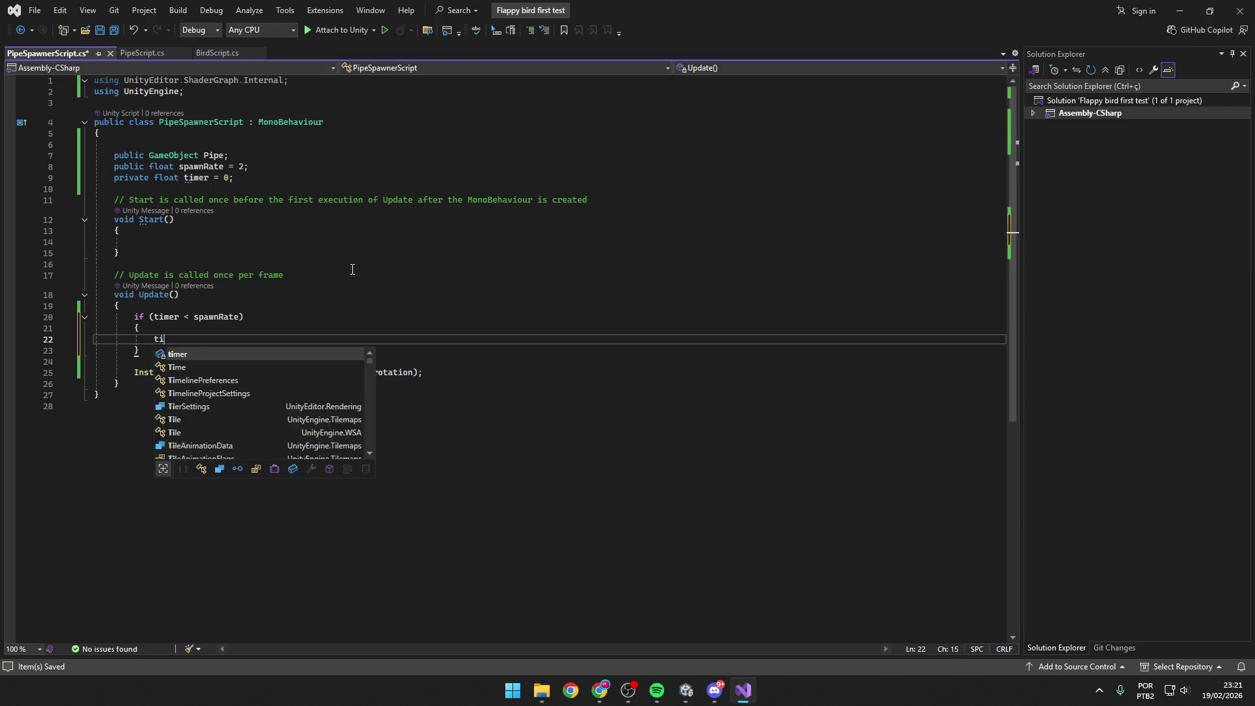
key("Escape")
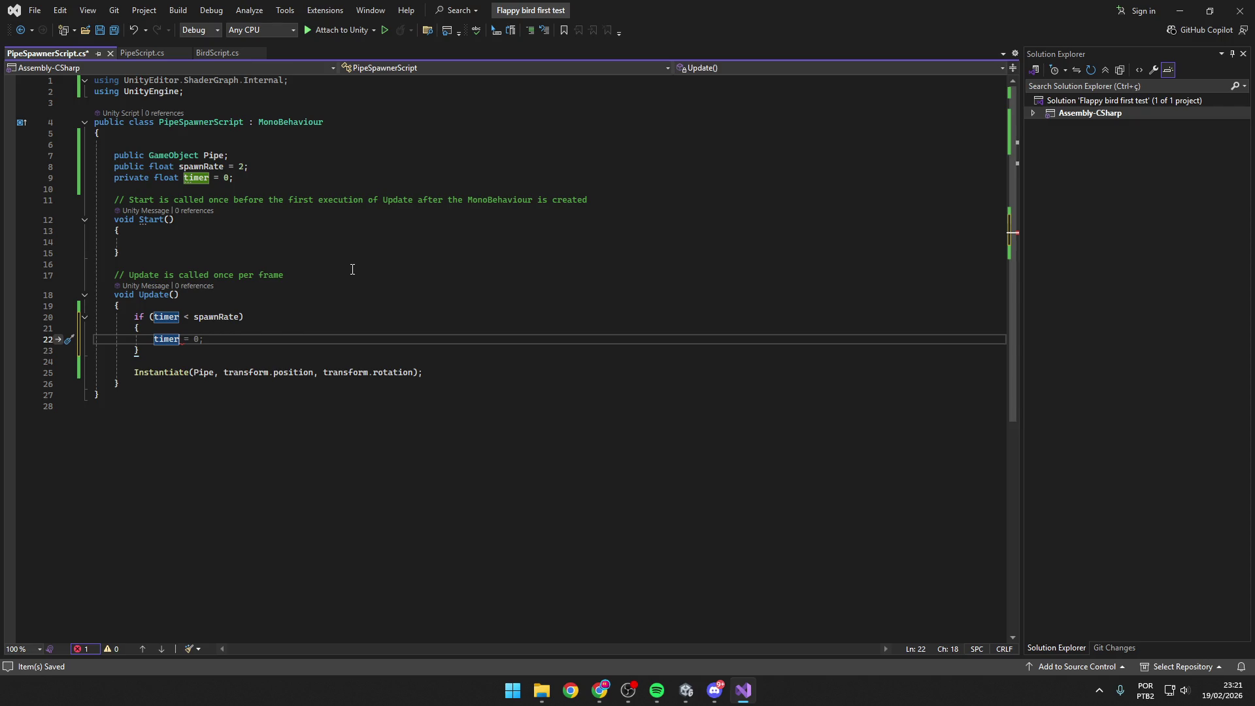
type(" += ")
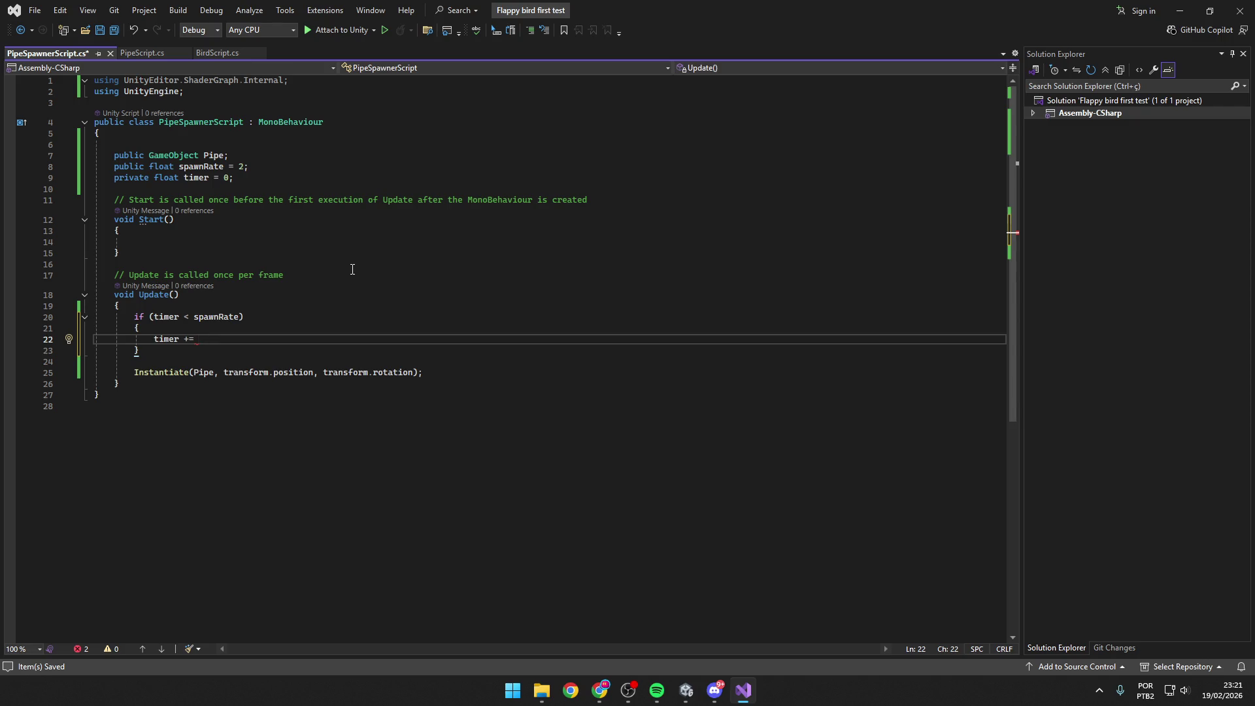
type("1")
key("ctrl+s")
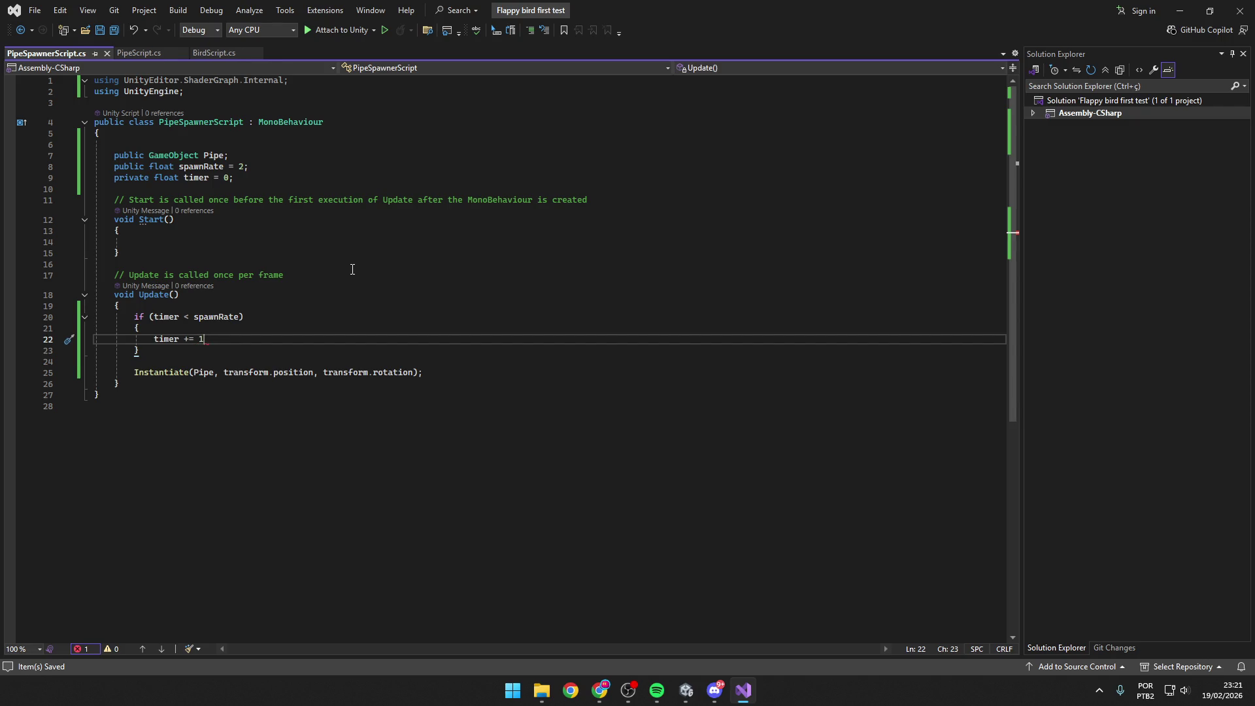
left_click(278, 329)
left_click(207, 339)
mouse_move(206, 341)
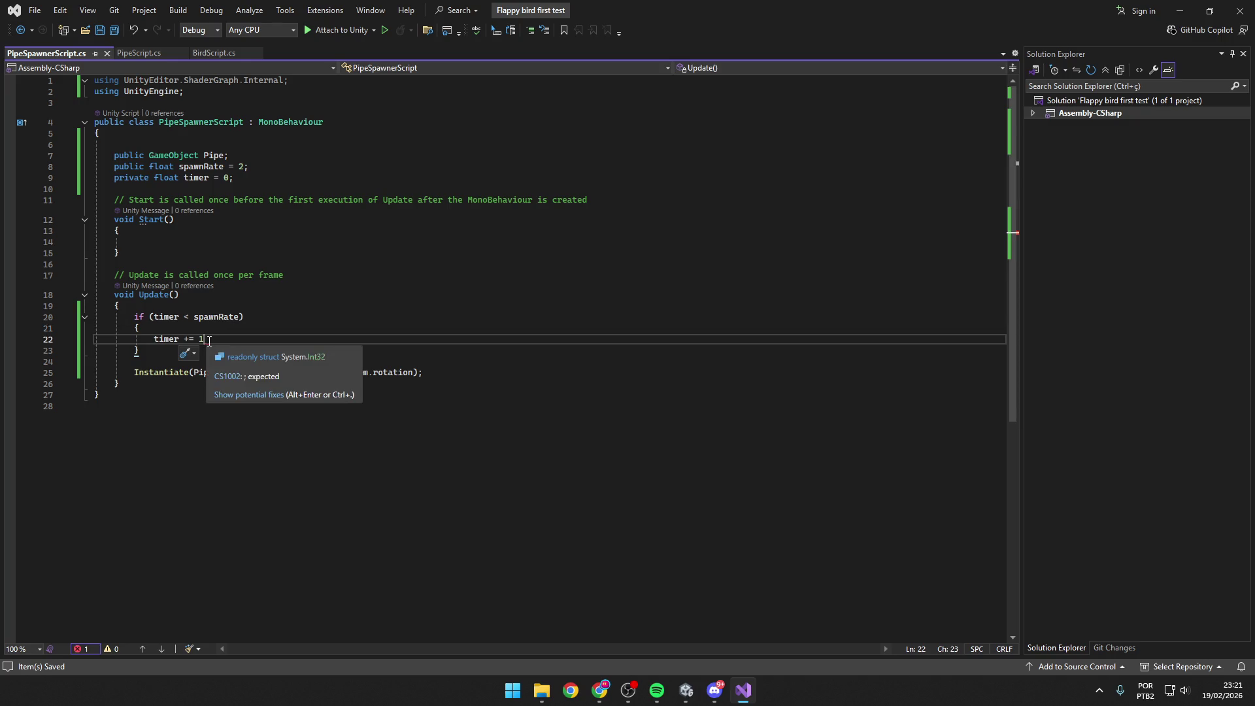
type(";")
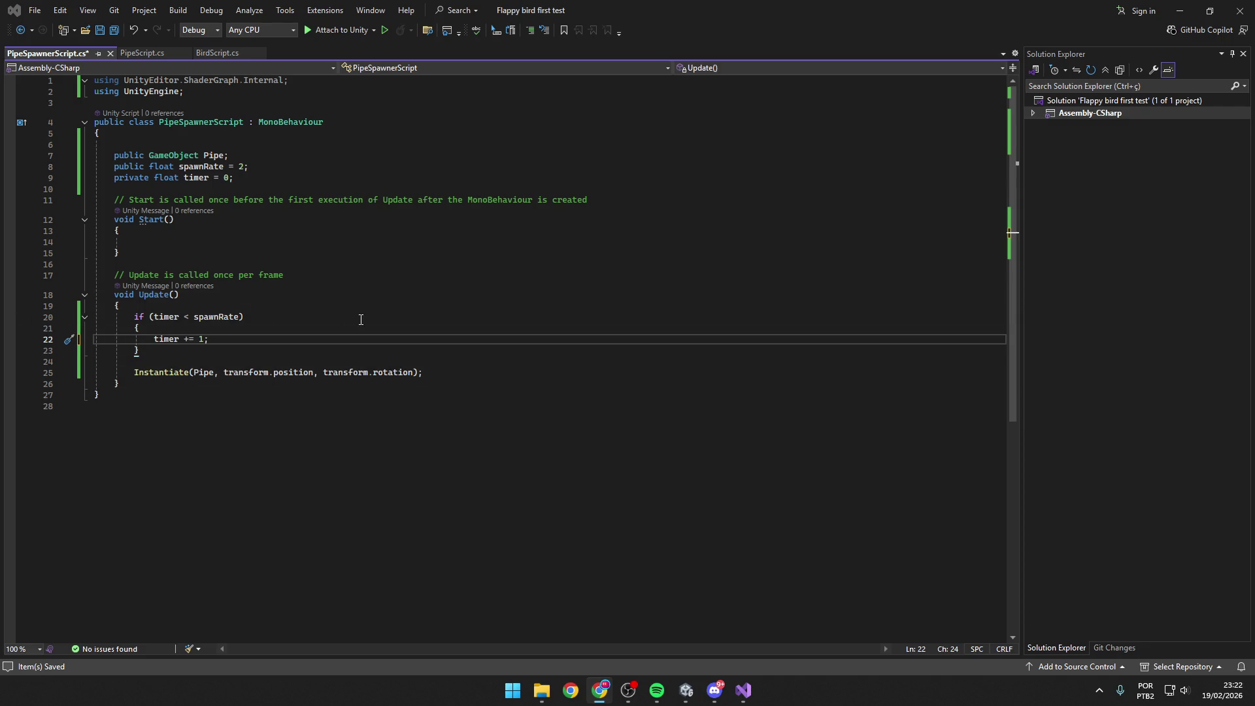
Rewrite line 22 as 'timer = timer + Time.deltaTime;' and save.
left_click_drag(208, 339, 182, 340)
type("+=")
key("shift+Left")
key("shift+Left")
key("shift+Left")
type("= time")
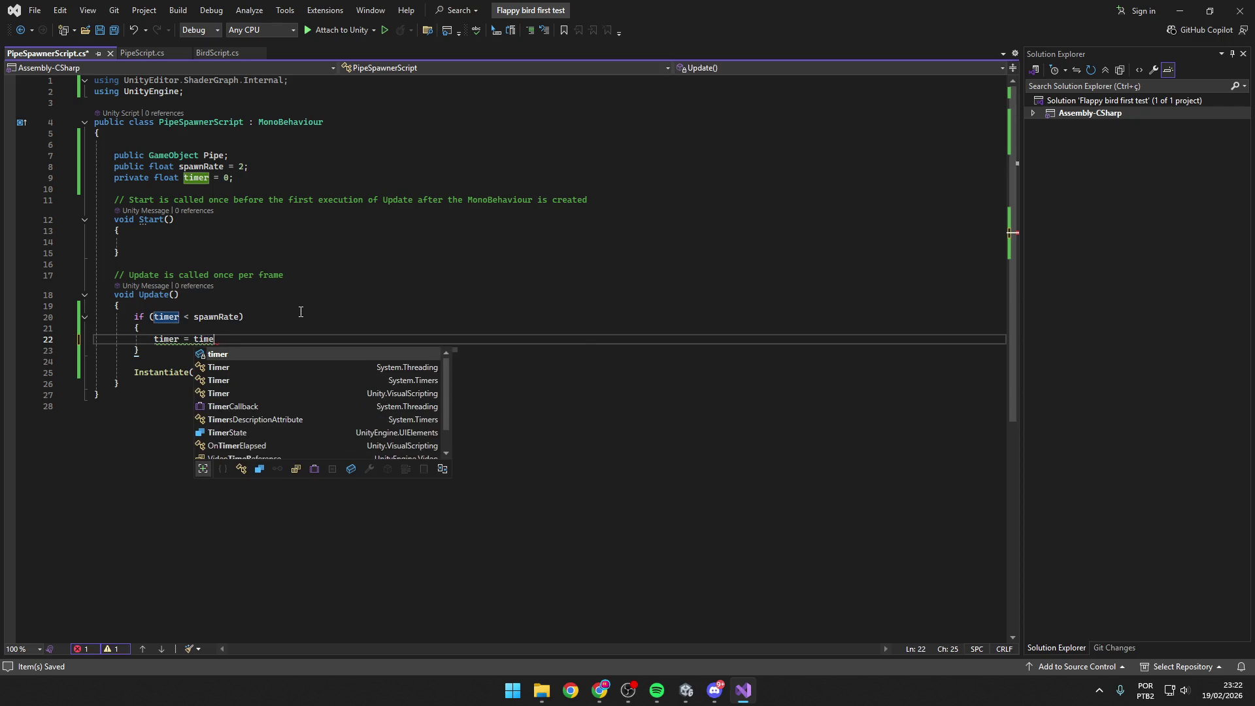
key("BackSpace")
key("BackSpace")
key("BackSpace")
key("BackSpace")
key("BackSpace")
key("BackSpace")
type("+=")
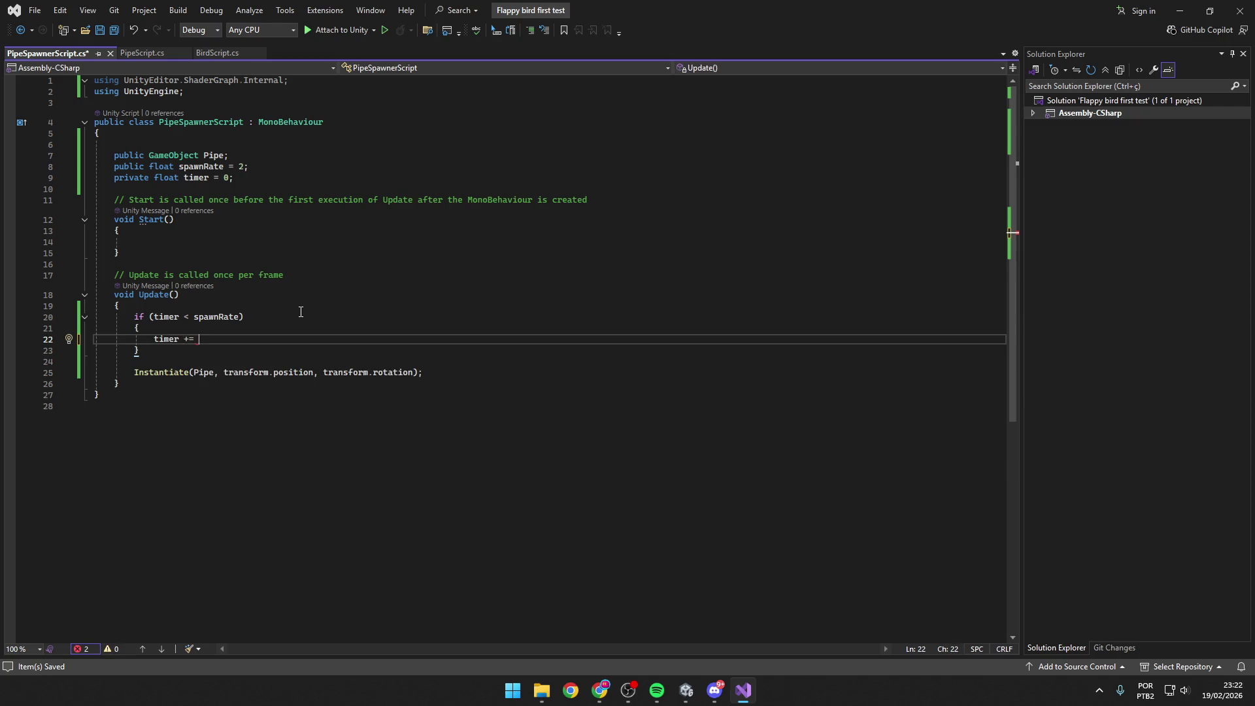
key("BackSpace")
key("BackSpace")
key("BackSpace")
type("= timer")
type(" + Time.")
type("delt")
key("Tab")
key("ctrl+s")
key("alt+Tab")
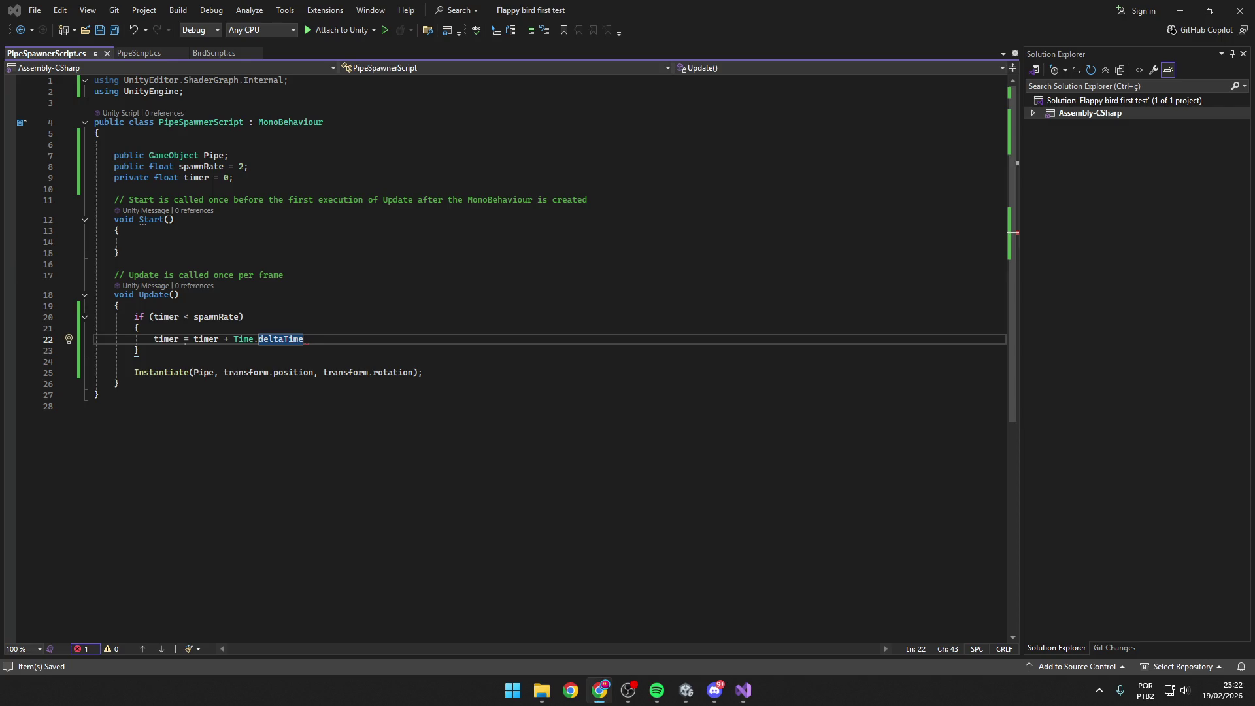
left_click(372, 339)
type(";")
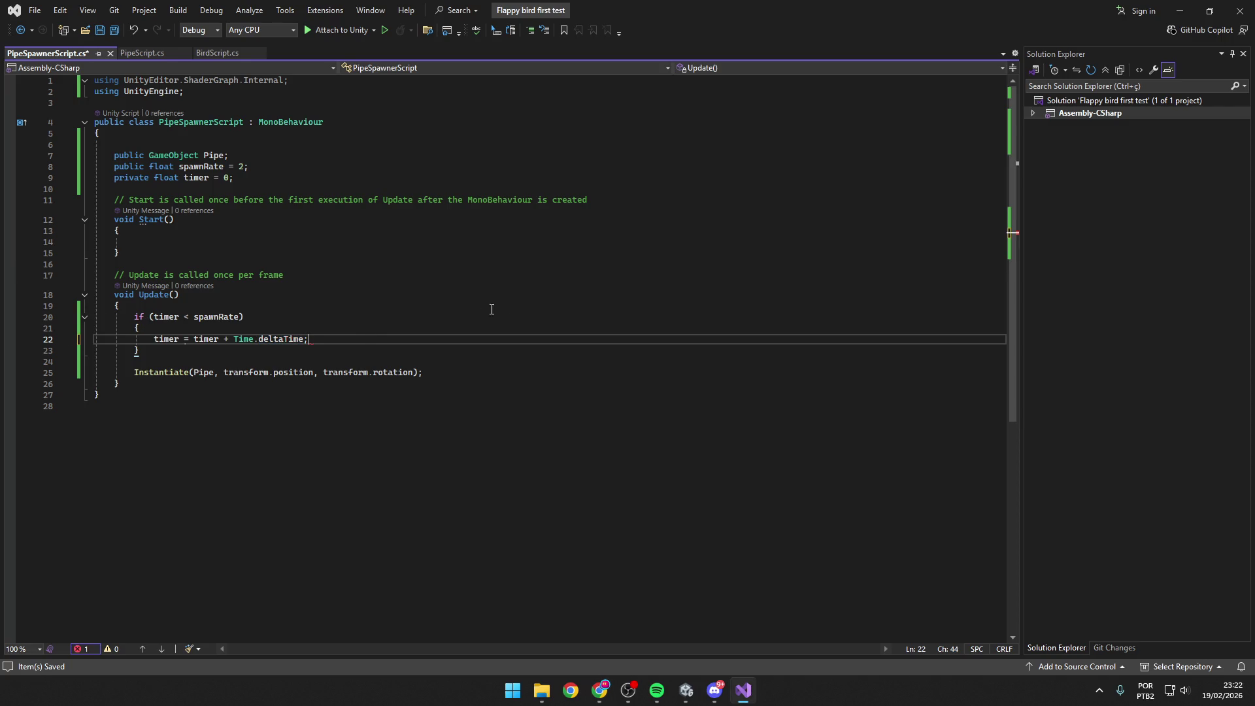
mouse_move(345, 369)
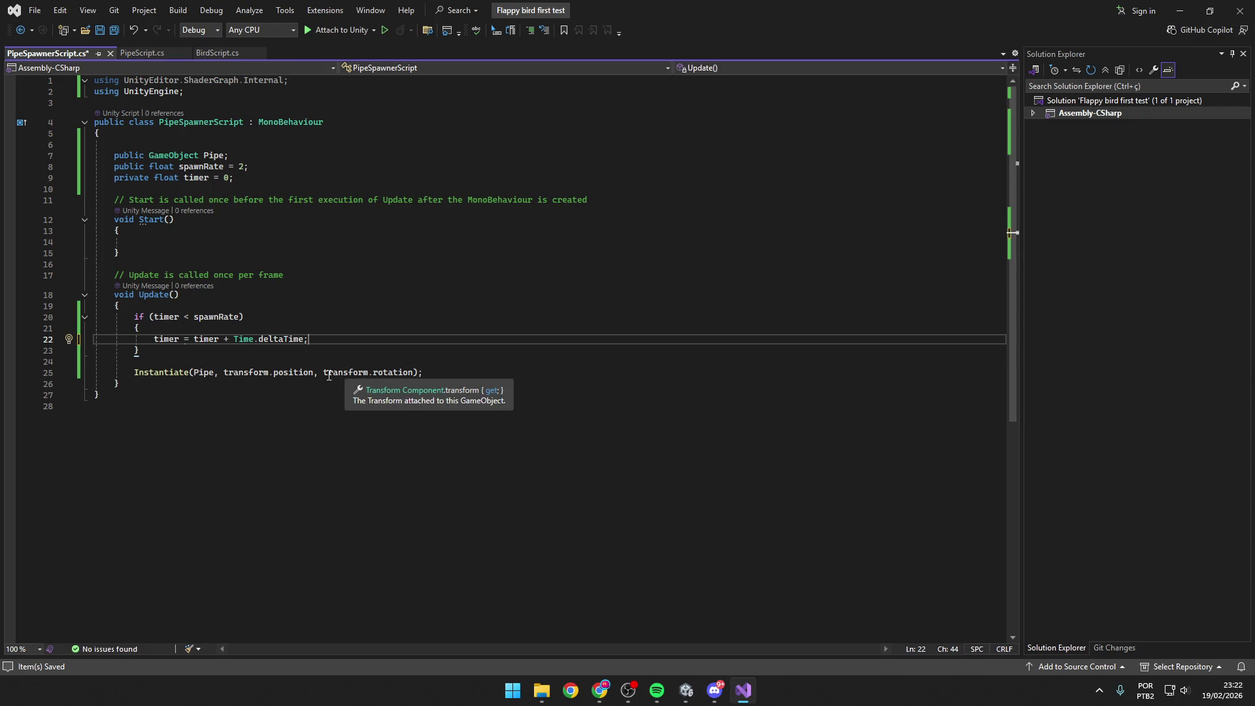
Highlight '= timer + ' on line 22, save, and add blank lines after the if block.
key("alt+Tab")
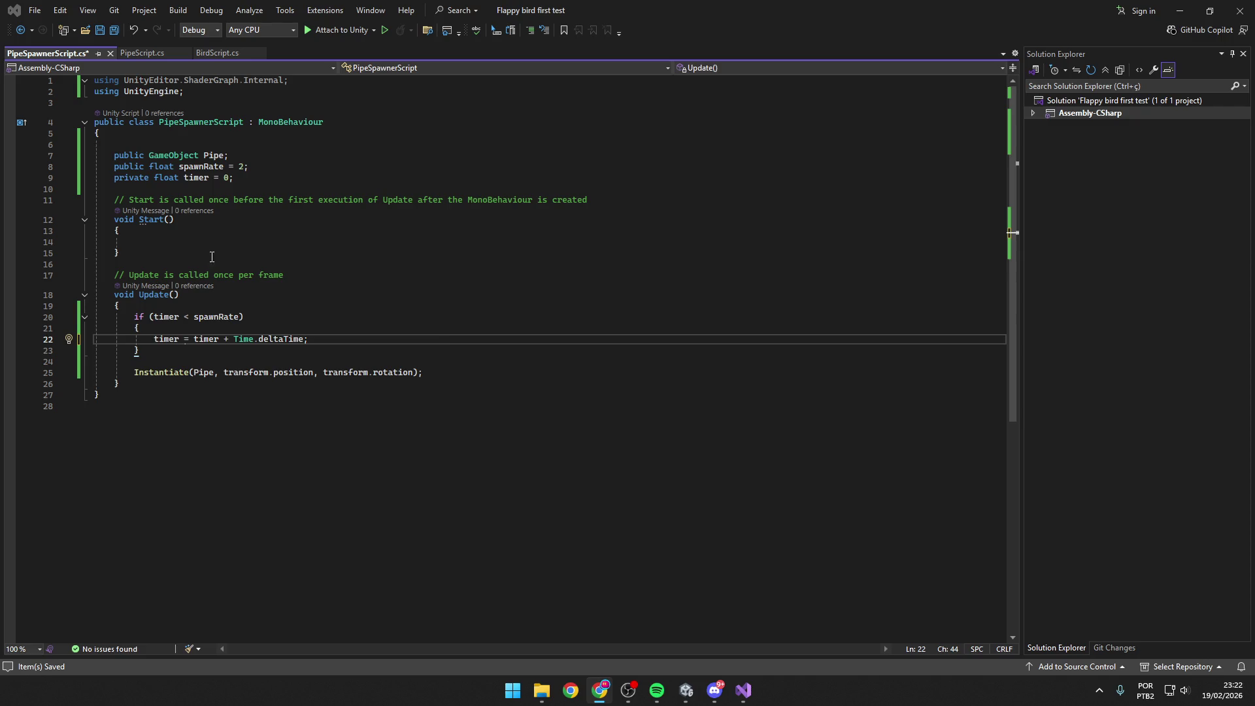
left_click_drag(229, 340, 185, 339)
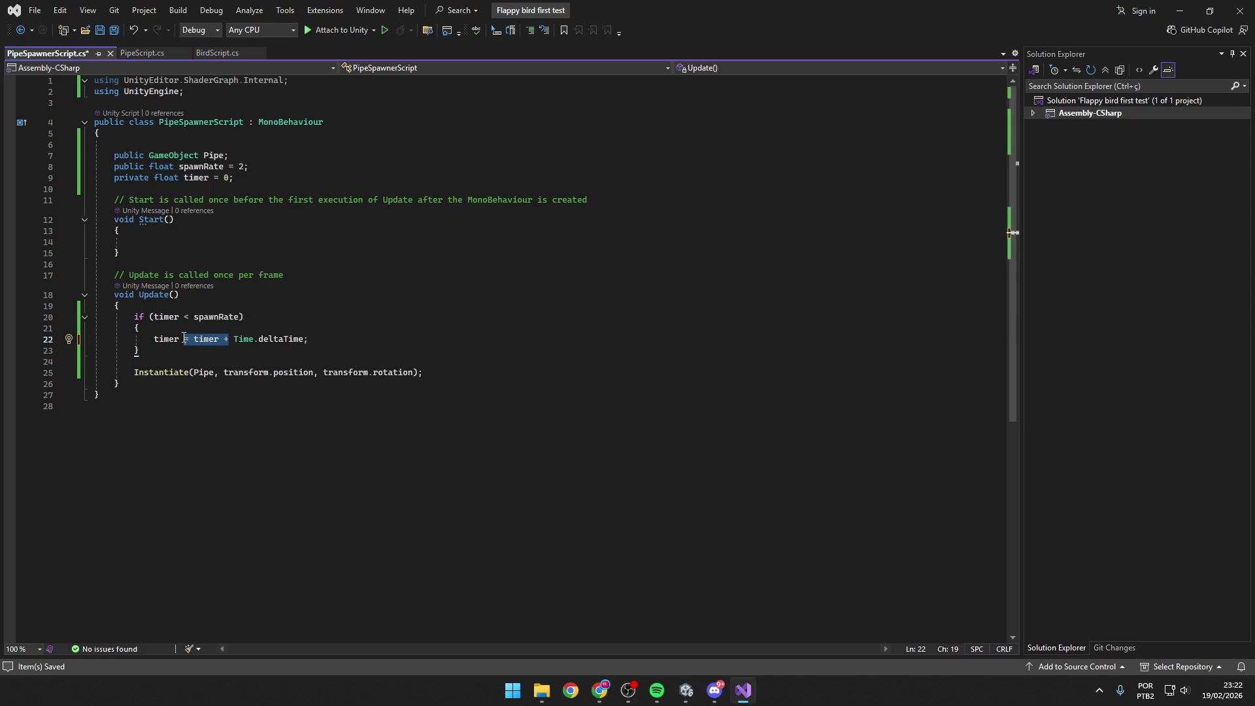
left_click(411, 345)
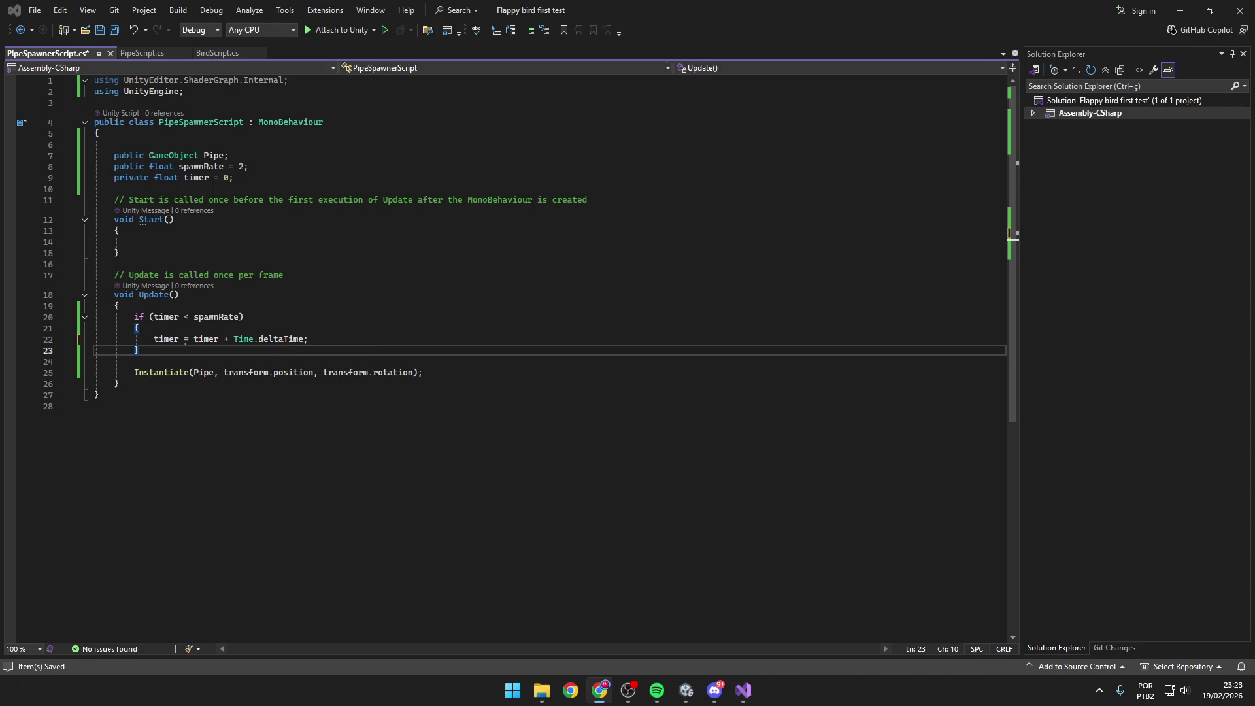
key("ctrl+s")
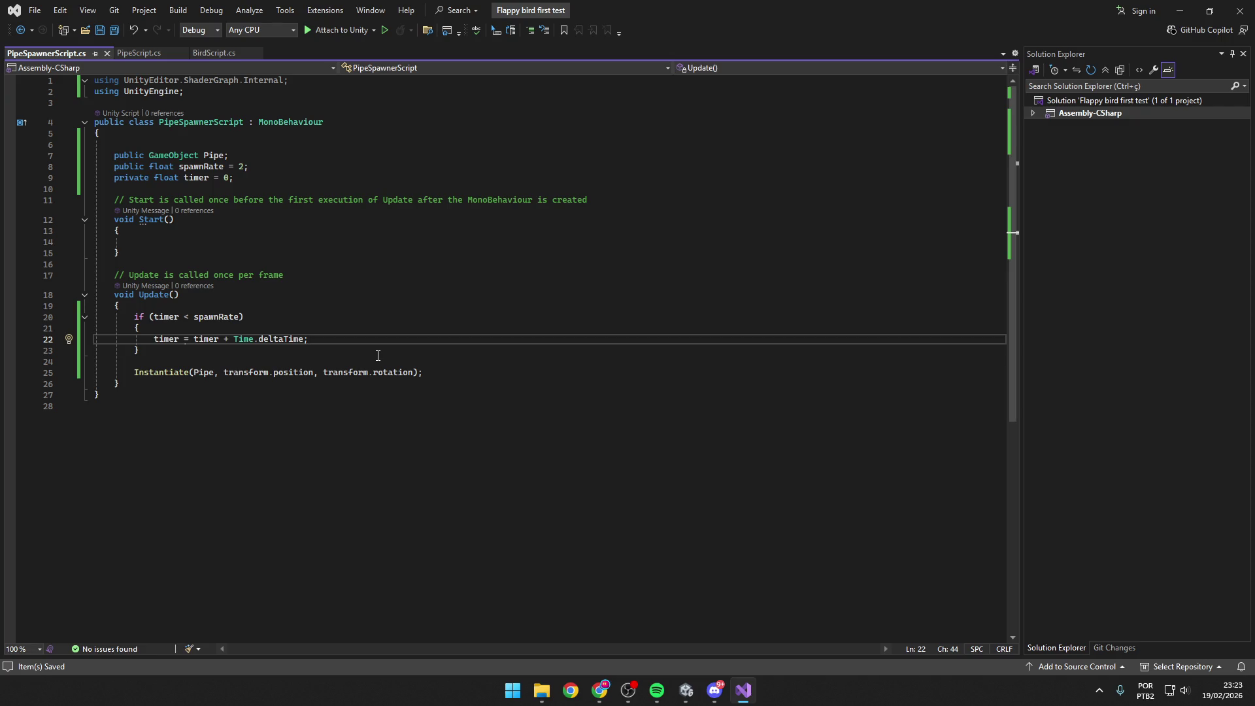
left_click(372, 355)
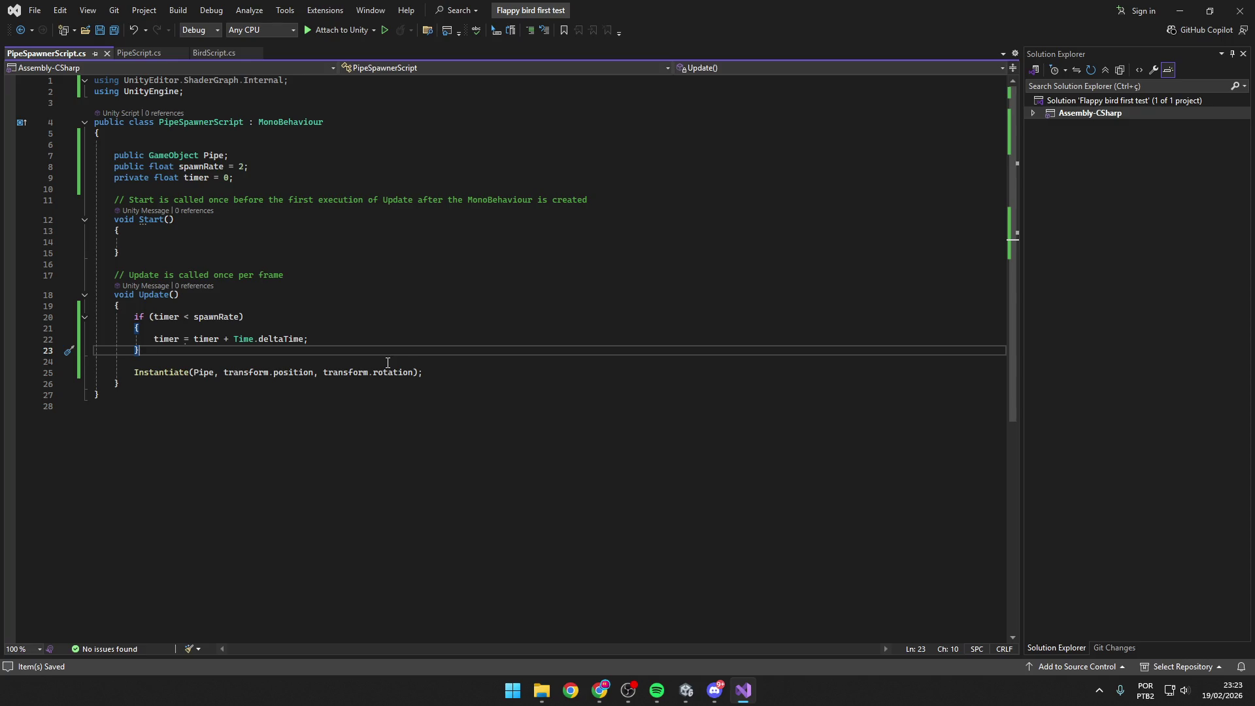
key("Return")
key("Return")
Add an else block containing the Instantiate call followed by 'timer = 0;'.
type("else")
key("Escape")
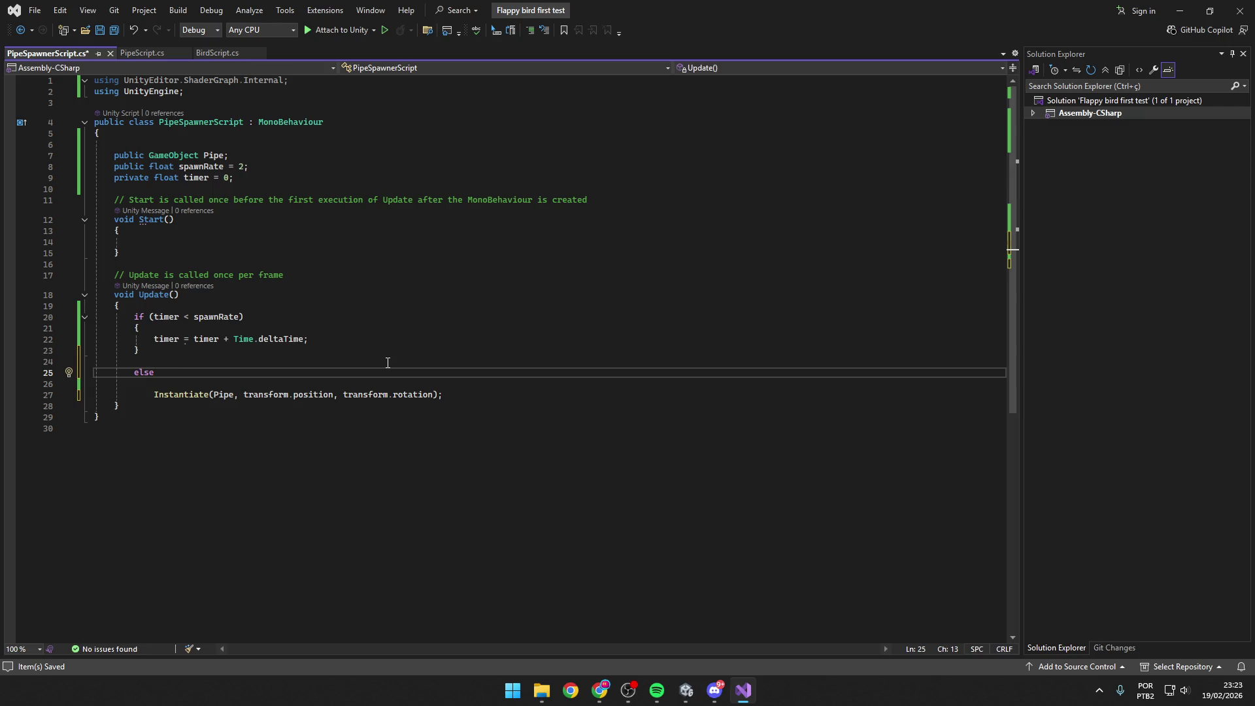
type("{")
key("Return")
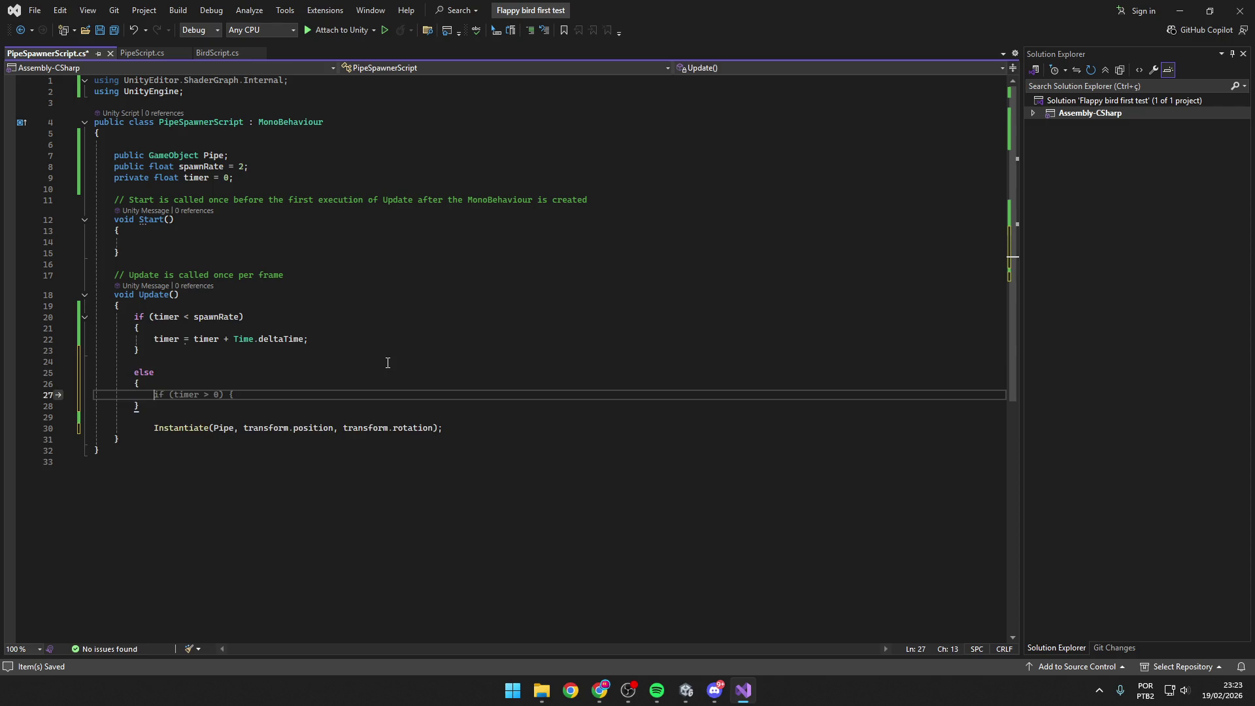
left_click_drag(442, 428, 154, 428)
key("ctrl+c")
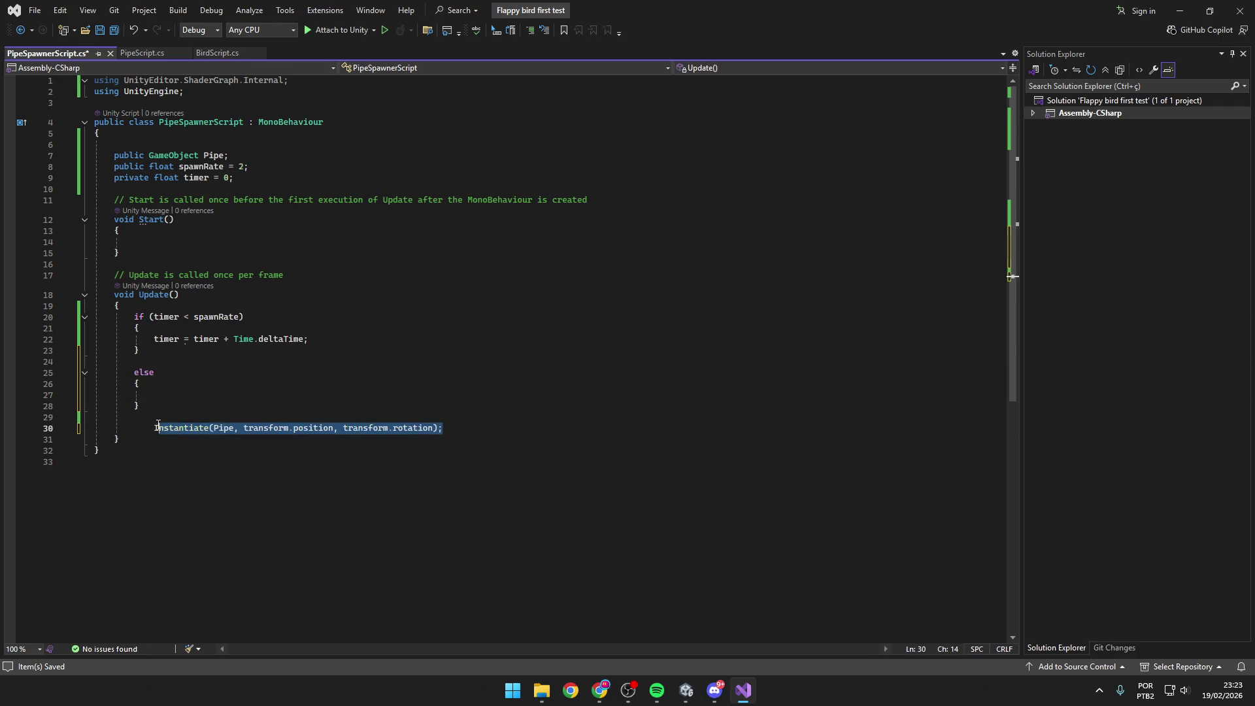
left_click(211, 396)
key("ctrl+v")
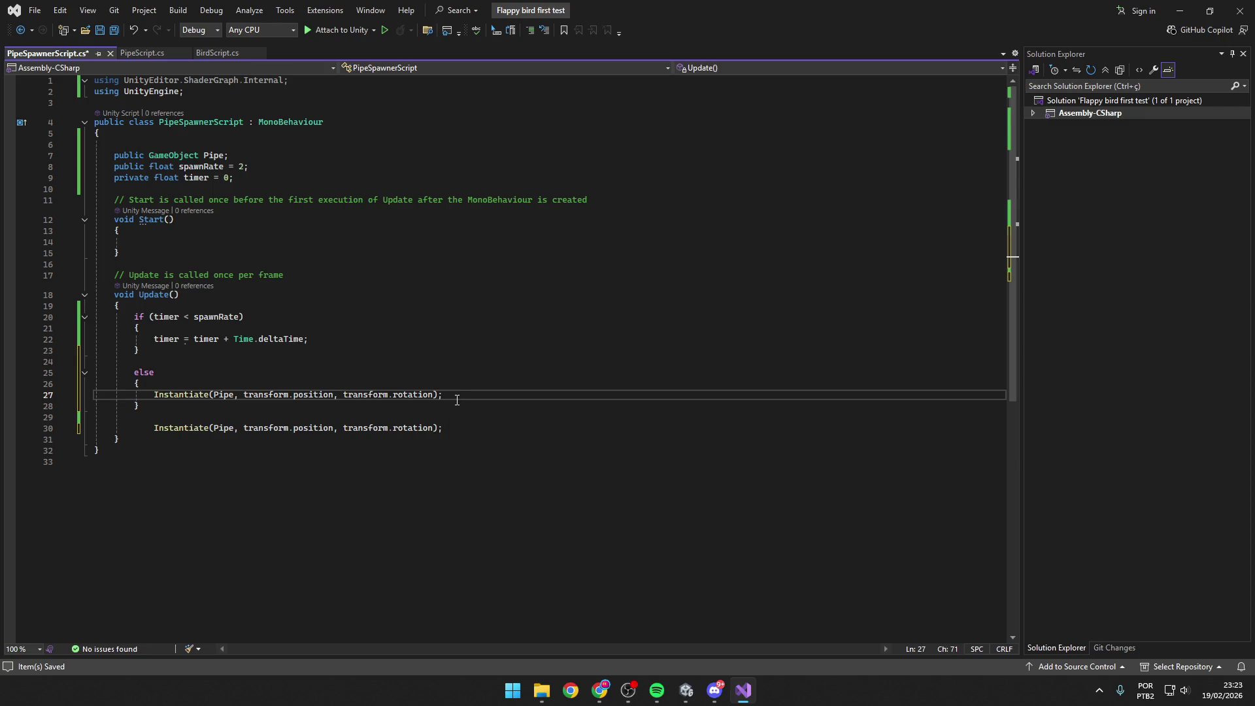
key("Return")
type("timer =")
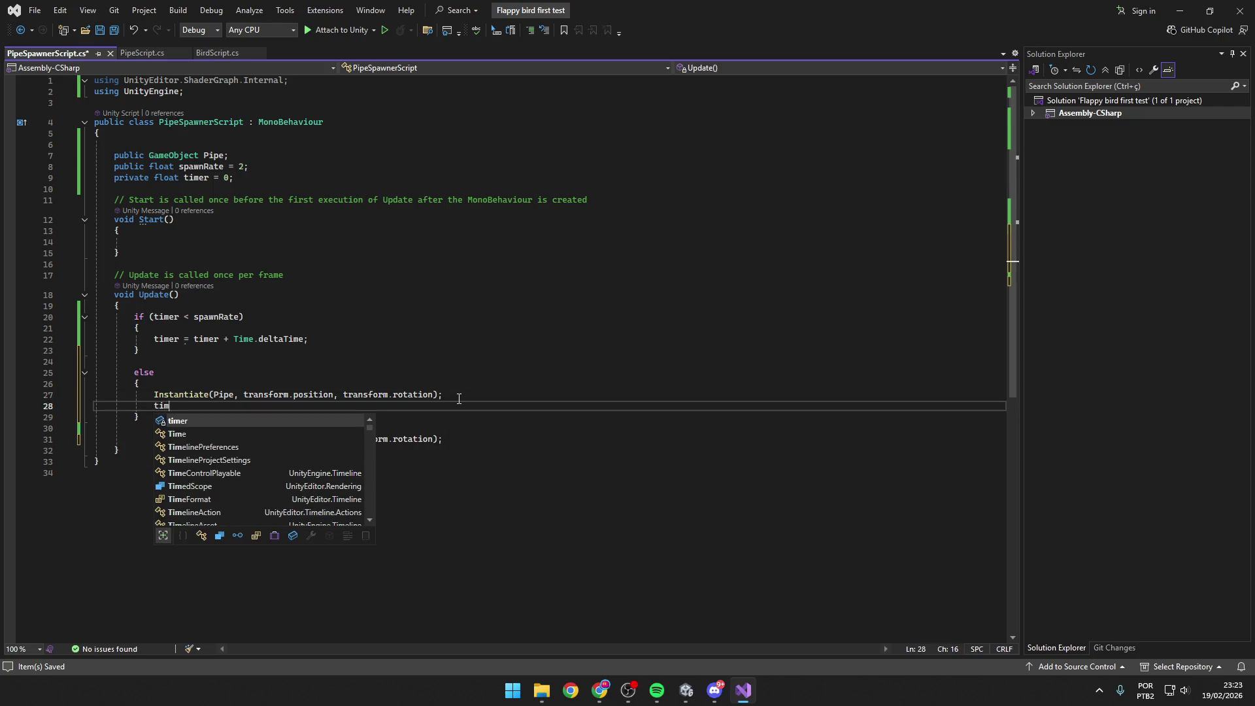
key("Tab")
key("ctrl+s")
Delete the old Instantiate line and the blank line before else, then save.
left_click_drag(442, 439, 134, 443)
key("BackSpace")
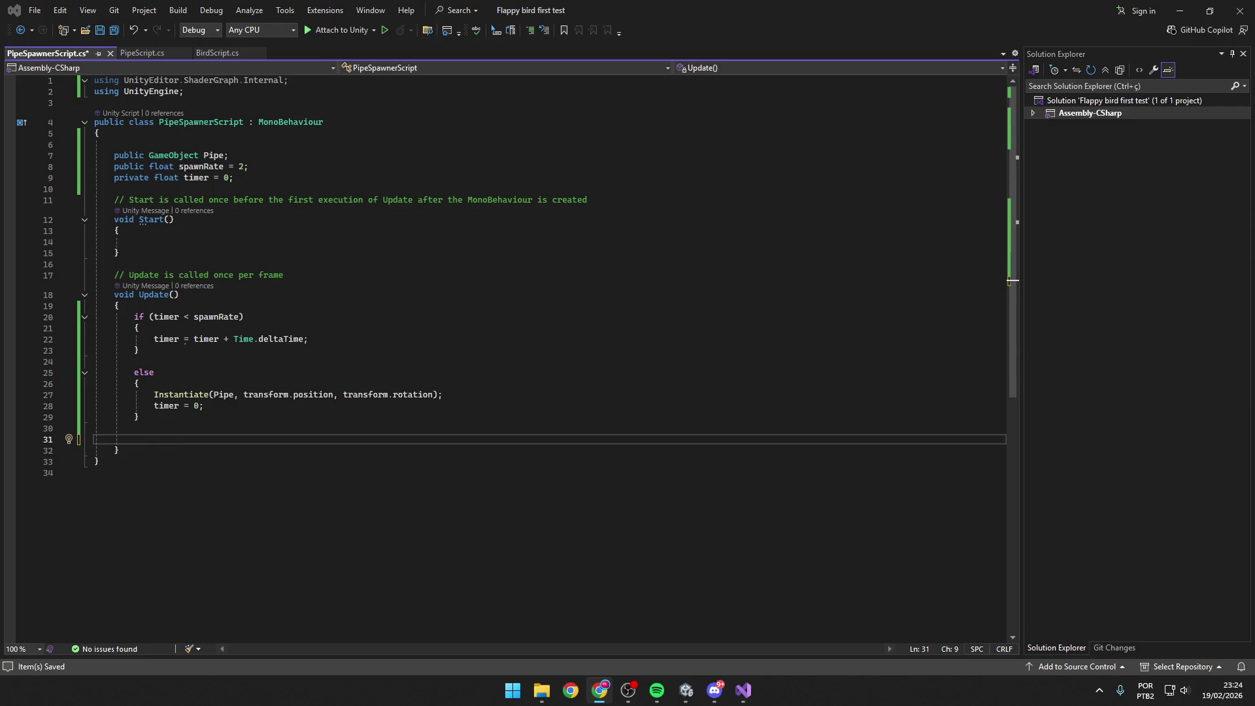
left_click(187, 359)
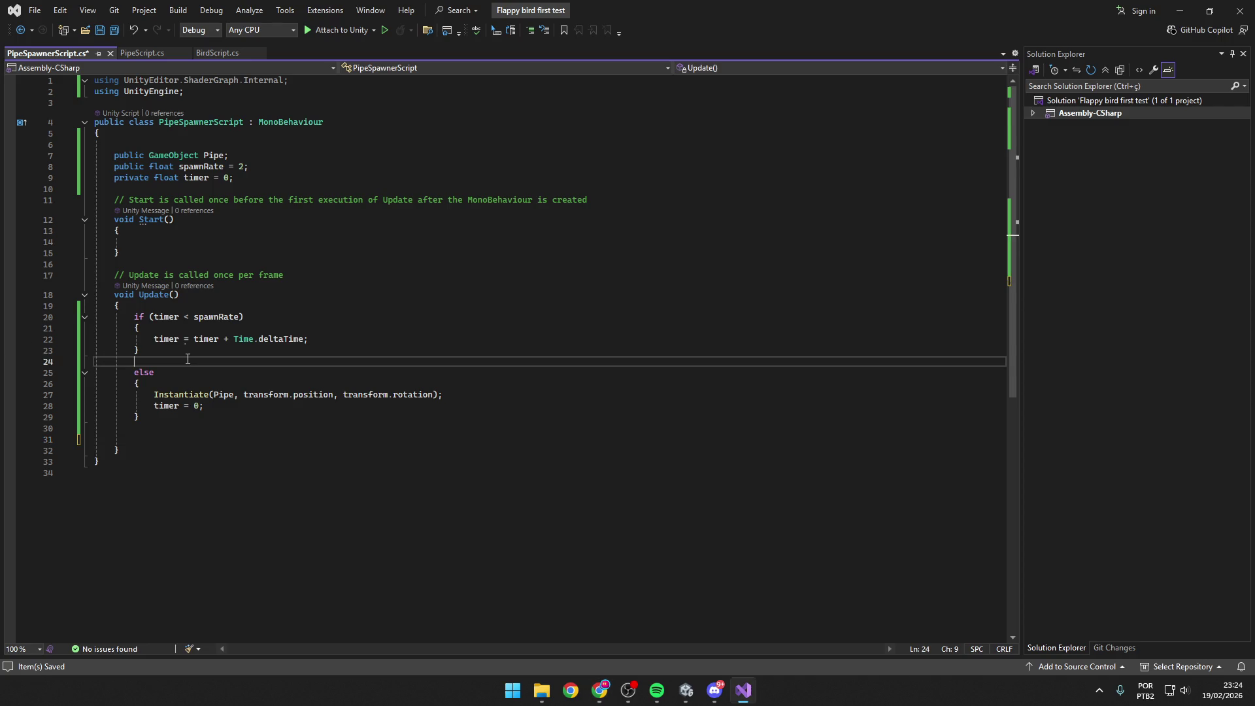
key("BackSpace")
left_click(221, 410)
key("ctrl+s")
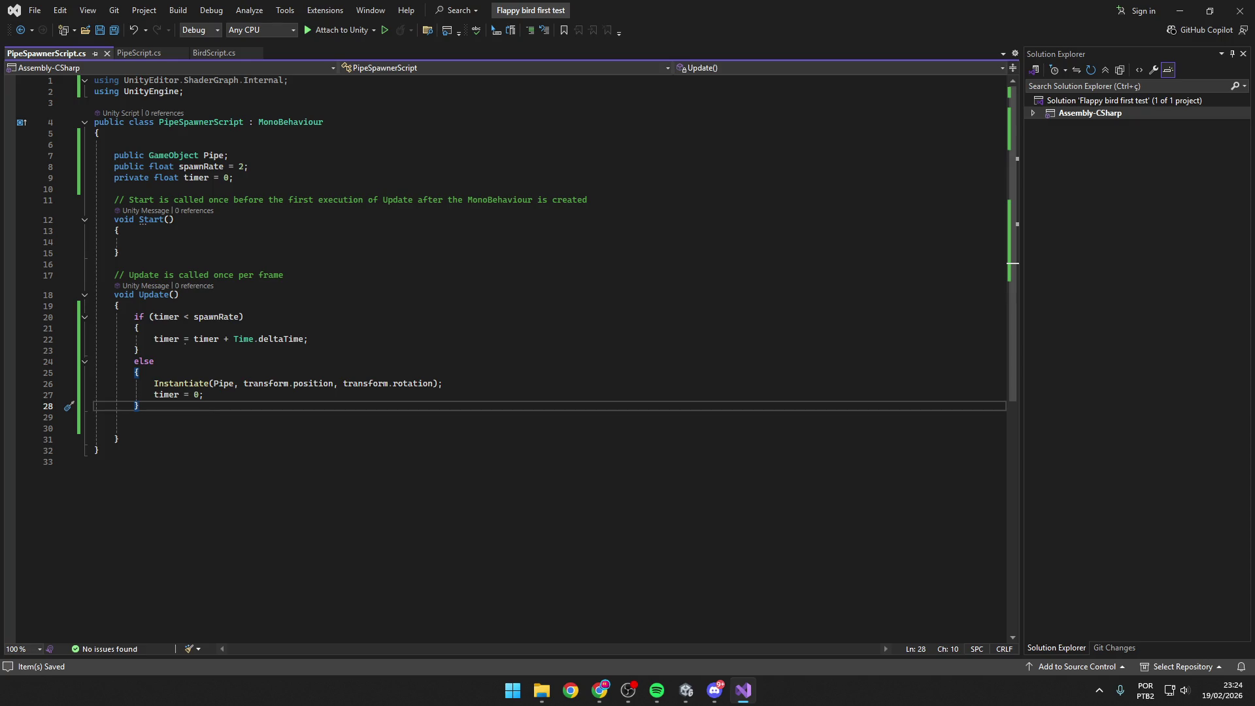
key("alt+Tab")
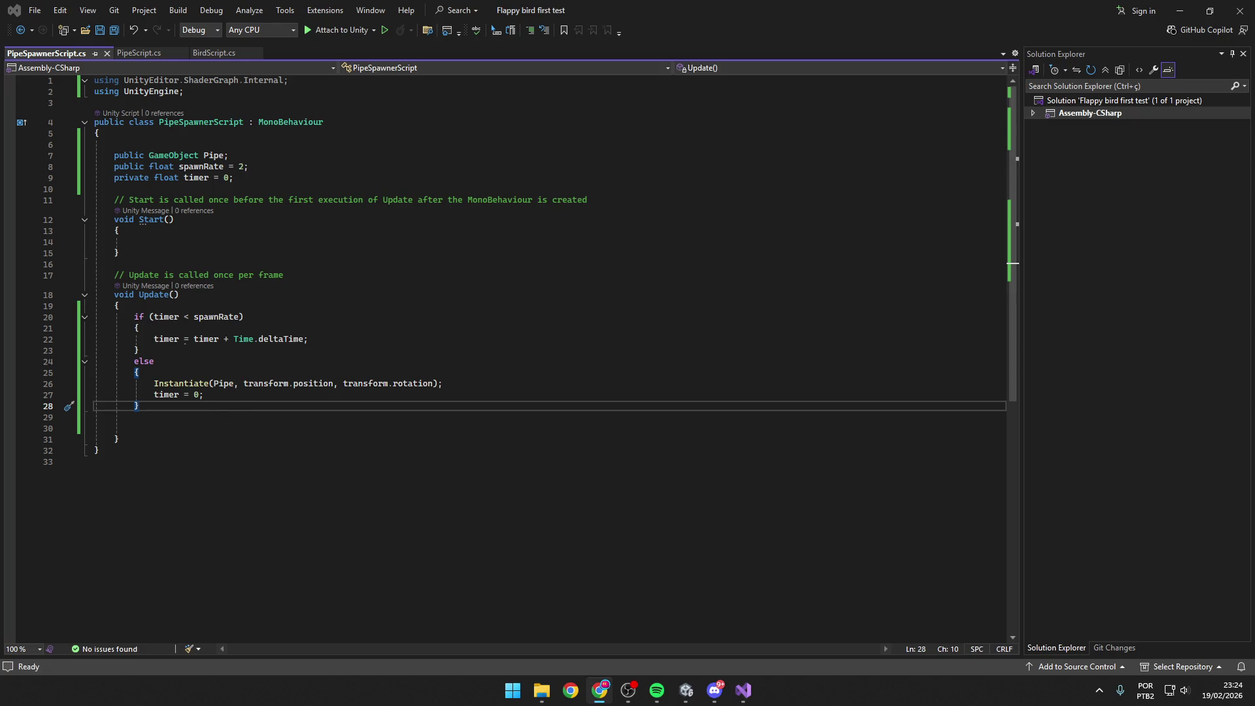
left_click(532, 532)
Play the game in Unity, flapping with Space while Pipe(Clone) copies spawn at intervals.
key("ctrl+s")
left_click(685, 690)
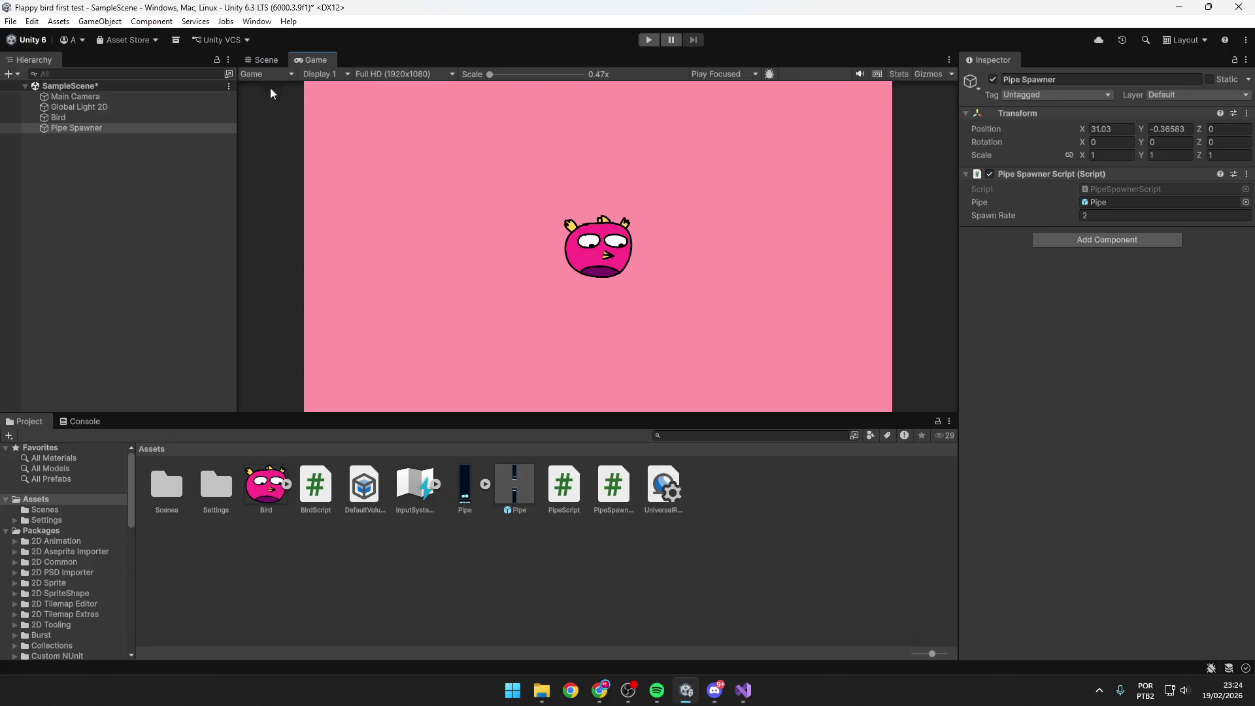
left_click(644, 42)
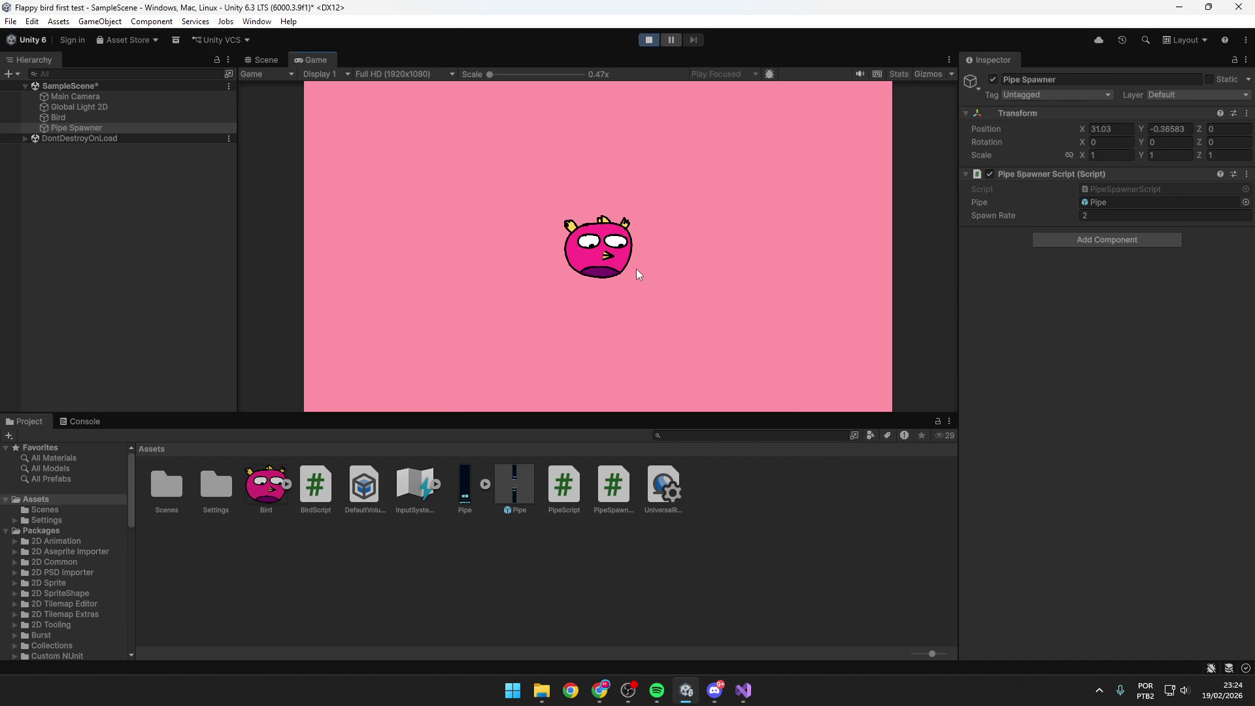
key("space")
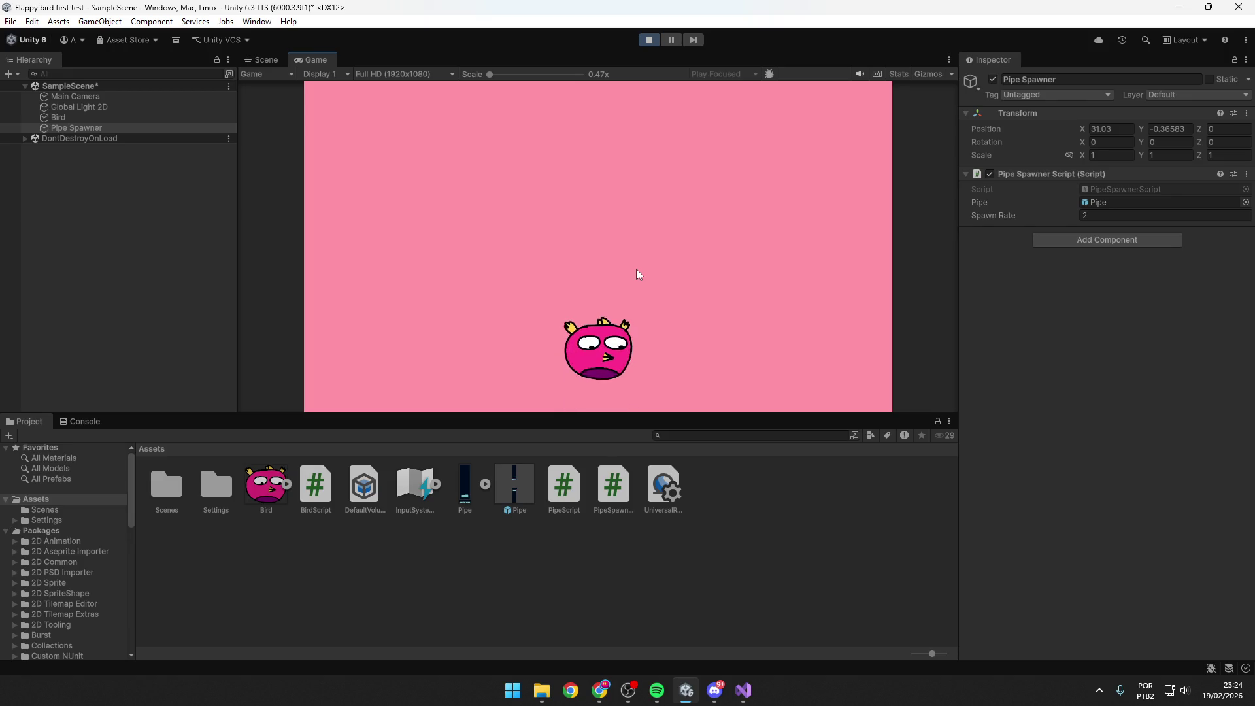
key("space")
key("space")
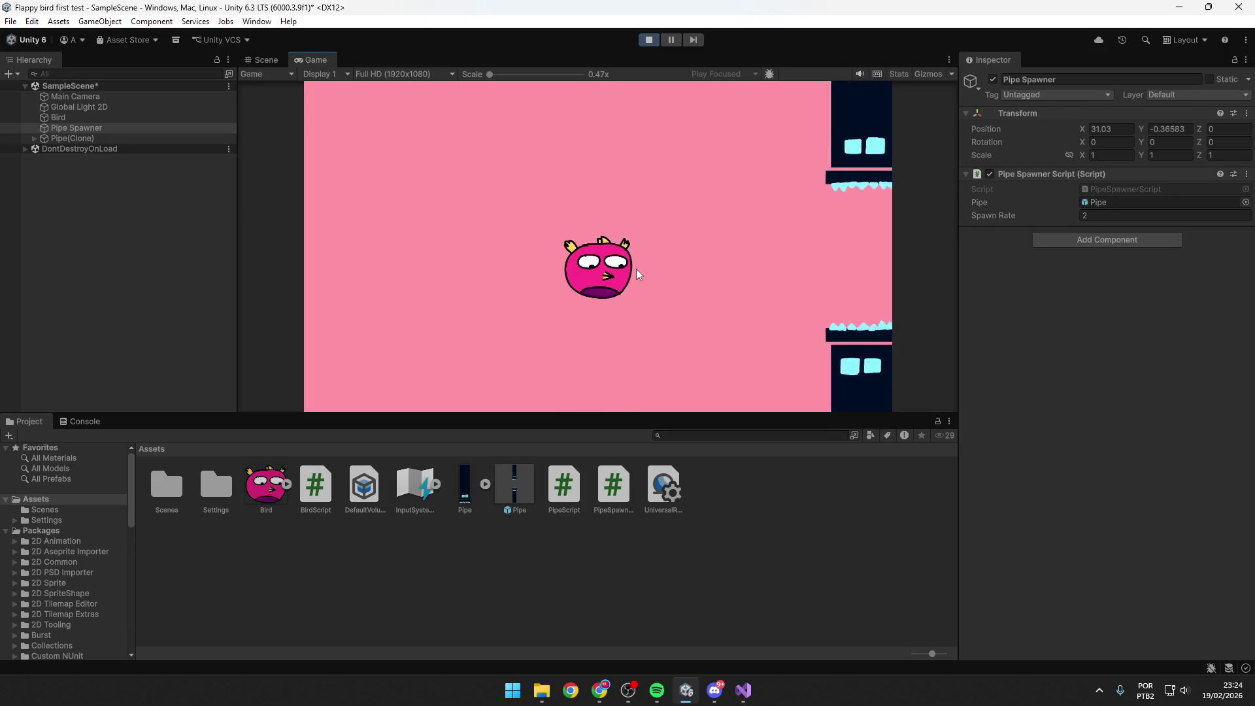
key("space")
key("space")
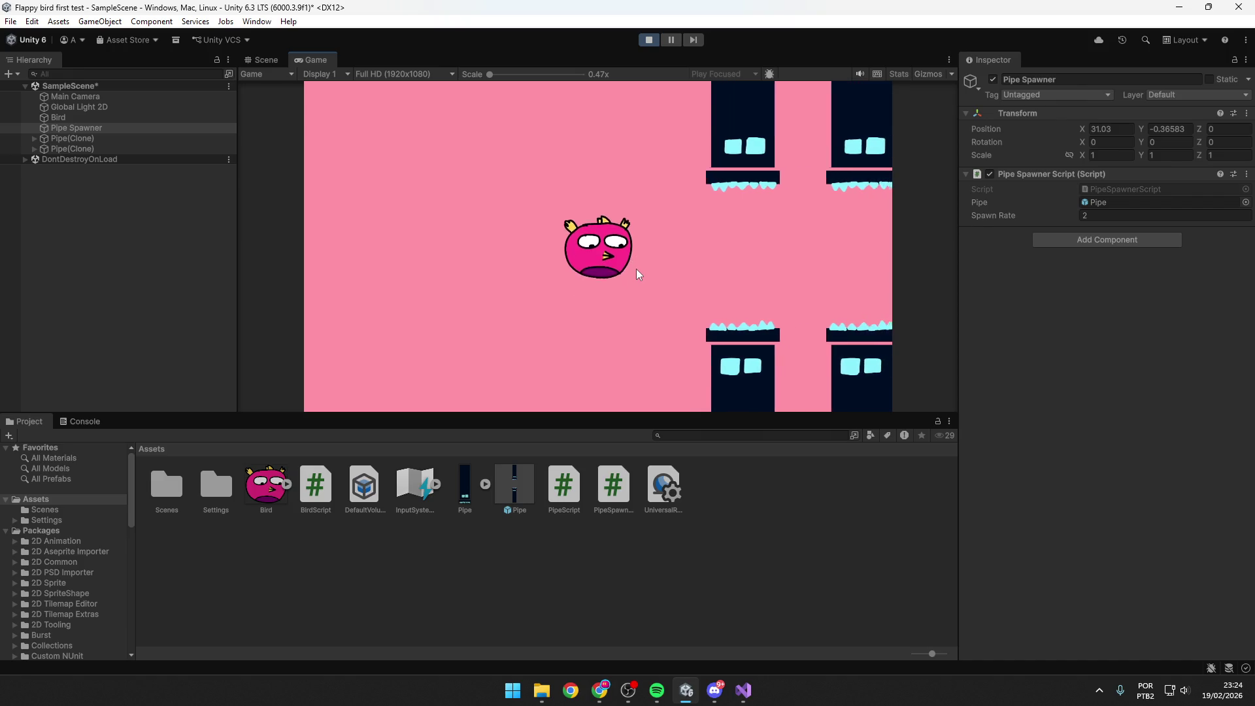
key("space")
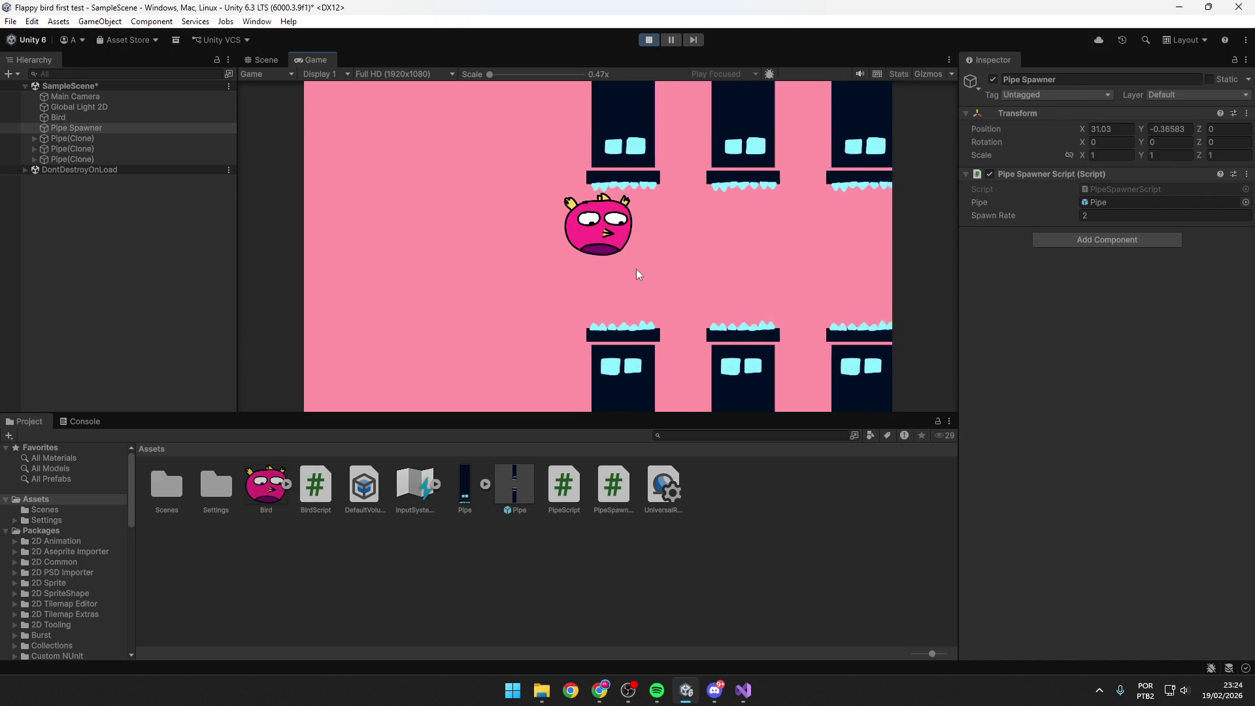